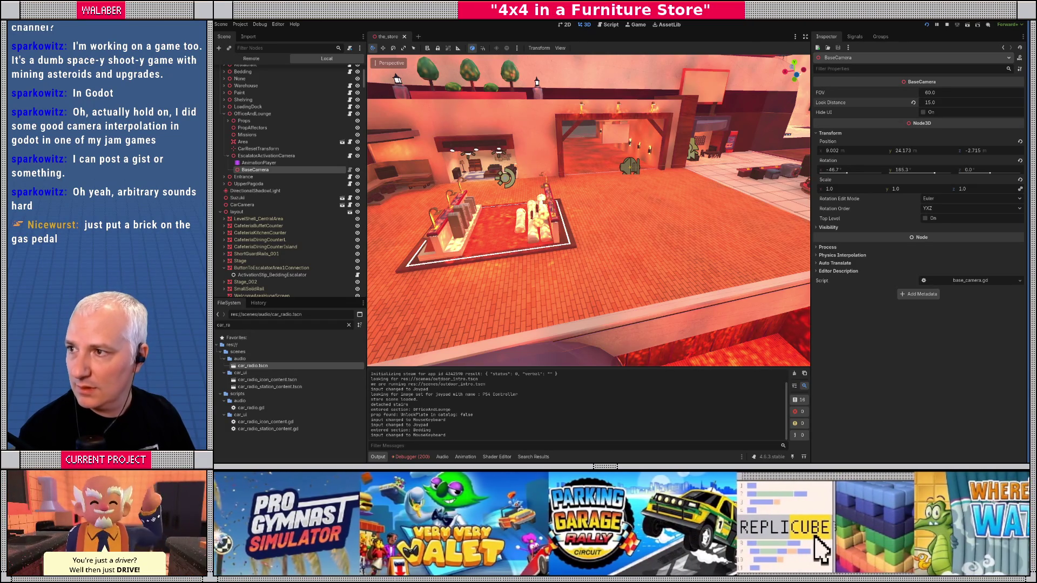
- Switch from the Godot editor to the Blender window holding the level file
key("alt+Tab")
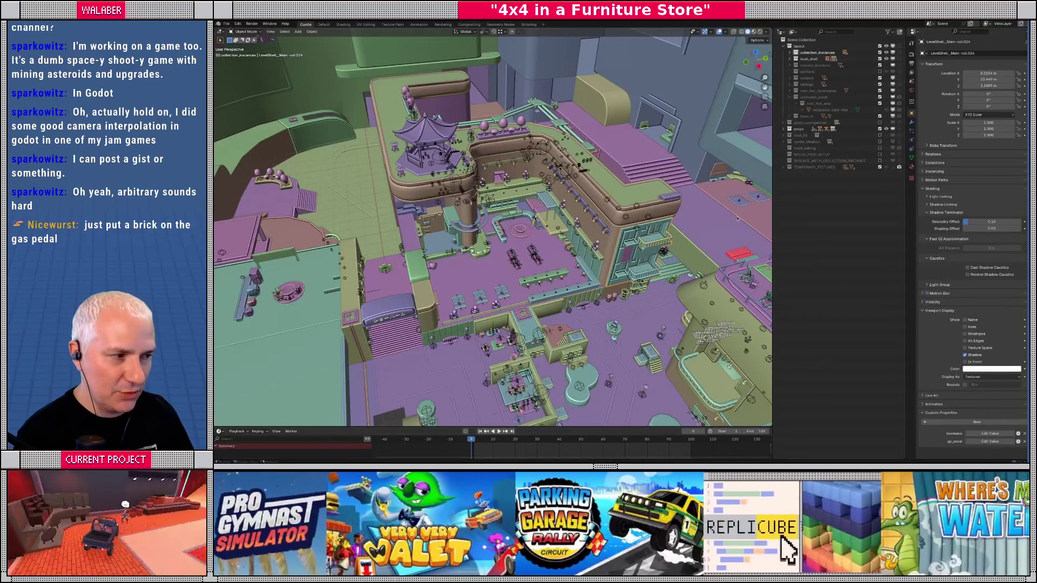
- Show the sections collection and frame the OfficeAndLounge block in the viewport
left_click_drag(767, 218, 776, 218)
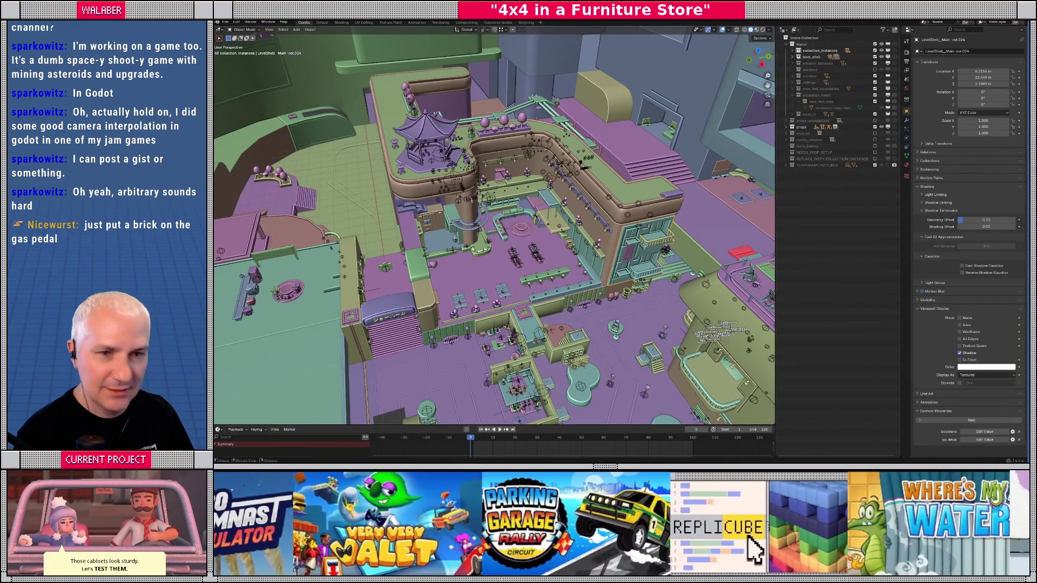
left_click_drag(494, 227, 581, 262)
left_click_drag(432, 186, 465, 187)
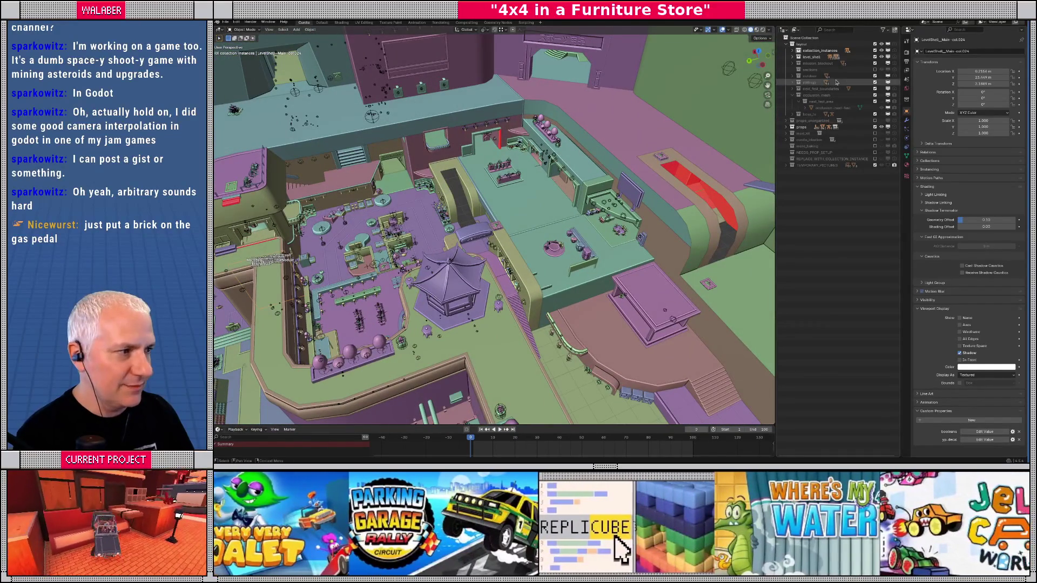
left_click(875, 70)
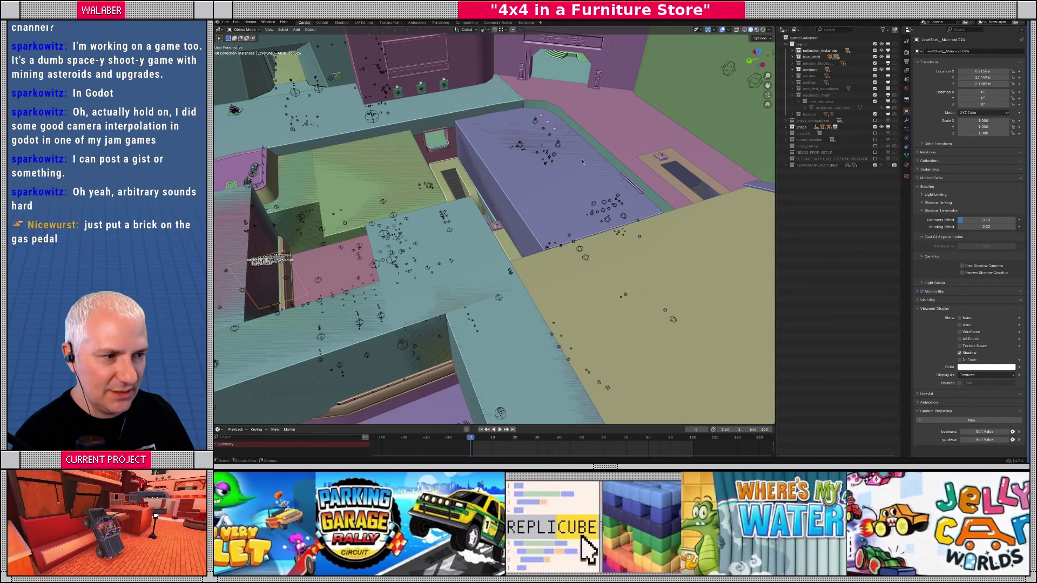
left_click(528, 184)
key("KP_Decimal")
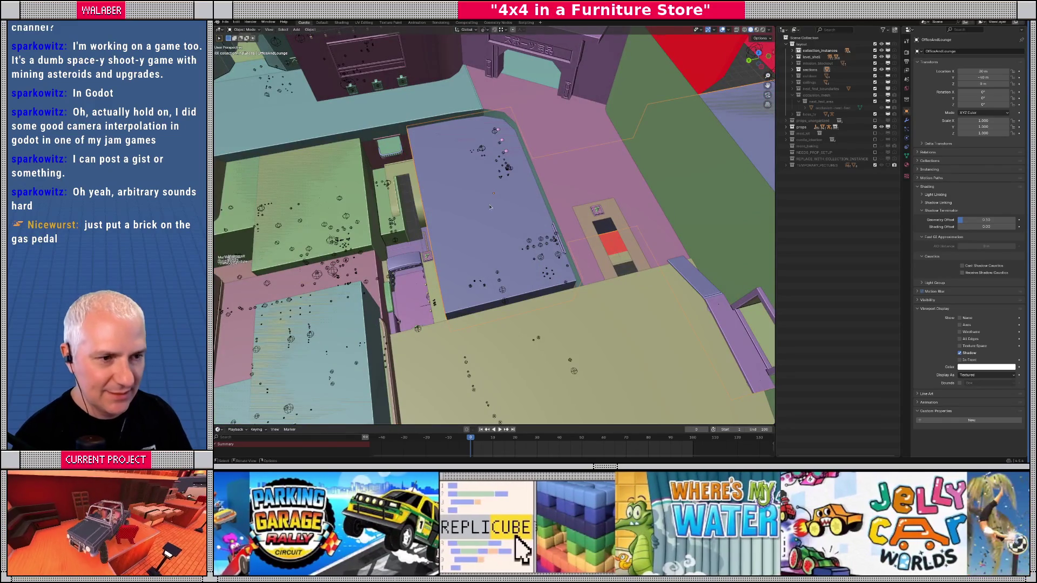
- Orbit around the OfficeAndLounge block to a high tilted overview
mouse_move(490, 207)
left_mouse_down()
mouse_move(514, 212)
mouse_move(571, 185)
left_mouse_up()
mouse_move(439, 216)
left_mouse_down()
mouse_move(479, 207)
mouse_move(629, 132)
left_mouse_up()
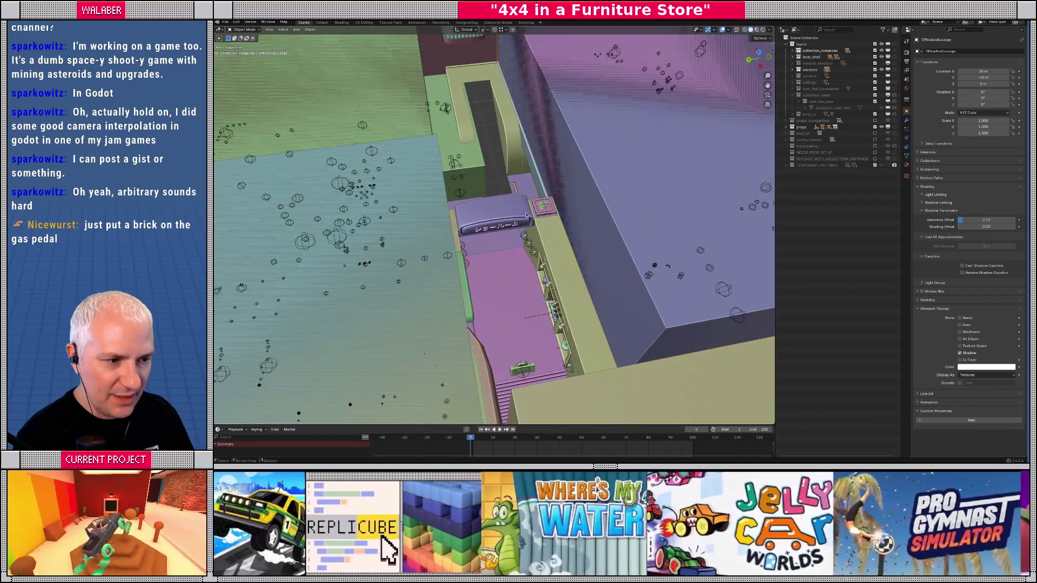
mouse_move(525, 212)
left_mouse_down()
mouse_move(550, 227)
mouse_move(541, 215)
mouse_move(540, 237)
mouse_move(623, 246)
mouse_move(481, 212)
mouse_move(399, 171)
left_mouse_up()
mouse_move(537, 189)
left_mouse_down()
mouse_move(544, 227)
mouse_move(462, 157)
left_mouse_up()
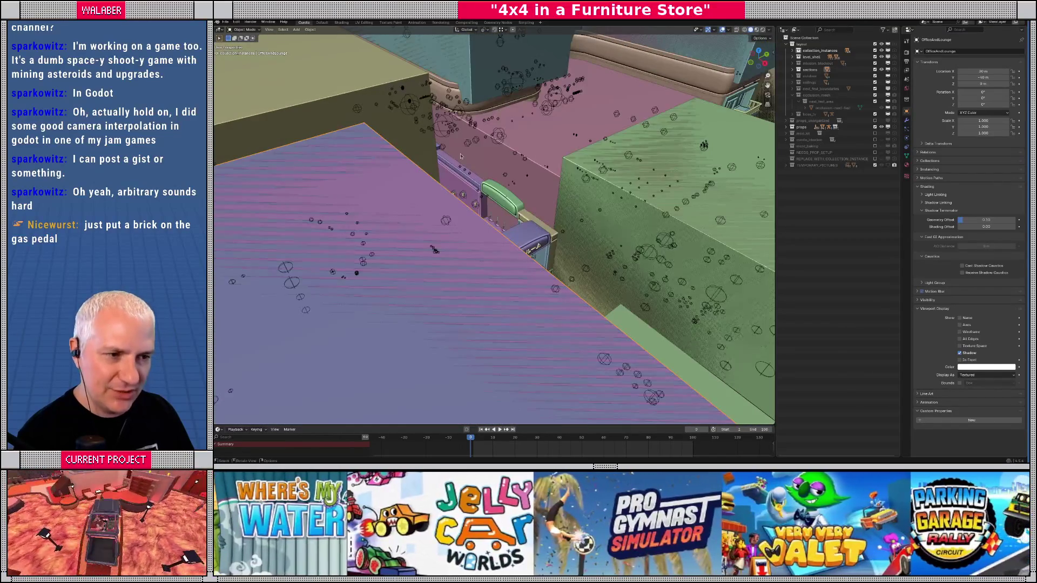
mouse_move(509, 224)
left_mouse_down()
mouse_move(443, 273)
mouse_move(524, 156)
left_mouse_up()
- Isolate the OfficeAndLounge mesh in local view and edit it with X-ray on
key("KP_Divide")
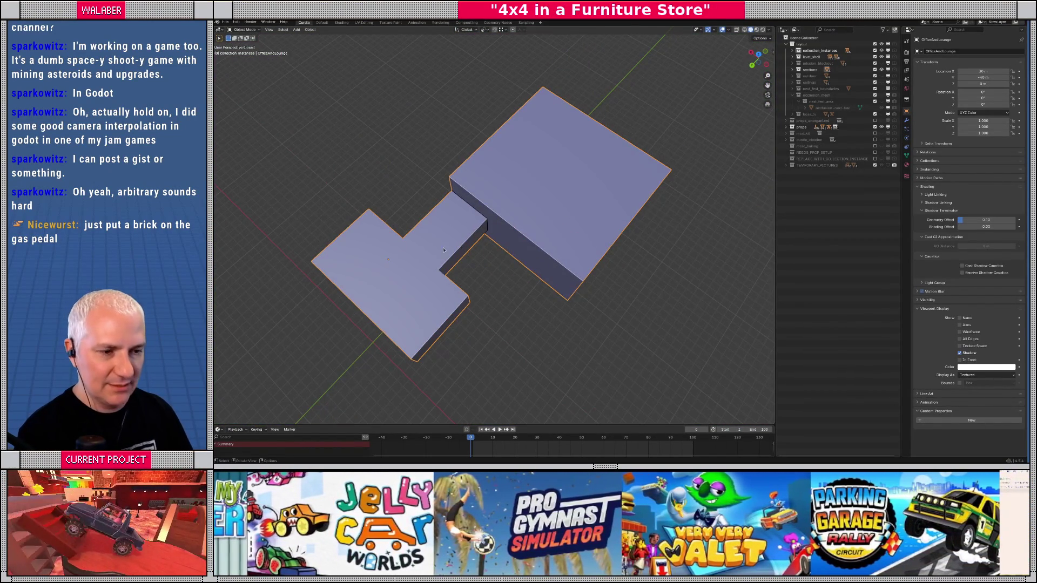
key("Tab")
left_click_drag(461, 232, 473, 227)
scroll(480, 223, "up", 6)
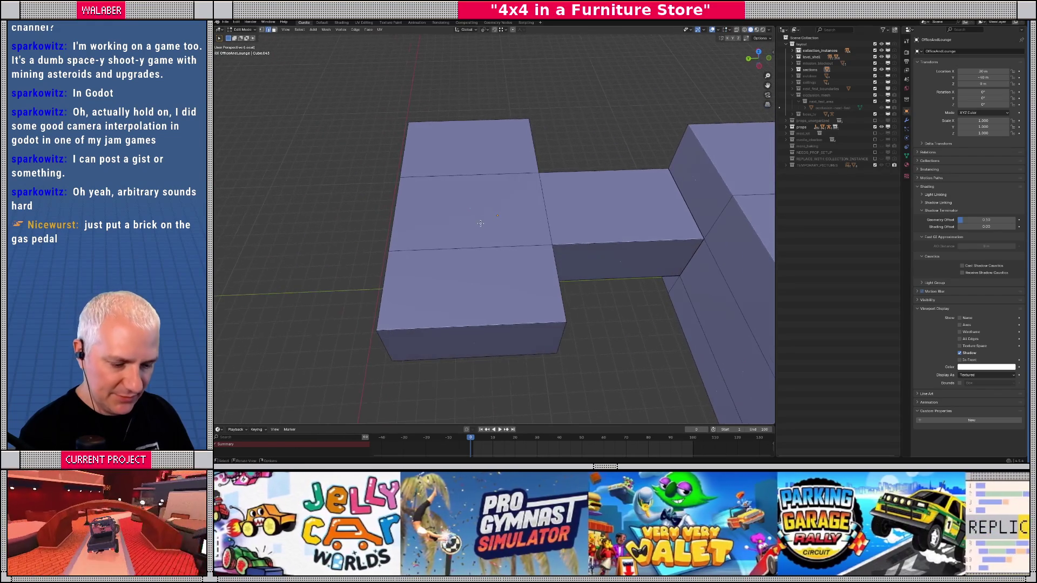
key("alt+z")
left_click_drag(479, 224, 472, 236)
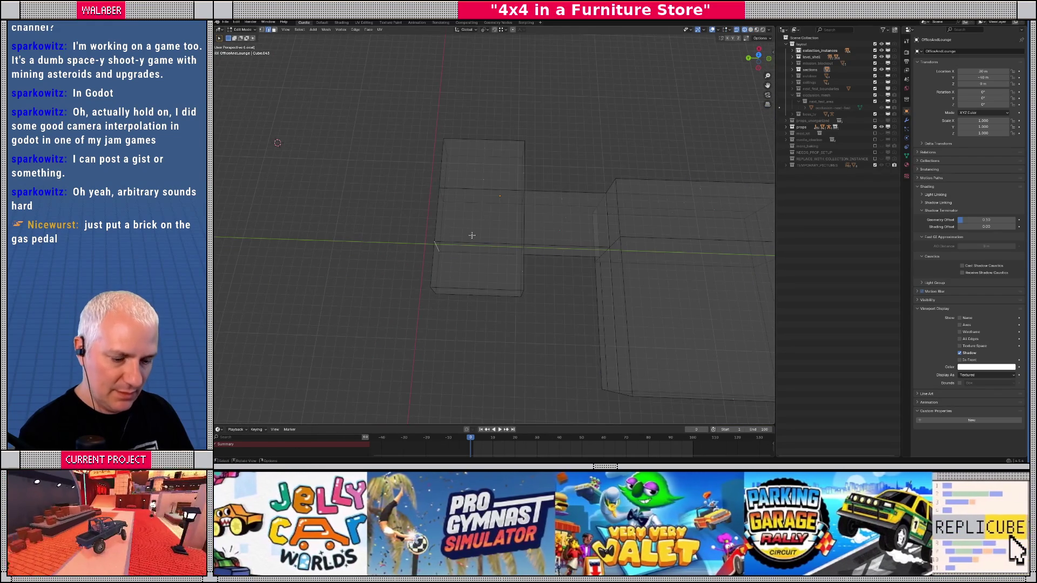
- Delete only the front section's faces, then return to the full level scene
mouse_move(426, 143)
left_mouse_down()
mouse_move(507, 322)
mouse_move(528, 317)
mouse_move(455, 297)
left_mouse_up()
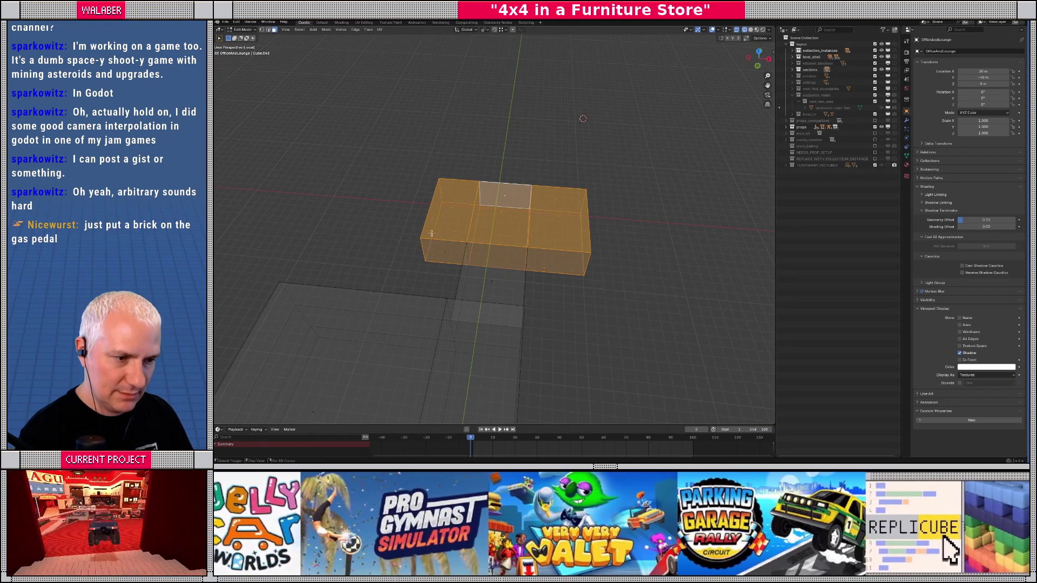
left_click_drag(562, 265, 575, 275)
key("x")
left_click(575, 276)
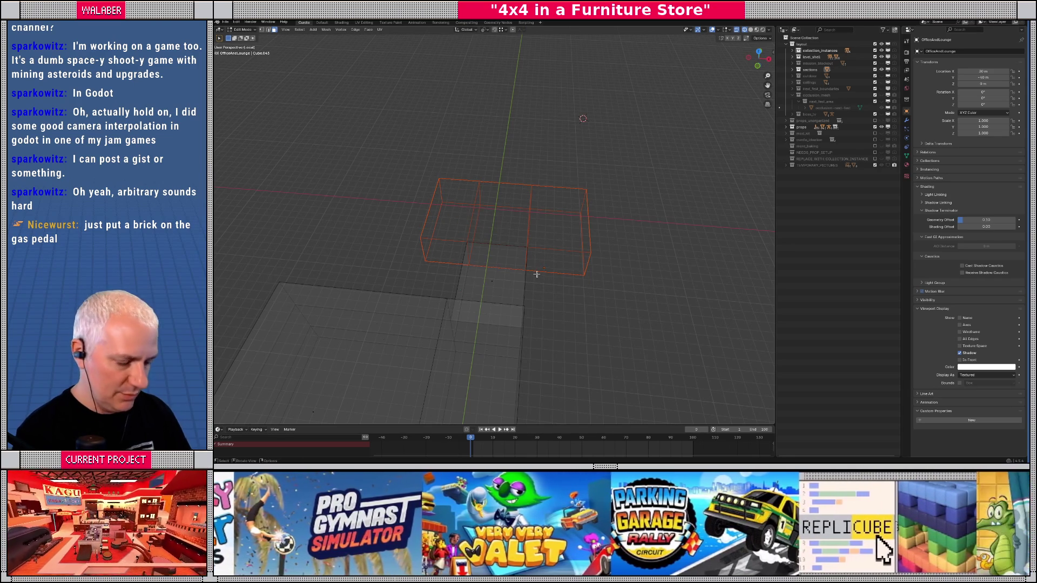
key("KP_Divide")
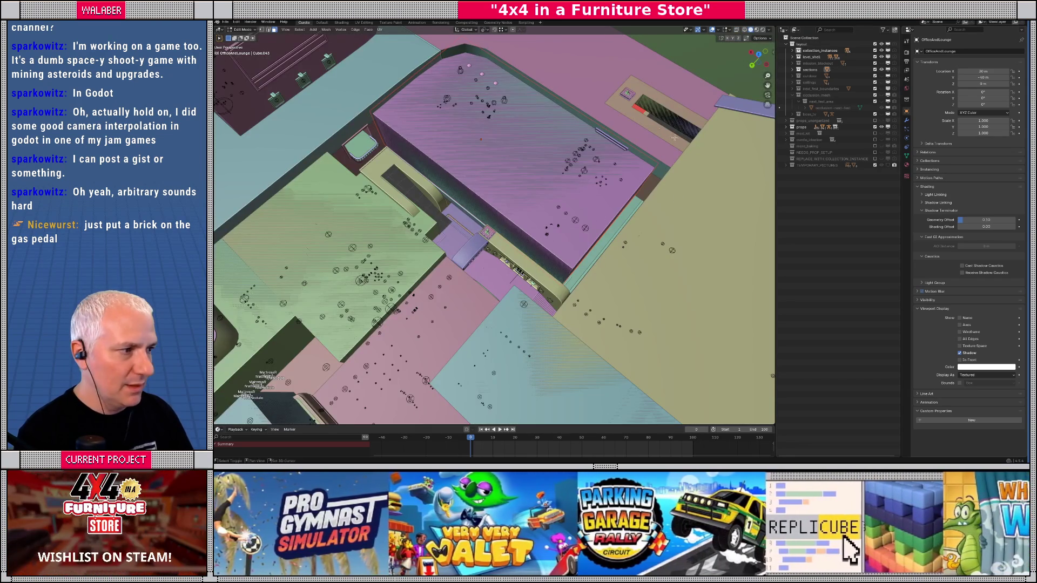
- Rename the OfficeAndLounge.001 section to UpperBedding
left_click(792, 70)
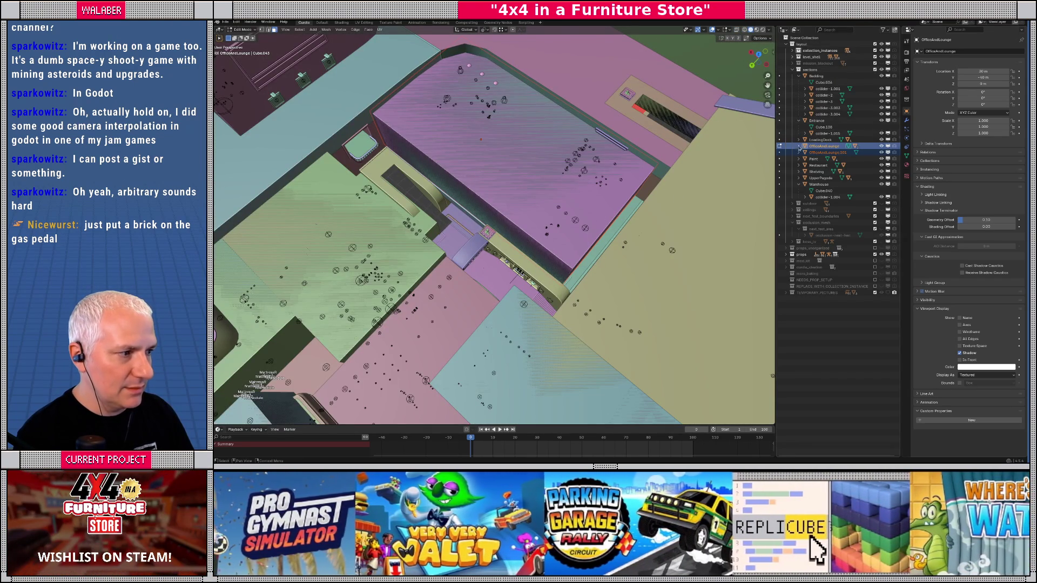
left_click(819, 153)
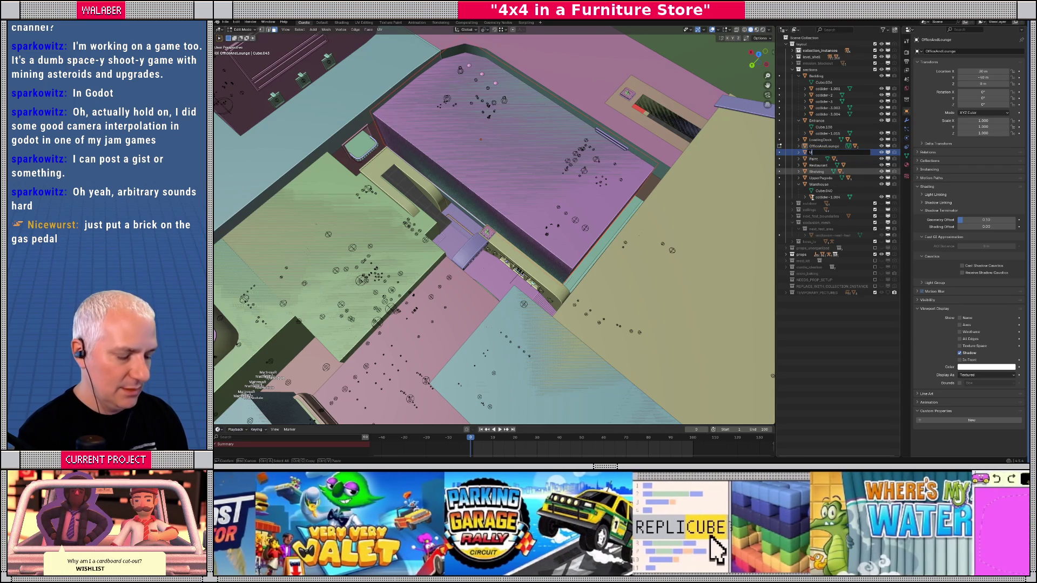
key("Return")
scroll(513, 171, "up", 2)
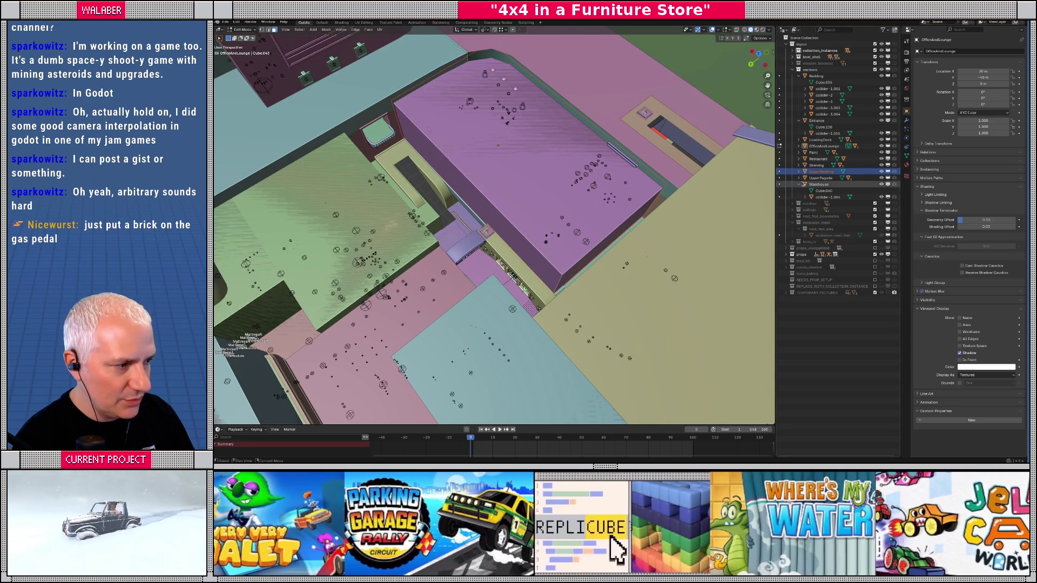
- In wireframe, move collider-1.008 out of OfficeAndLounge into a neighbouring section
left_click(800, 147)
left_click(820, 159)
key("shift+z")
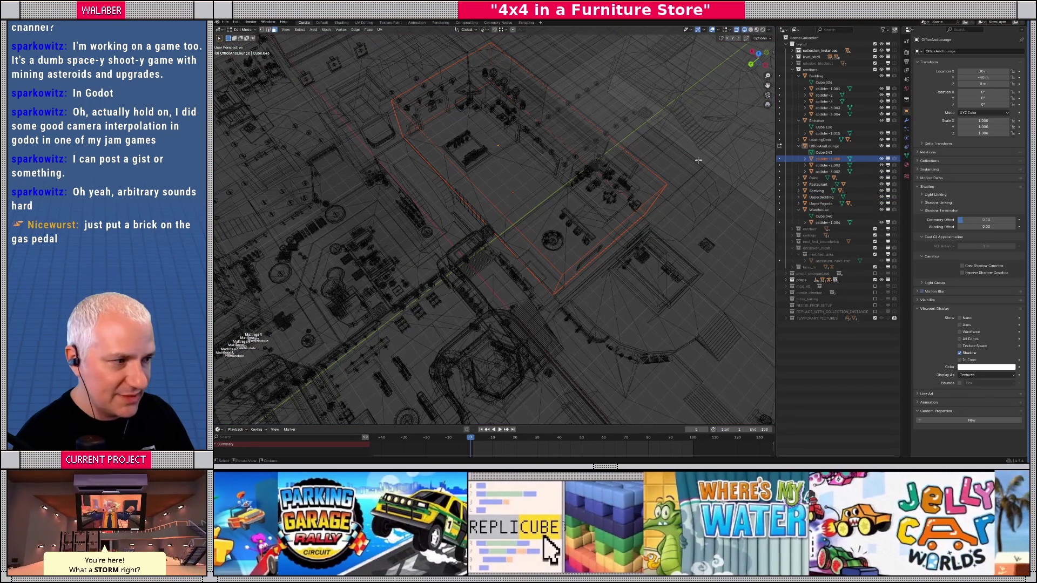
left_click(826, 165)
left_click(824, 159)
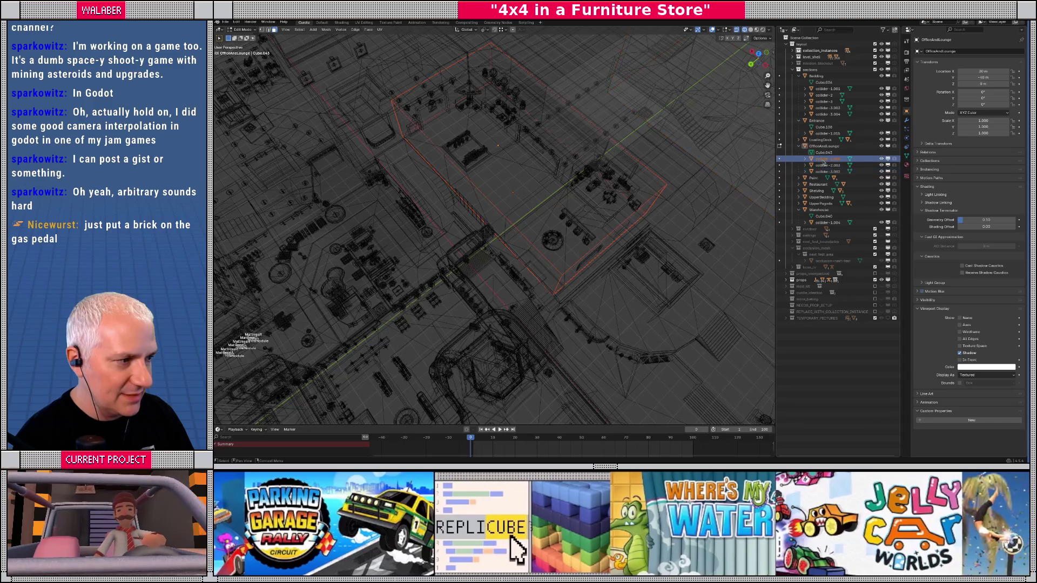
left_click_drag(822, 162, 821, 197)
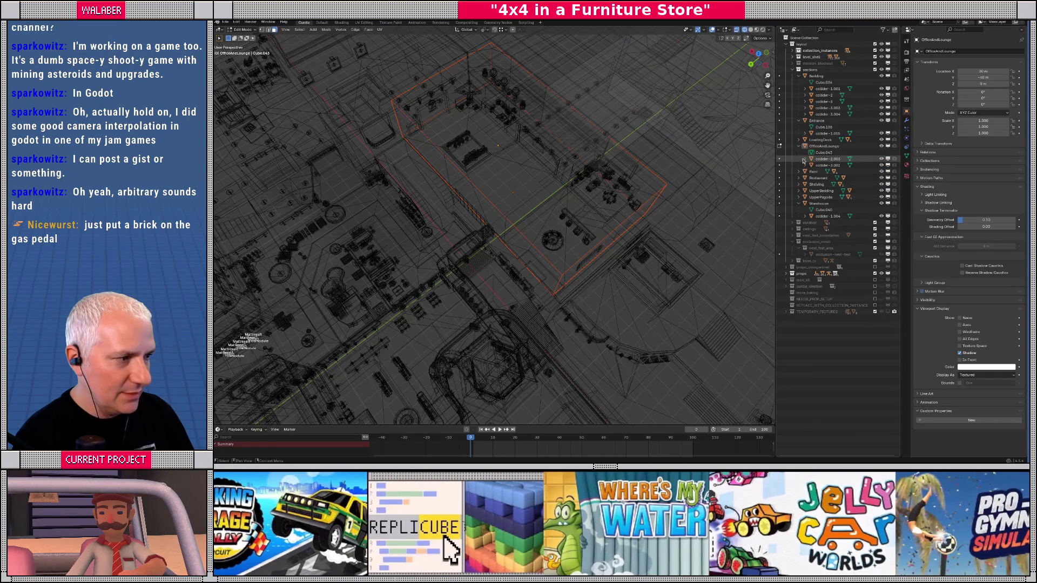
left_click(813, 147)
key("Tab")
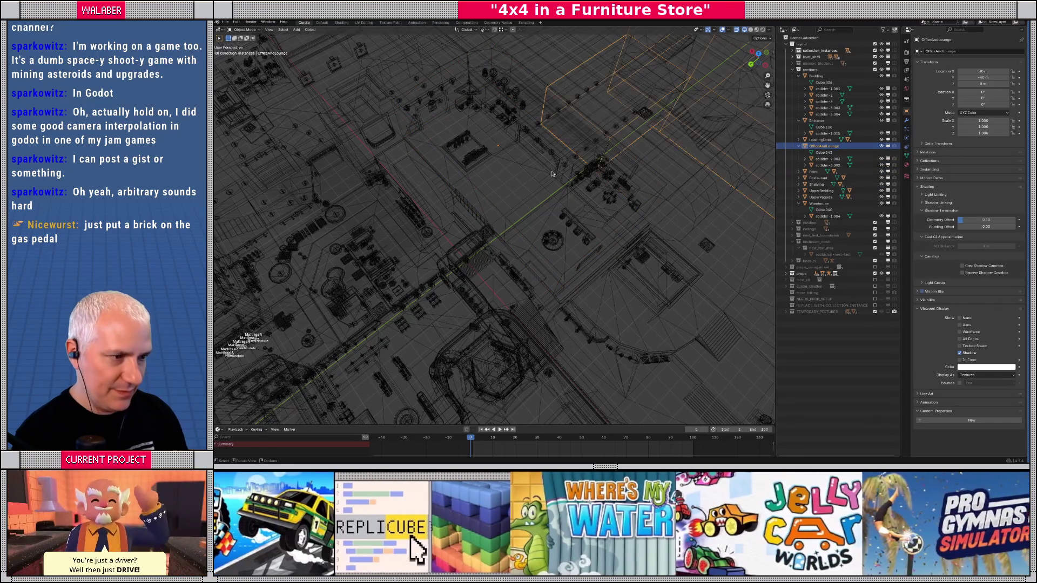
- Isolate the OfficeAndLounge block in solid shading and check its geometry in Edit Mode
key("KP_Divide")
key("shift+z")
key("Tab")
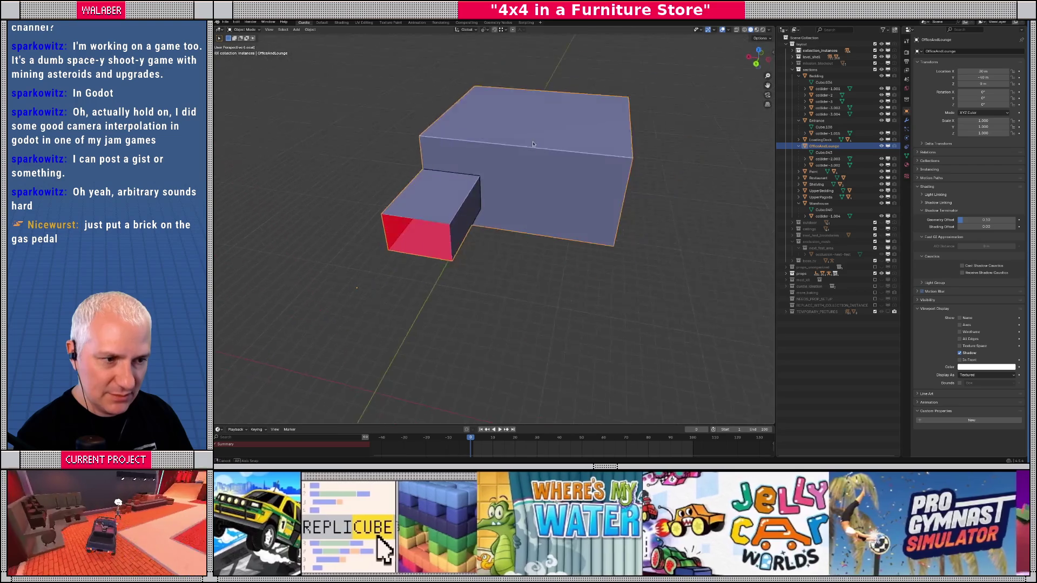
left_click_drag(490, 191, 473, 188)
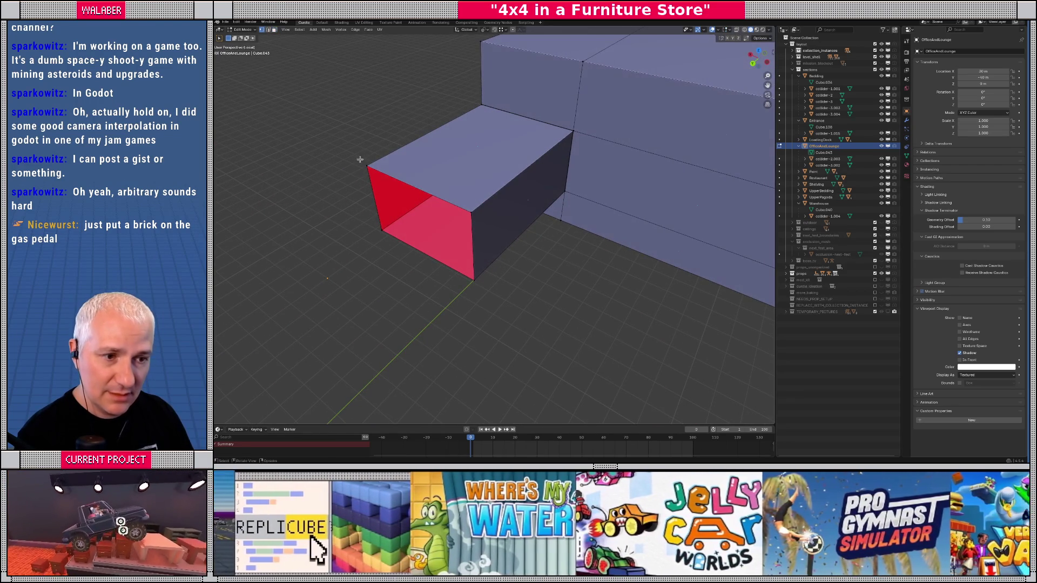
key("a")
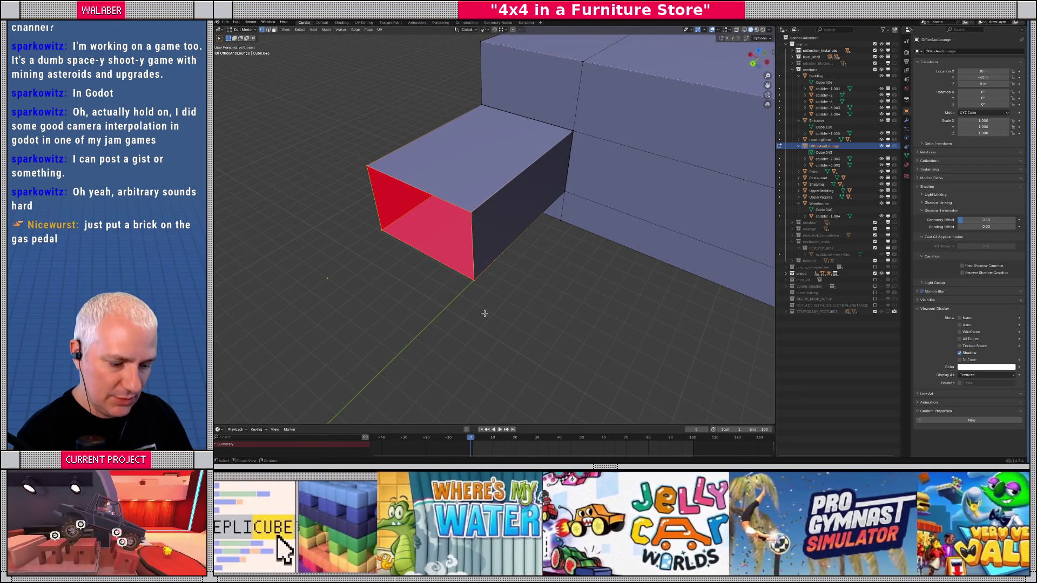
key("Tab")
mouse_move(542, 225)
left_mouse_down()
mouse_move(486, 240)
mouse_move(470, 187)
mouse_move(536, 216)
left_mouse_up()
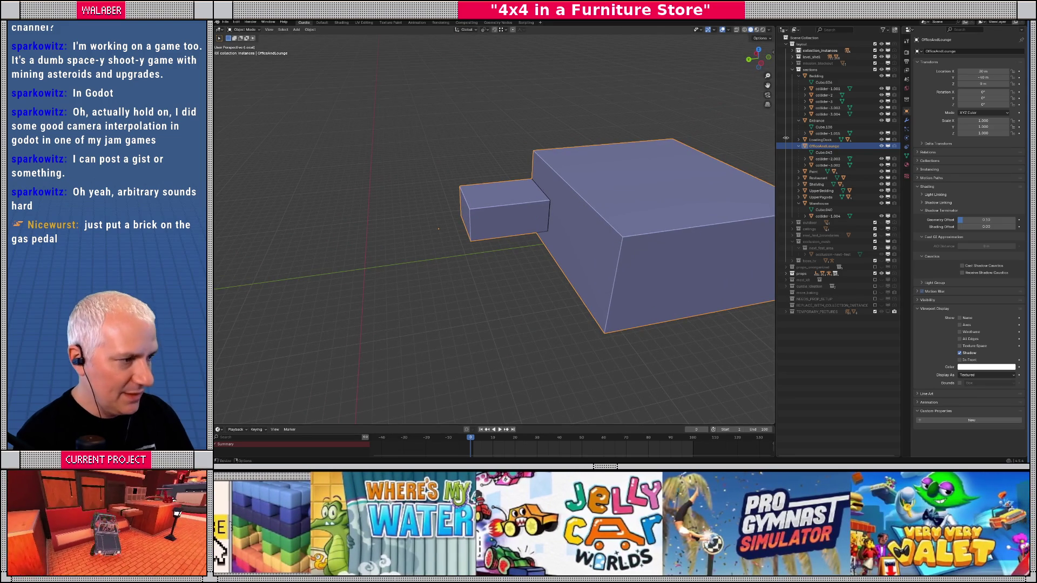
- Inspect collider-2.003 and collider-3.002 in wireframe, then select the UpperBedding block
left_click(828, 158)
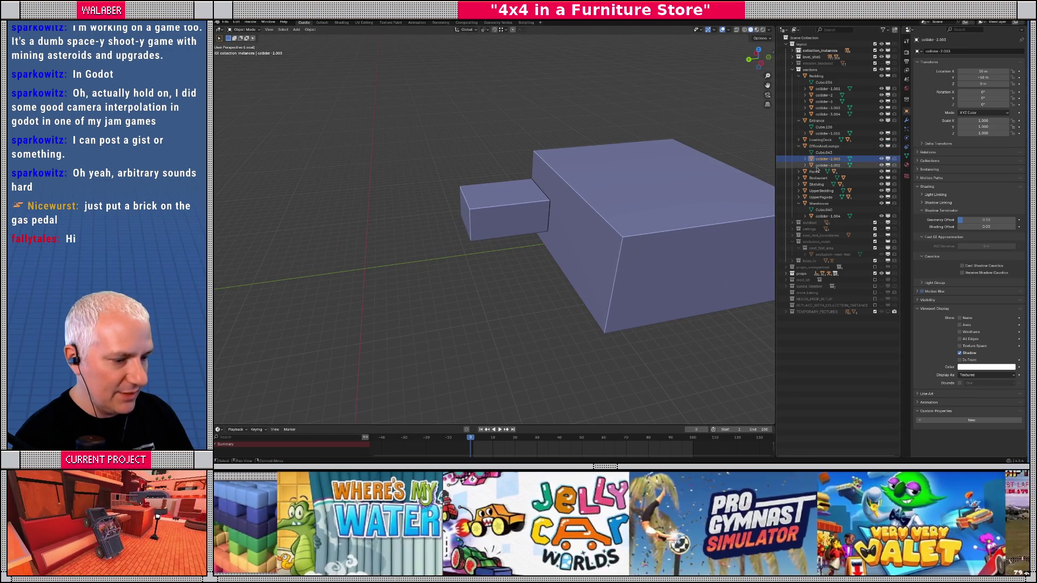
key("shift+z")
key("KP_Divide")
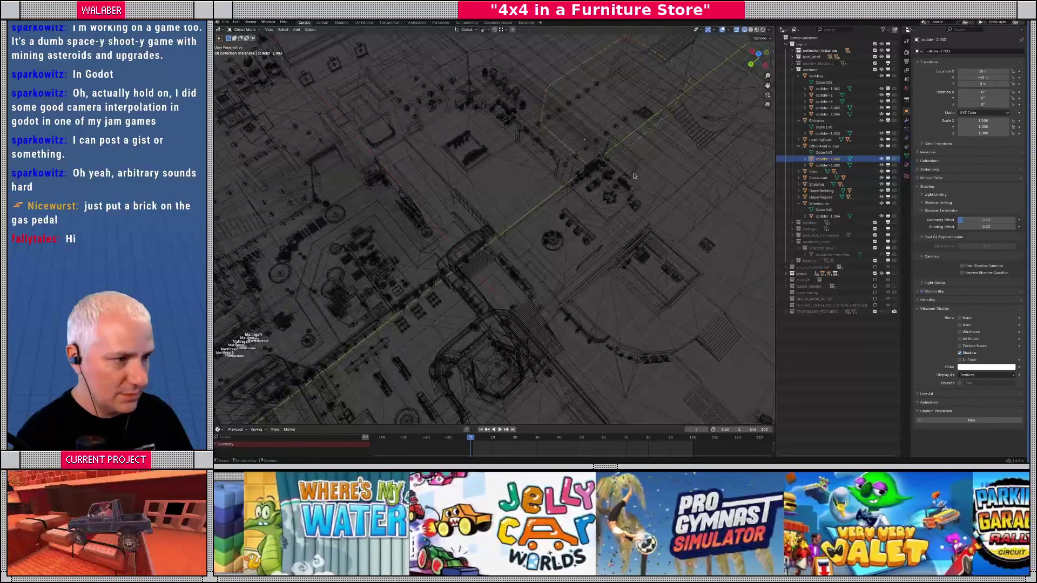
left_click(828, 165)
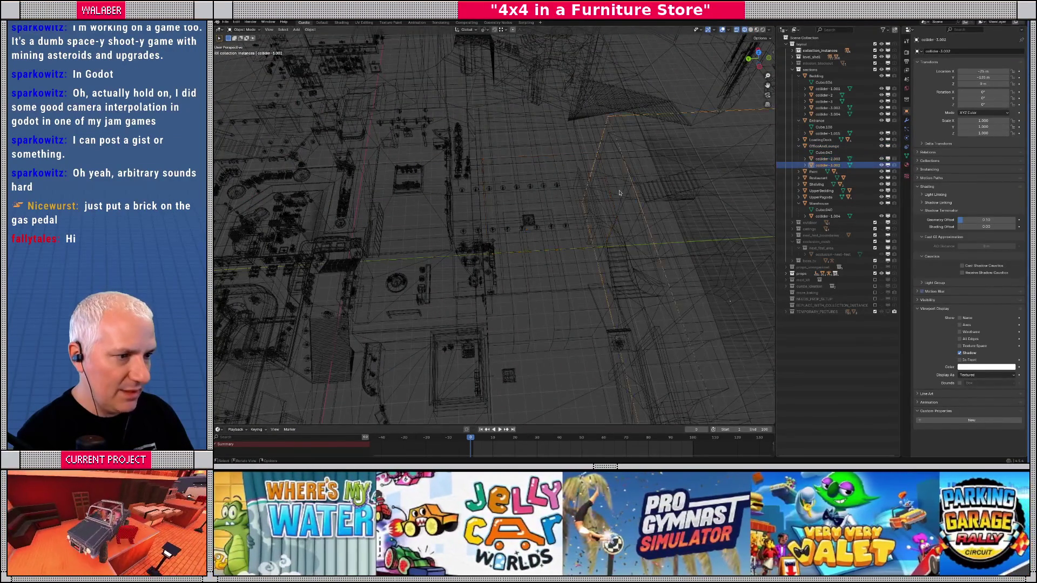
key("KP_Decimal")
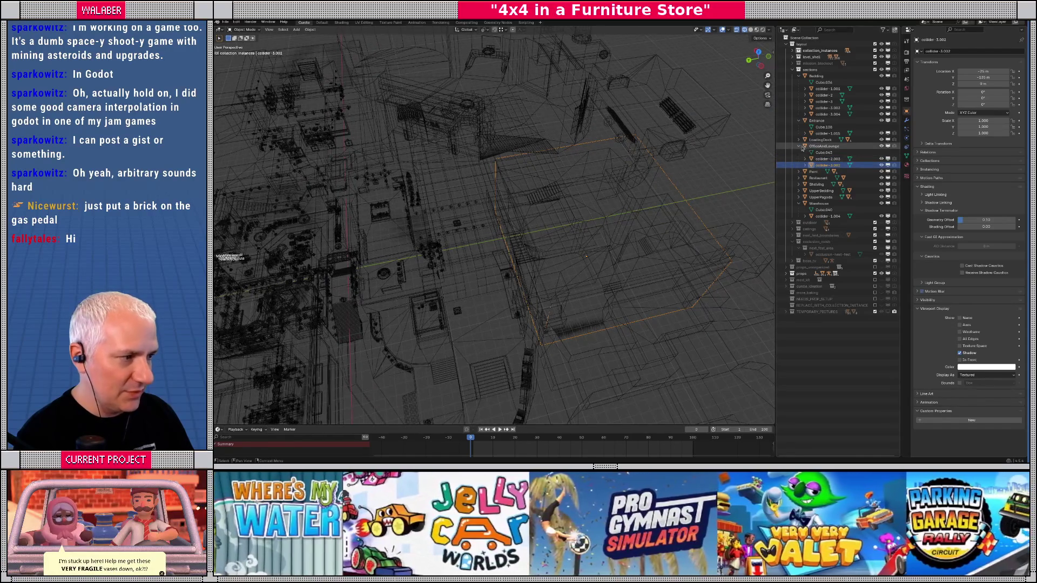
left_click(799, 147)
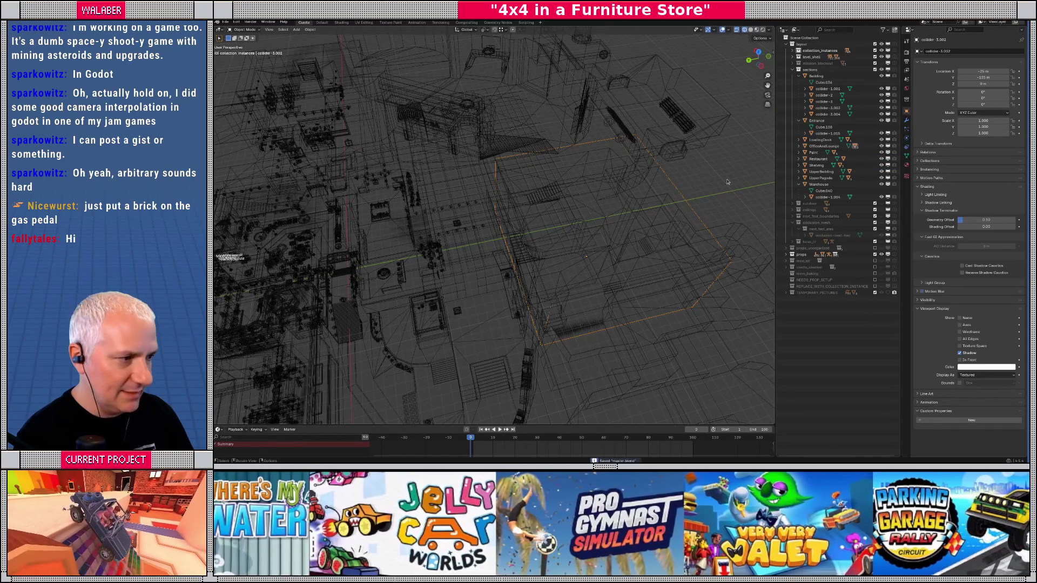
left_click(820, 171)
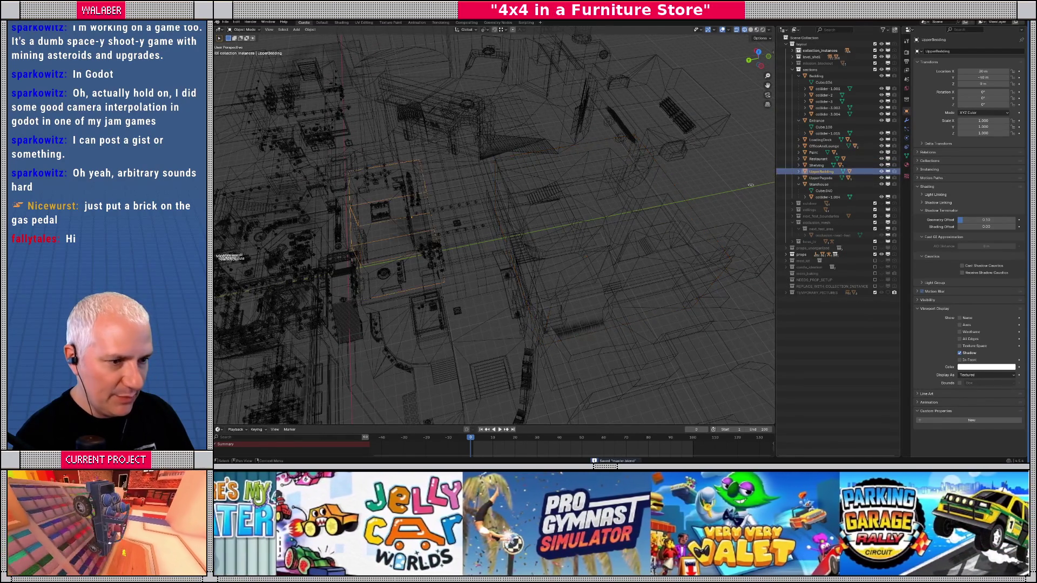
- Frame UpperBedding in top view and enter Edit Mode in wireframe
key("KP_Decimal")
key("shift+z")
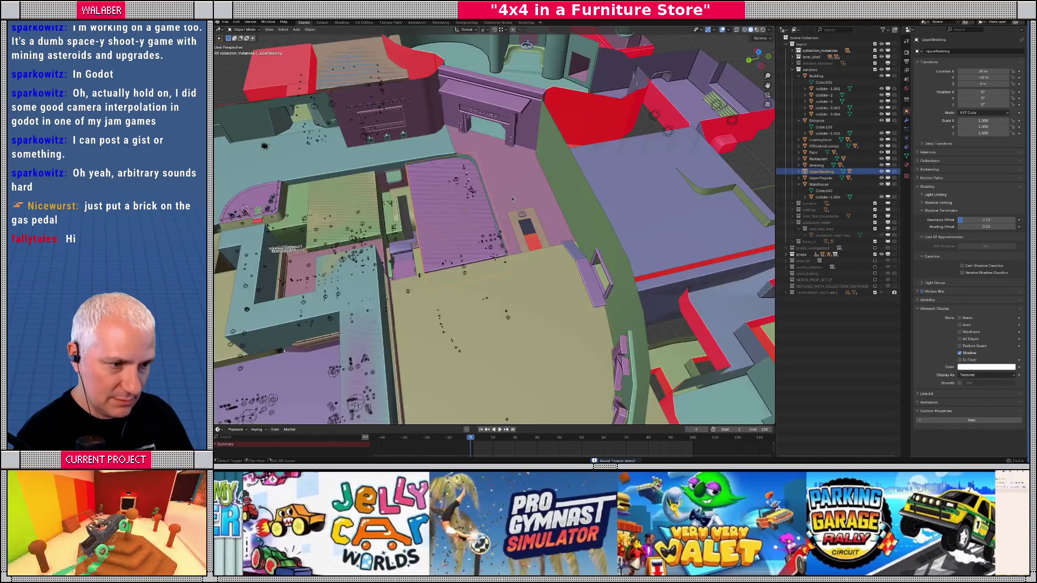
scroll(540, 216, "up", 5)
key("KP_7")
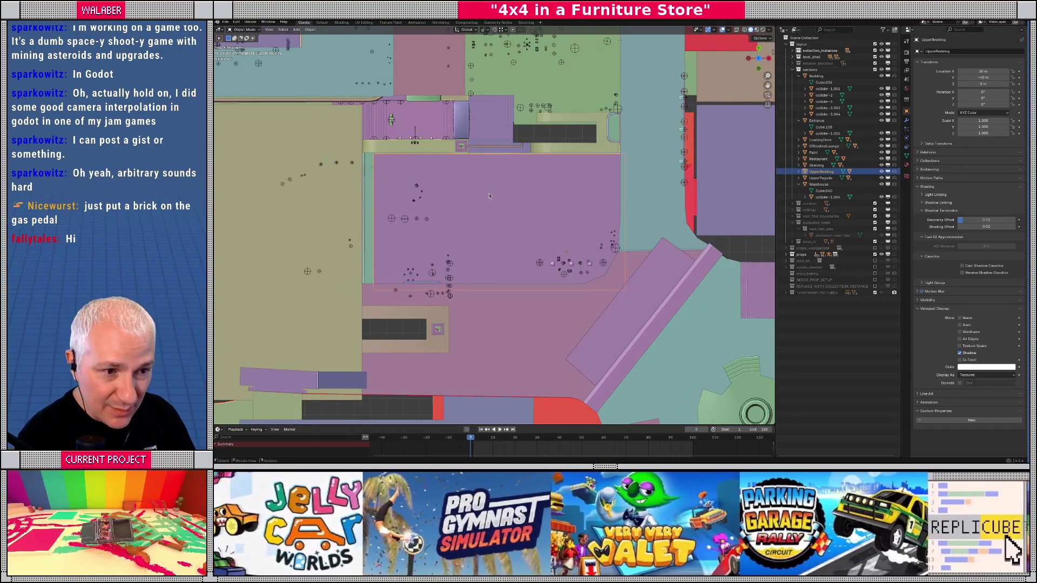
left_click_drag(483, 195, 503, 183)
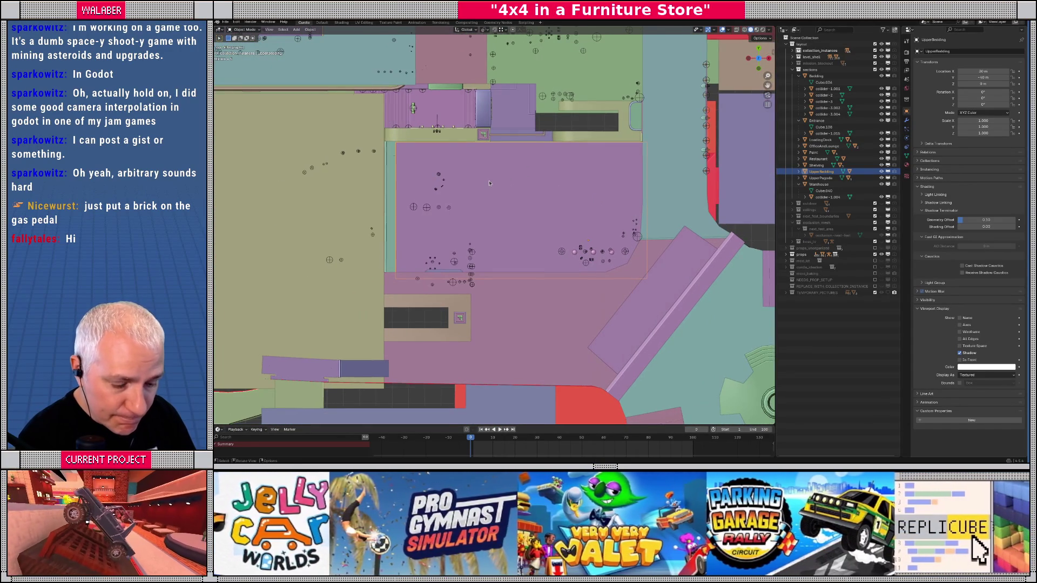
key("Tab")
key("shift+z")
- Move the block's left edge along X to the bedding floor's boundary
left_click(409, 277)
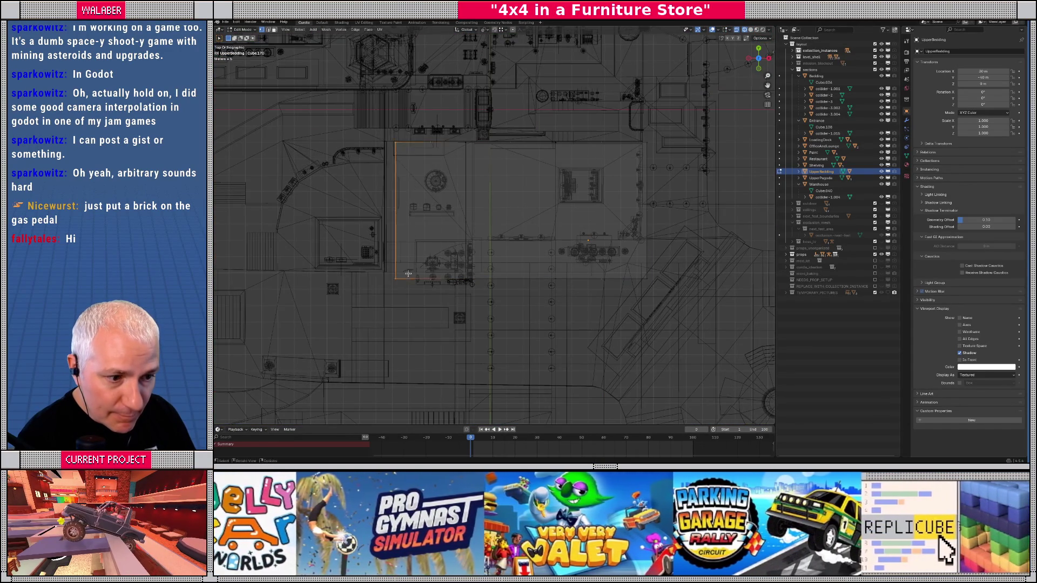
scroll(410, 277, "up", 4)
key("g")
key("x")
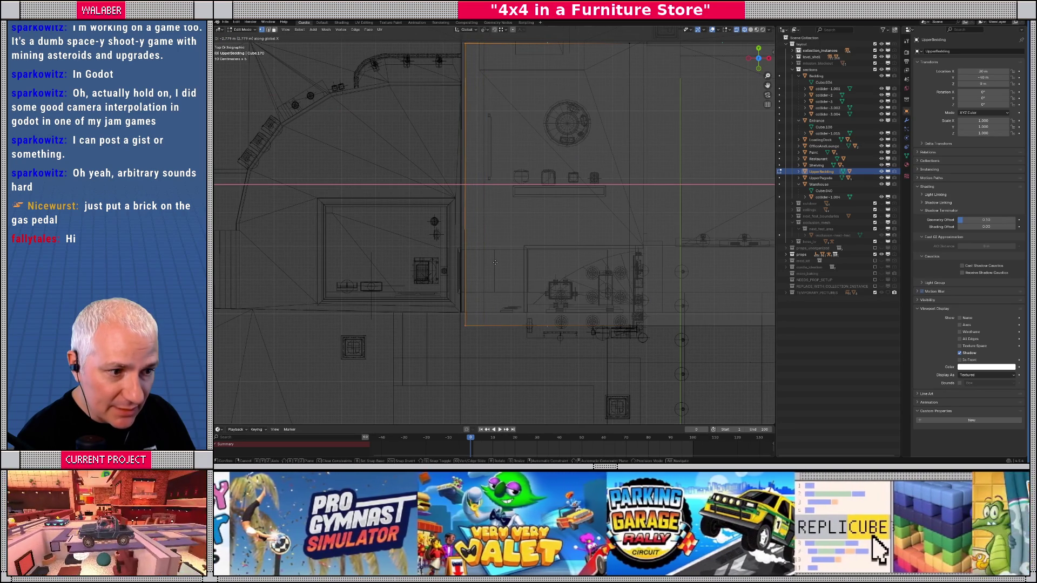
left_click(493, 263)
scroll(493, 263, "down", 4)
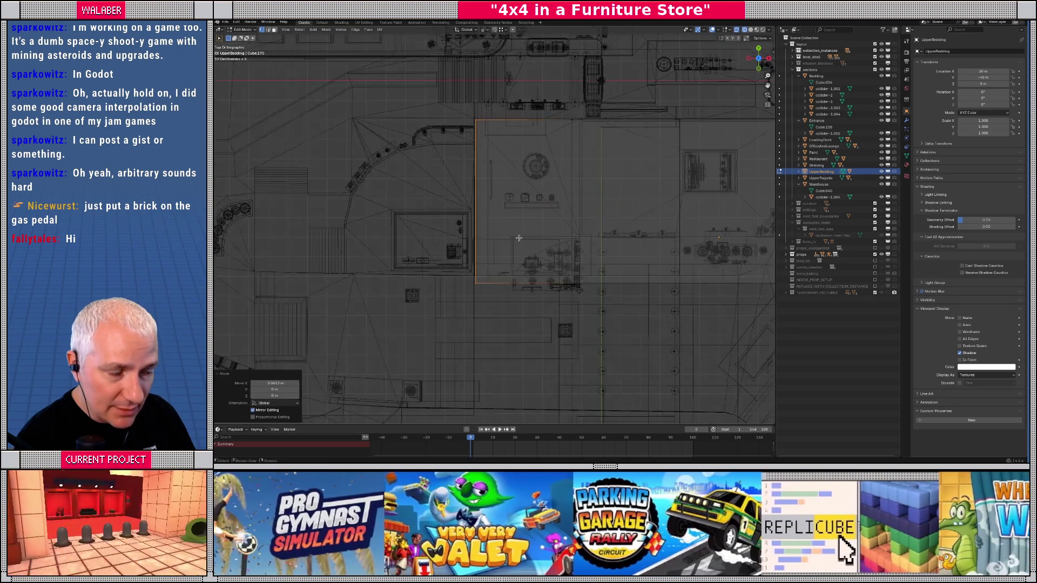
- Move the opposite side's vertices along X to fit the floor, then check in solid shading
left_click_drag(444, 249, 652, 293)
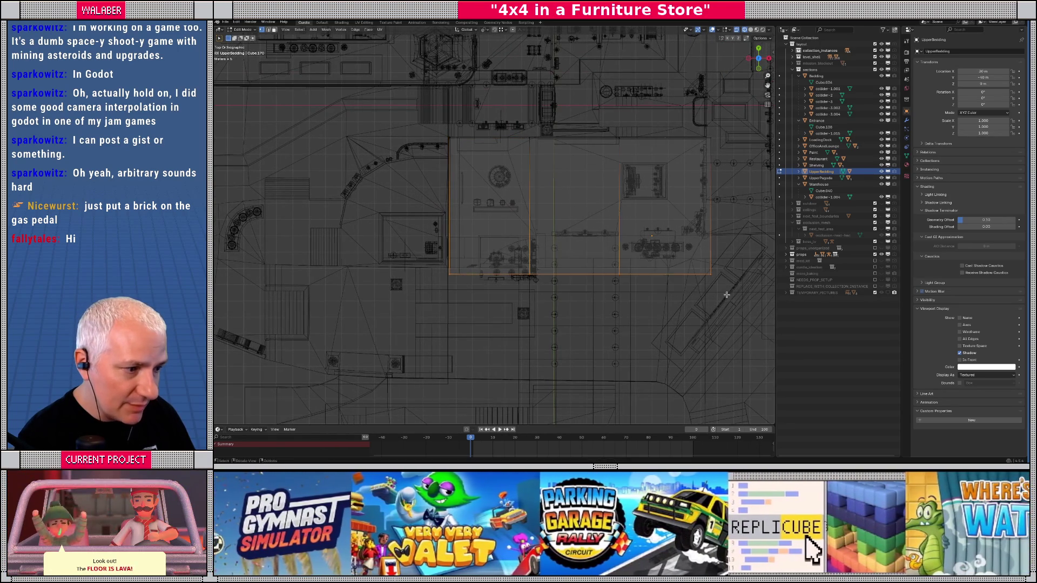
scroll(643, 290, "right", 2)
key("g")
key("z")
key("g")
key("Escape")
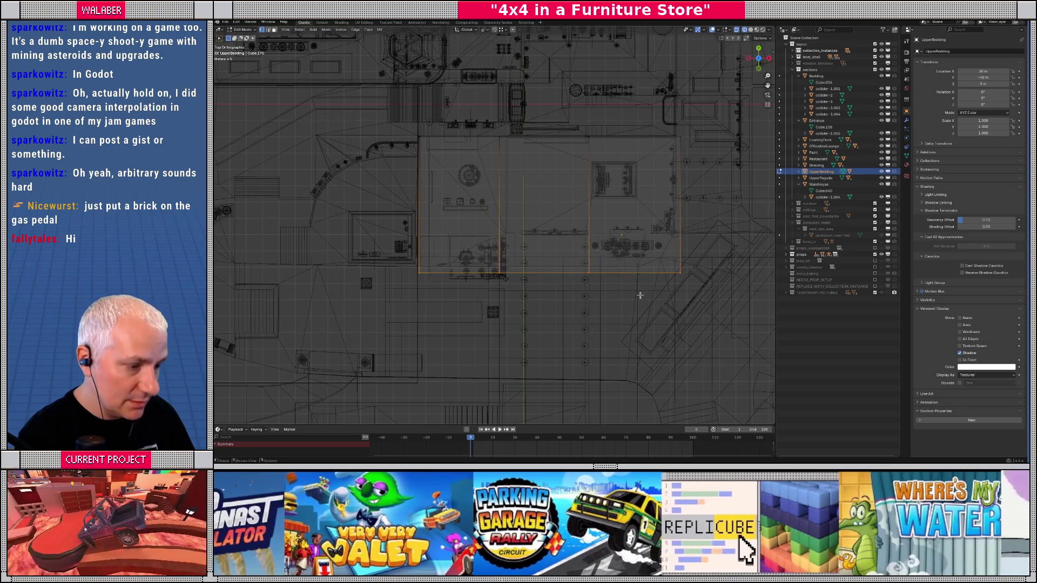
key("y")
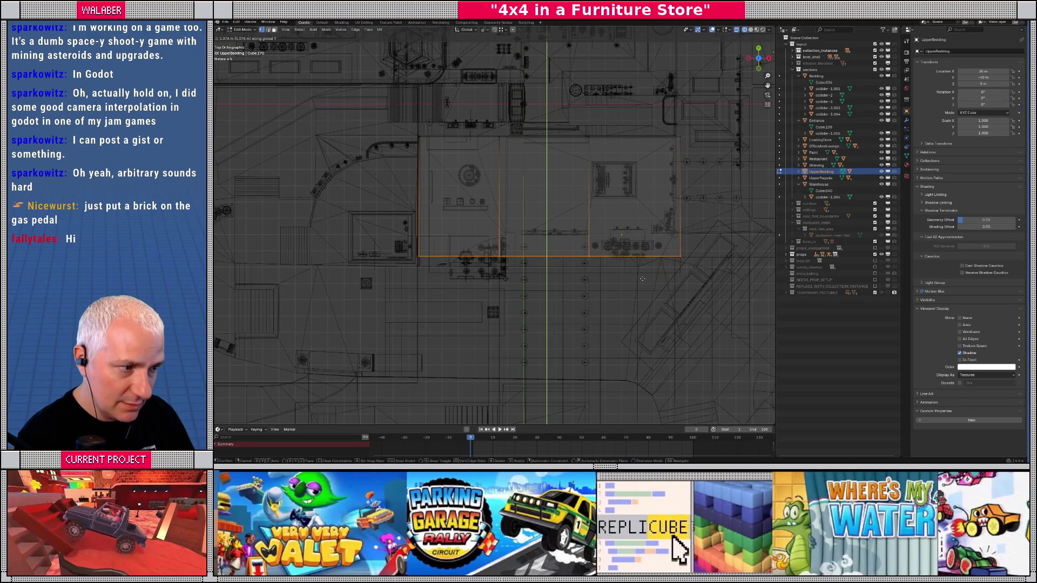
key("x")
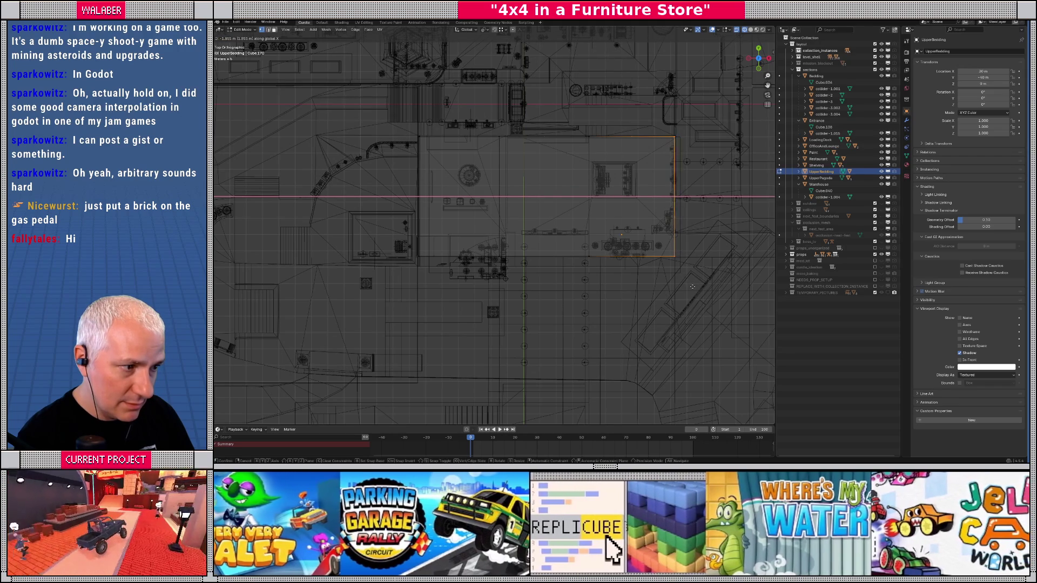
left_click(691, 287)
mouse_move(691, 286)
left_mouse_down()
mouse_move(513, 216)
mouse_move(562, 243)
mouse_move(568, 294)
mouse_move(496, 278)
mouse_move(572, 263)
left_mouse_up()
key("shift+z")
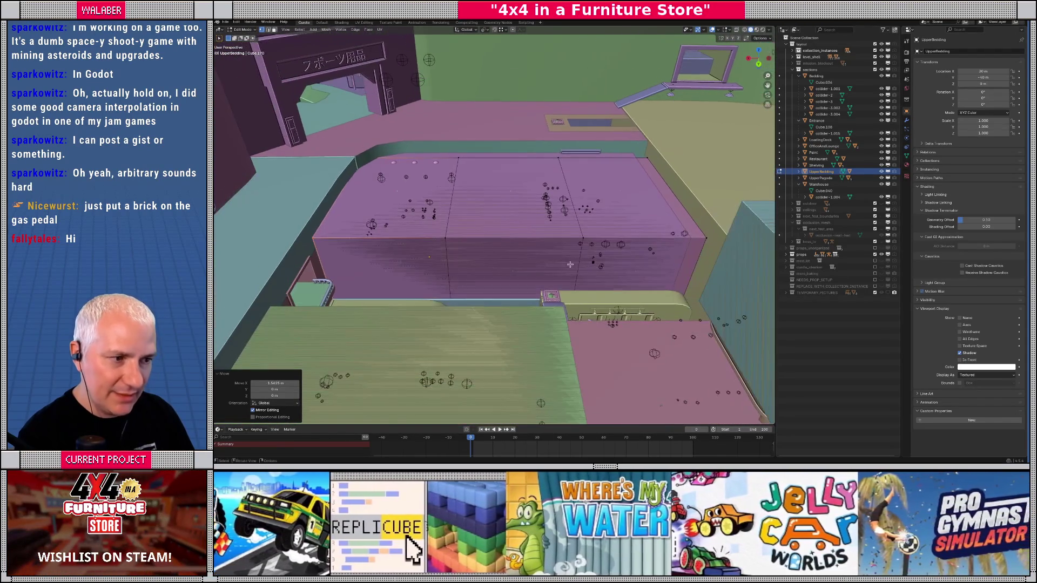
- Isolate collider-1.008 from UpperBedding in top view and enter its Edit Mode
key("Tab")
left_click(799, 171)
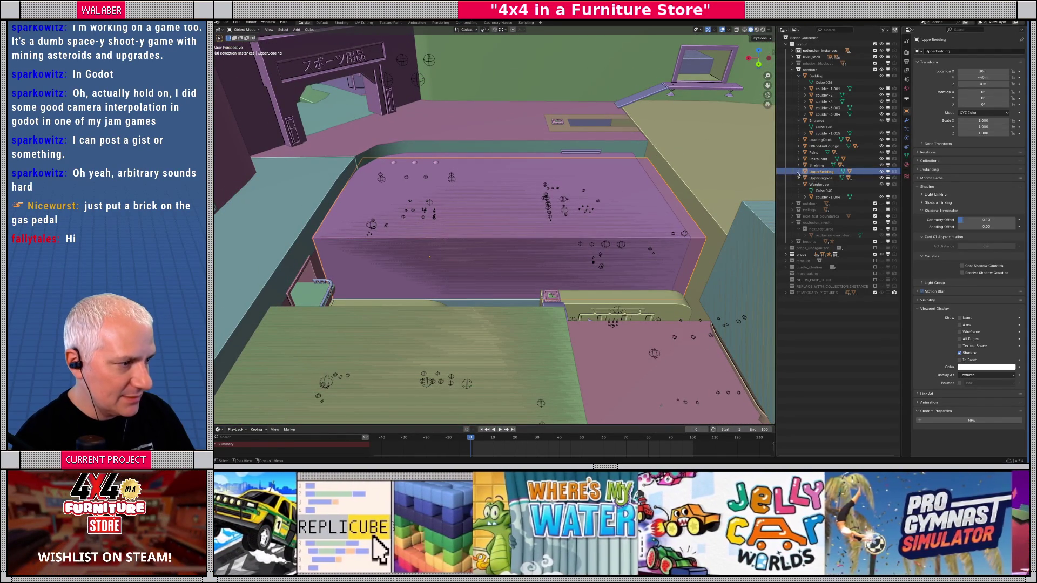
left_click(819, 185)
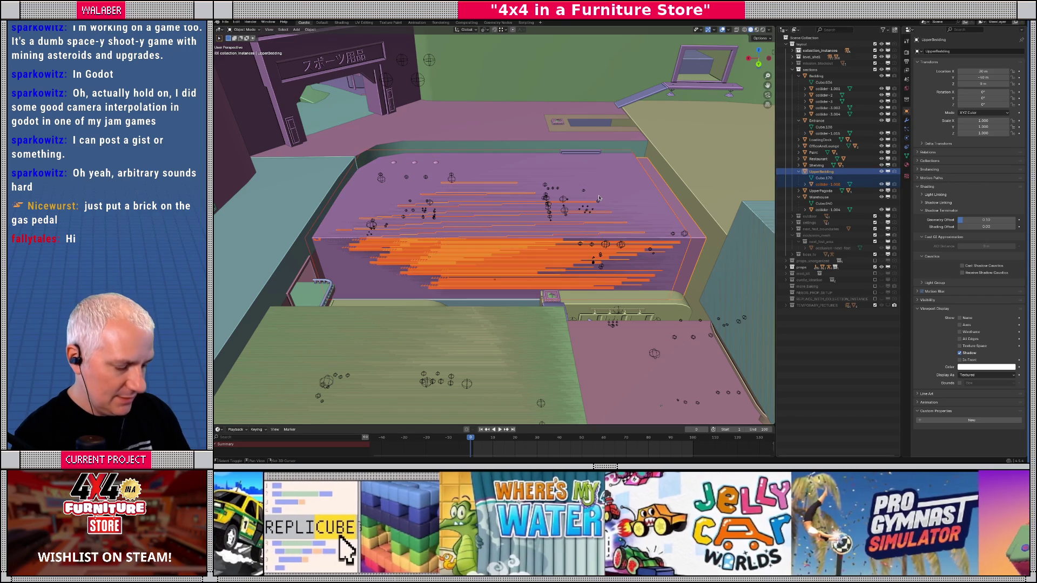
key("KP_Divide")
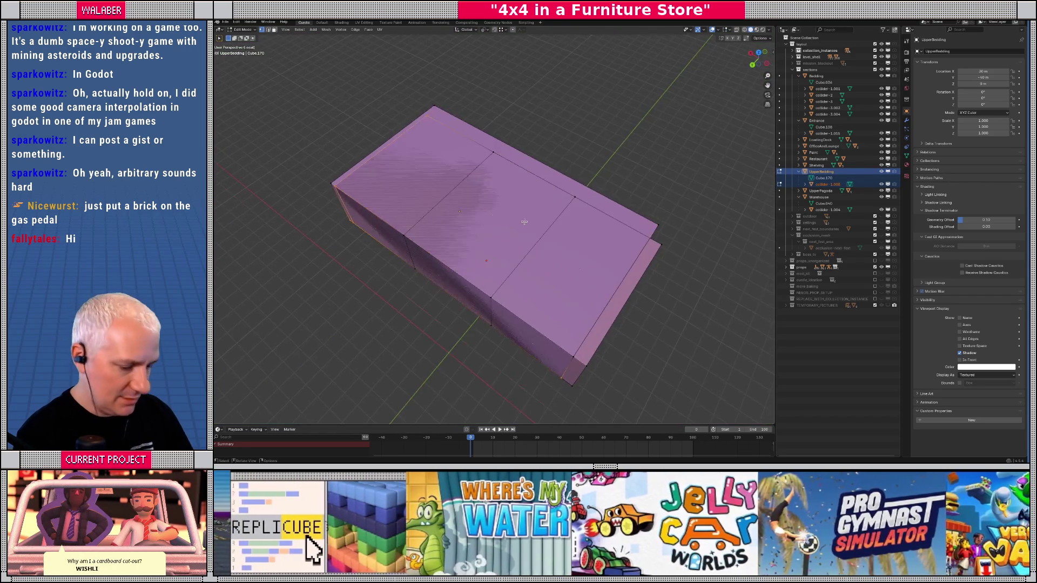
key("Tab")
key("KP_7")
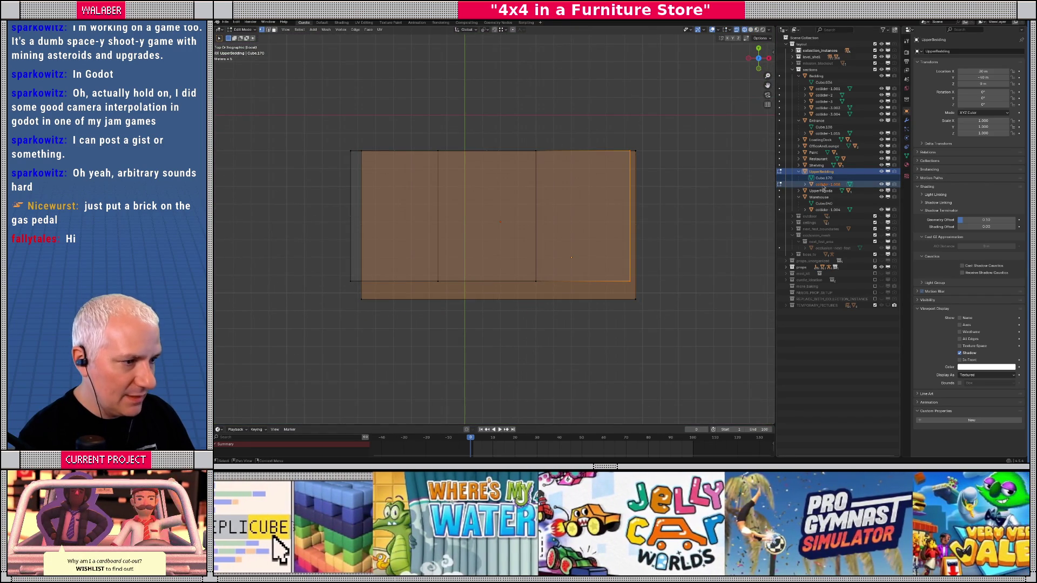
left_click(828, 184)
key("Tab")
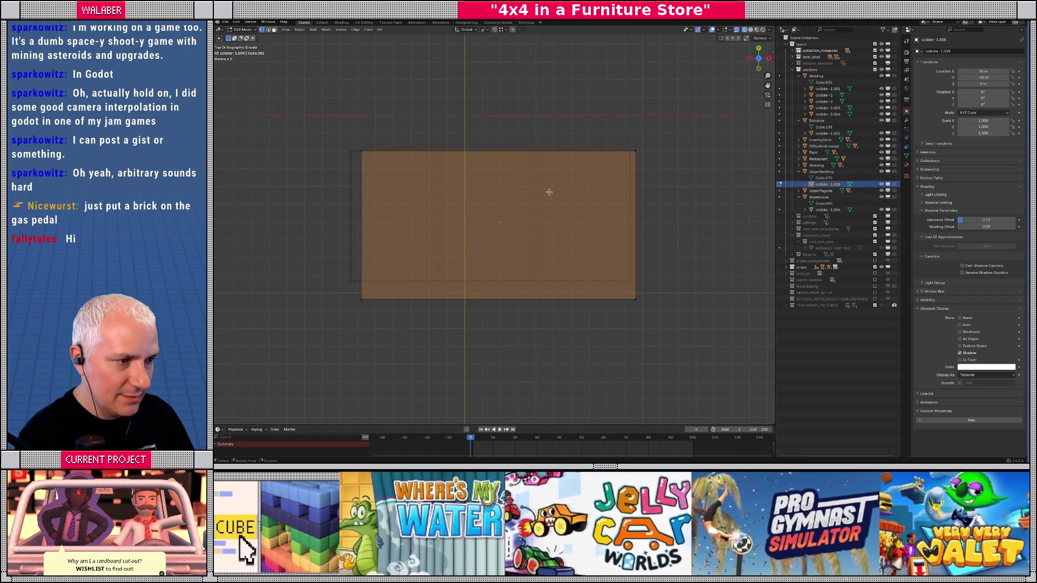
key("Tab")
- Move the collider's right edge along X to trim its width
left_click_drag(415, 142, 462, 324)
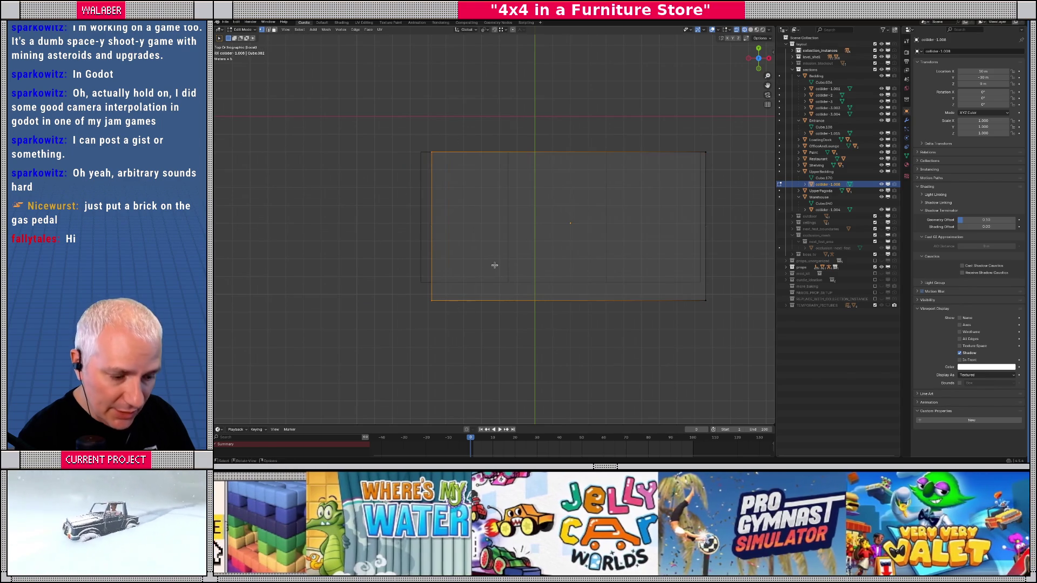
key("g")
key("x")
key("Escape")
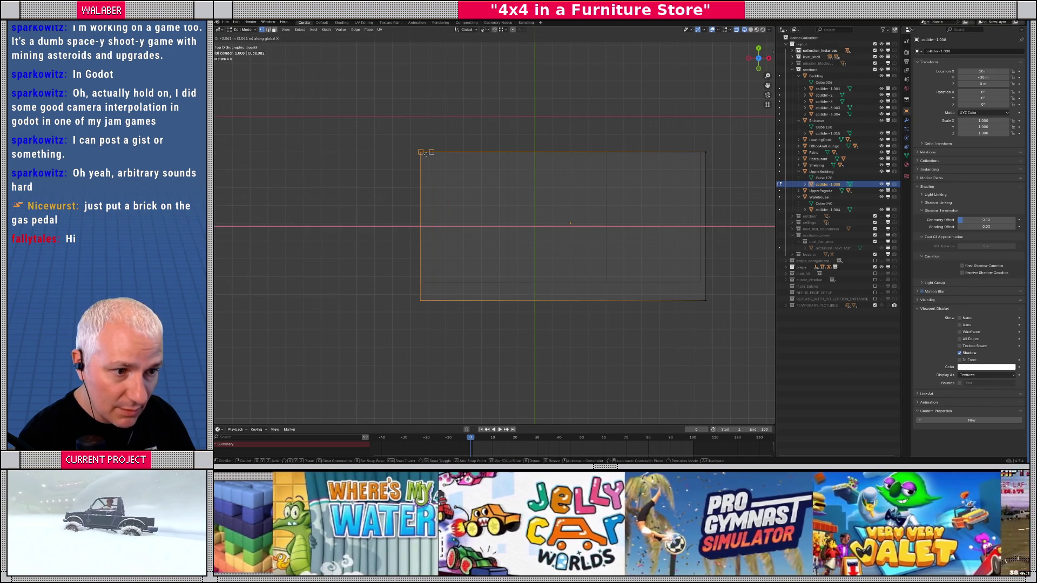
mouse_move(649, 120)
left_mouse_down()
mouse_move(702, 320)
mouse_move(730, 331)
mouse_move(395, 269)
mouse_move(479, 227)
mouse_move(512, 234)
left_mouse_up()
key("g")
key("x")
left_click(701, 158)
- Move the collider's bottom edge along Y, then leave Edit Mode and select UpperBedding
key("g")
key("y")
left_click(419, 296)
key("Tab")
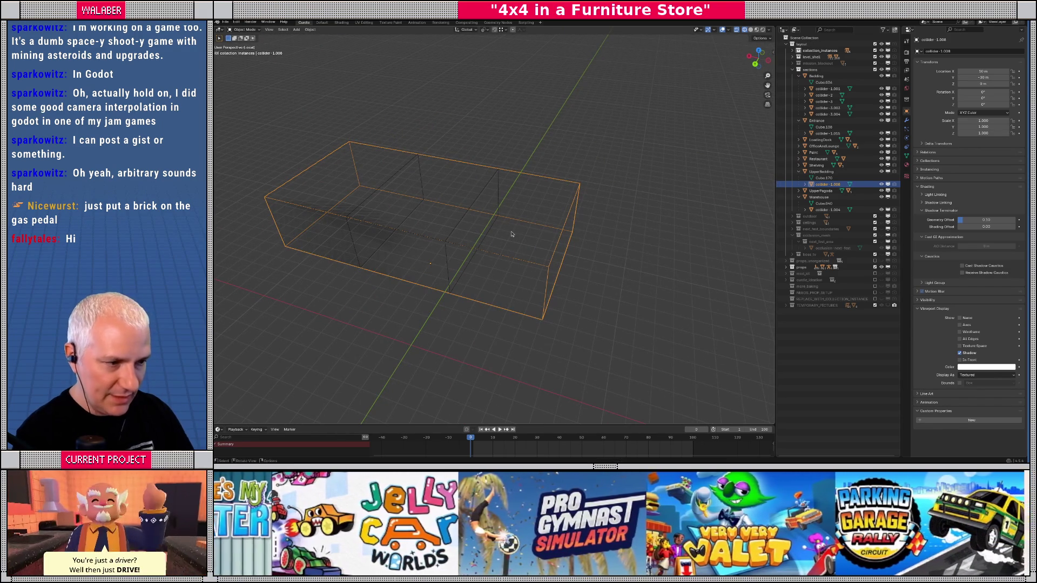
key("Left")
- Isolate UpperBedding in solid shading, orbit to inspect its sides, then return to the whole store
key("KP_Divide")
key("Tab")
key("shift+z")
key("KP_Divide")
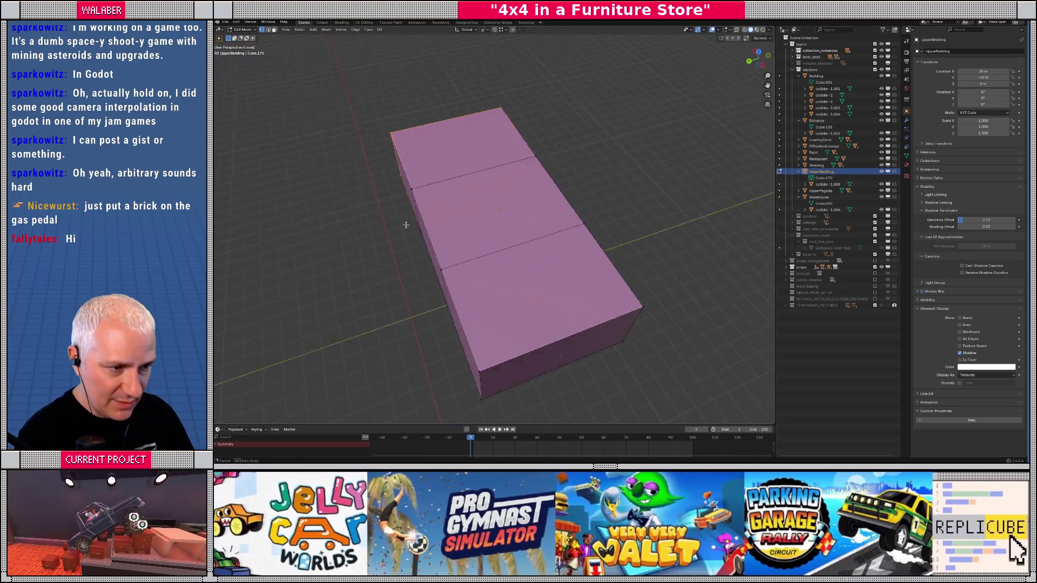
left_click_drag(405, 225, 393, 254)
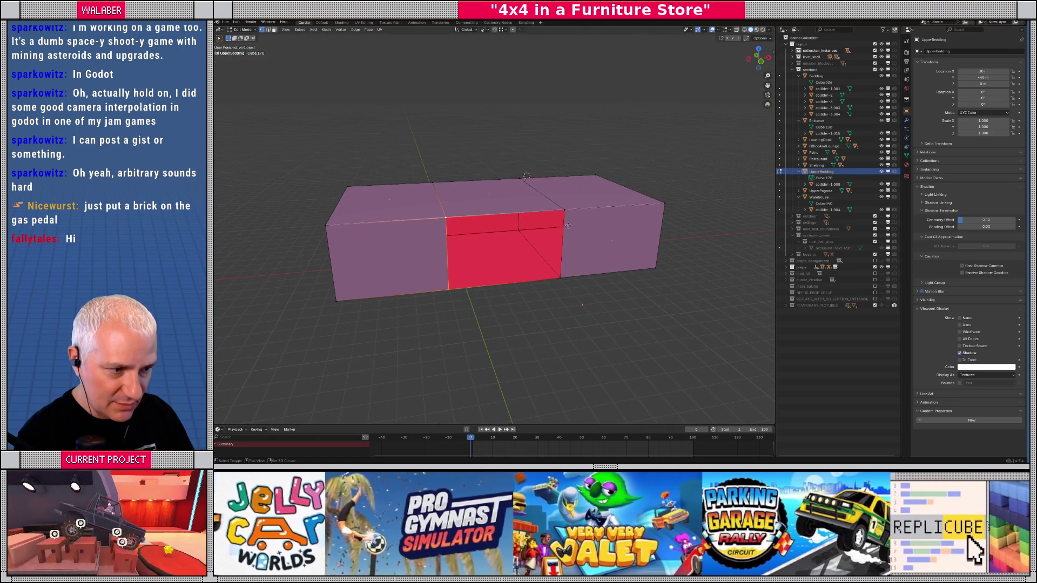
key("Tab")
left_click_drag(563, 295, 517, 262)
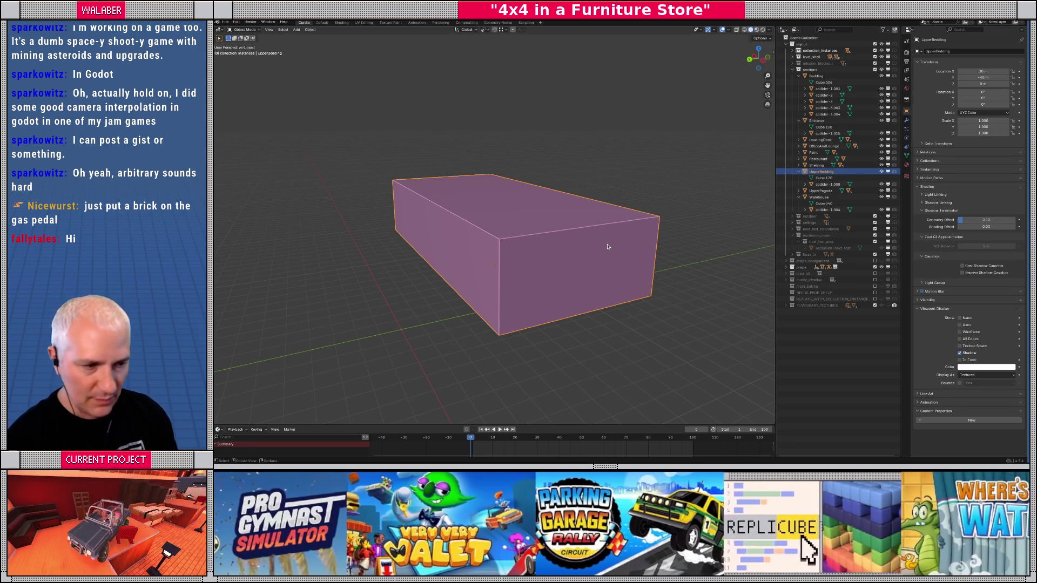
key("KP_Divide")
mouse_move(588, 231)
left_mouse_down()
mouse_move(475, 213)
mouse_move(450, 303)
mouse_move(459, 238)
left_mouse_up()
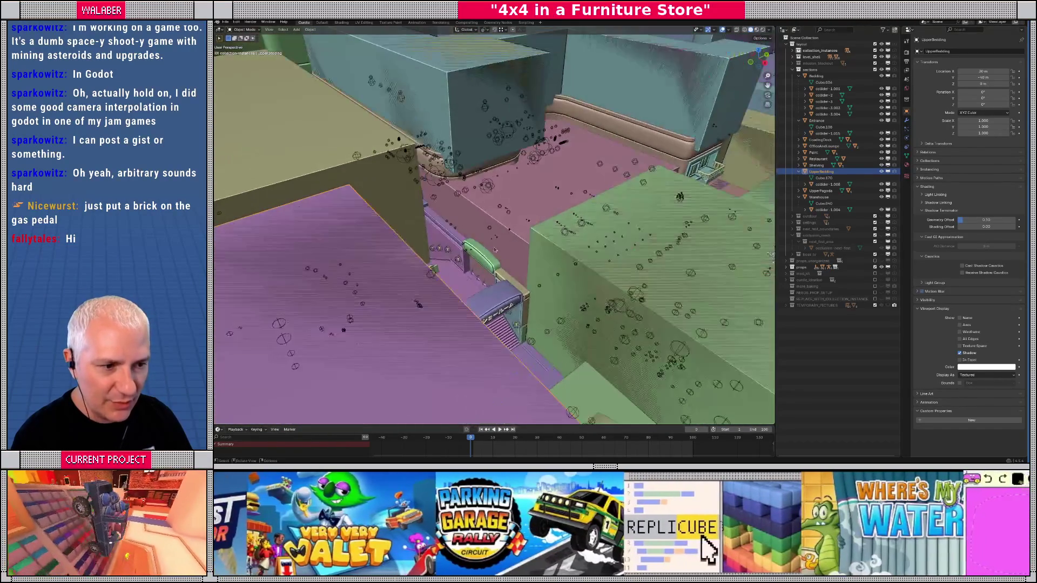
- Select the Restaurant block and add a loop cut around its sides
left_click(530, 239)
scroll(531, 236, "up", 2)
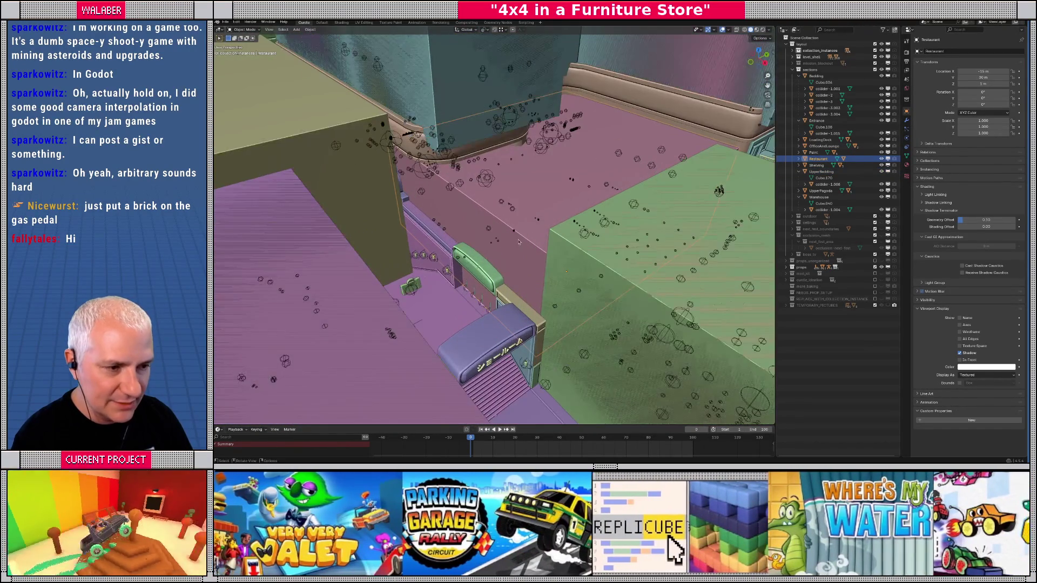
left_click_drag(531, 253, 560, 265)
key("ctrl+r")
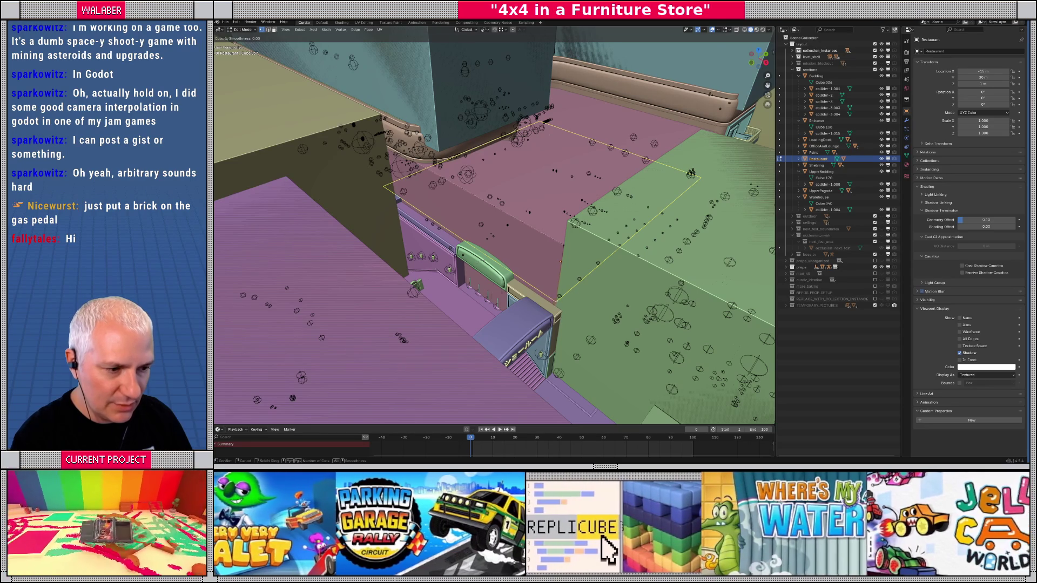
left_click(554, 301)
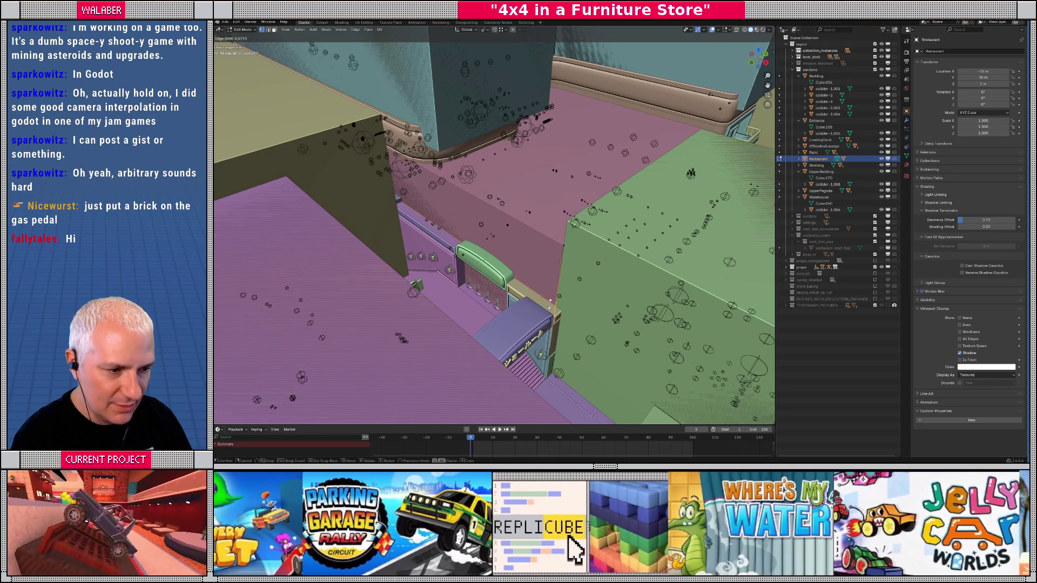
left_click(550, 304)
left_click_drag(550, 304, 538, 251)
- Add a second edge loop to the Restaurant block and isolate it in local view
key("ctrl+r")
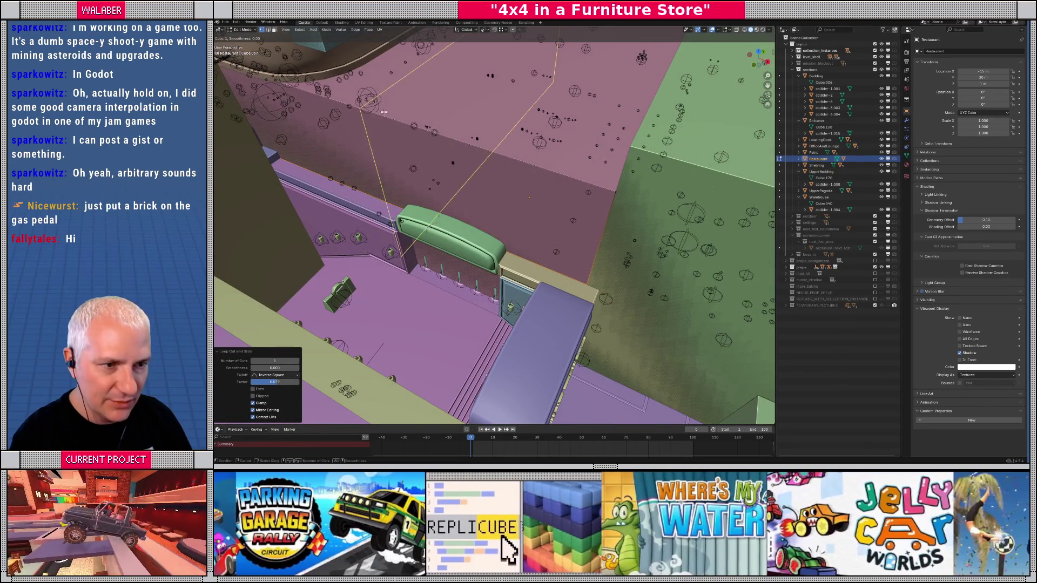
left_click(392, 113)
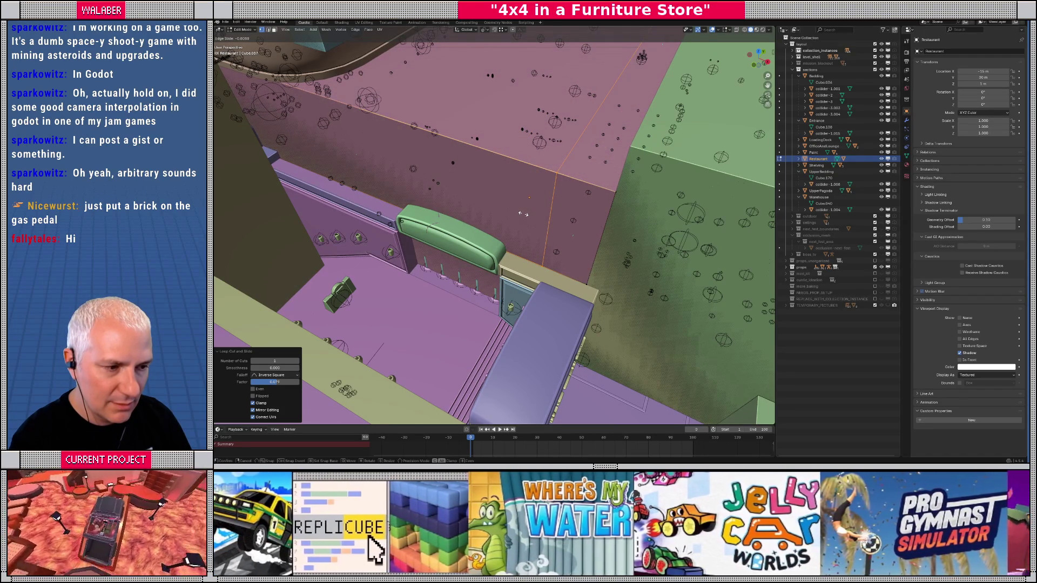
left_click(524, 214)
mouse_move(523, 214)
left_mouse_down()
mouse_move(454, 225)
mouse_move(577, 203)
left_mouse_up()
key("KP_Divide")
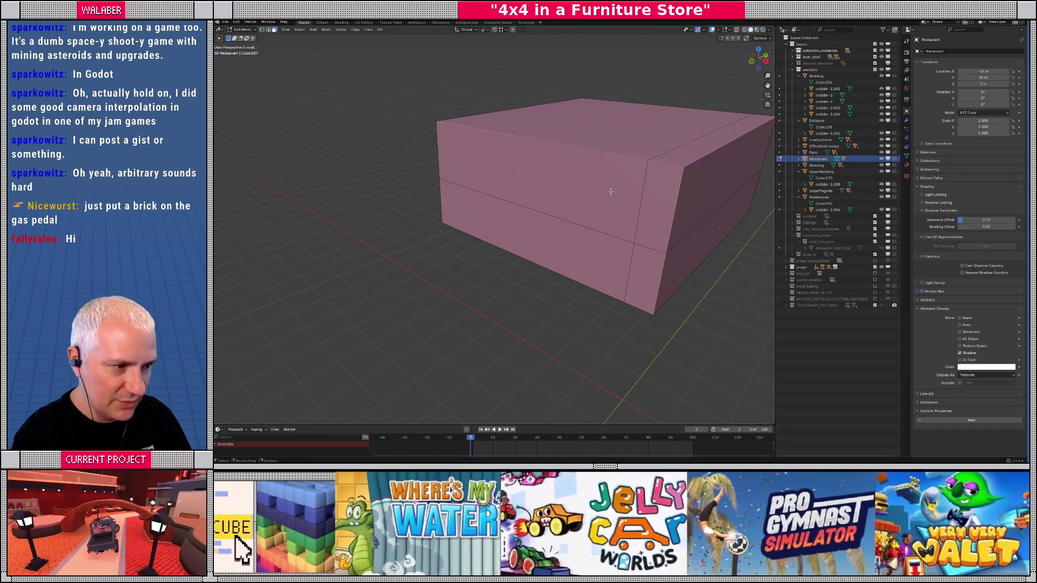
- Extrude the Restaurant block's upper front face and small corner face outward
left_click(610, 192)
left_click(650, 199, "shift")
key("e")
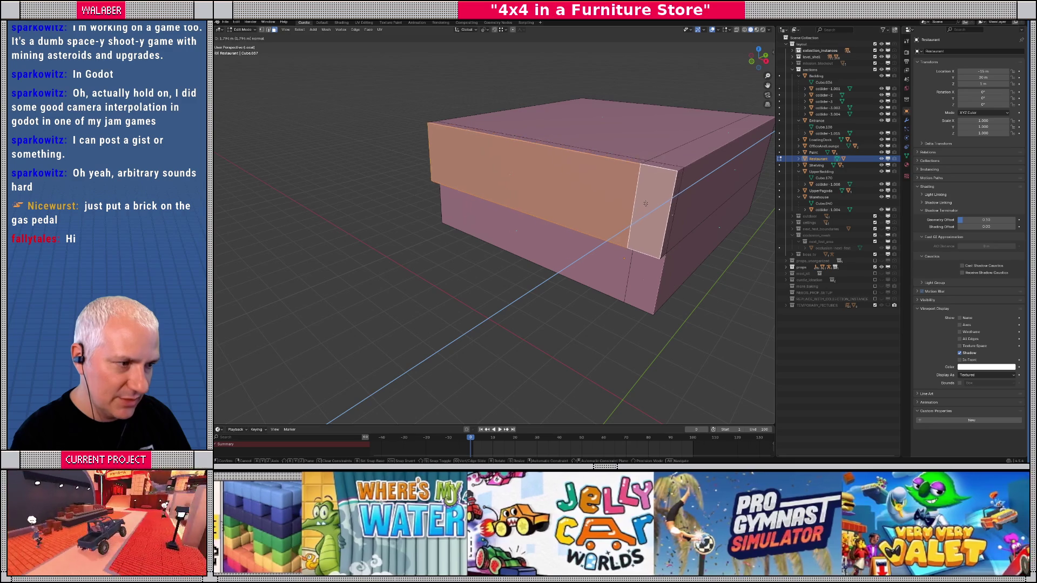
left_click(640, 214)
key("KP_Divide")
left_click_drag(637, 218, 509, 214)
- Move the extruded faces along Y, then push them along Z
key("g")
key("y")
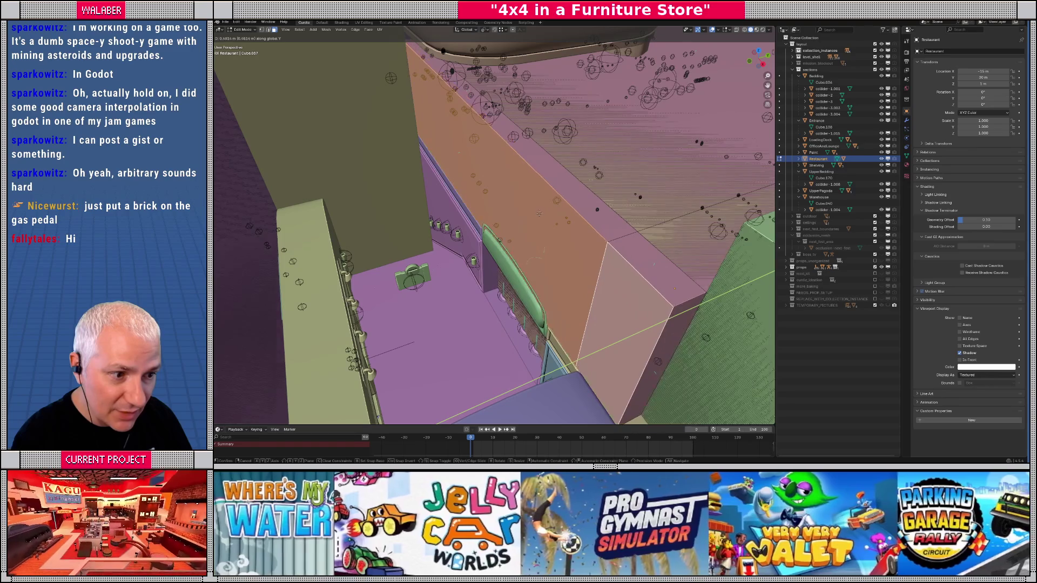
left_click(538, 214)
scroll(513, 226, "up", 5)
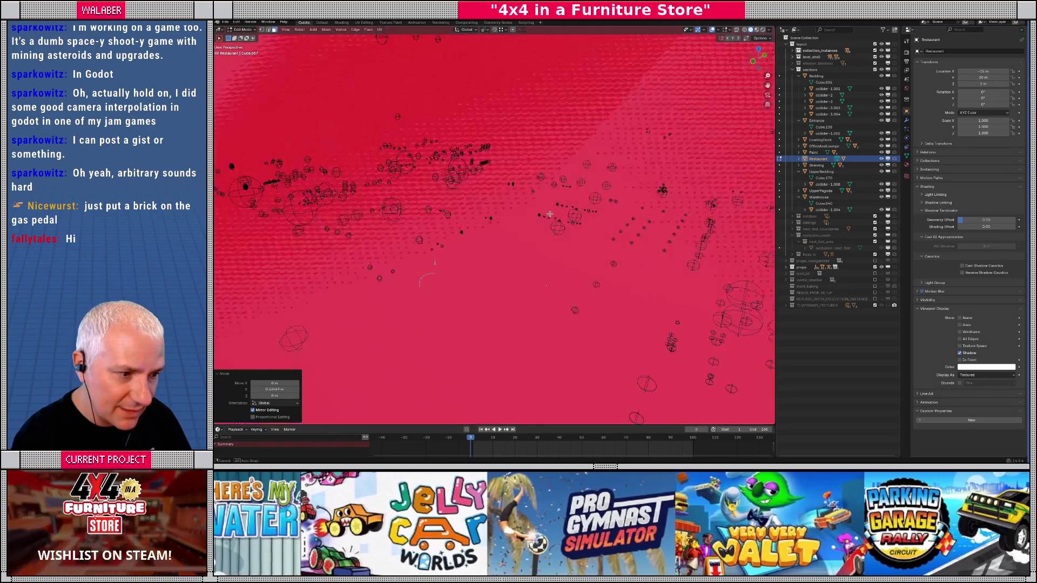
scroll(493, 247, "up", 5)
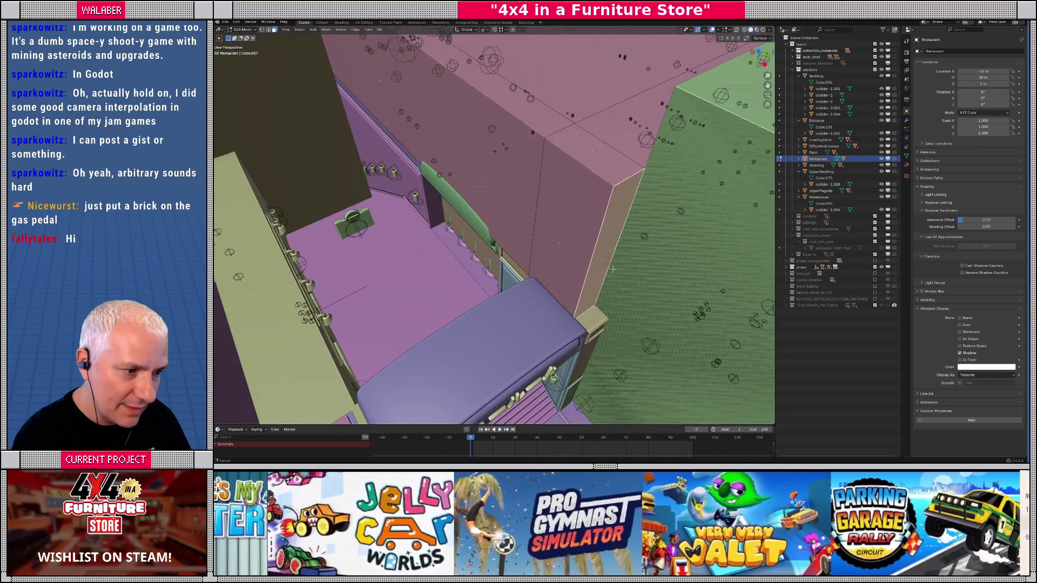
key("g")
key("z")
key("z")
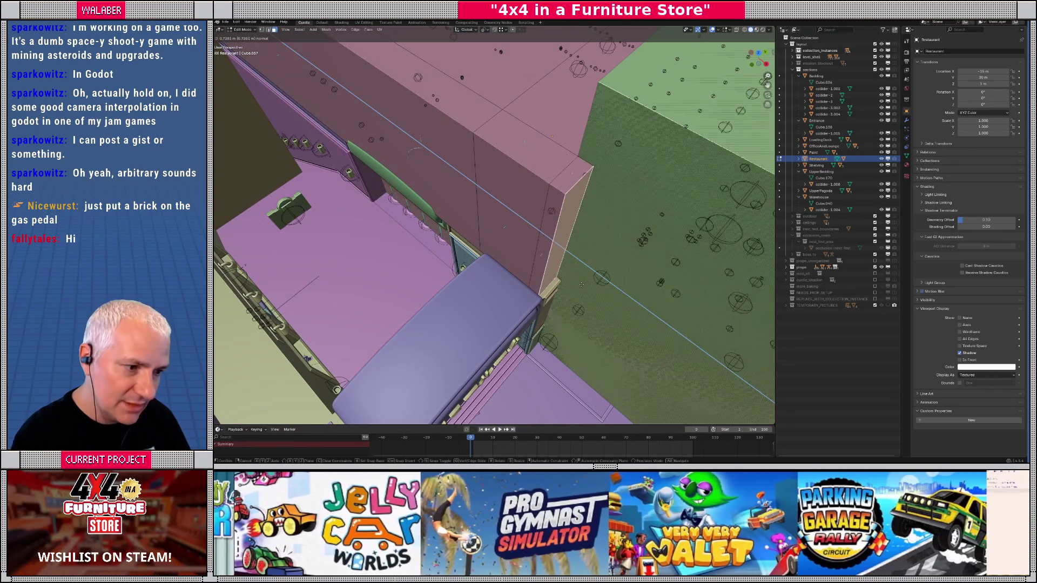
left_click(585, 288)
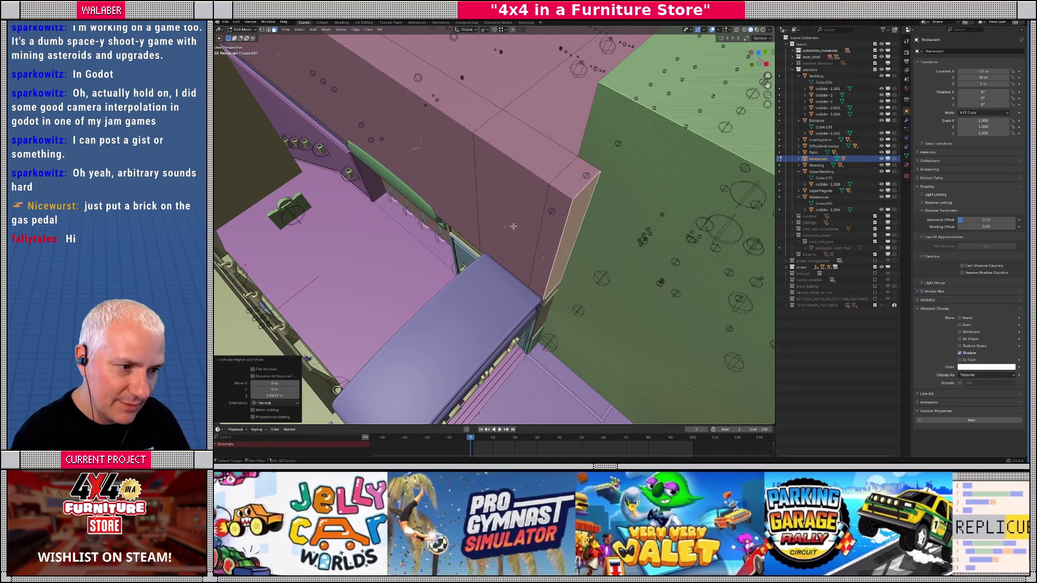
- Extrude the upper wall and adjacent narrow face into a large block, then undo that oversized extrusion
left_click(513, 227)
left_click(560, 232, "shift")
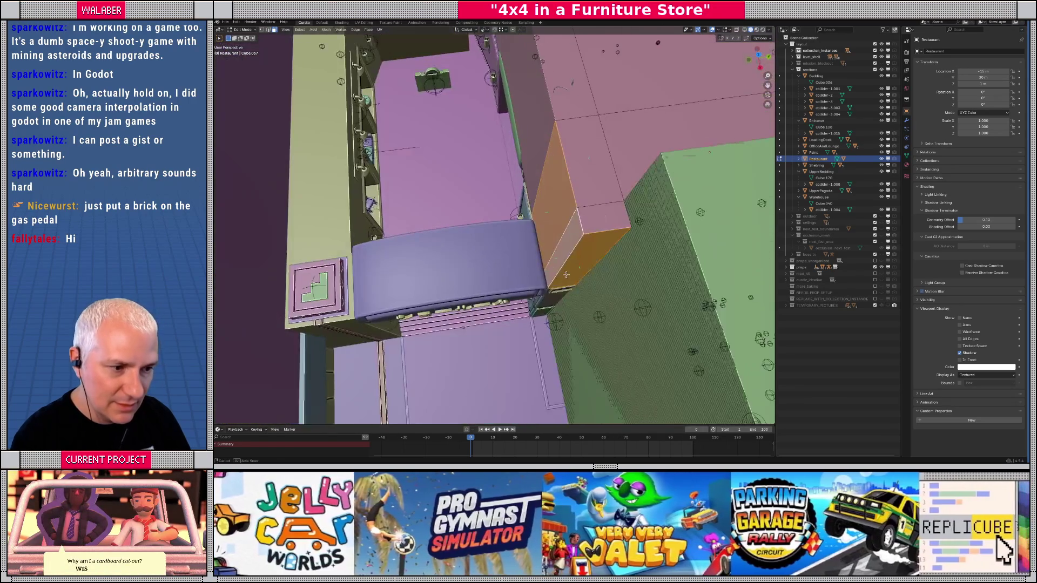
key("e")
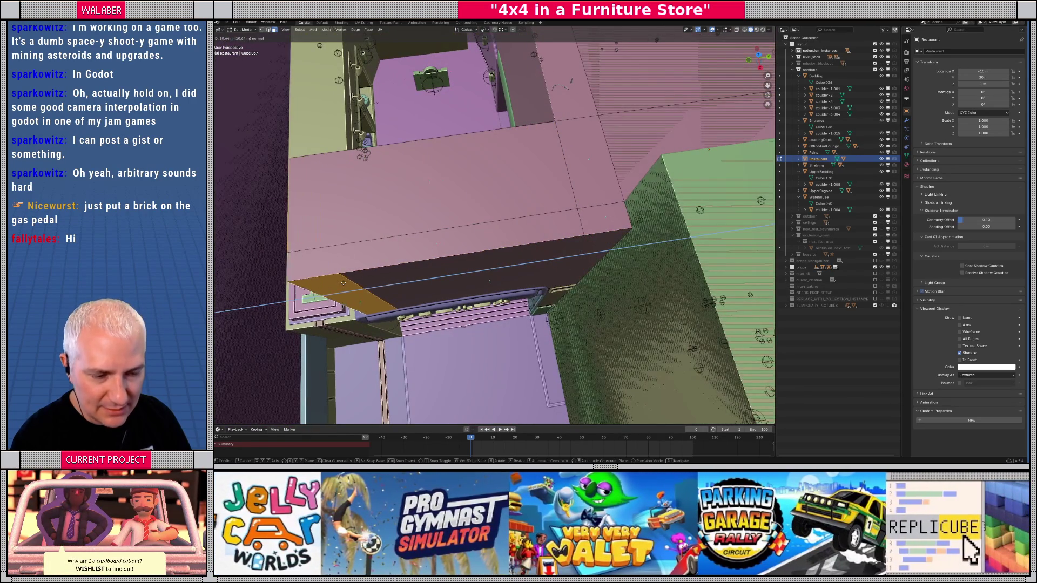
left_click(344, 283)
left_click_drag(441, 248, 503, 250)
left_click_drag(589, 268, 608, 246)
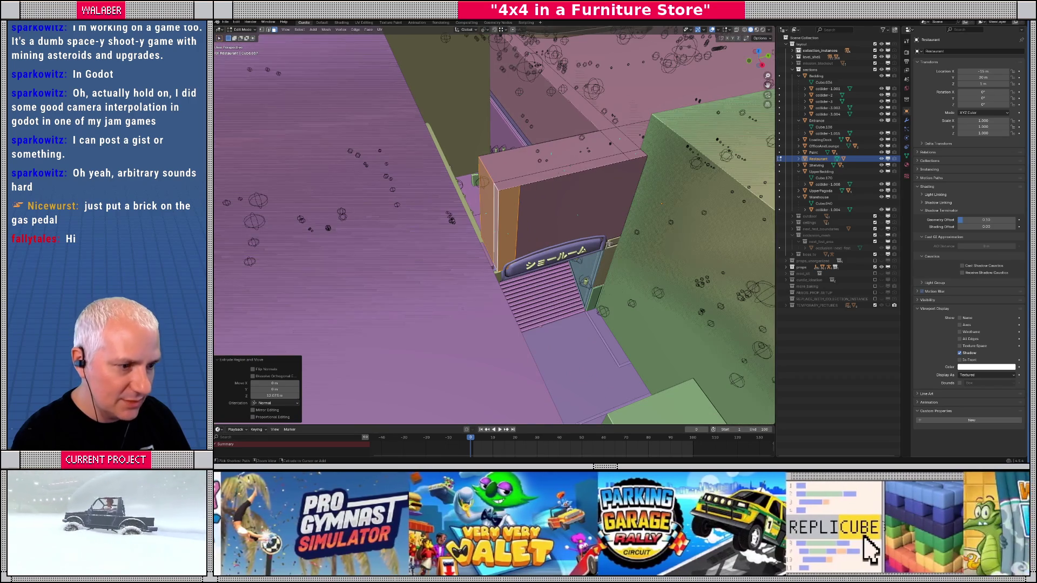
key("ctrl+z")
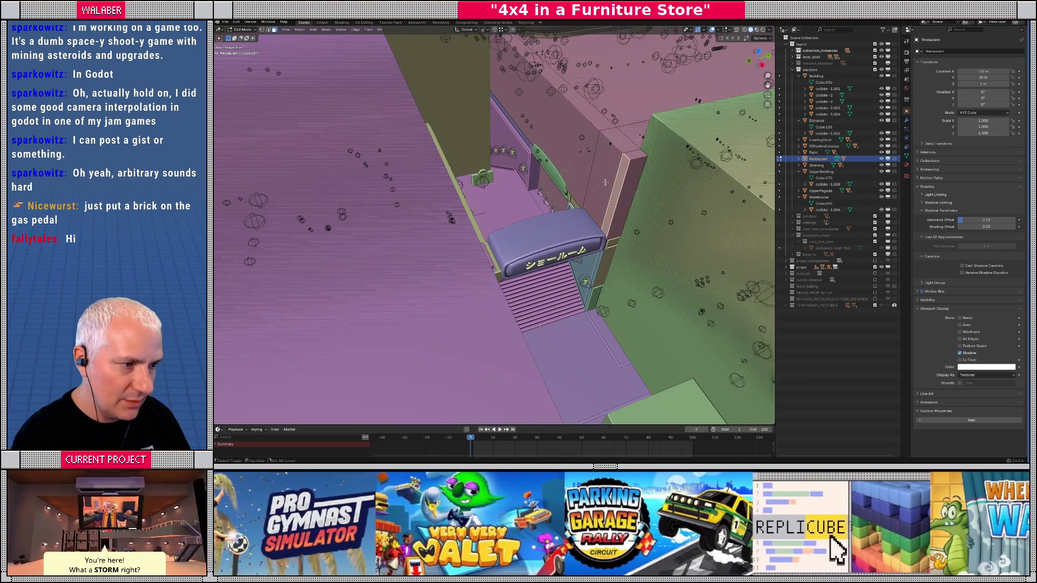
- Re-extrude the wall face and move the new section -3.57 m along Y over the showroom entrance
key("e")
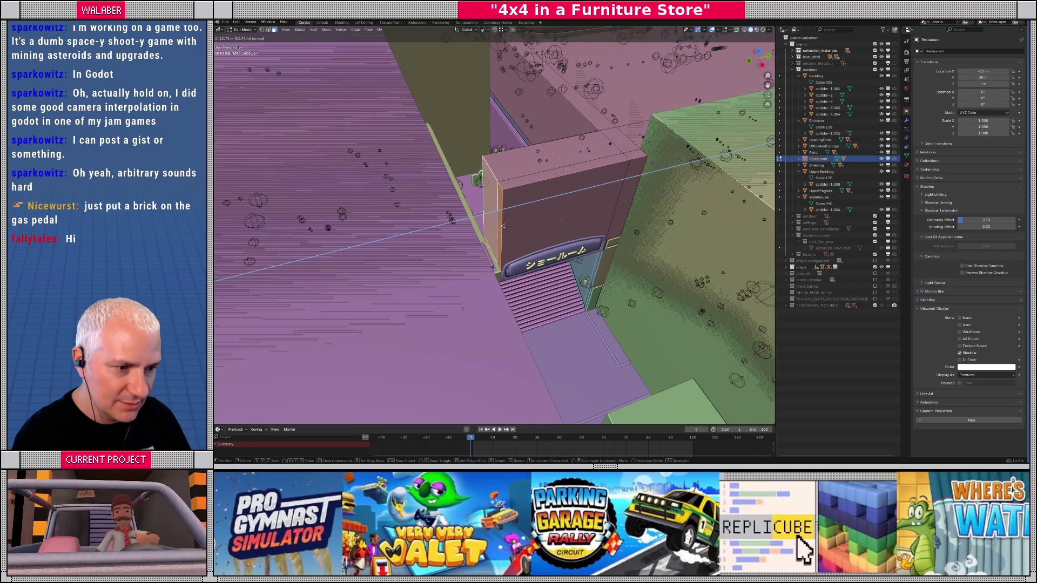
left_click(525, 230)
mouse_move(525, 230)
left_mouse_down()
mouse_move(528, 243)
mouse_move(603, 250)
left_mouse_up()
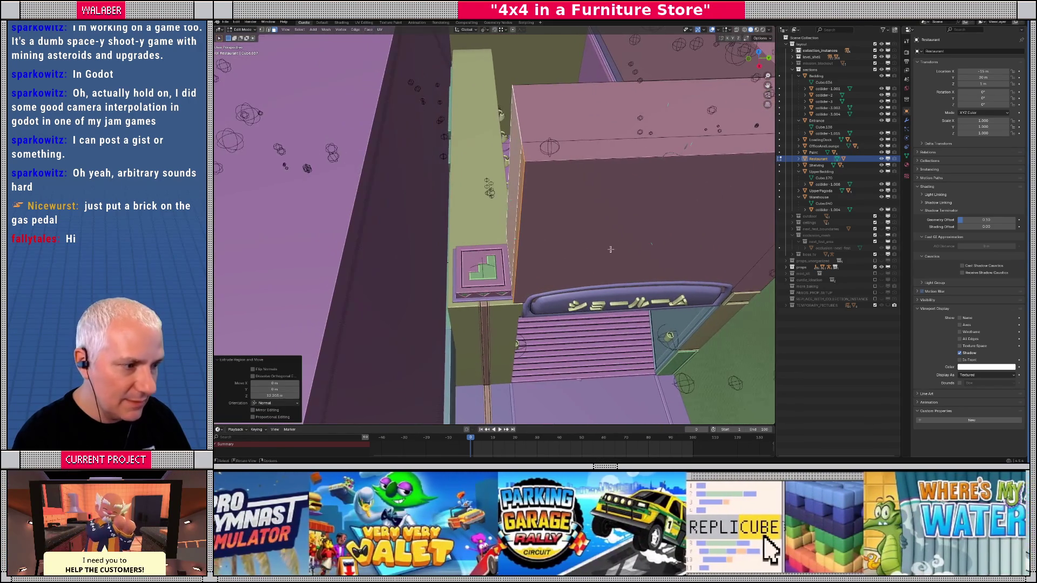
key("g")
key("y")
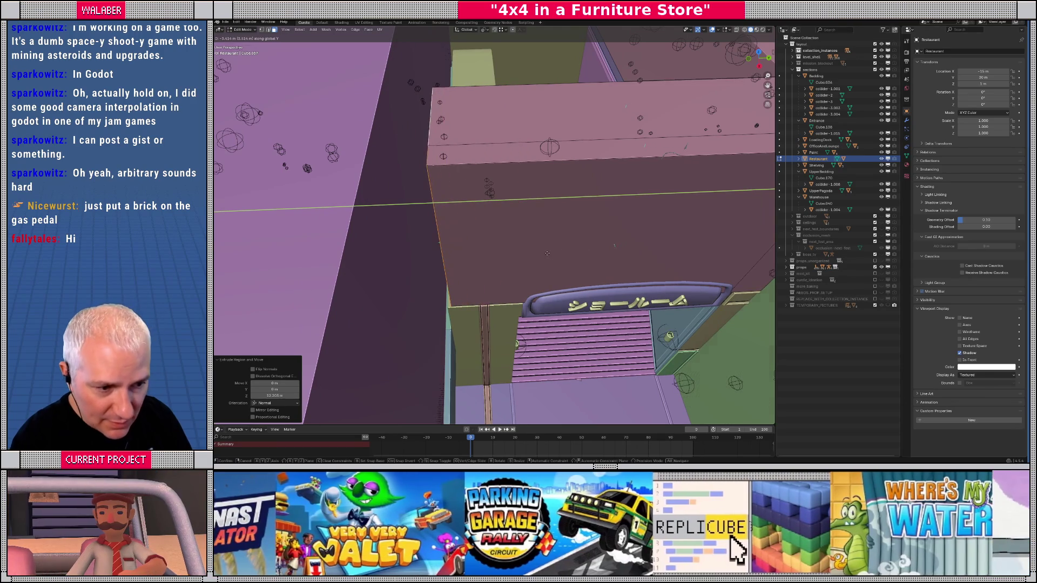
left_click(544, 252)
mouse_move(544, 253)
left_mouse_down()
mouse_move(462, 230)
mouse_move(400, 254)
left_mouse_up()
- Return to Object Mode and inspect the Restaurant block alone, then within the full store level
key("Tab")
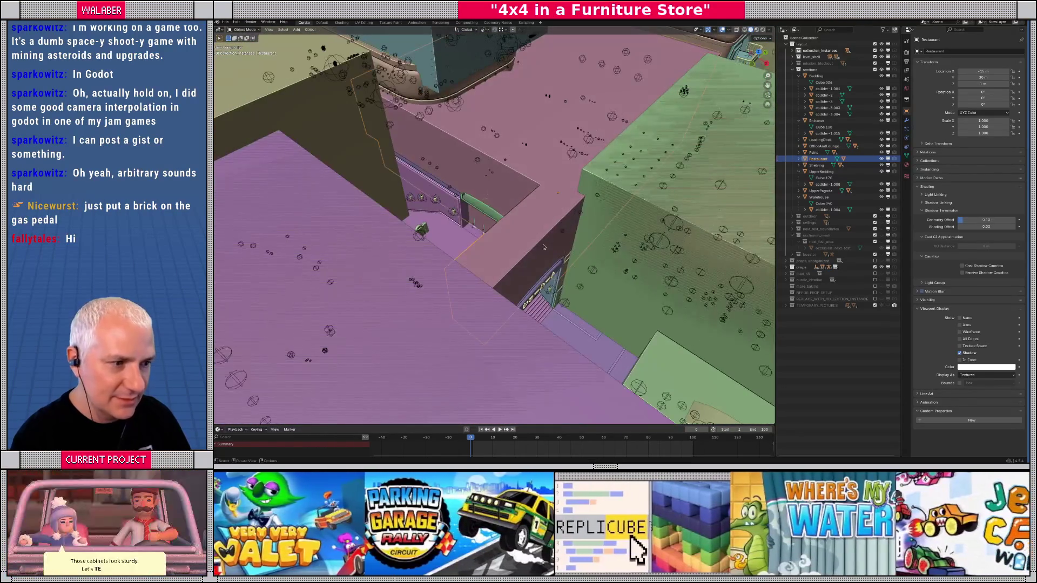
key("KP_Divide")
mouse_move(508, 224)
left_mouse_down()
mouse_move(497, 194)
mouse_move(586, 221)
mouse_move(638, 198)
mouse_move(538, 200)
mouse_move(505, 219)
mouse_move(567, 266)
mouse_move(425, 248)
mouse_move(536, 231)
mouse_move(517, 266)
mouse_move(573, 233)
left_mouse_up()
key("KP_Divide")
mouse_move(417, 219)
left_mouse_down()
mouse_move(565, 195)
mouse_move(435, 254)
left_mouse_up()
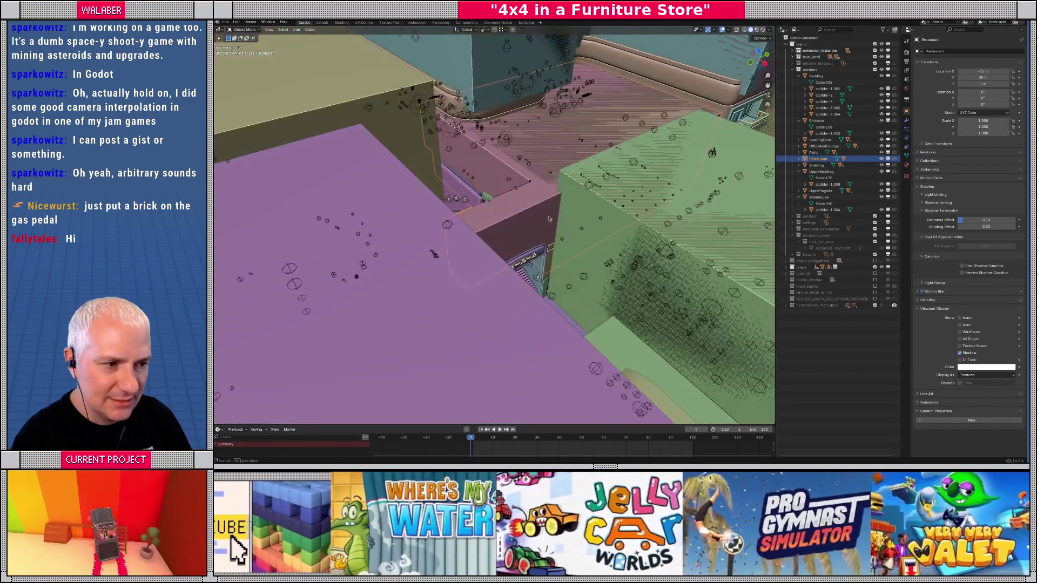
left_click(800, 159)
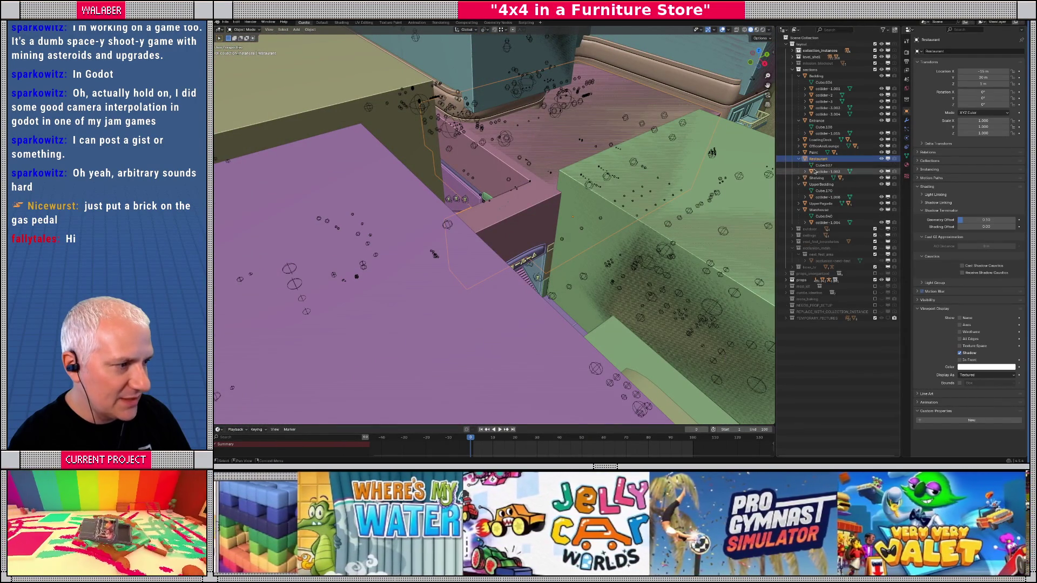
- Isolate collider-1.003 in Local View and check its outline in wireframe
left_click(818, 172)
key("KP_Divide")
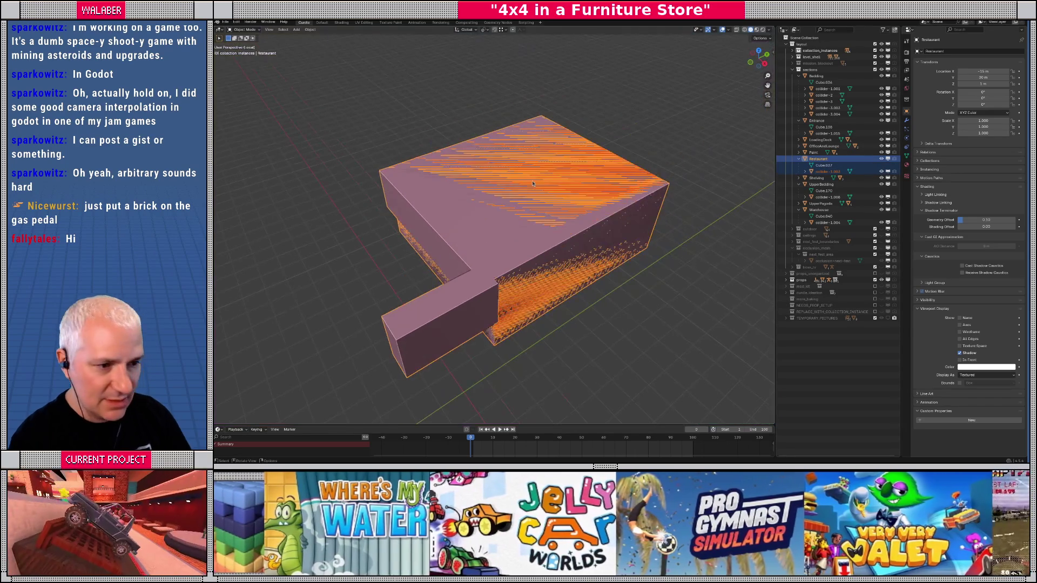
left_click_drag(516, 196, 494, 212)
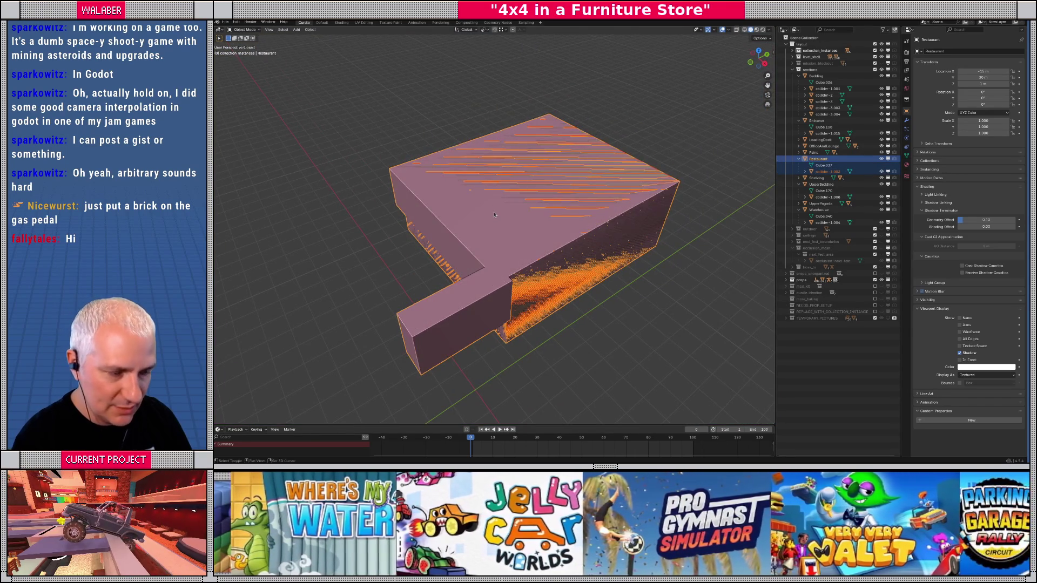
key("shift+z")
left_click(480, 254)
left_click(482, 254)
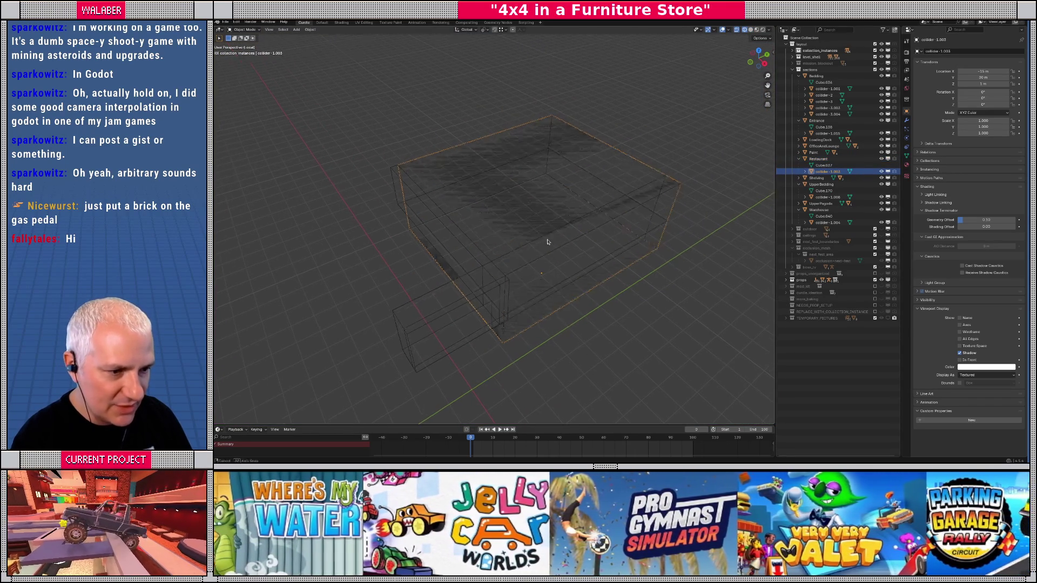
key("shift+z")
- Inspect the Restaurant block from below, then view collider-1.003 from directly above in Top view
left_click(506, 246)
mouse_move(506, 246)
left_mouse_down()
mouse_move(553, 225)
mouse_move(482, 259)
left_mouse_up()
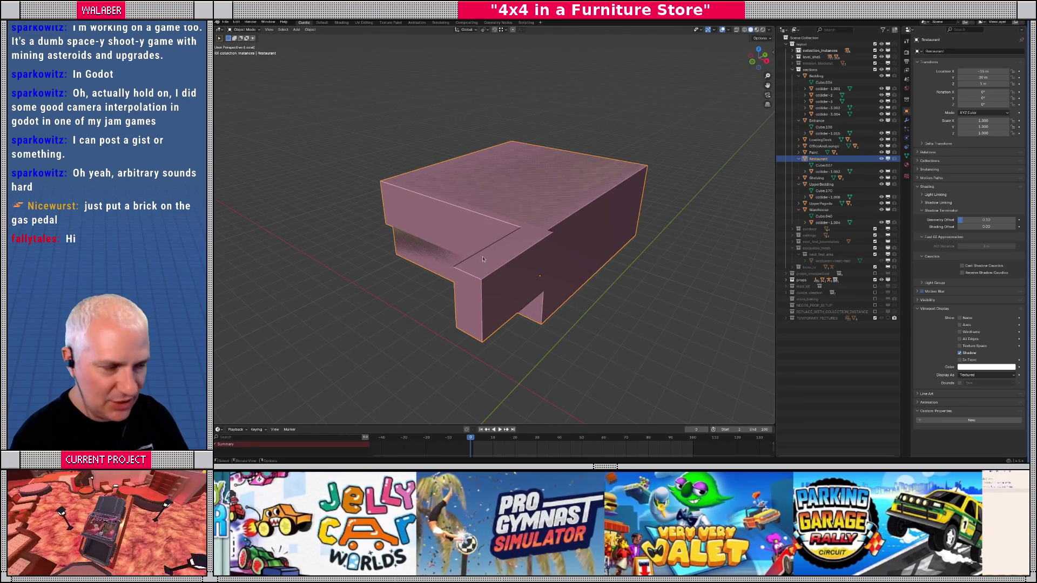
left_click(824, 171)
left_click_drag(518, 254, 532, 246)
key("KP_7")
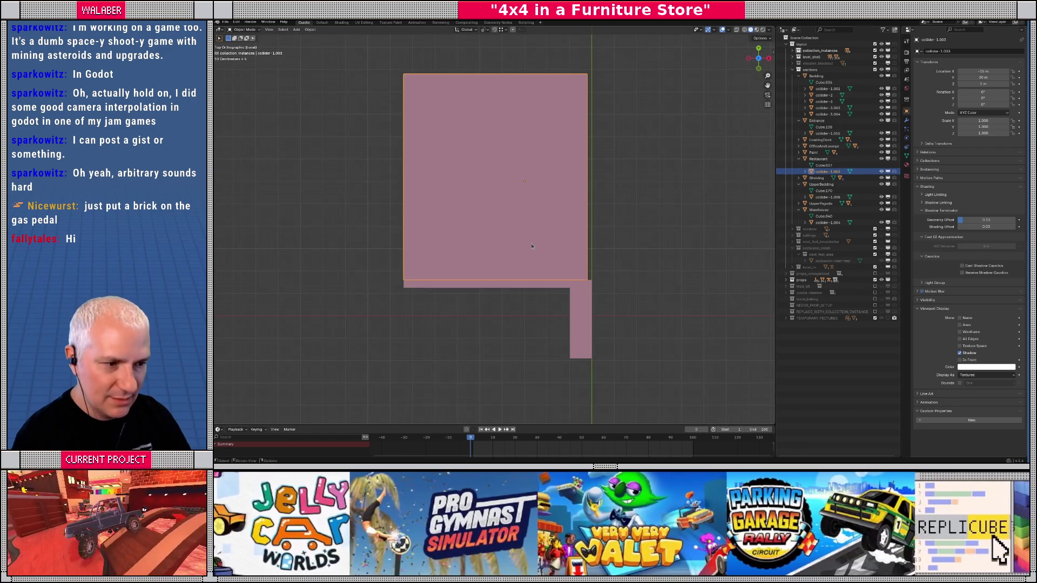
- Duplicate the collider twice, offsetting the copies -16 m and -8 m along Y
key("shift+z")
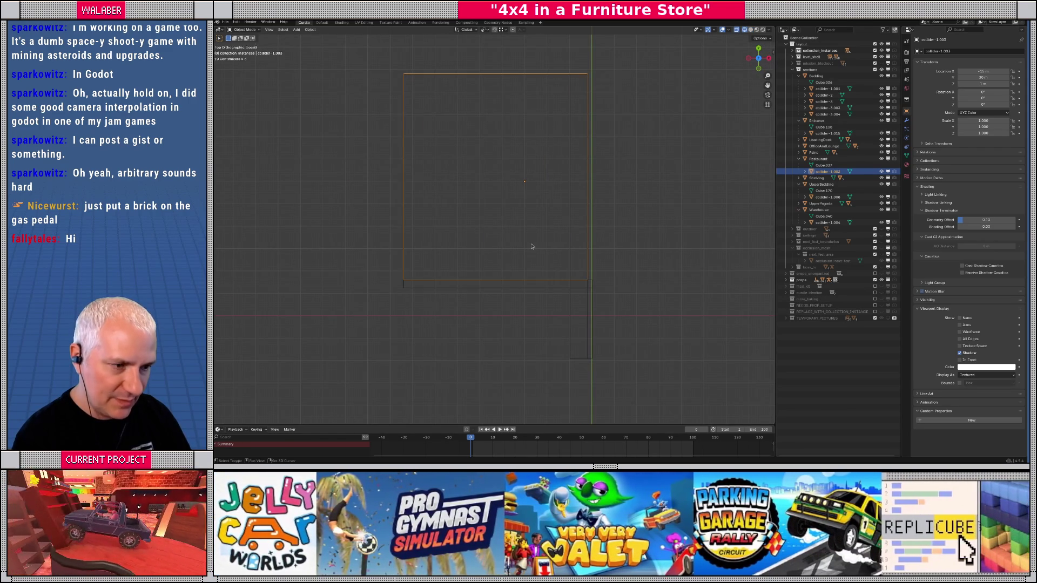
key("shift+d")
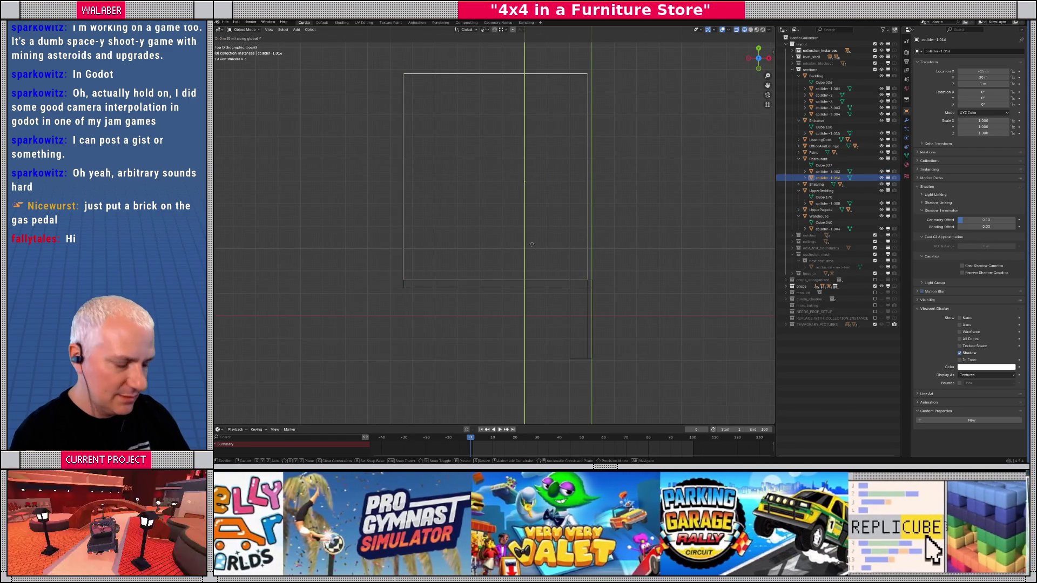
type("-16")
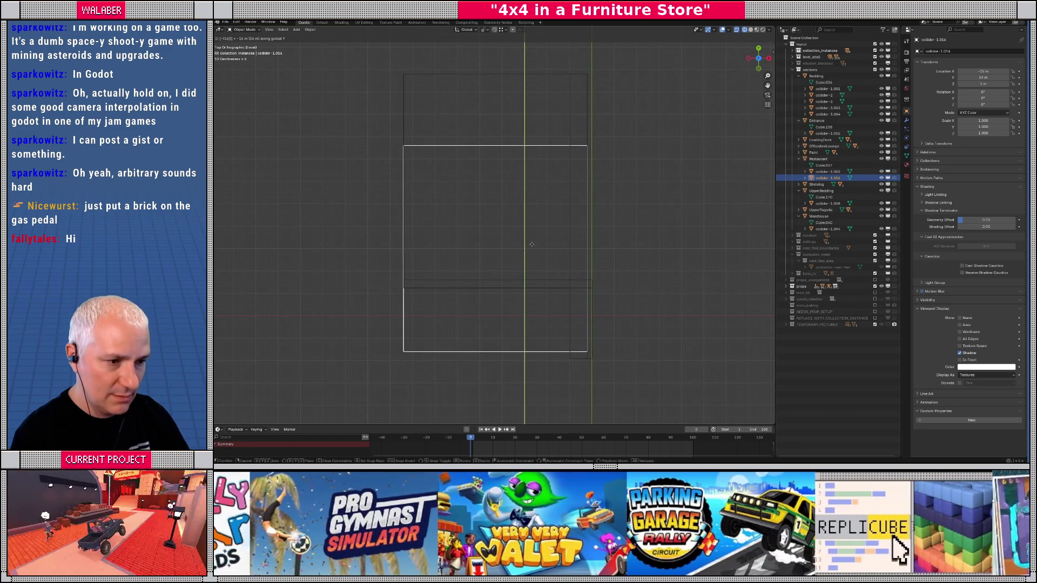
key("Return")
key("shift+d")
type("y-8")
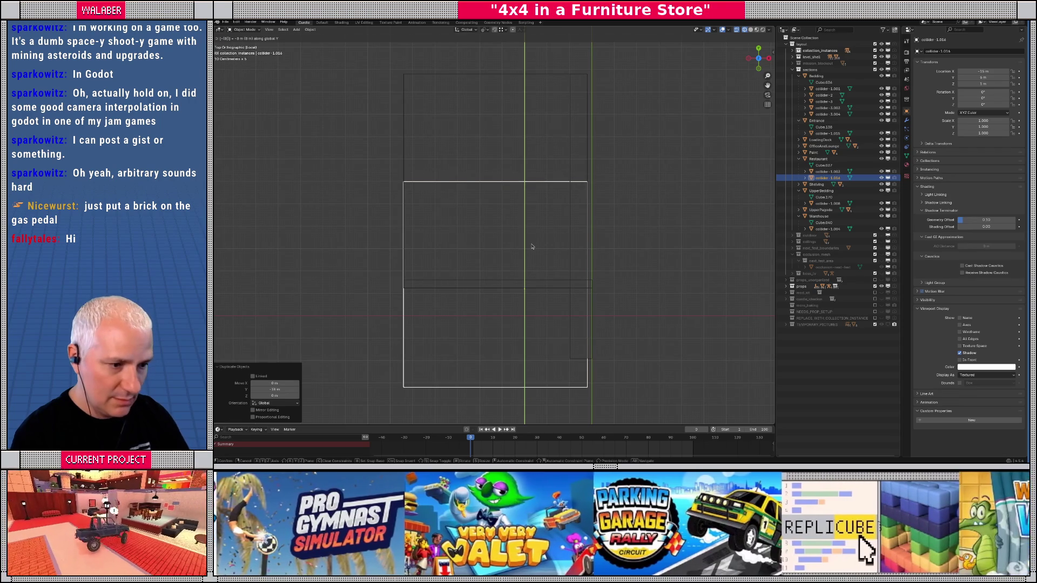
key("Return")
- Move the collider 4 m along Y, then -3 m along Y
type("gy4")
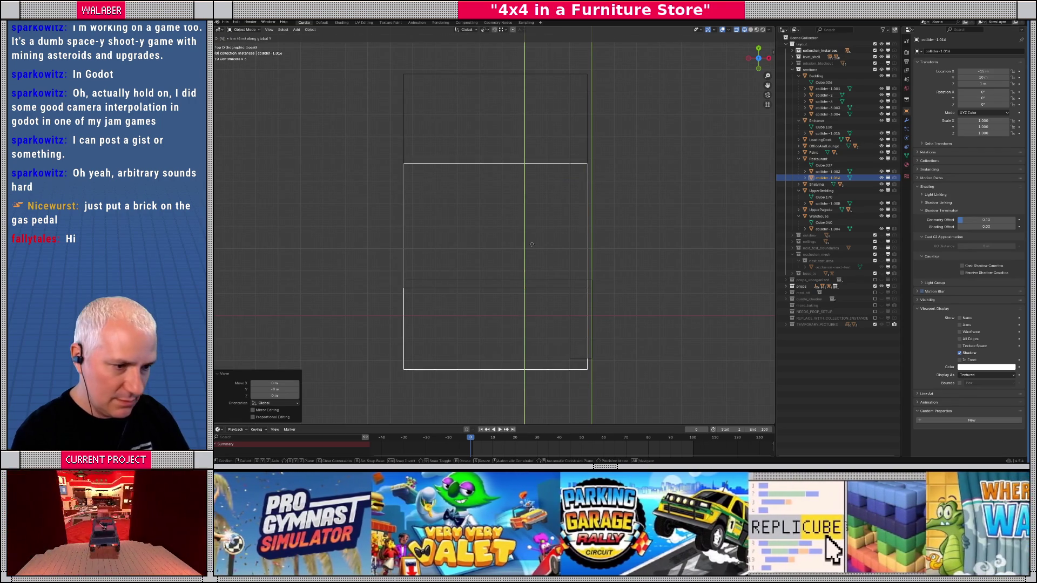
key("Return")
key("g")
key("y")
key("Return")
- In Edit Mode, move the box's top edge down and its lower edges up into a thin slab
key("Tab")
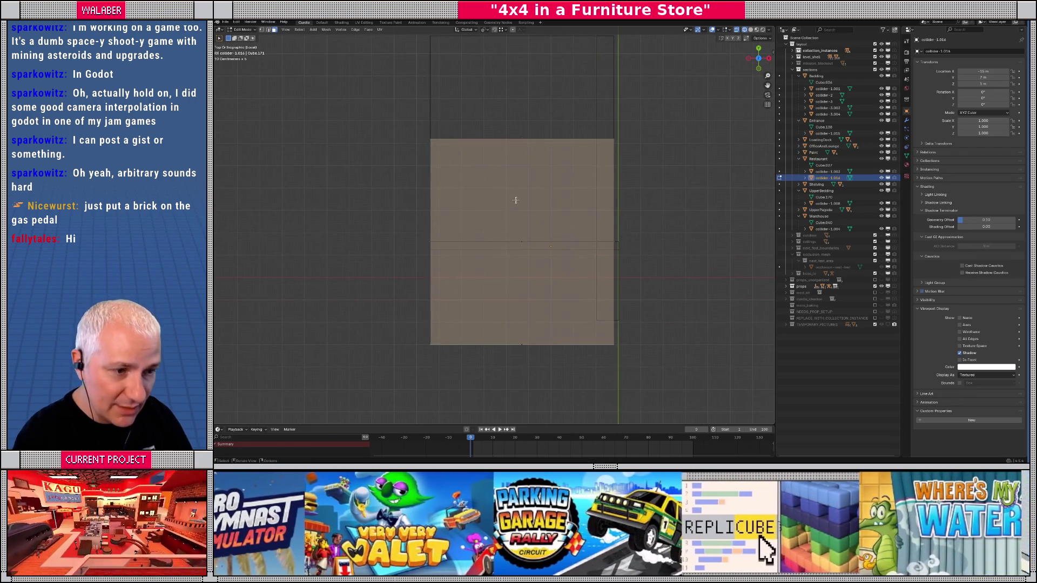
left_click_drag(391, 107, 651, 161)
key("g")
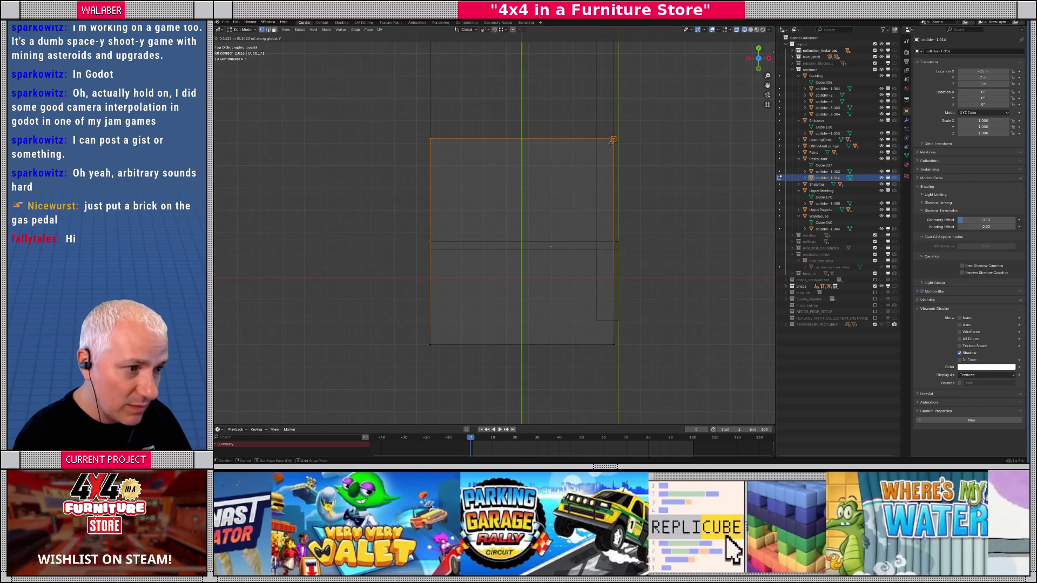
left_click(540, 251)
mouse_move(403, 290)
left_mouse_down()
mouse_move(544, 362)
mouse_move(651, 369)
left_mouse_up()
key("g")
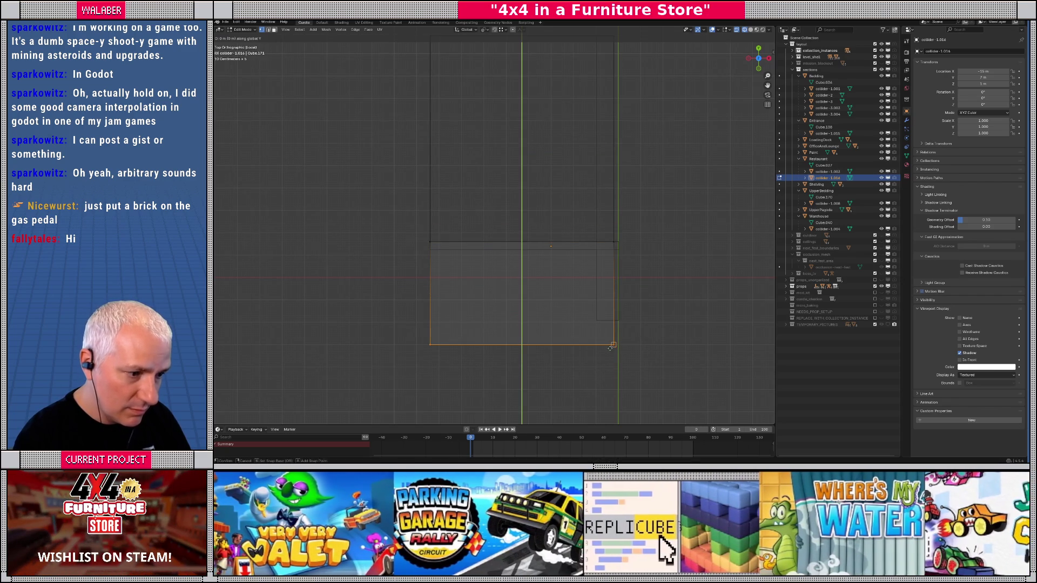
left_click(613, 342)
- Orbit around the thin wall and select the wall edges to be raised
left_click_drag(531, 233, 424, 272)
left_click(424, 271)
left_click_drag(561, 221, 634, 274)
- Raise the thin wall collider's selected edges vertically along Z
scroll(634, 274, "up", 3)
key("g")
key("z")
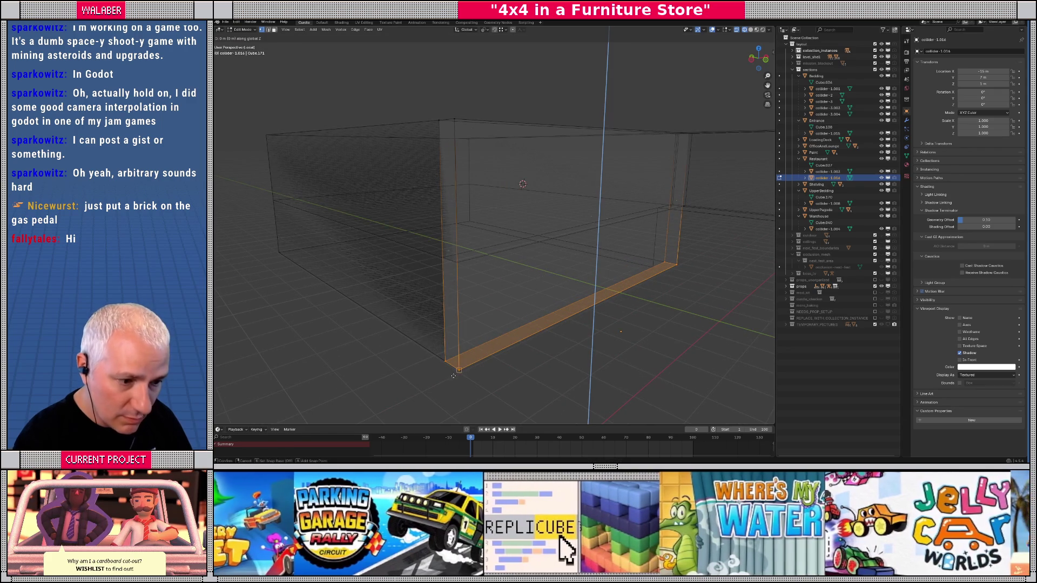
left_click(471, 272)
mouse_move(495, 283)
left_mouse_down()
mouse_move(587, 286)
mouse_move(540, 224)
mouse_move(597, 157)
left_mouse_up()
left_click_drag(615, 285, 631, 276)
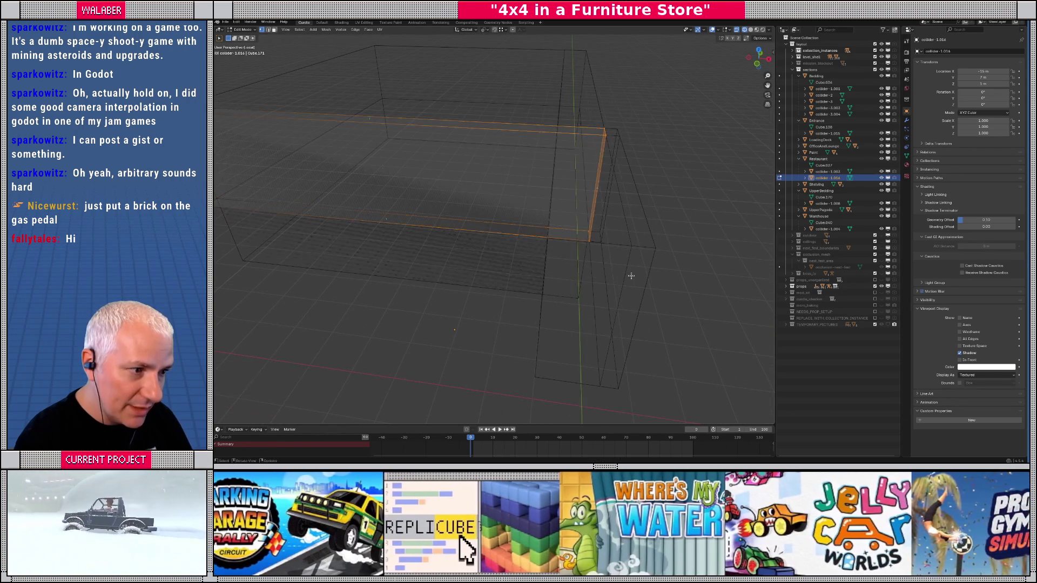
- Reposition the selected face, then return to Object Mode in top view
key("g")
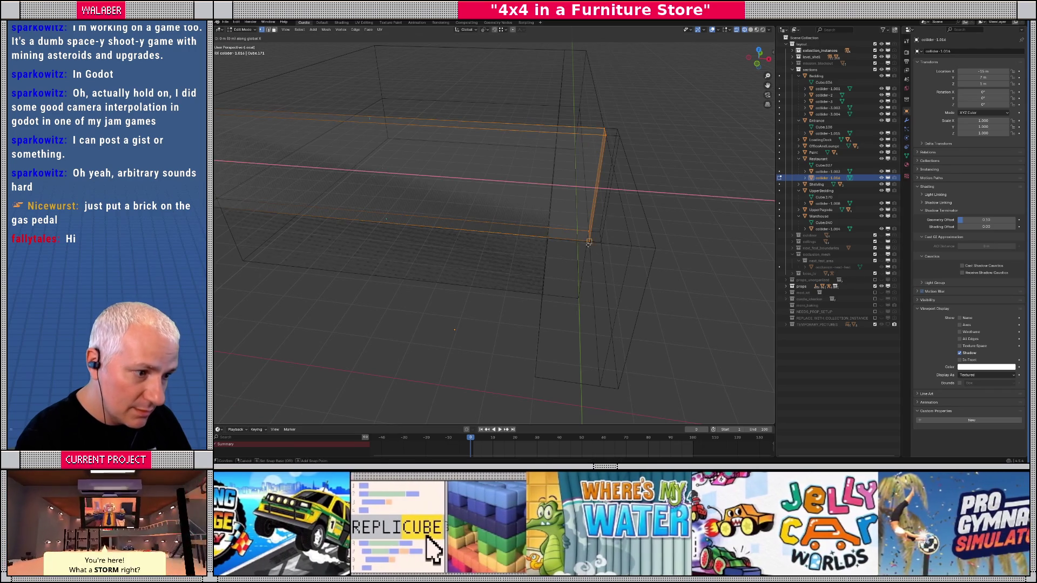
left_click(589, 244)
mouse_move(588, 246)
left_mouse_down()
mouse_move(585, 287)
mouse_move(539, 291)
mouse_move(502, 276)
mouse_move(514, 262)
mouse_move(537, 282)
mouse_move(567, 283)
mouse_move(521, 262)
left_mouse_up()
key("Tab")
key("KP_7")
- Duplicate the wall collider and snap the copy to the grid
key("shift+d")
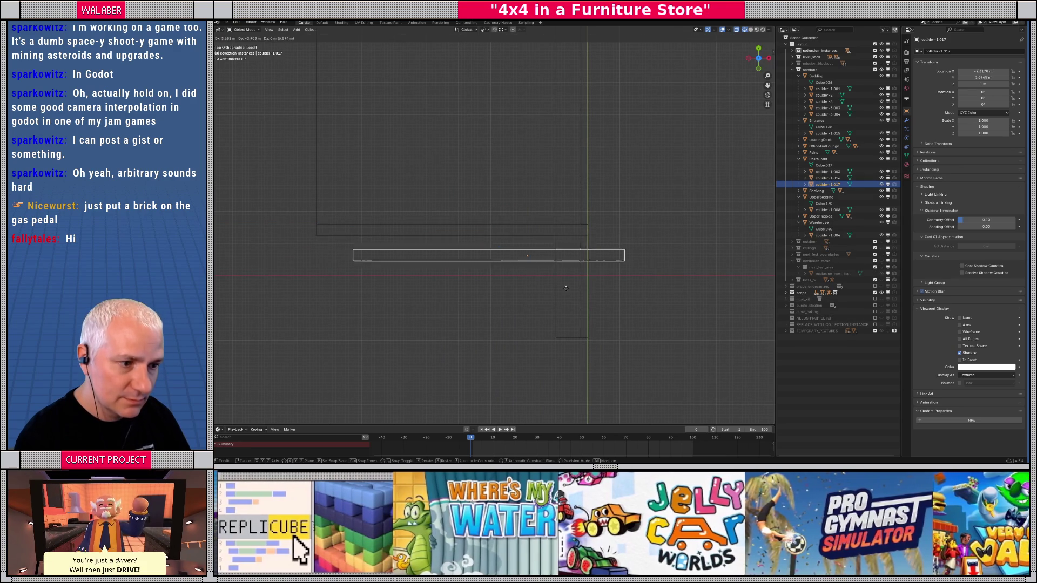
left_click(601, 310)
key("shift+s")
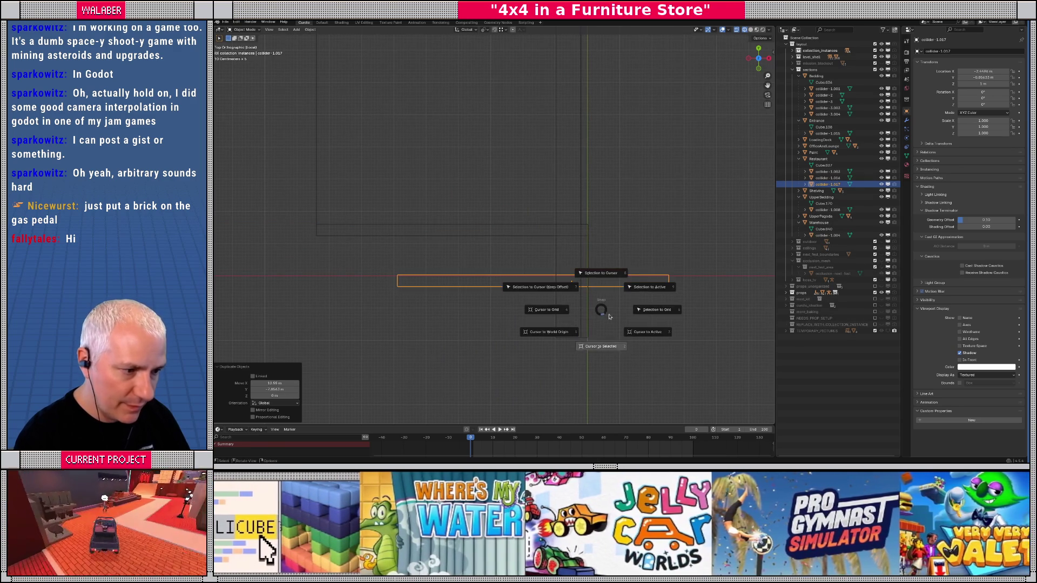
left_click(644, 311)
- Shorten the copy along X by moving its left-side vertices in Edit Mode
key("Tab")
left_click_drag(387, 268, 416, 310)
key("g")
key("x")
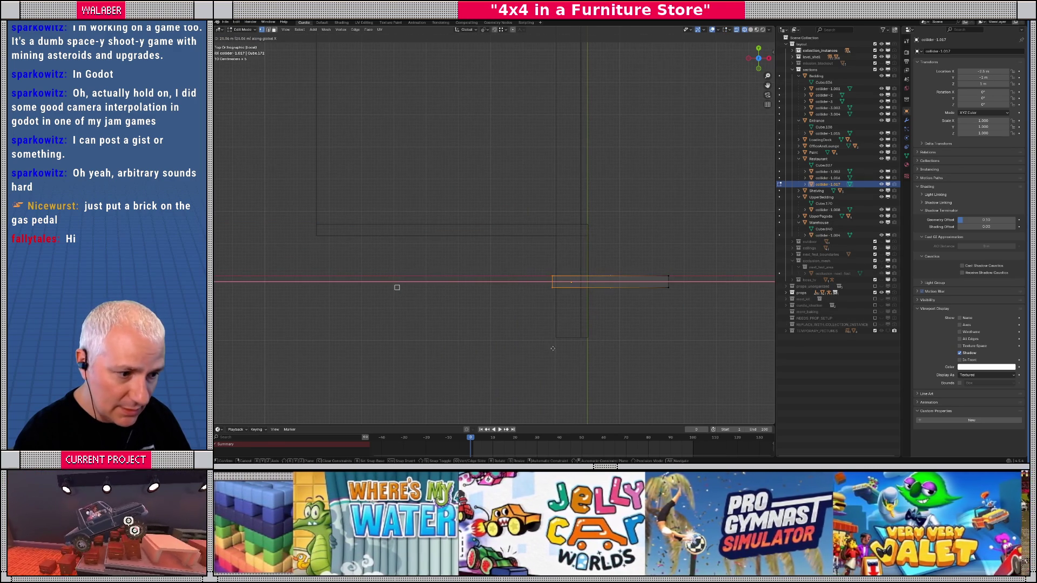
left_click(556, 338)
key("g")
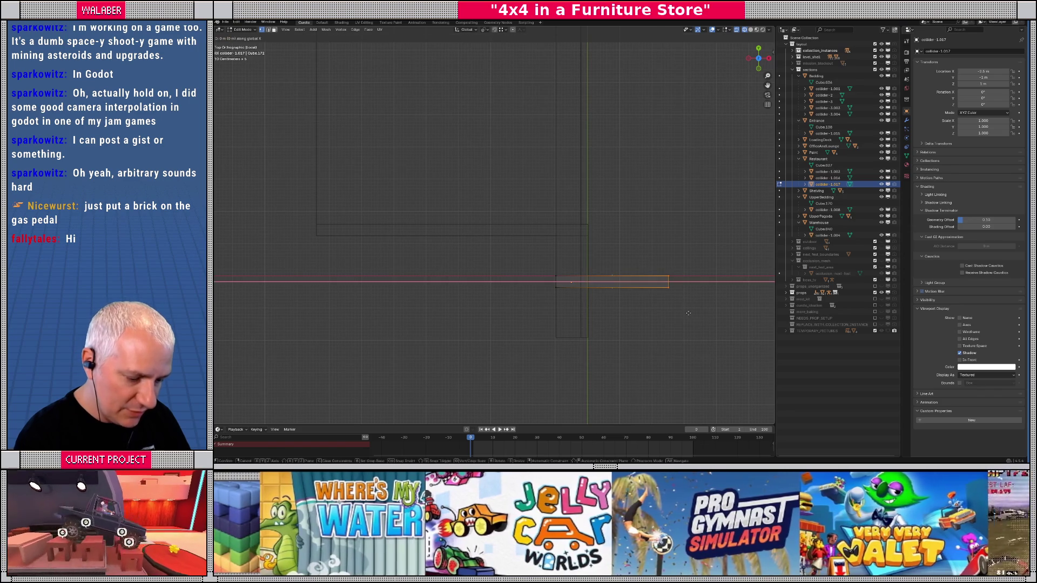
key("x")
key("b")
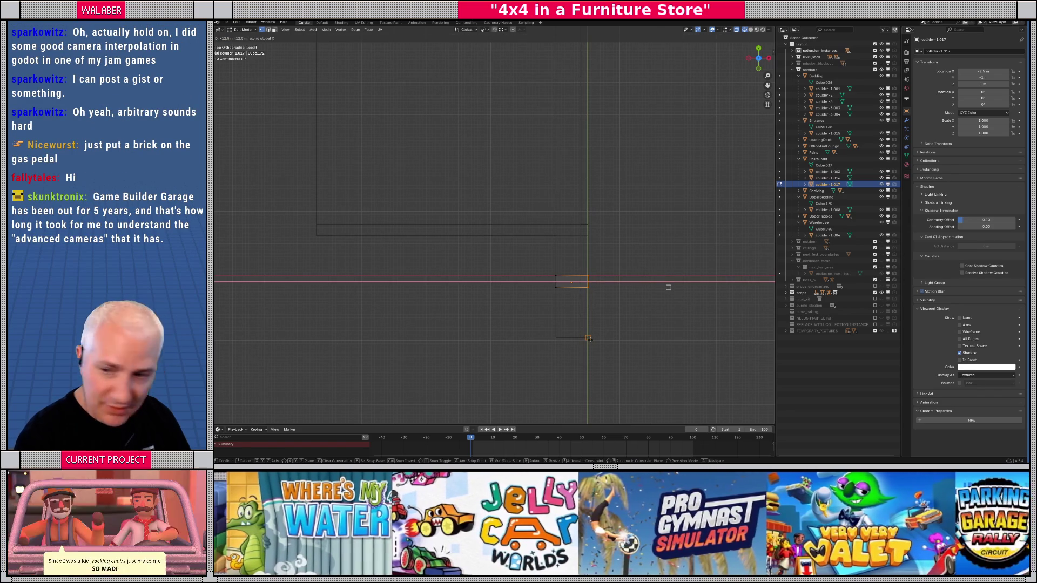
left_click(589, 338)
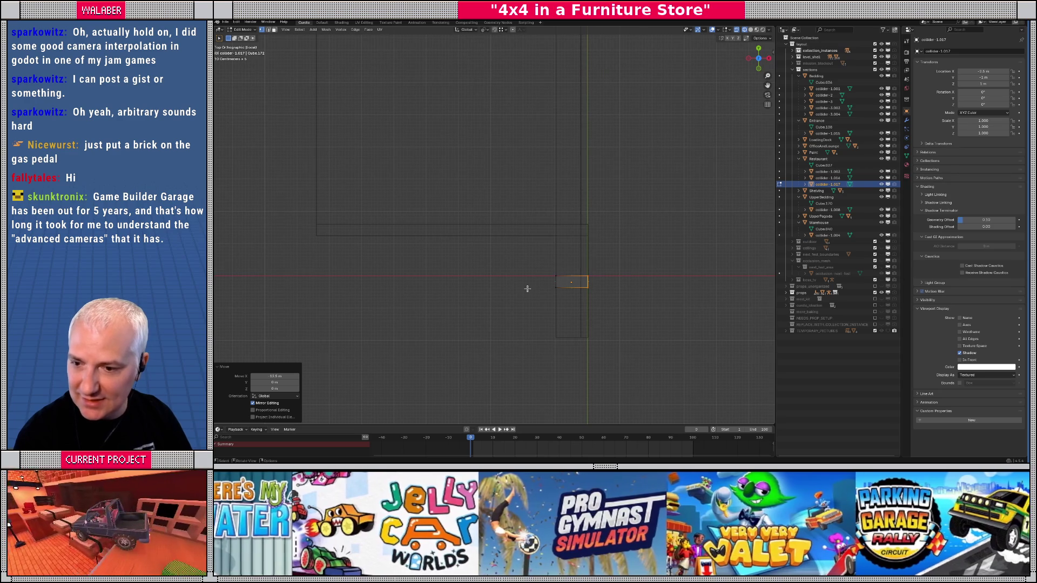
- Move the copy's top and lower edges along Y to trim it into a small block
left_click_drag(619, 283, 618, 283)
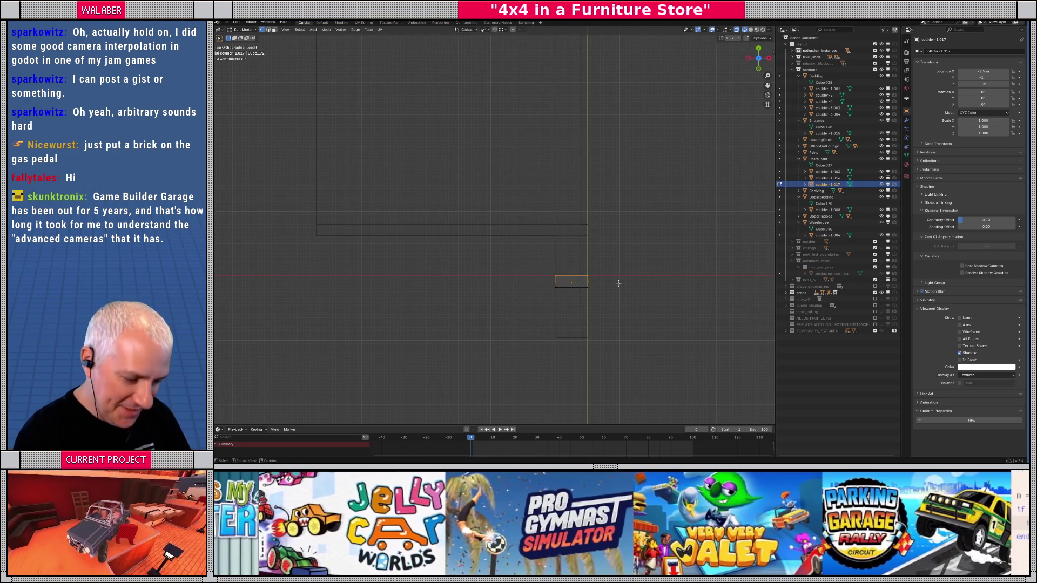
key("g")
key("y")
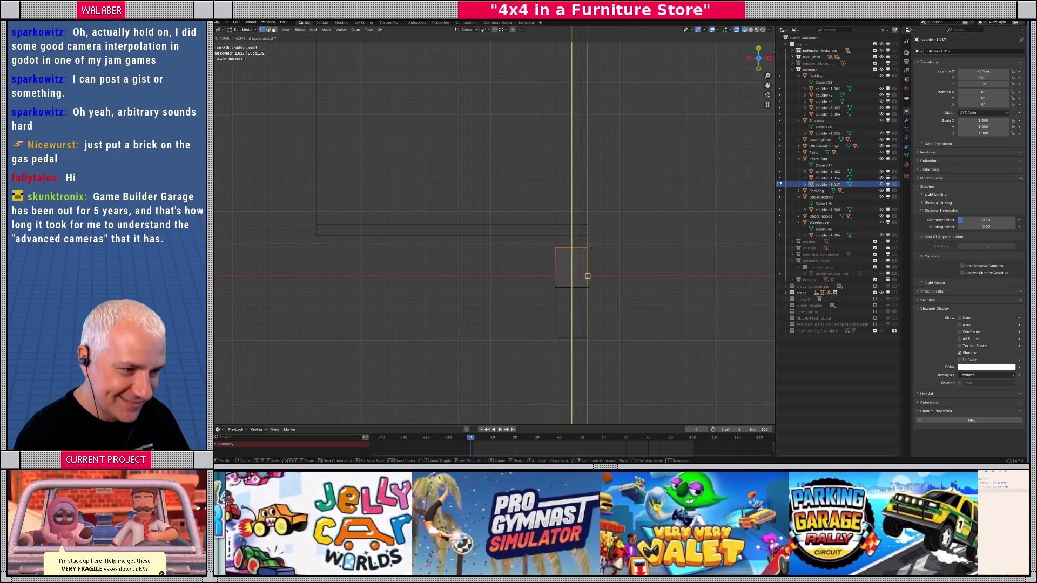
left_click(585, 249)
left_click_drag(600, 295, 600, 296)
key("g")
key("y")
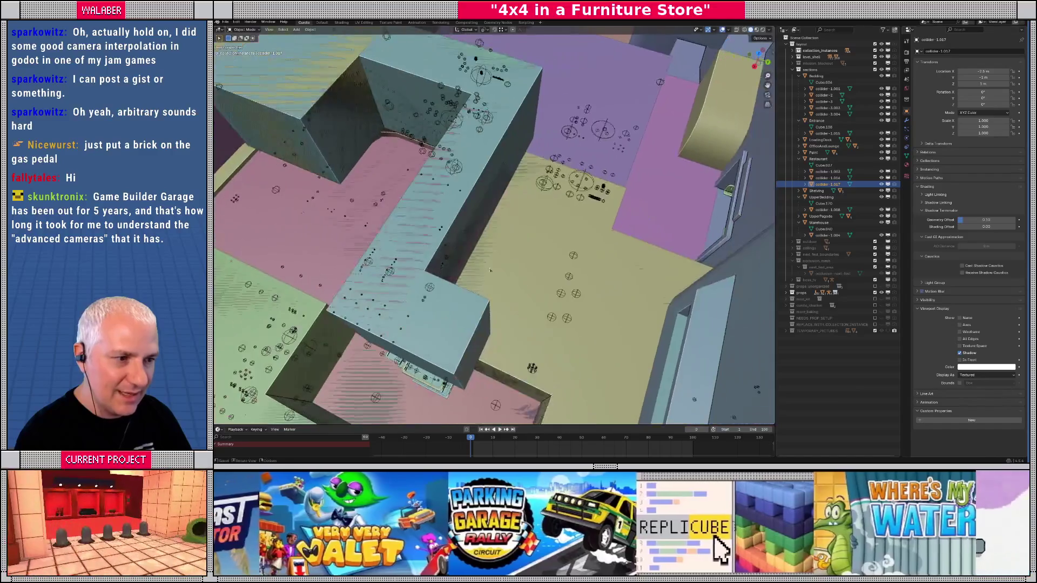
- Select the Paint floor object and survey the store's floor plan, ending in solid shading
left_click(539, 255)
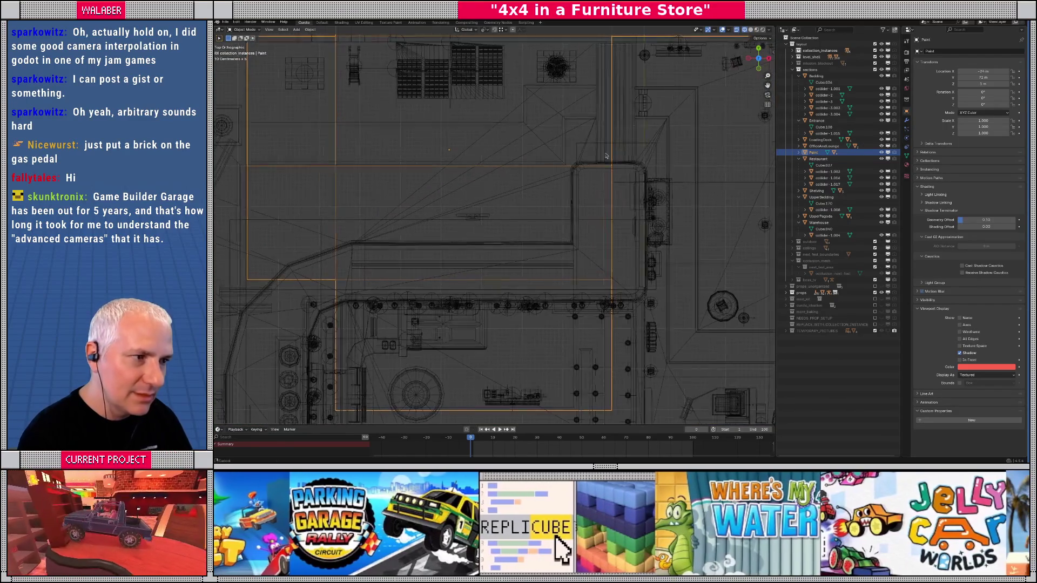
scroll(609, 151, "up", 3)
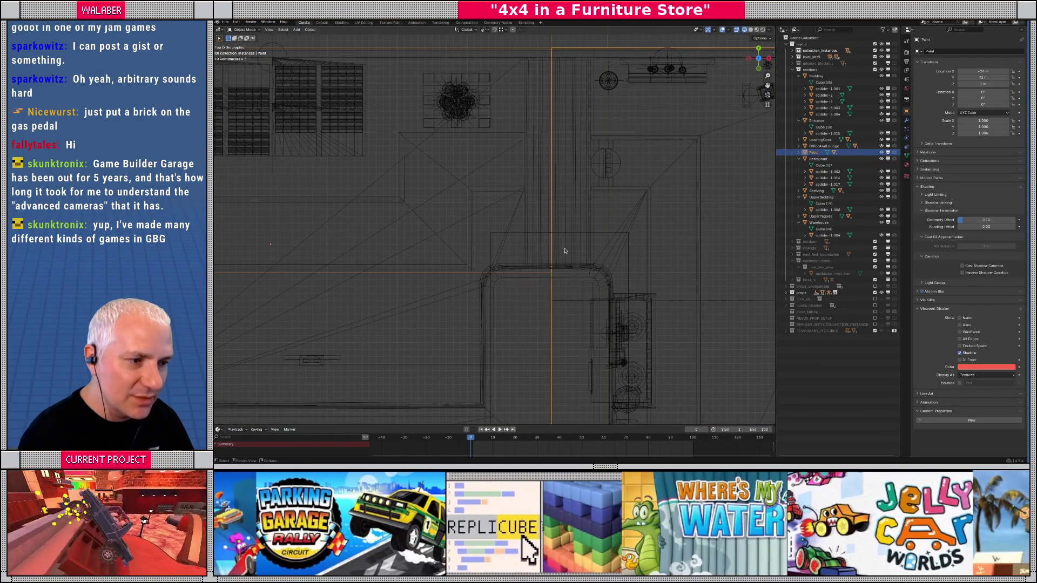
scroll(565, 250, "down", 4)
mouse_move(560, 241)
left_mouse_down()
mouse_move(546, 263)
mouse_move(530, 253)
left_mouse_up()
key("shift+z")
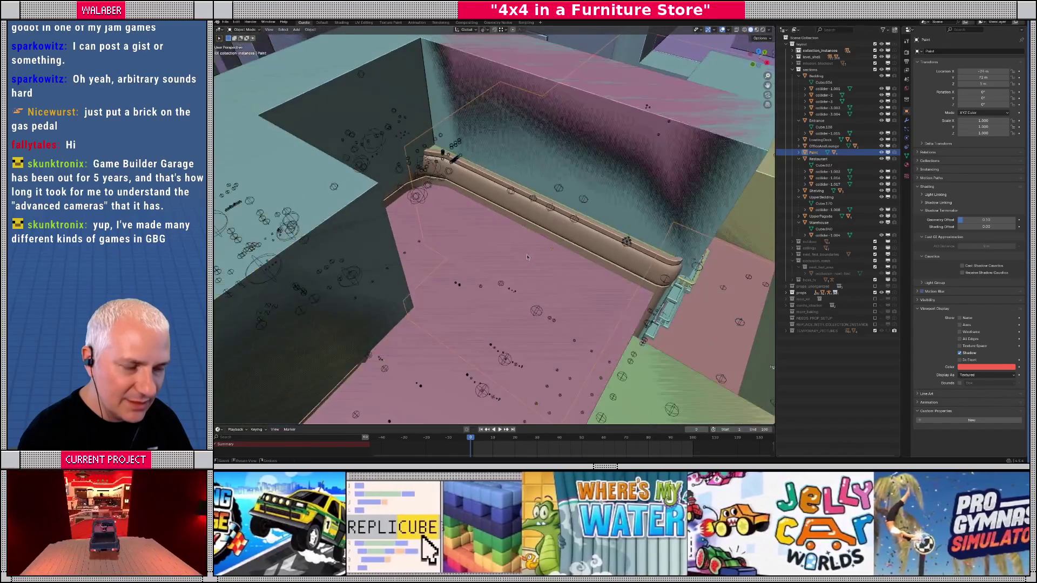
- Hide the restaurant ceiling collider, UpperPagoda and UpperBedding from the viewport
left_click(525, 258)
left_click(519, 255)
key("h")
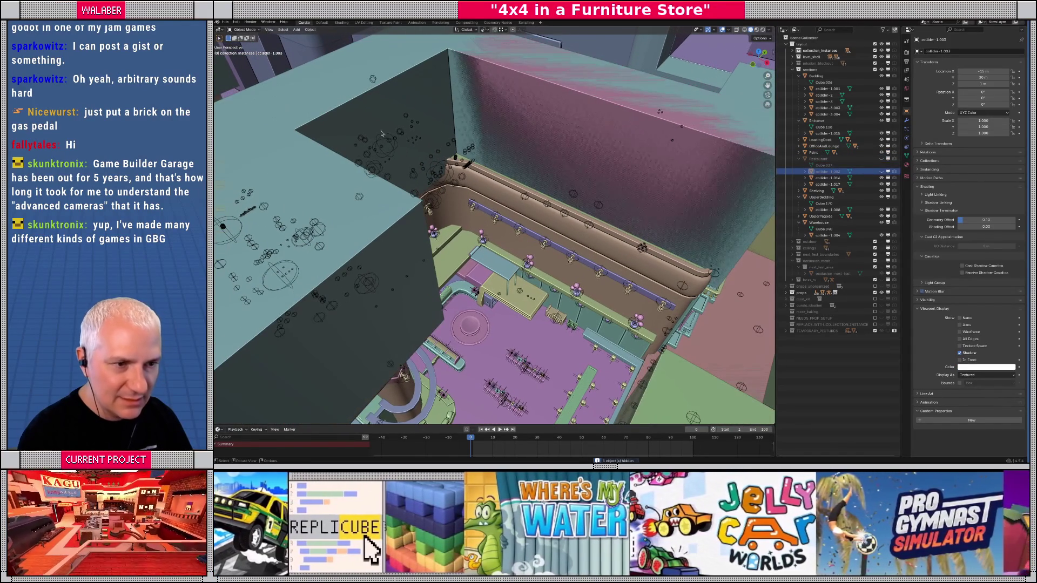
left_click(866, 217)
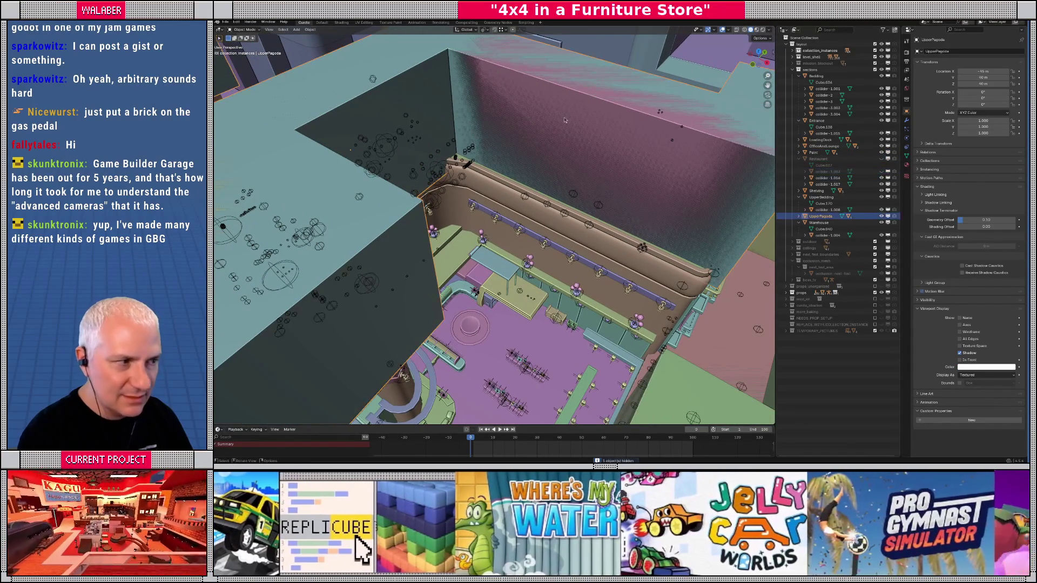
left_click(881, 217)
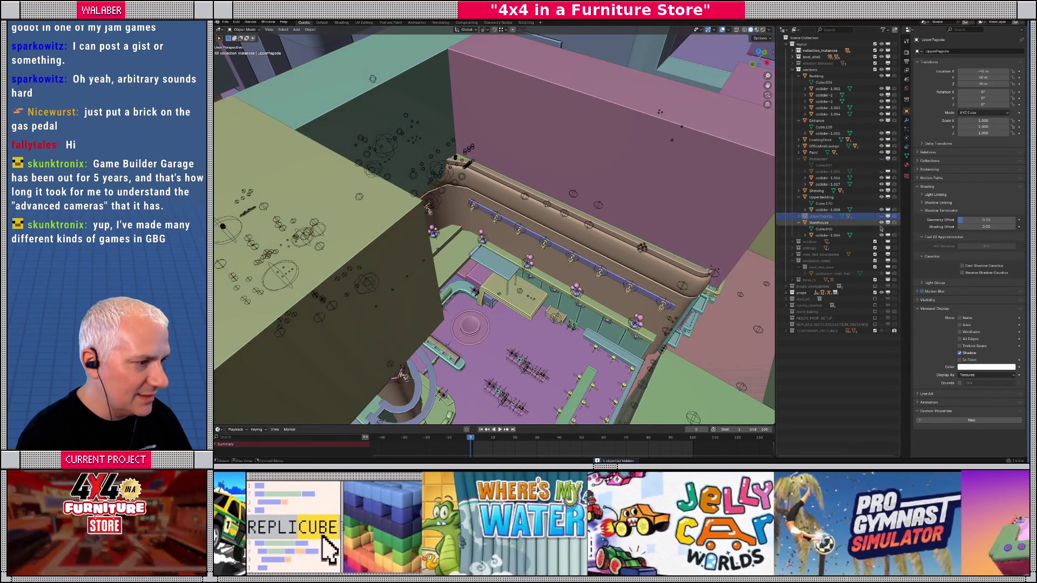
left_click(881, 198)
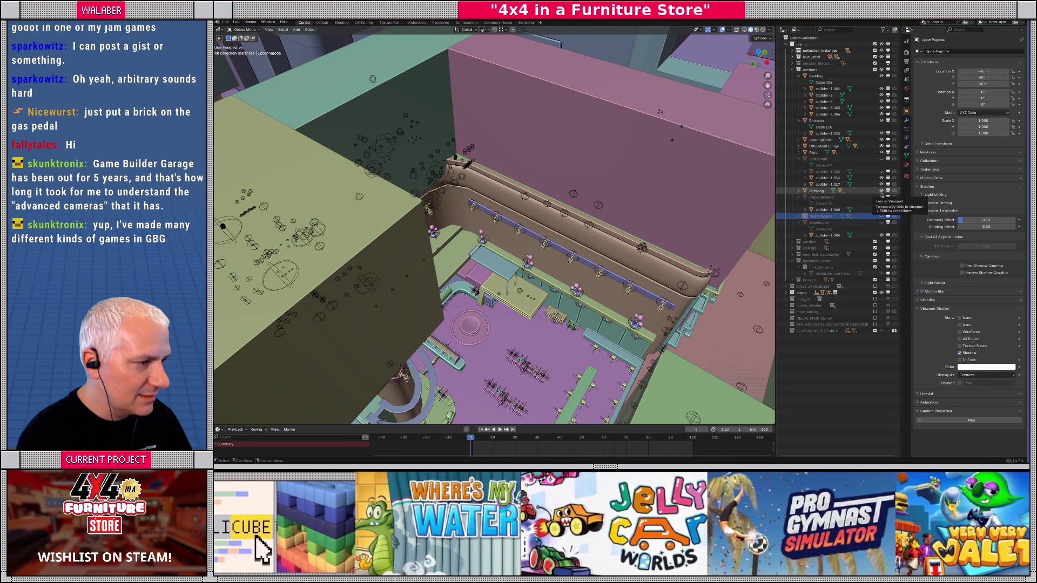
- Toggle a collection's visibility and collapse the Restaurant and Bedding collections in the Outliner
left_click(881, 160)
left_click(882, 160)
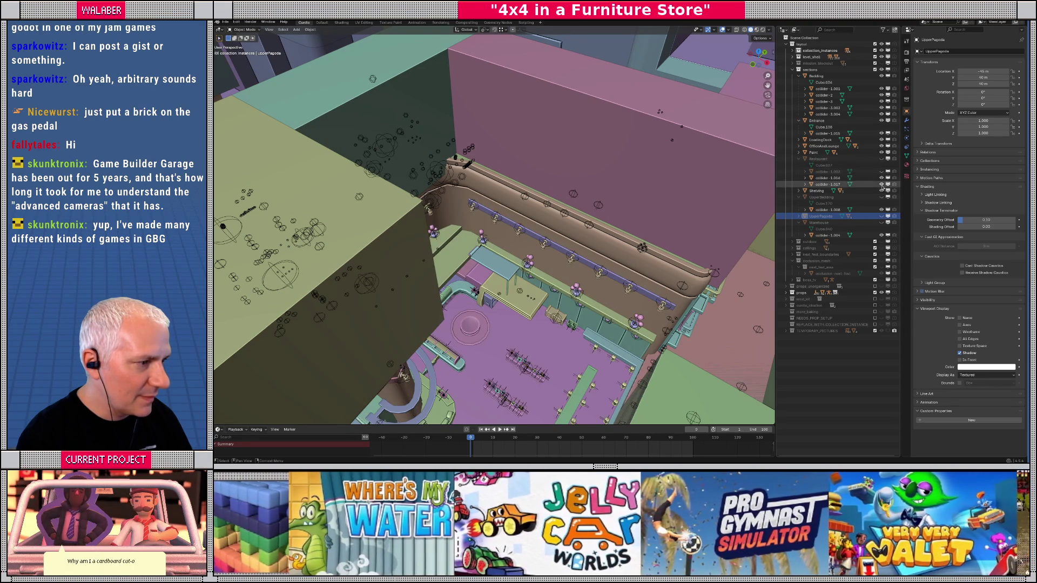
left_click(882, 161)
left_click(882, 161)
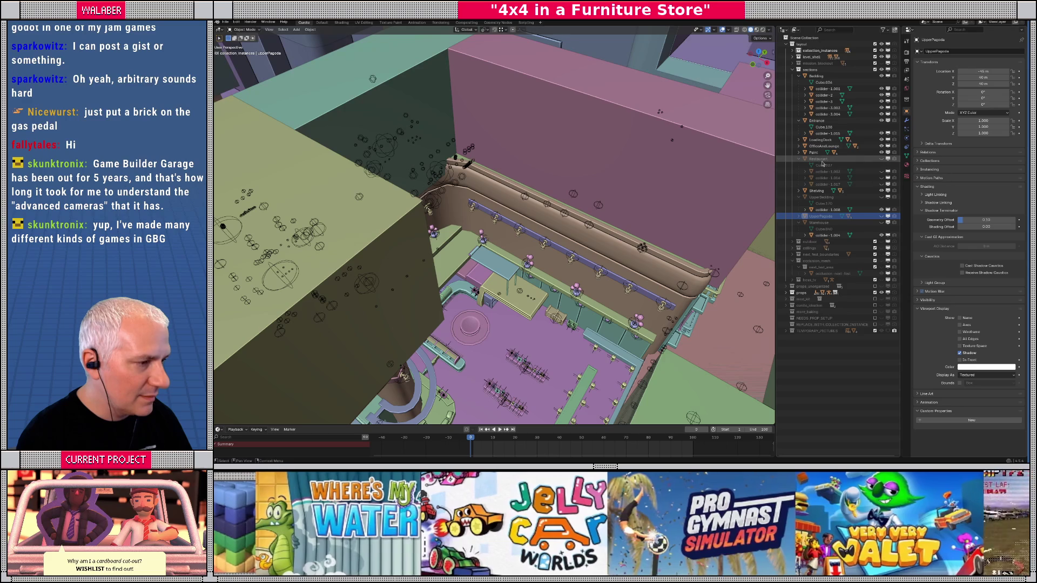
left_click(800, 159)
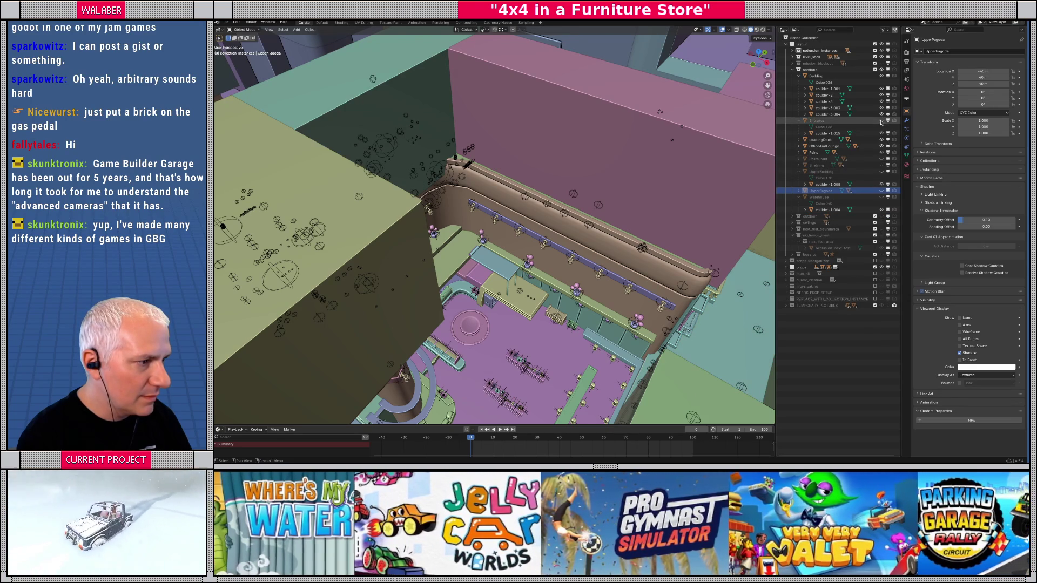
left_click(881, 76)
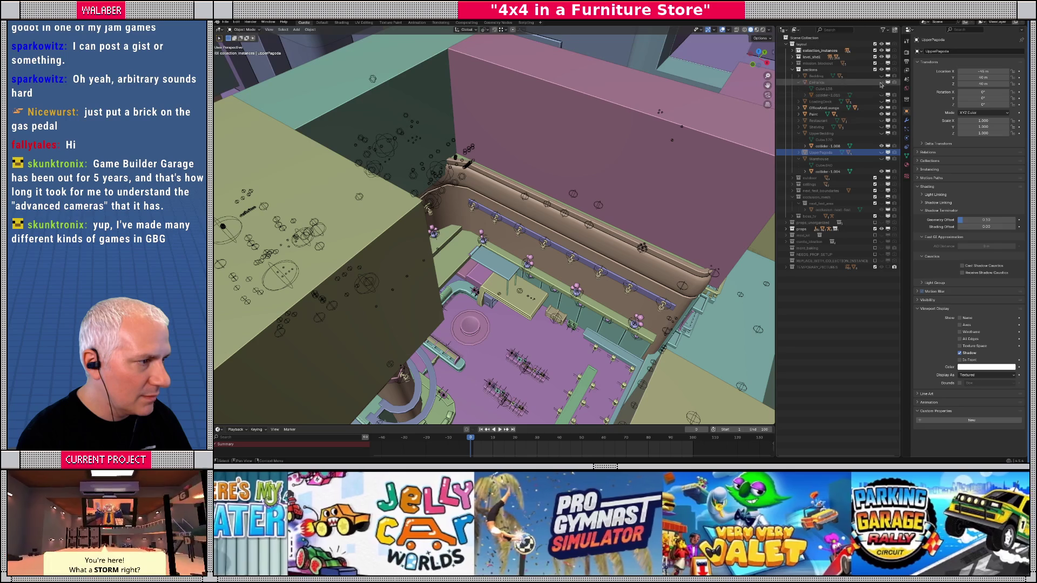
- Hide the Bedding, LoadingDock, Paint, Restaurant, Shelving and Warehouse sections, then view the store from above
left_click(882, 77)
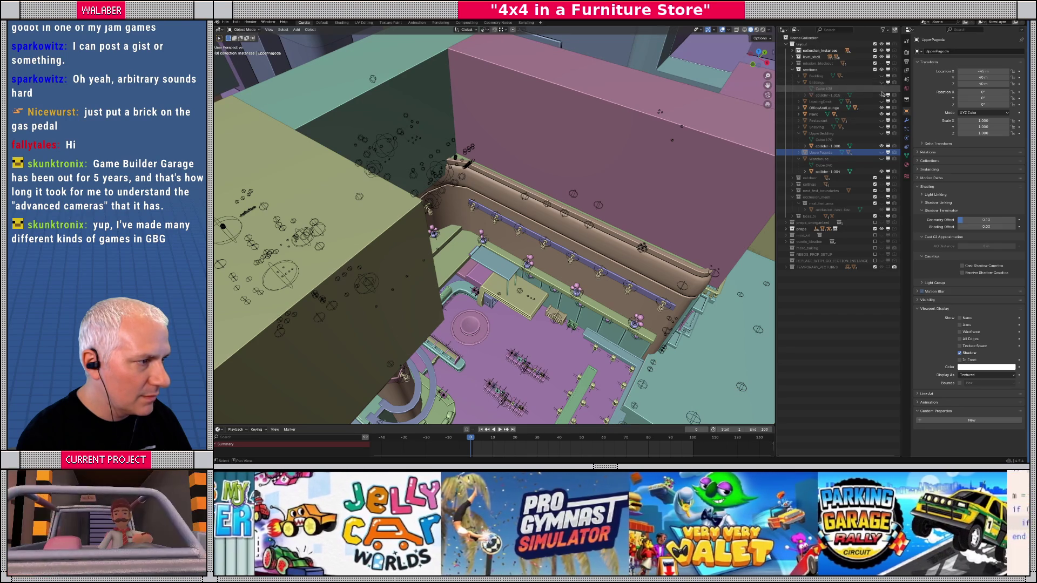
left_click(882, 101)
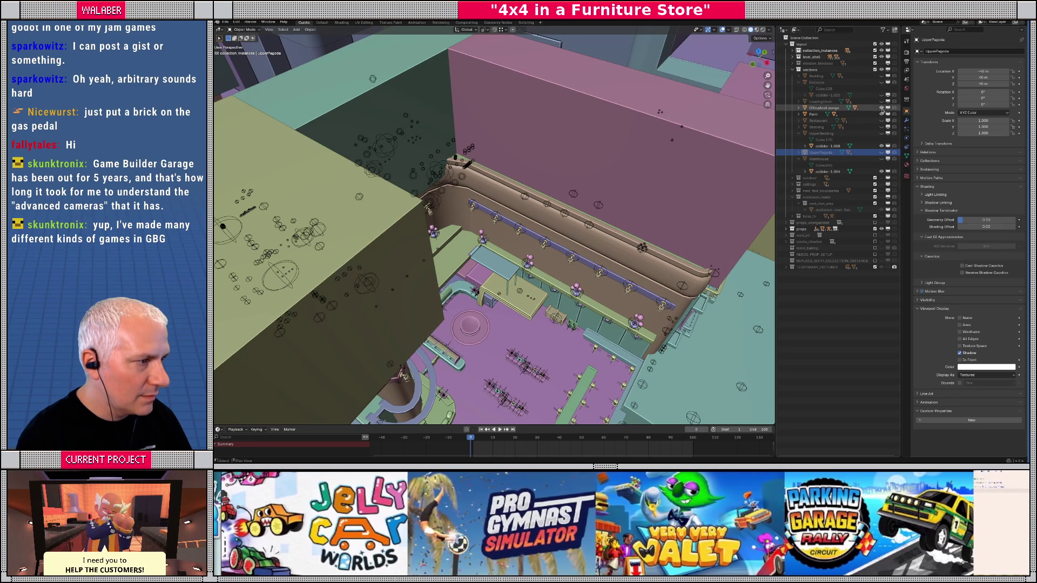
left_click(882, 114)
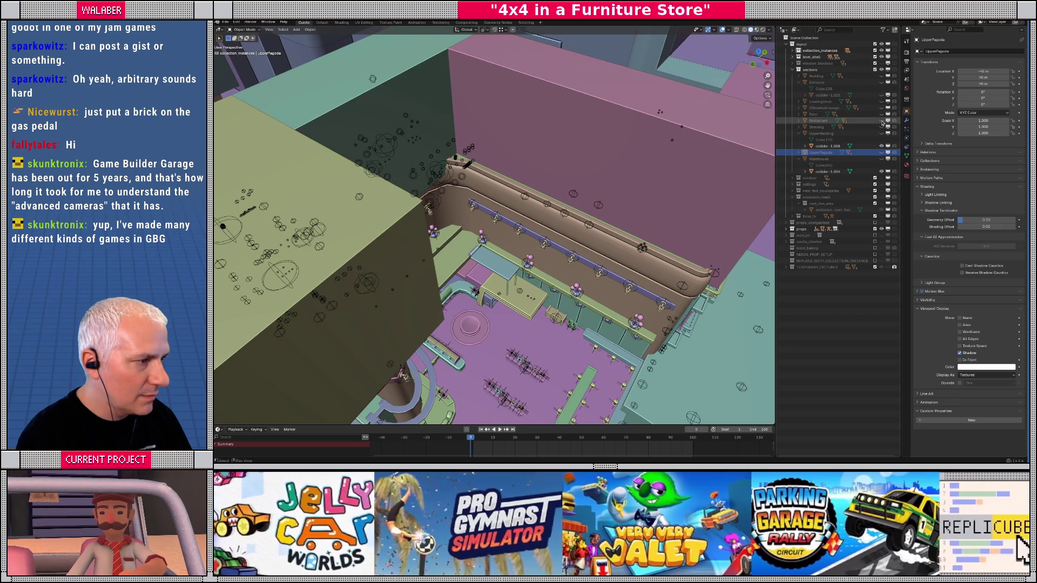
left_click(882, 120)
left_click(882, 127)
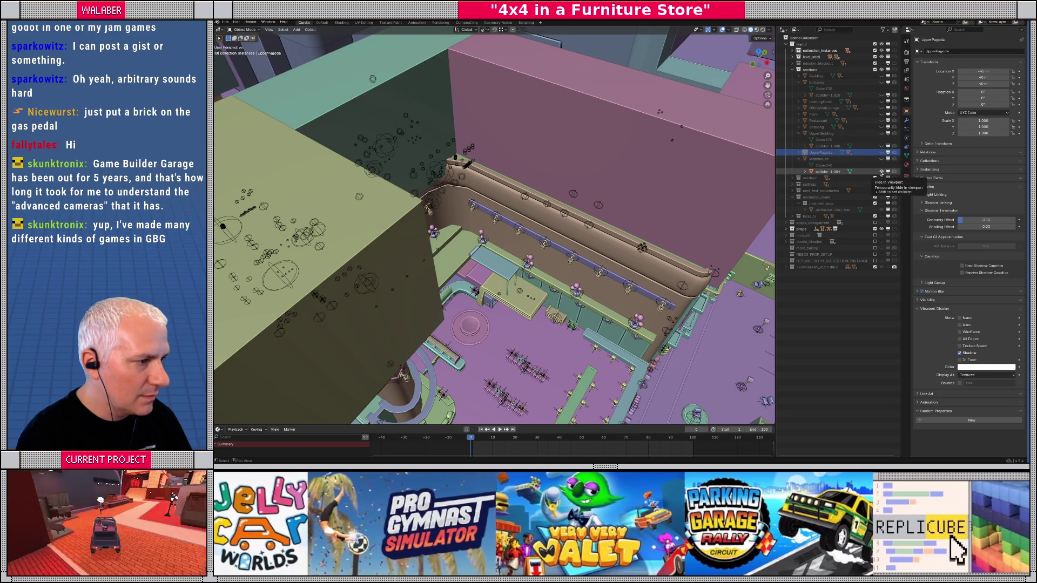
left_click(882, 159)
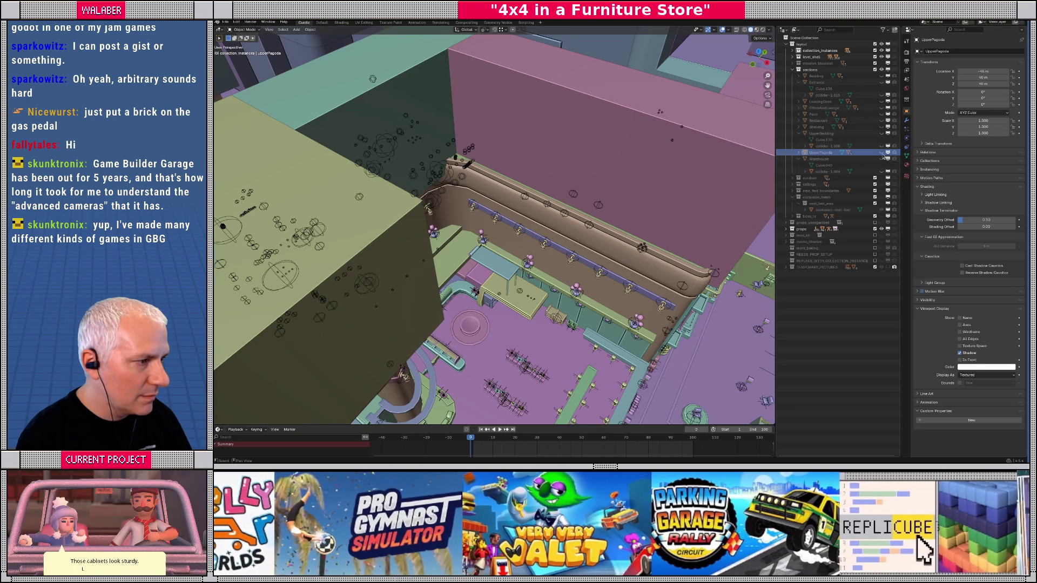
scroll(555, 223, "down", 1)
left_click_drag(555, 224, 475, 260)
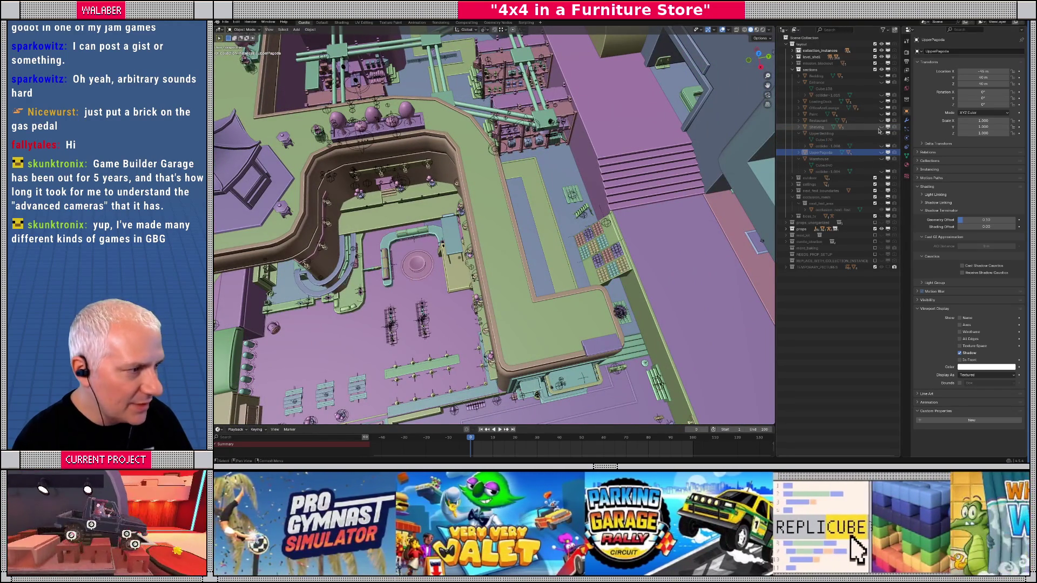
- Show the Paint section again and inspect it from eye level inside and from the rooftop
left_click(882, 114)
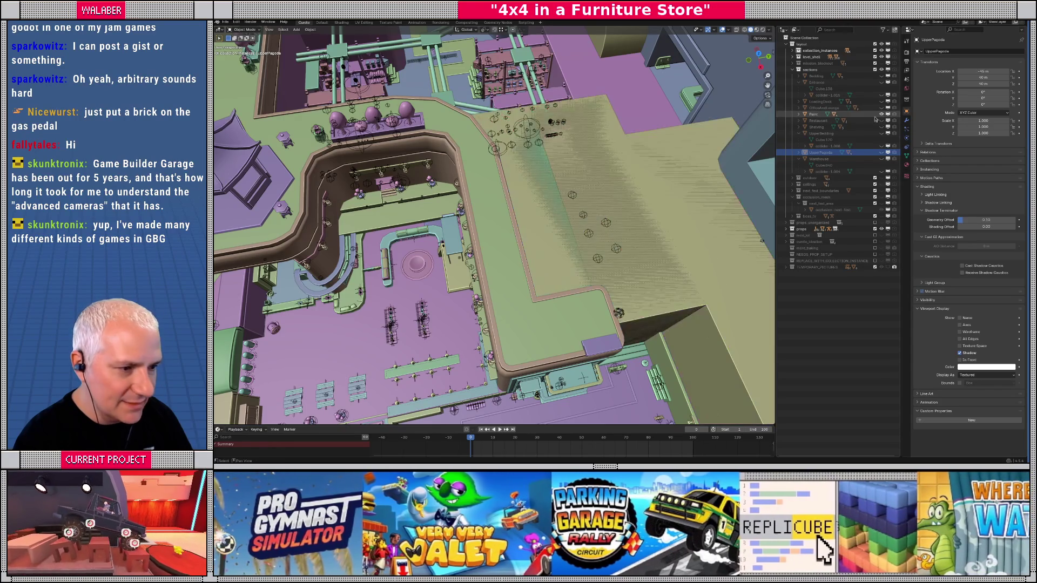
mouse_move(560, 186)
left_mouse_down()
mouse_move(581, 129)
mouse_move(572, 227)
mouse_move(474, 150)
mouse_move(453, 184)
left_mouse_up()
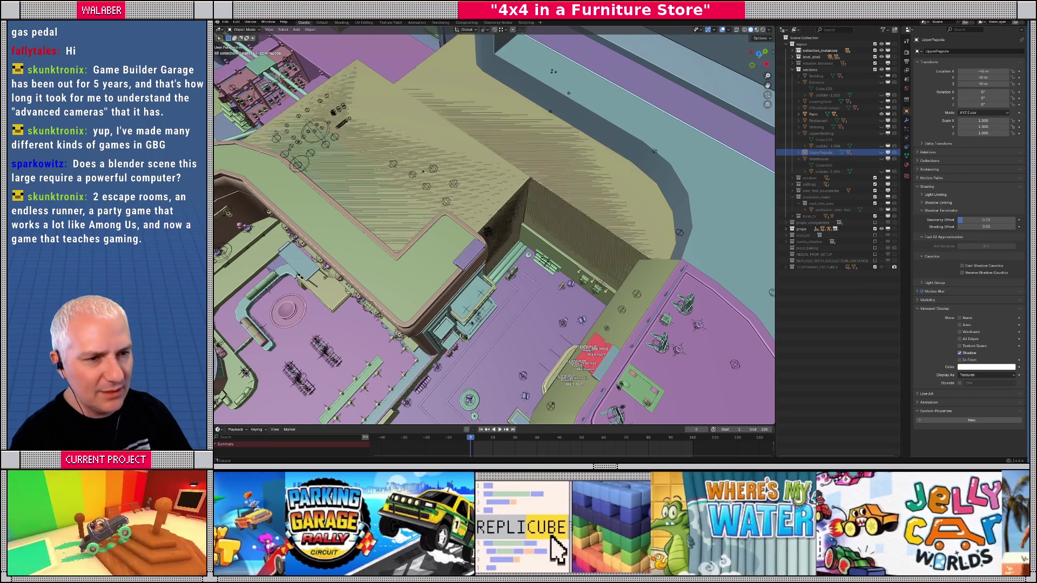
scroll(419, 170, "down", 15)
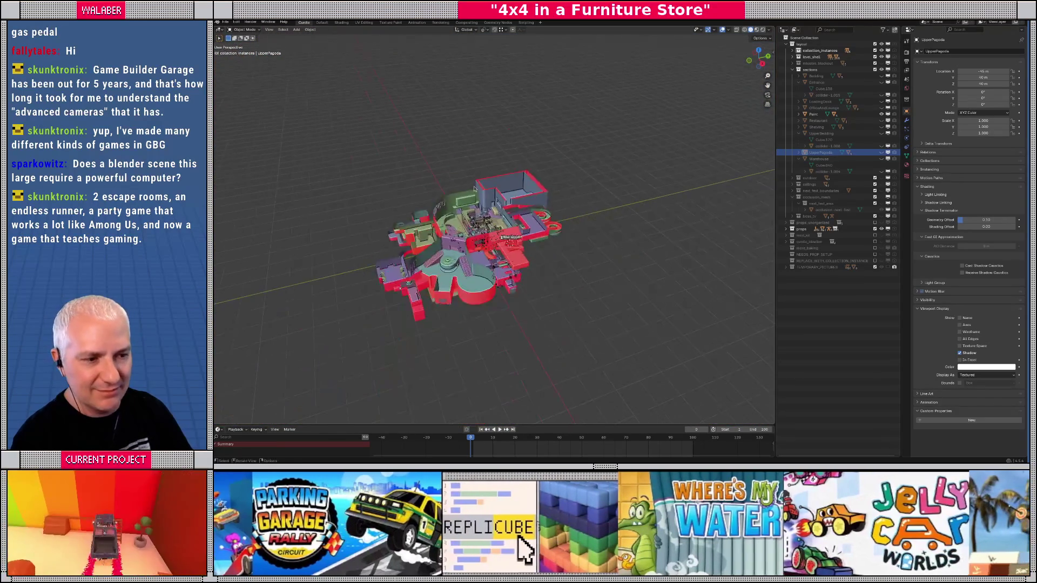
scroll(474, 189, "up", 10)
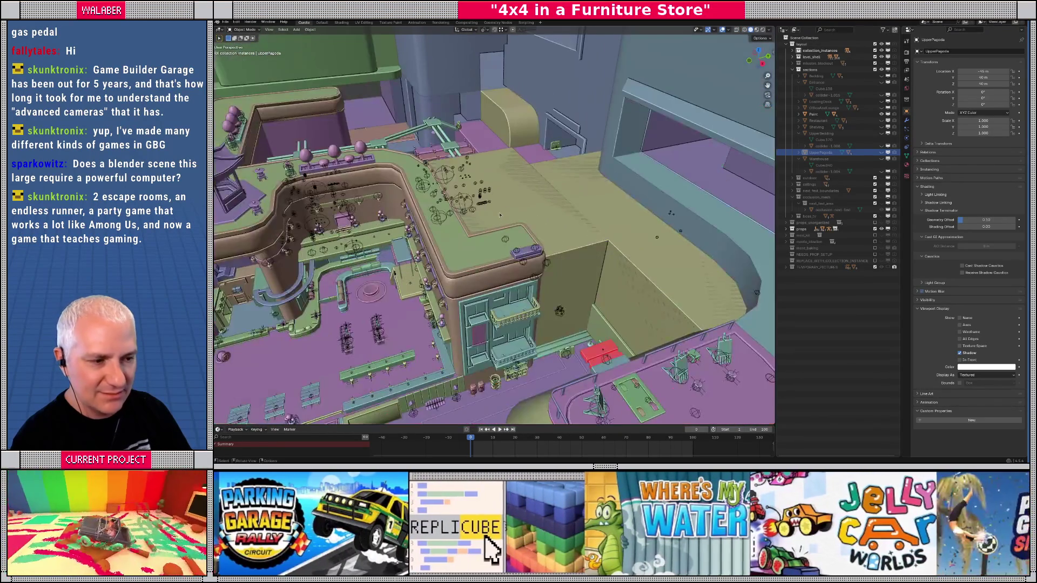
left_click_drag(500, 215, 560, 248)
- Check the blocks in wireframe top view, orbit low over the pagoda, then return to top view
key("shift+z")
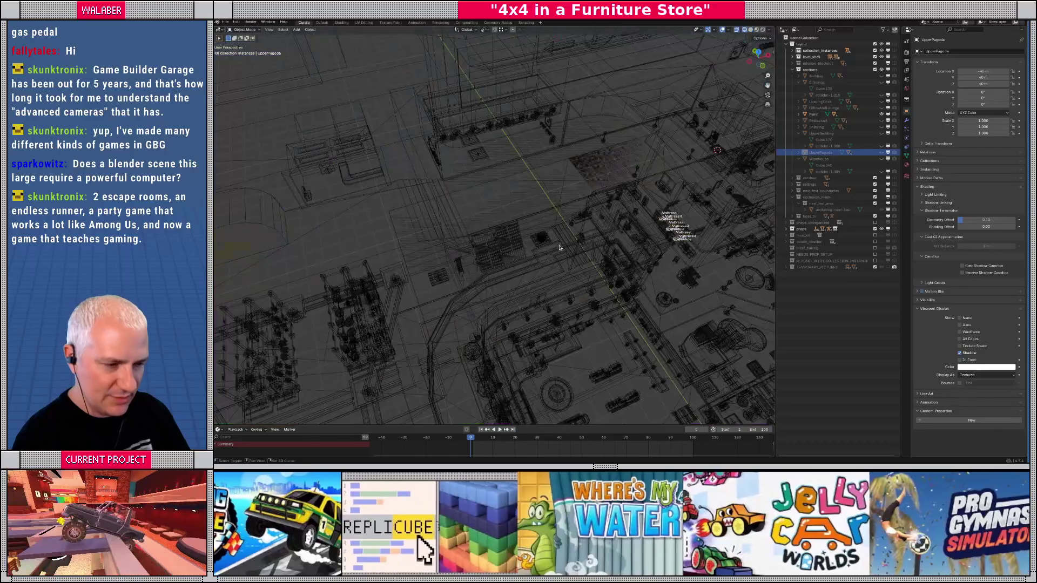
key("KP_7")
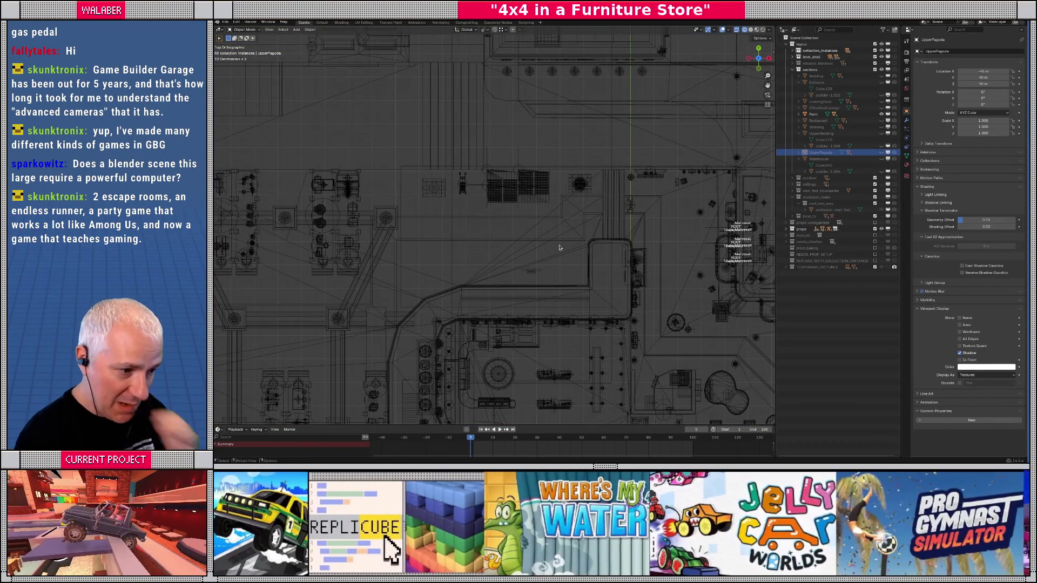
key("shift+z")
mouse_move(562, 263)
left_mouse_down()
mouse_move(567, 232)
mouse_move(399, 271)
left_mouse_up()
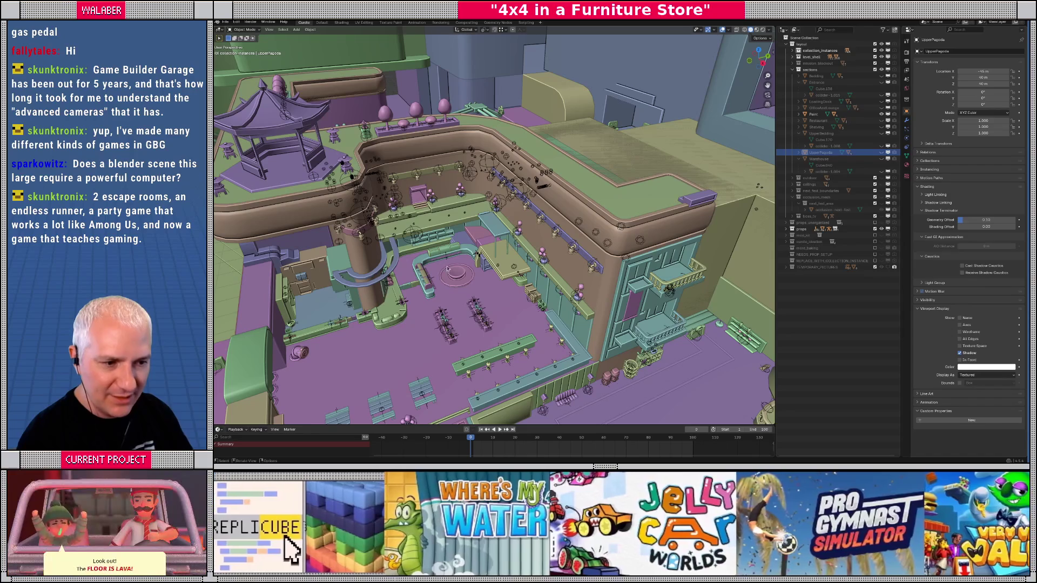
left_click_drag(629, 164, 550, 276)
mouse_move(472, 310)
left_mouse_down()
mouse_move(588, 256)
mouse_move(554, 288)
mouse_move(477, 284)
mouse_move(509, 293)
left_mouse_up()
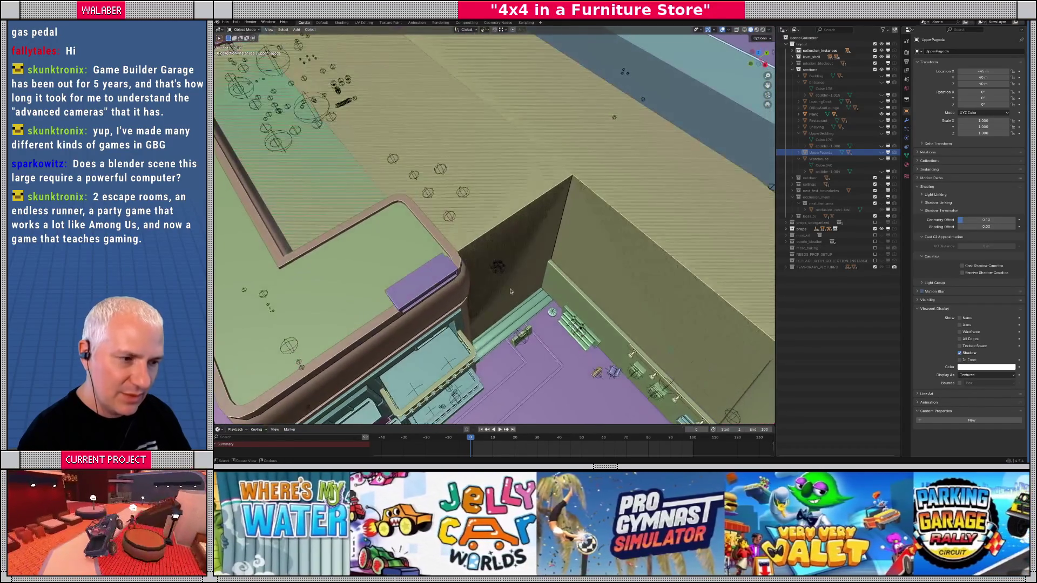
key("KP_7")
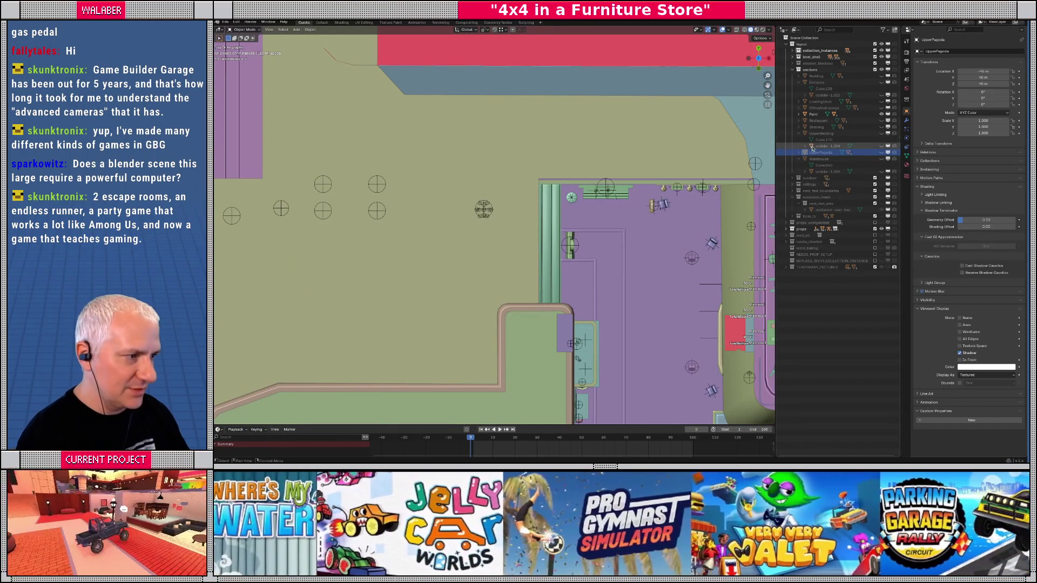
- Select the four Paint colliders (collider-1.002 to collider-4) and edit their geometry in X-ray
left_click(799, 114)
left_click(817, 115)
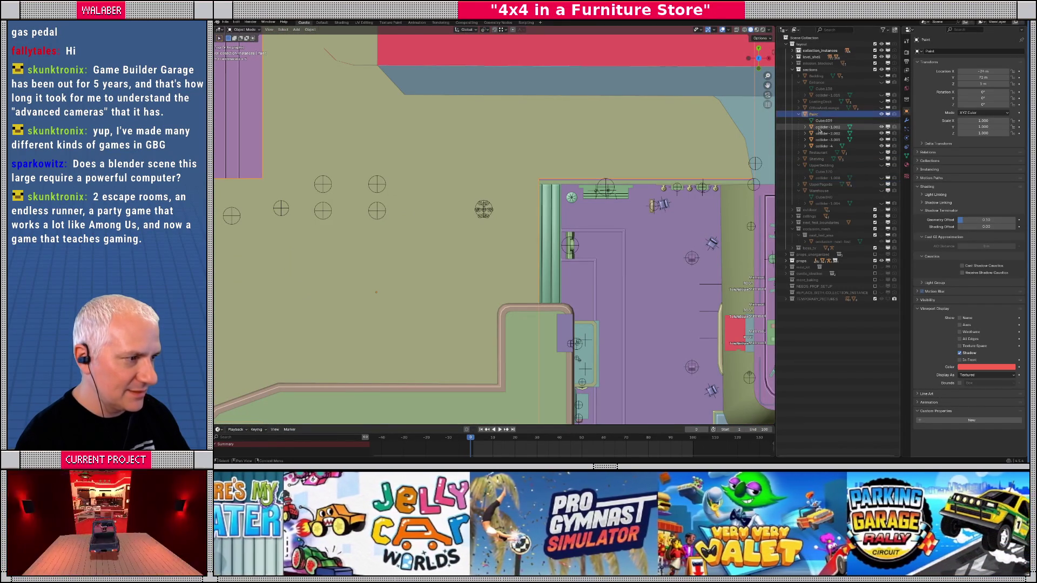
left_click_drag(820, 129, 821, 146)
key("Tab")
key("shift+z")
- Orbit to inspect the Paint collider boxes in 3D, returning to top view each time
scroll(528, 214, "down", 2)
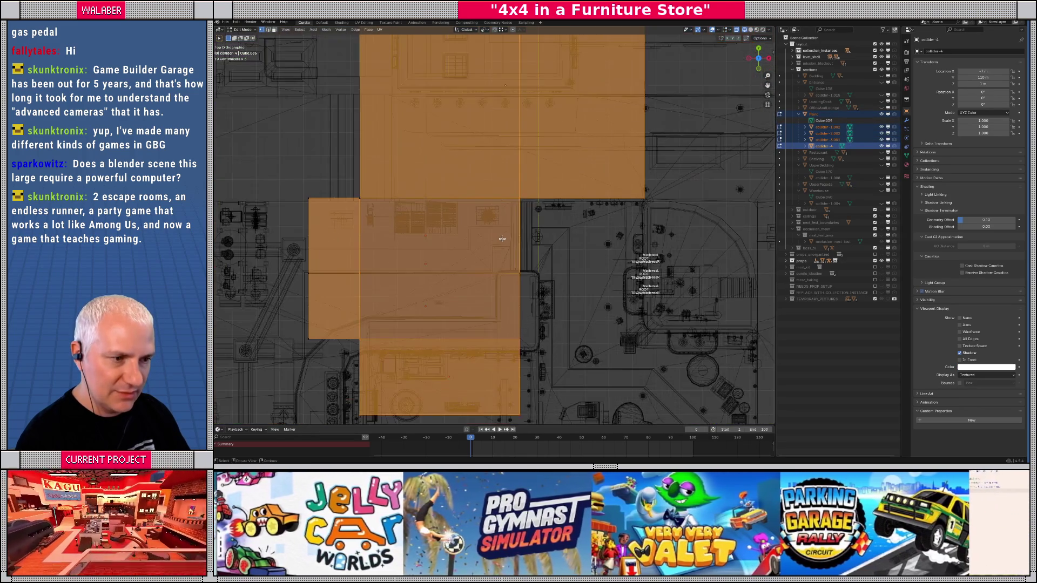
scroll(528, 214, "down", 1)
left_click_drag(529, 214, 482, 193)
key("KP_7")
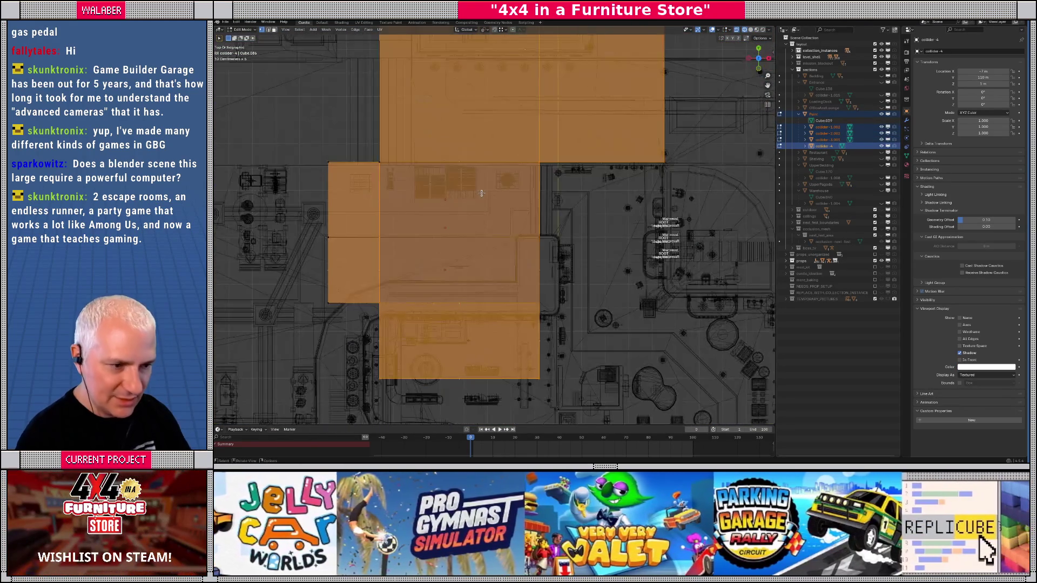
scroll(561, 211, "up", 4)
scroll(560, 212, "up", 2)
mouse_move(561, 212)
left_mouse_down()
mouse_move(474, 193)
mouse_move(503, 156)
mouse_move(516, 160)
left_mouse_up()
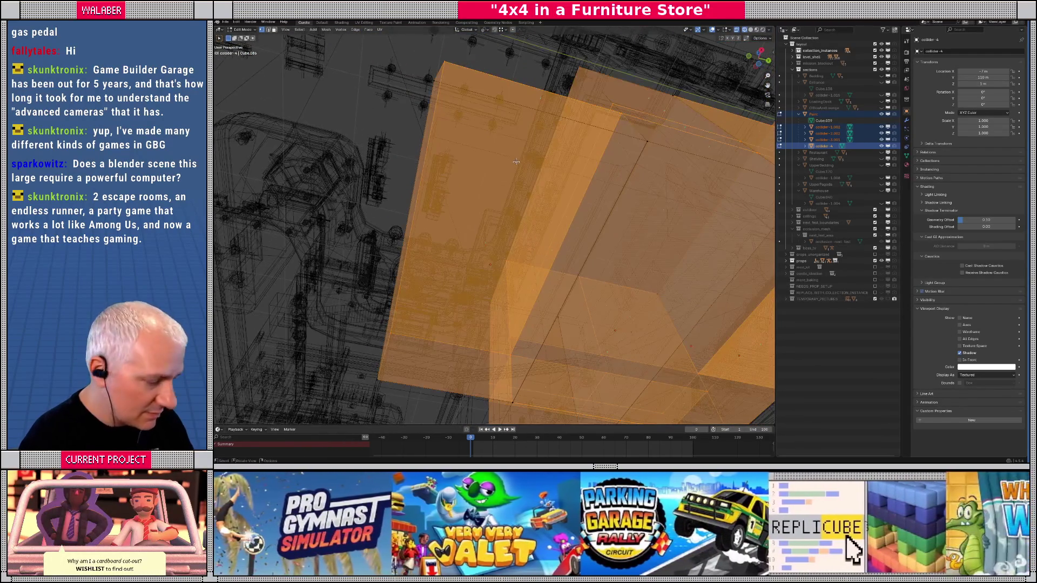
key("KP_7")
scroll(482, 239, "down", 3)
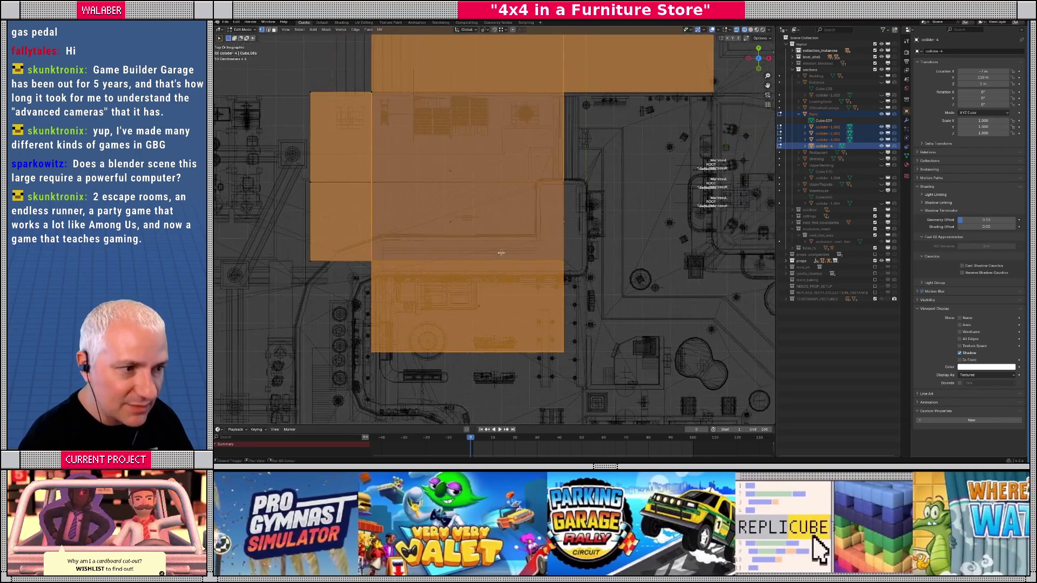
scroll(535, 192, "down", 1)
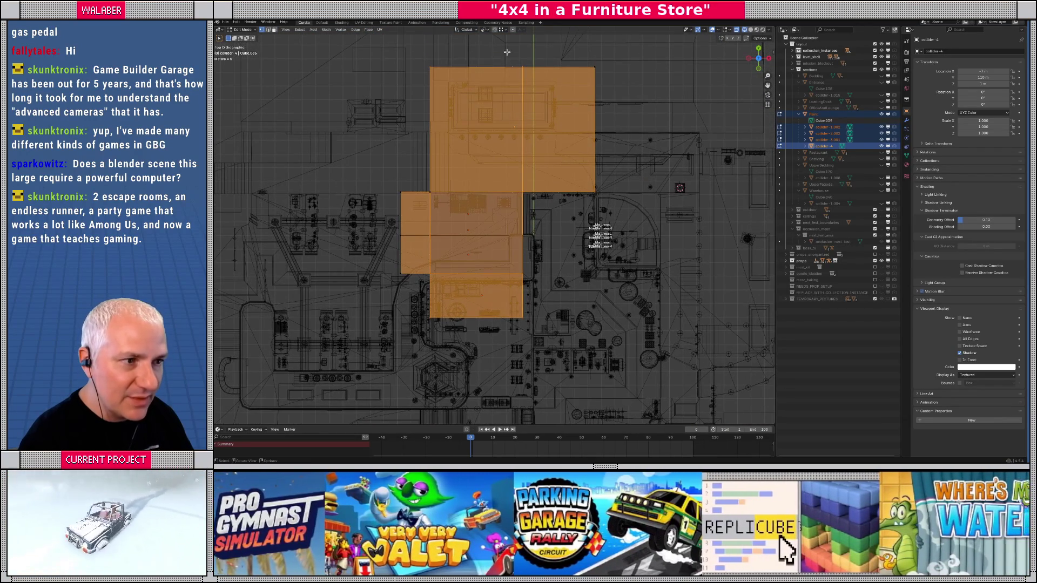
scroll(493, 225, "up", 3)
- Move the selected Paint collider edge along the X axis
key("g")
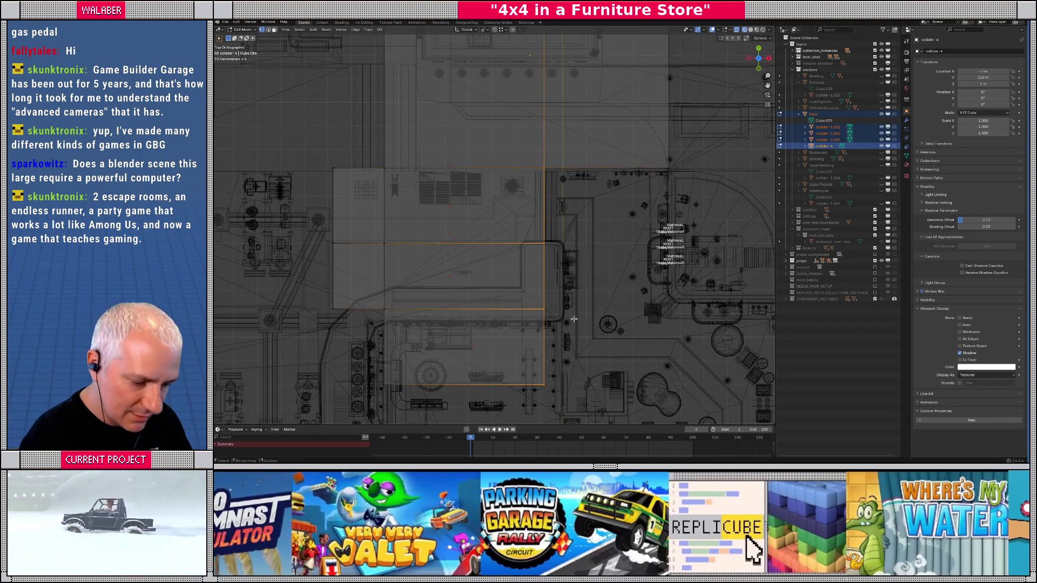
key("x")
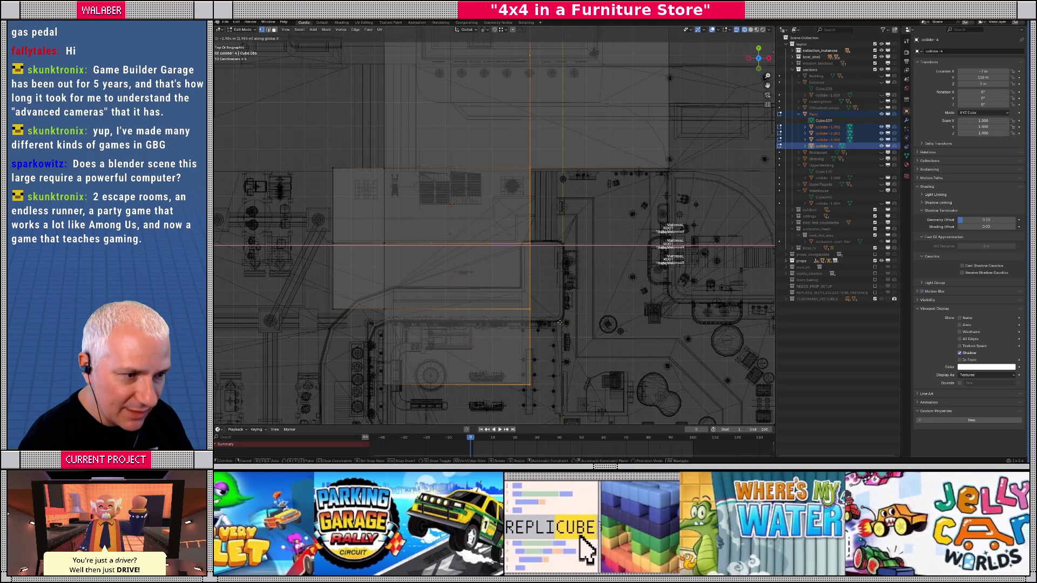
left_click(560, 322)
scroll(520, 238, "up", 4)
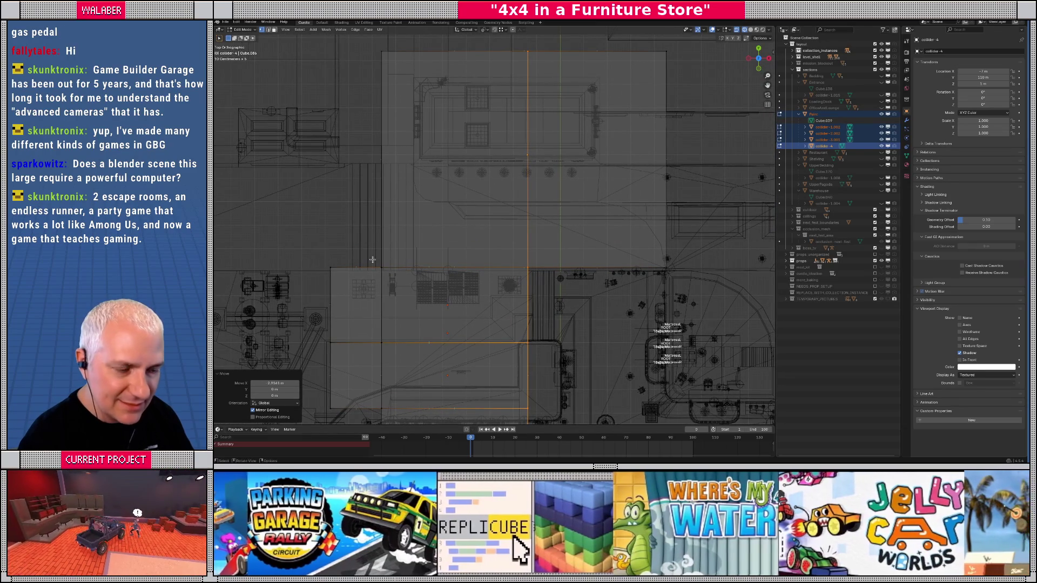
- Select another collider edge and shift it 4.72 m along X
mouse_move(494, 248)
left_mouse_down()
mouse_move(611, 276)
mouse_move(679, 279)
left_mouse_up()
scroll(569, 320, "up", 3)
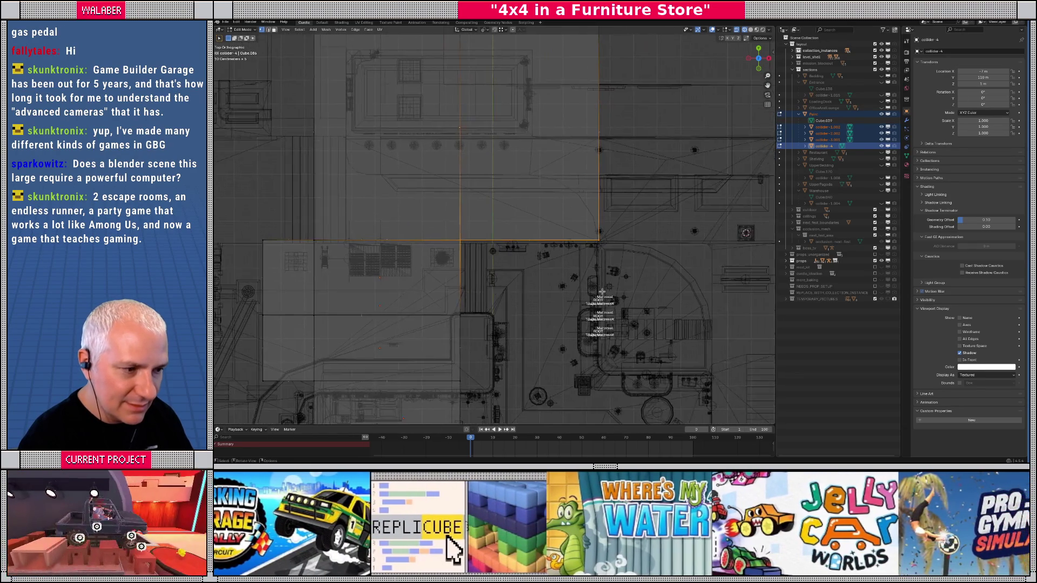
mouse_move(598, 295)
left_mouse_down()
mouse_move(536, 284)
mouse_move(550, 292)
mouse_move(540, 274)
mouse_move(532, 303)
left_mouse_up()
key("shift+z")
key("shift+z")
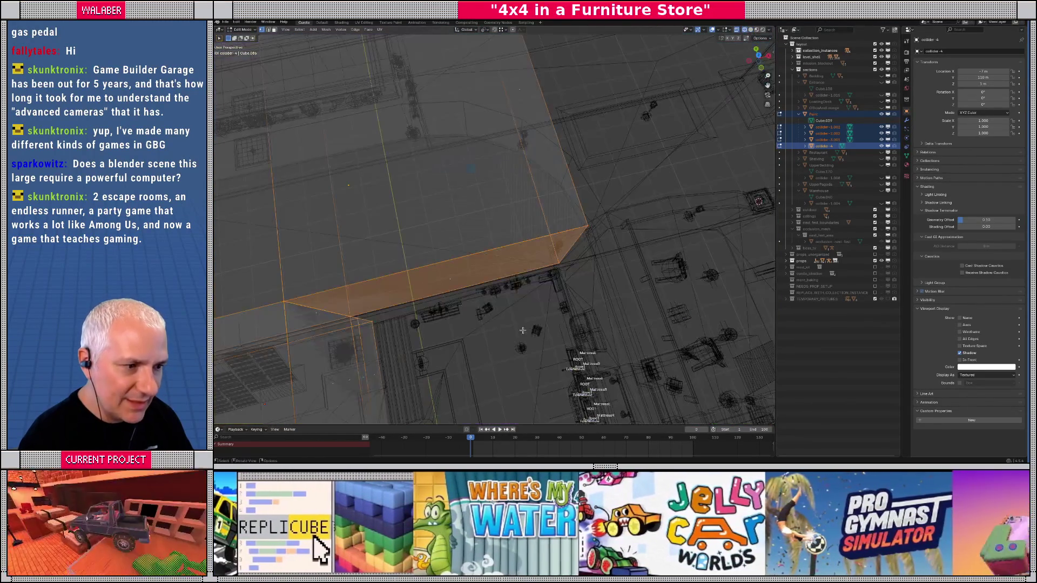
key("KP_7")
key("KP_Decimal")
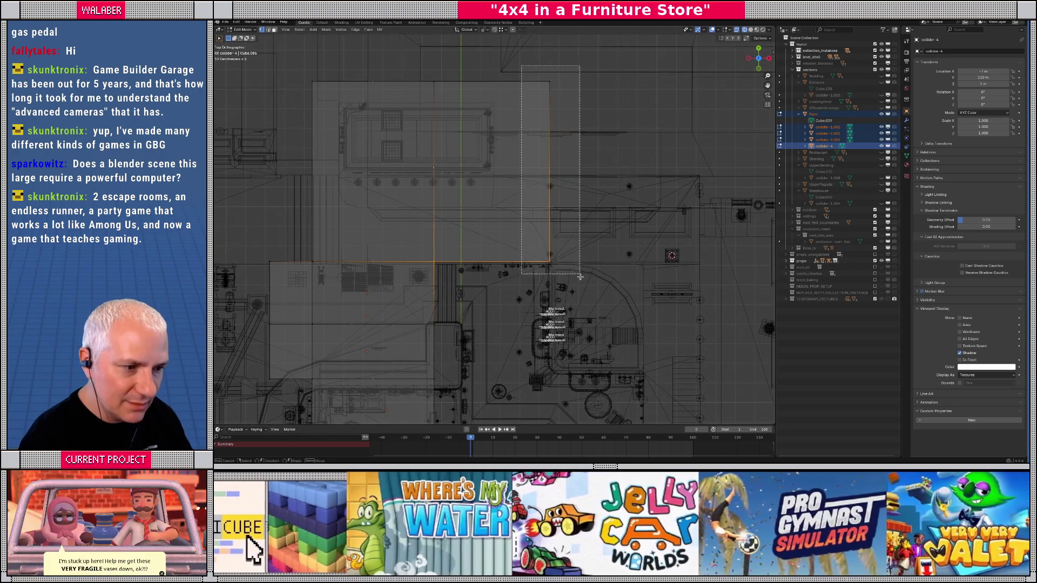
key("g")
key("x")
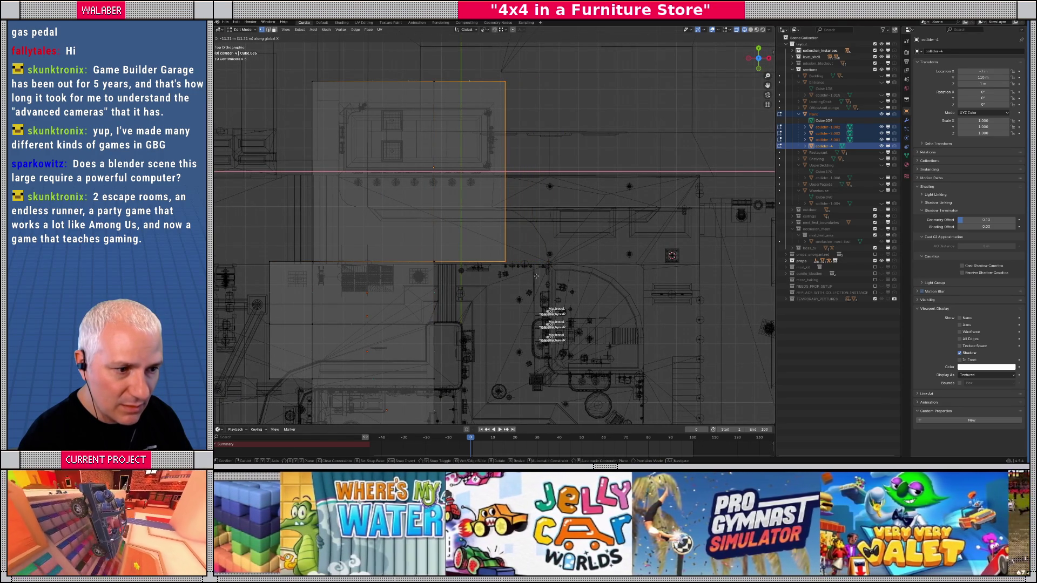
left_click(536, 276)
- Edit collider-4 in X-ray top view and move its edge along Y
mouse_move(536, 276)
left_mouse_down()
mouse_move(460, 254)
mouse_move(510, 264)
left_mouse_up()
key("Tab")
key("shift+z")
key("KP_7")
key("shift+z")
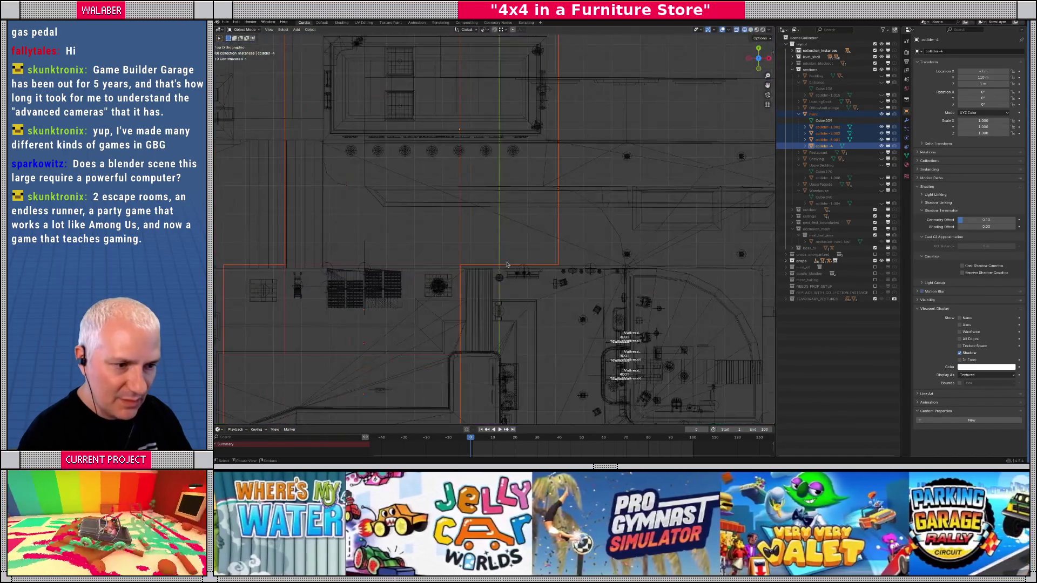
key("Tab")
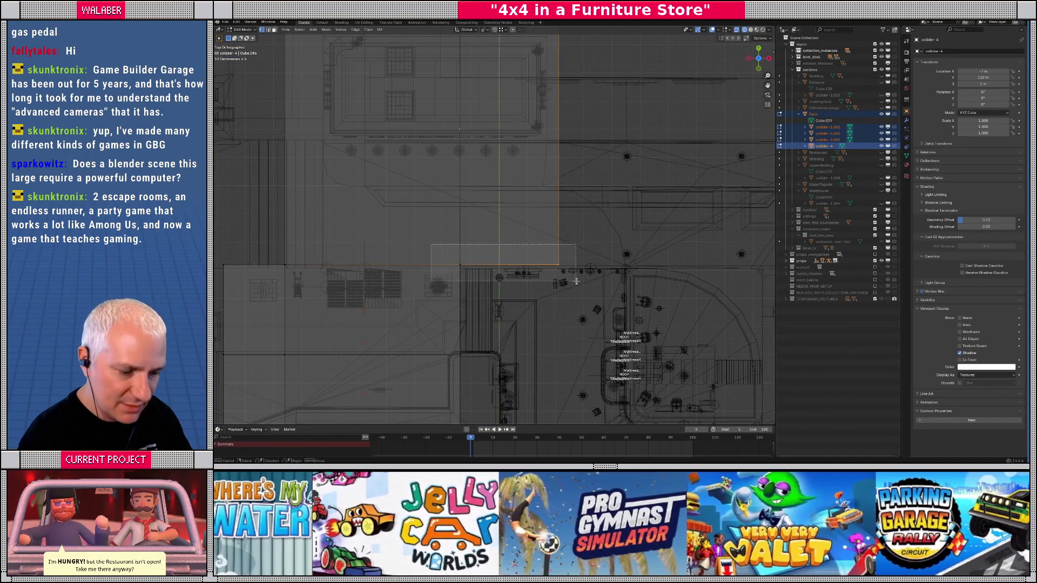
key("g")
key("y")
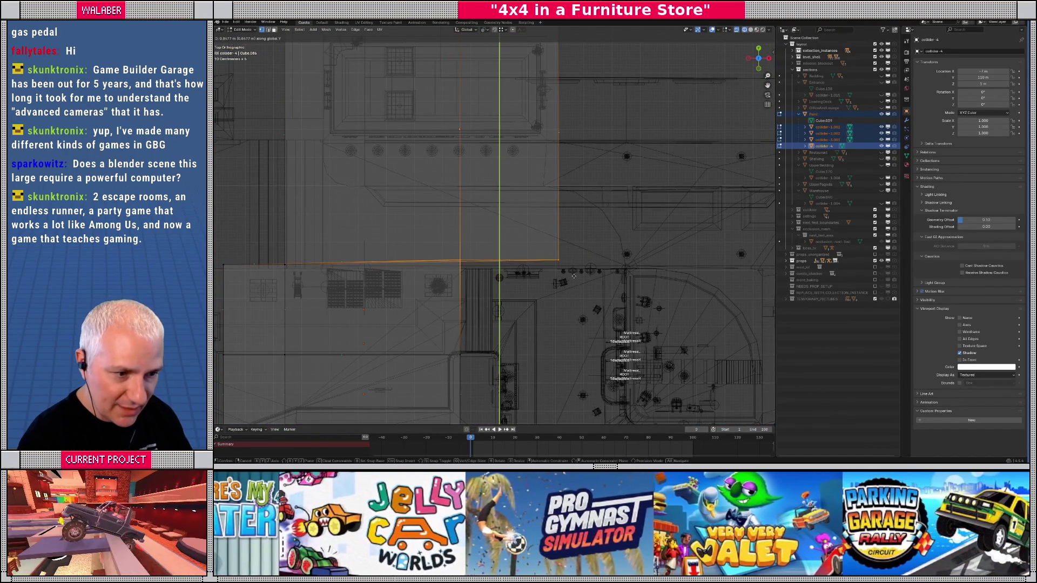
left_click(573, 276)
- Box-select the block's lower-edge vertices and move them along Y
scroll(493, 276, "left", 2)
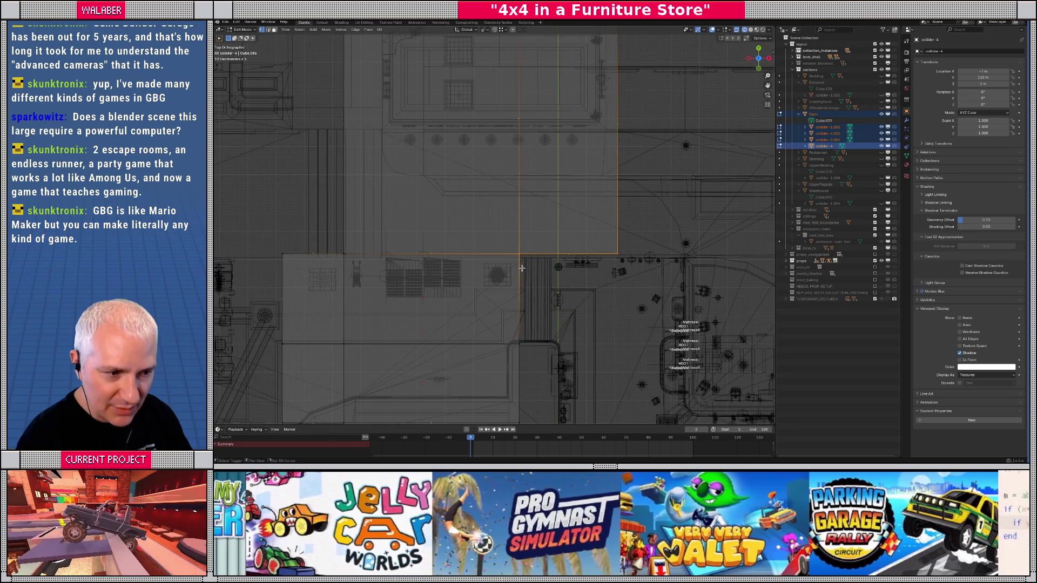
scroll(517, 257, "down", 3)
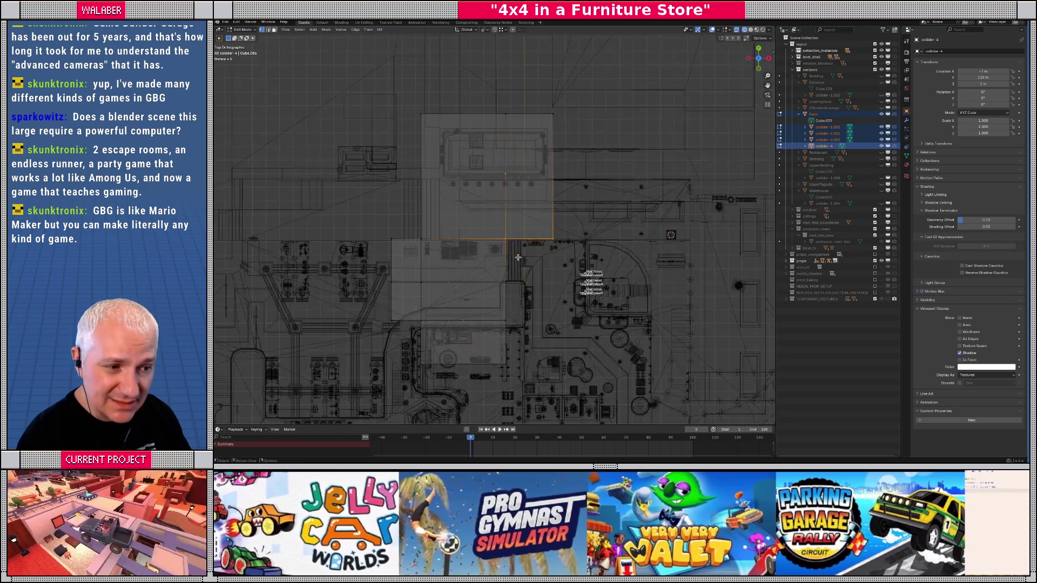
scroll(524, 260, "up", 2)
mouse_move(309, 243)
left_mouse_down()
mouse_move(475, 262)
mouse_move(627, 263)
left_mouse_up()
key("g")
key("y")
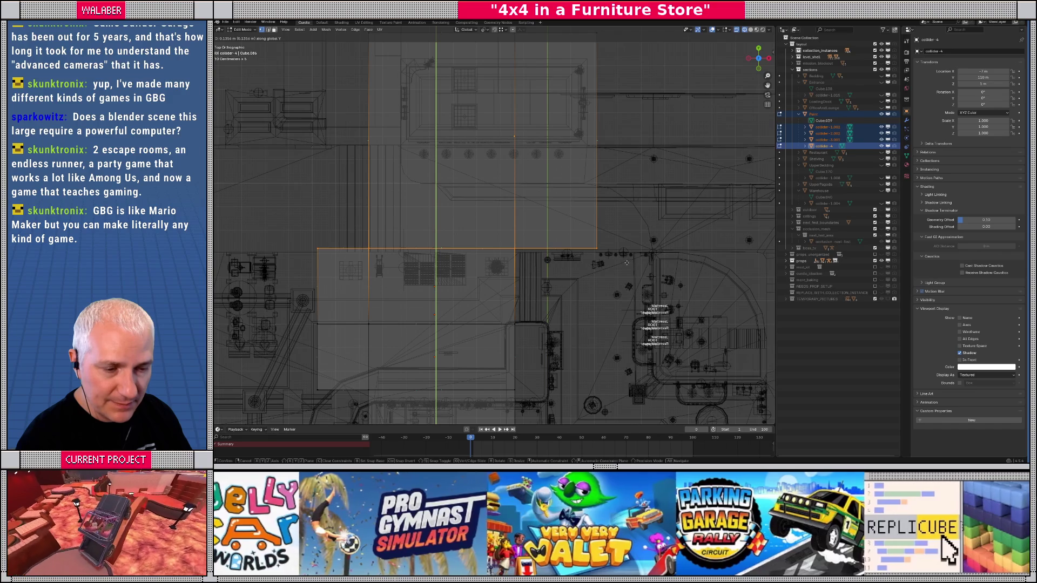
left_click(625, 260)
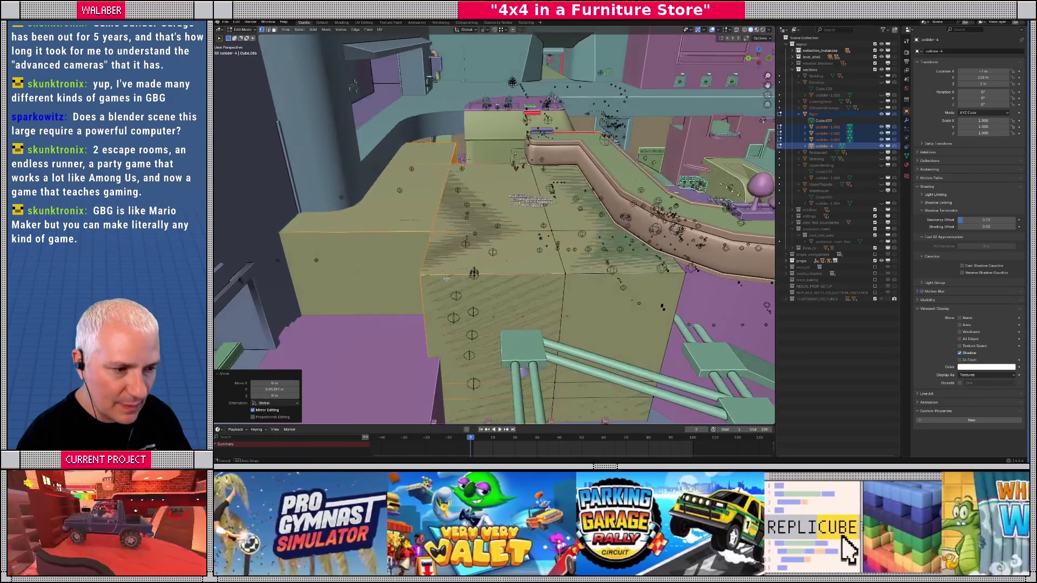
- Leave Edit Mode and make the sections collection's blocks visible
left_click_drag(460, 287, 436, 238)
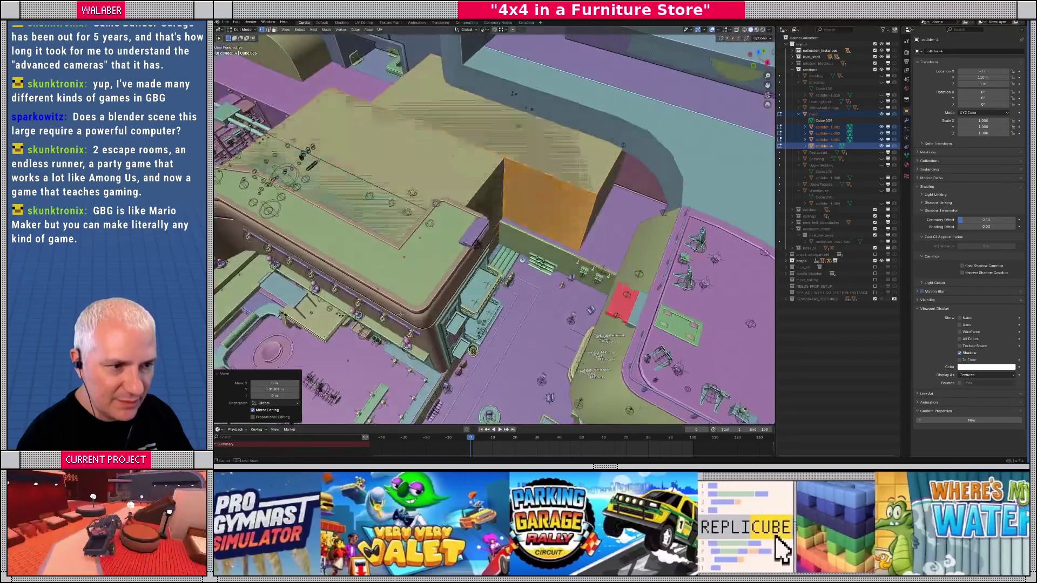
key("Tab")
scroll(449, 302, "down", 3)
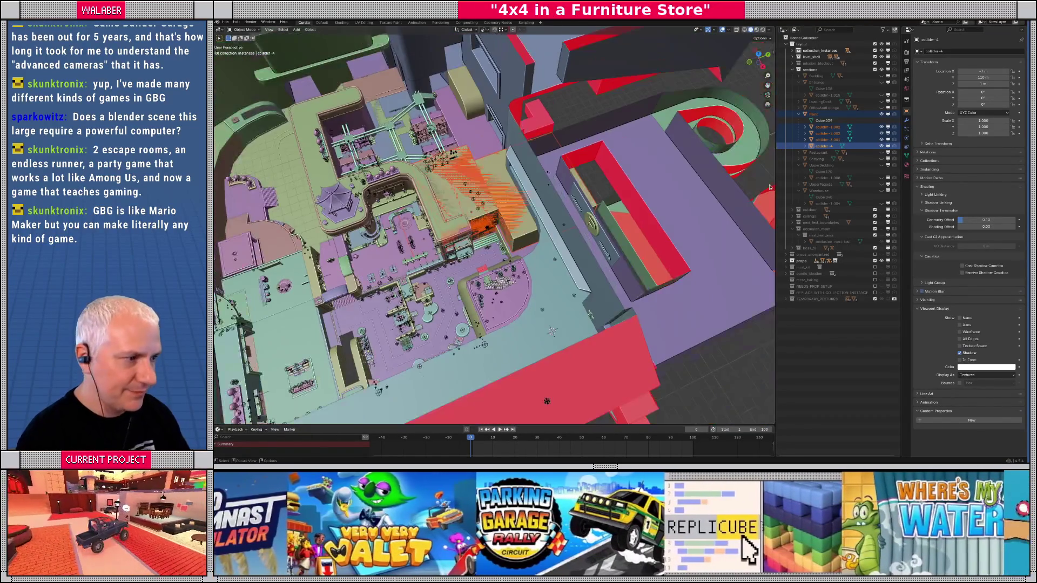
left_click(882, 69)
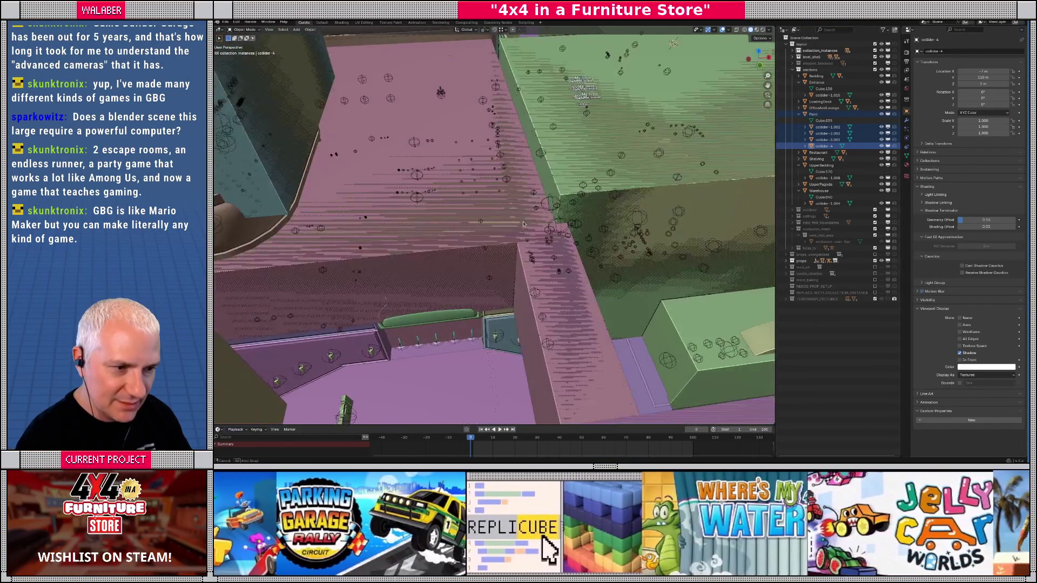
- Check the Restaurant block's placement from above, then select the whole sections collection
left_click(517, 227)
key("KP_7")
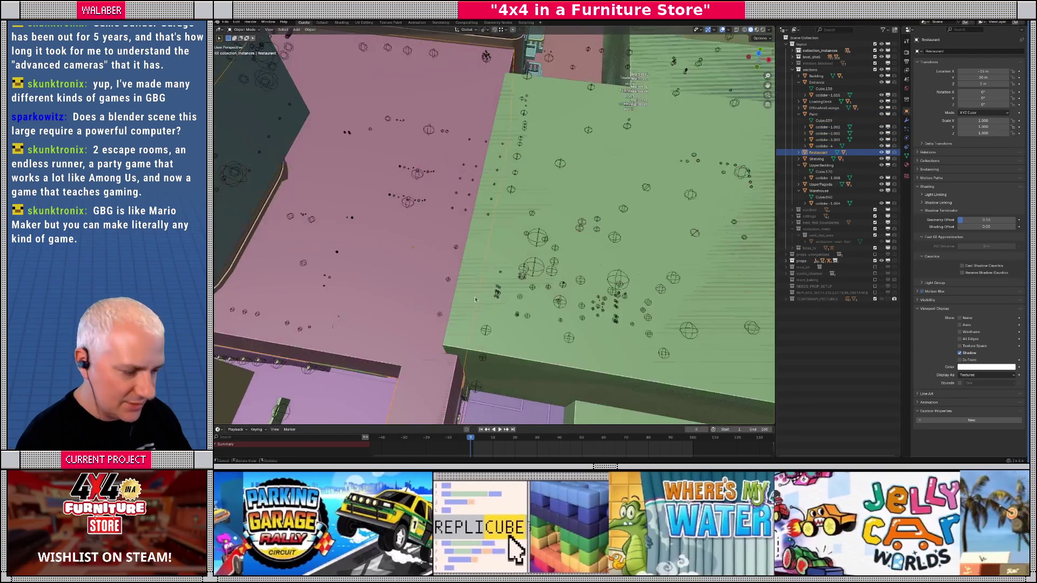
key("g")
scroll(486, 281, "up", 6)
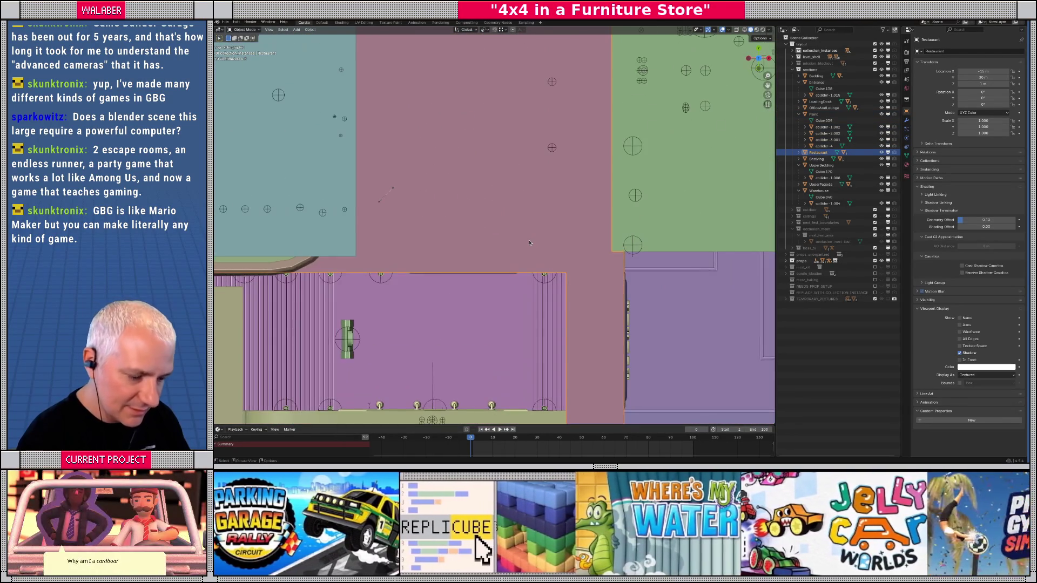
scroll(519, 246, "down", 5)
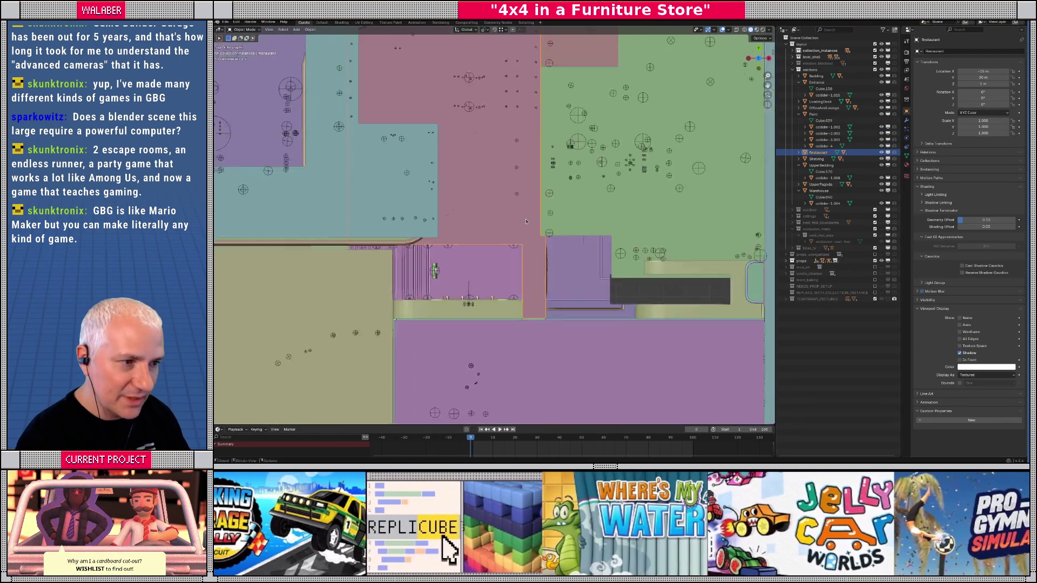
mouse_move(507, 252)
left_mouse_down()
mouse_move(526, 263)
mouse_move(806, 84)
left_mouse_up()
left_click(808, 70)
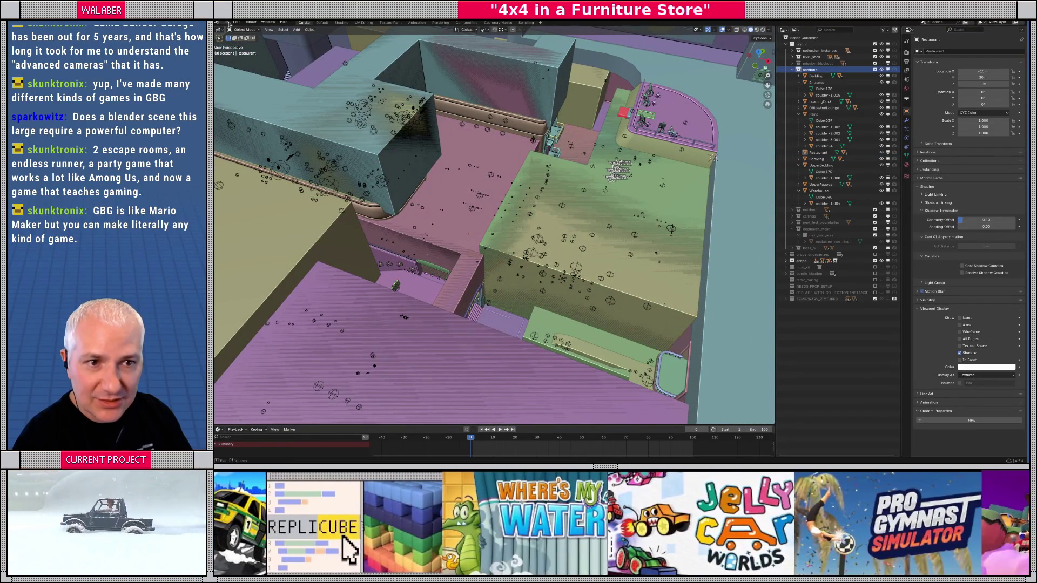
left_click(227, 22)
- Export glTF 2.0 over models/_master_files/sections.gltf, then hide the sections collection
mouse_move(248, 120)
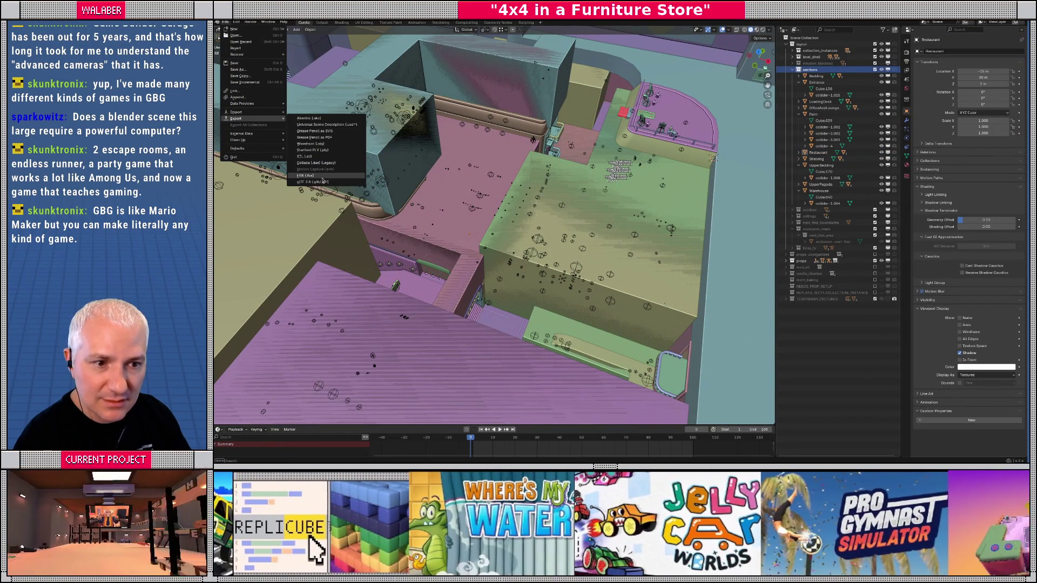
left_click(313, 181)
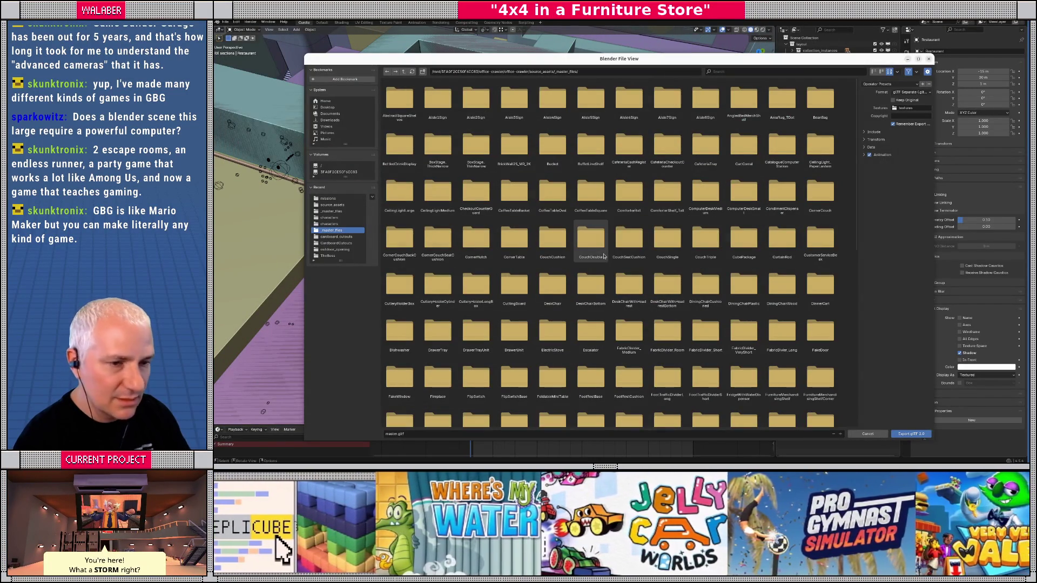
left_click(403, 71)
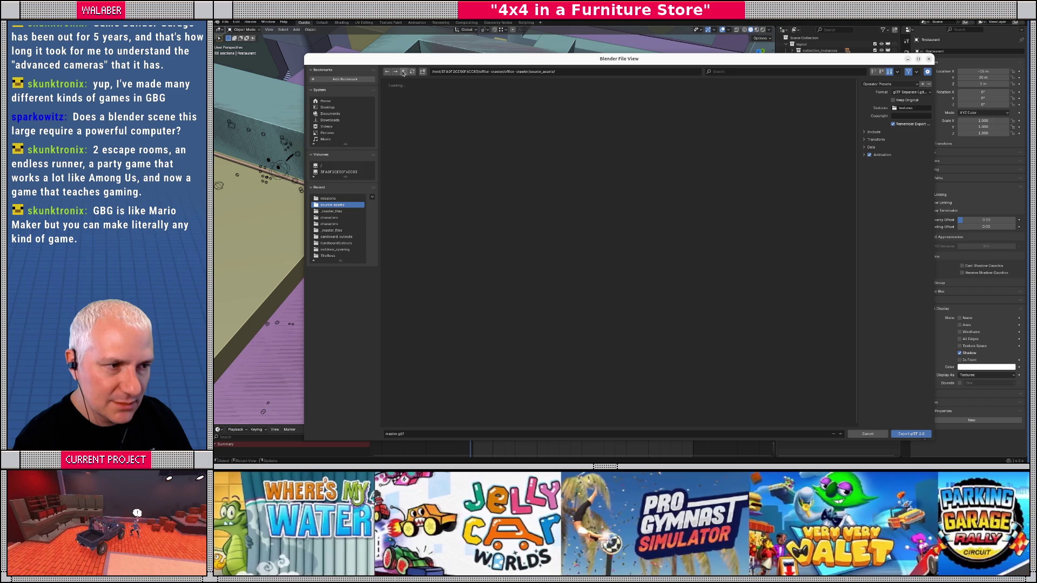
left_click(402, 72)
double_click(590, 99)
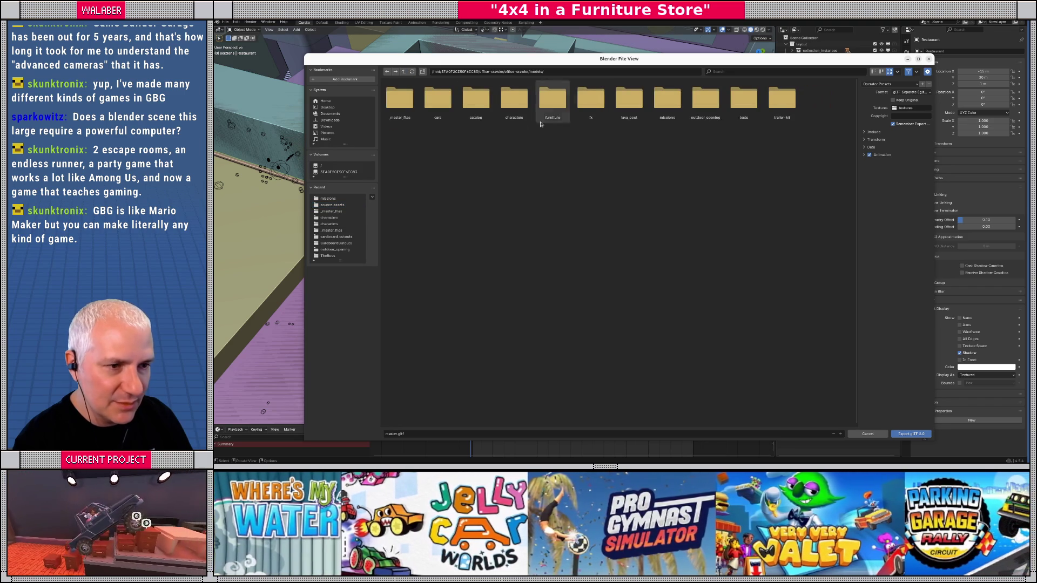
double_click(400, 99)
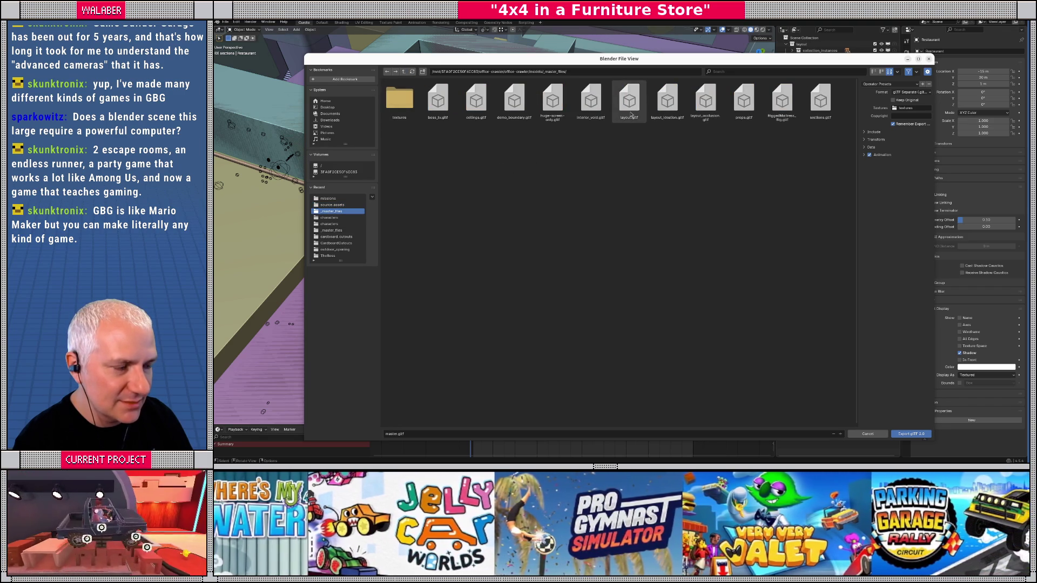
left_click(820, 100)
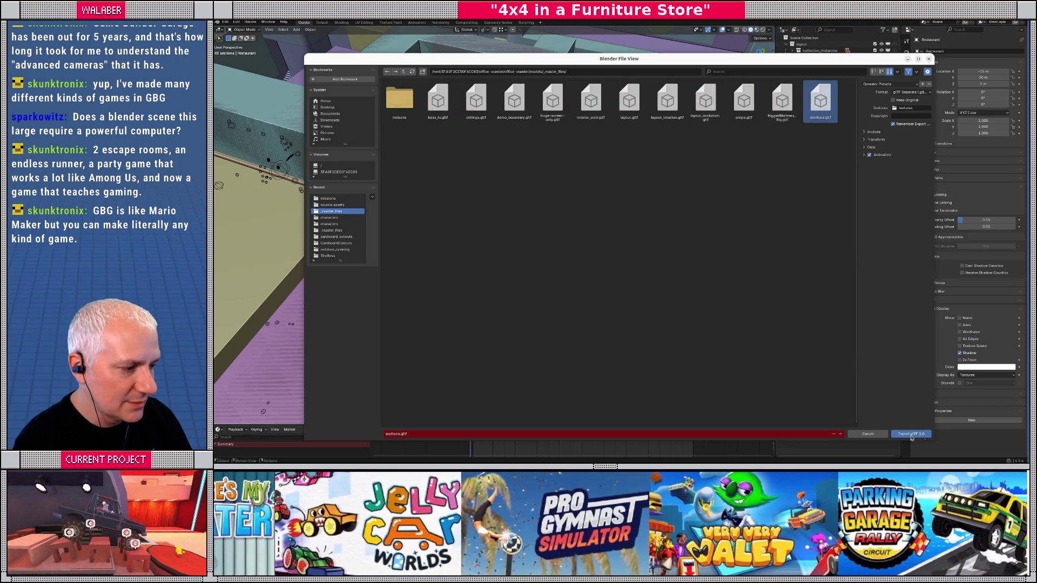
left_click(911, 435)
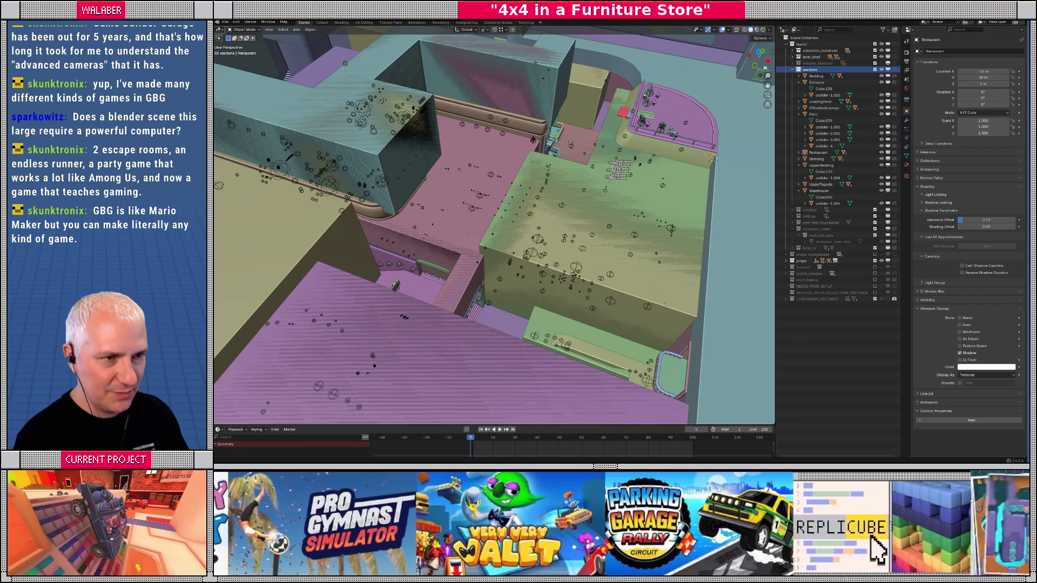
left_click(874, 69)
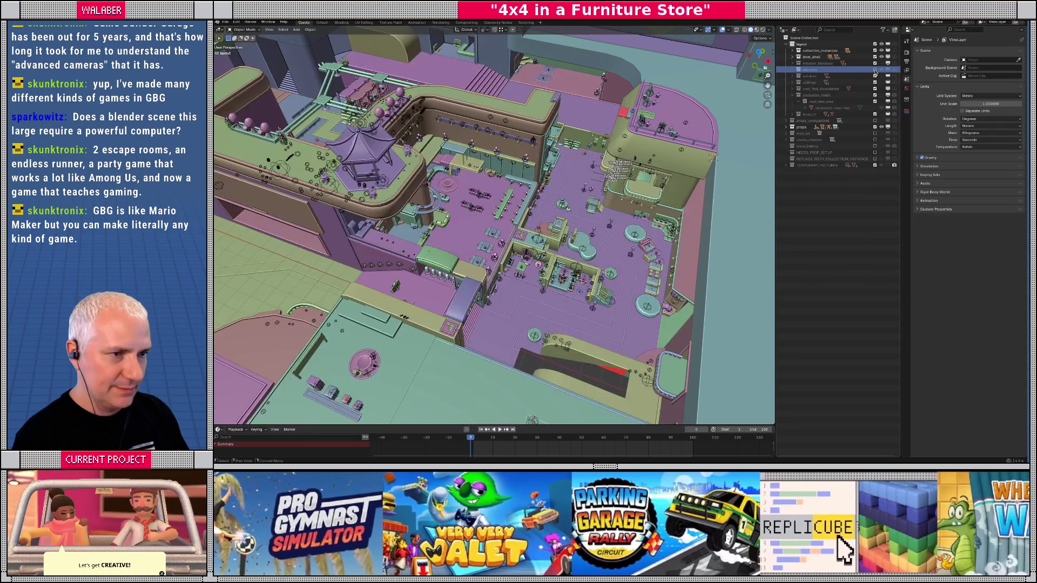
- Glance at Godot, then come back to Blender
scroll(494, 225, "up", 2)
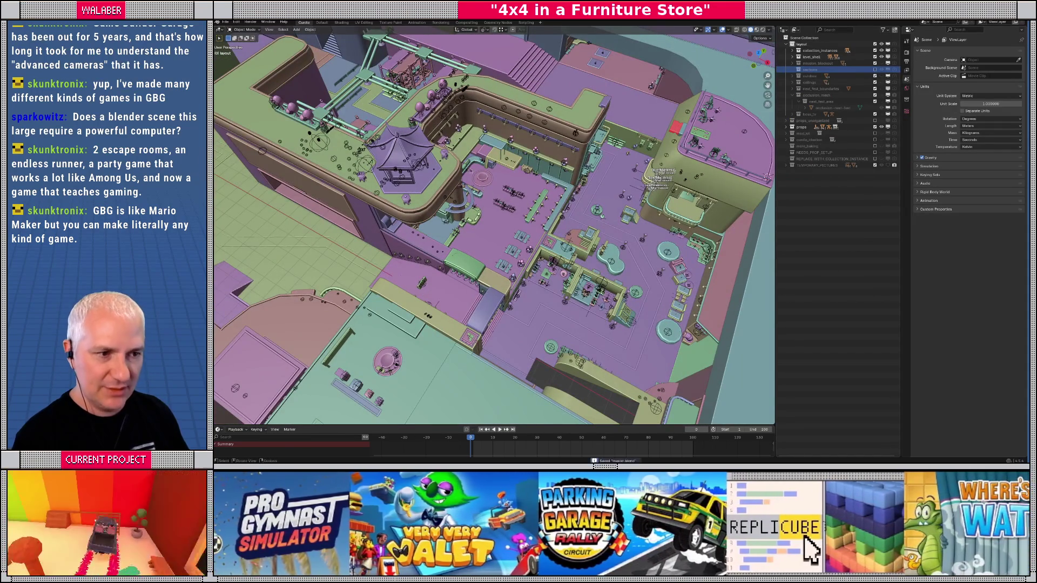
key("alt+Tab")
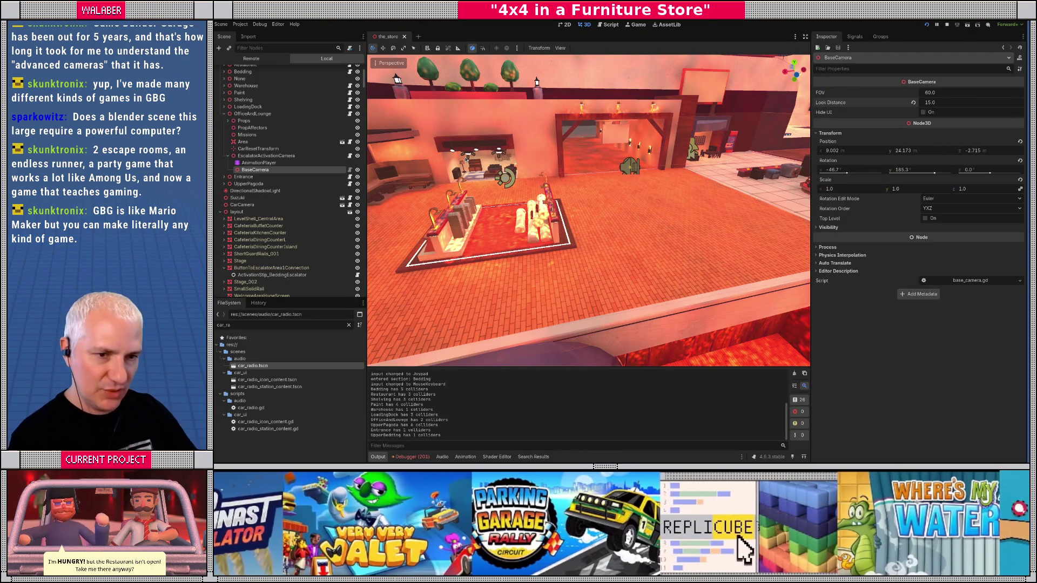
scroll(260, 166, "up", 4)
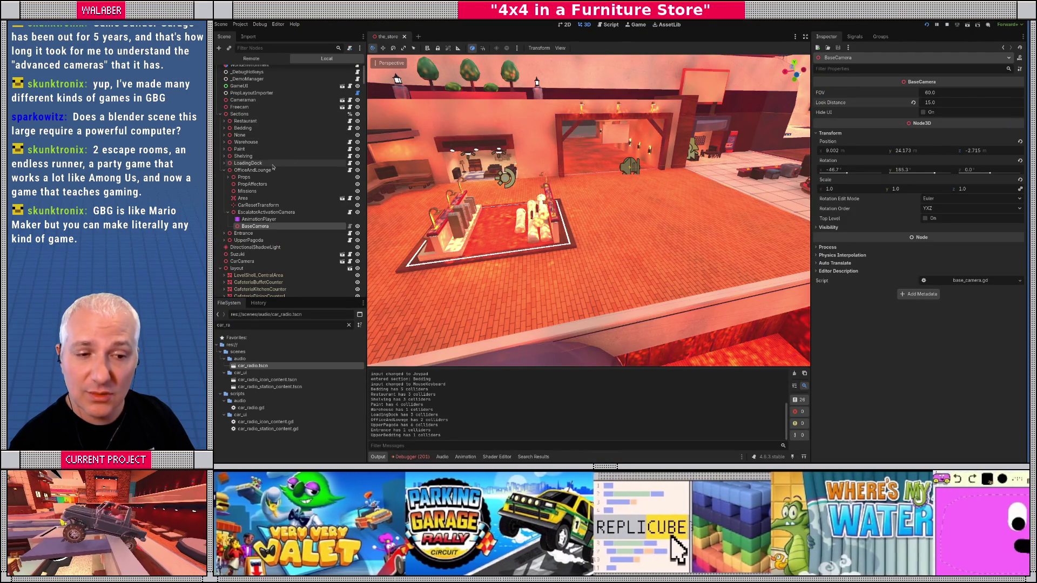
key("alt+Tab")
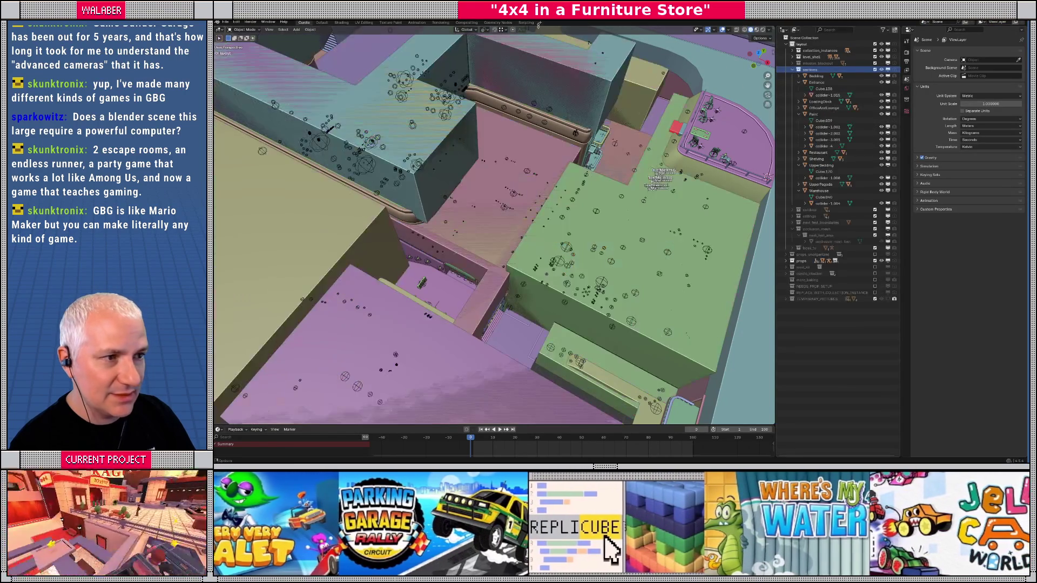
- Run the collection export script, exclude sections, save master.blend, and switch to Godot
left_click(528, 23)
left_click(658, 31)
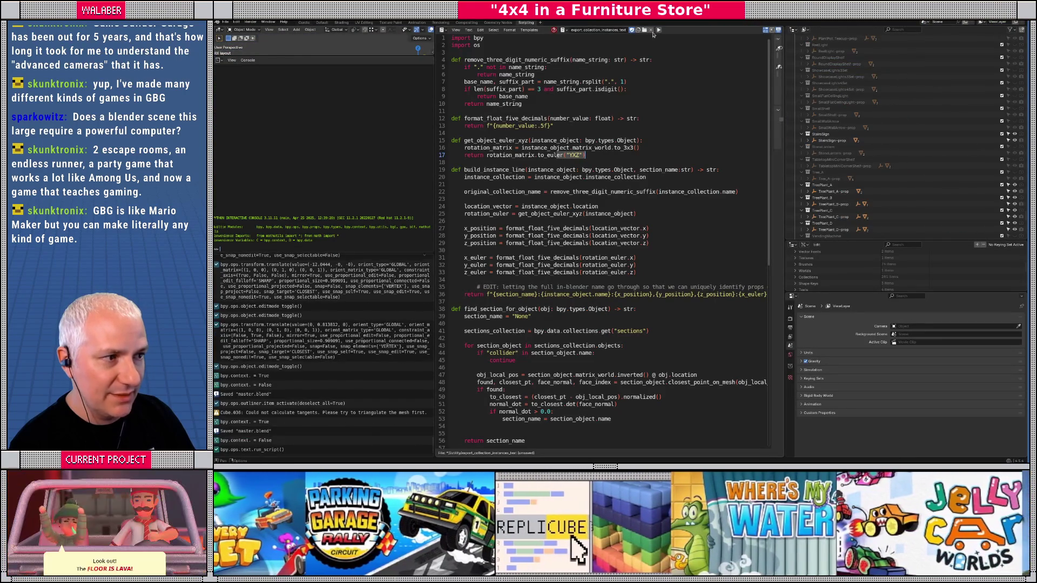
left_click(304, 22)
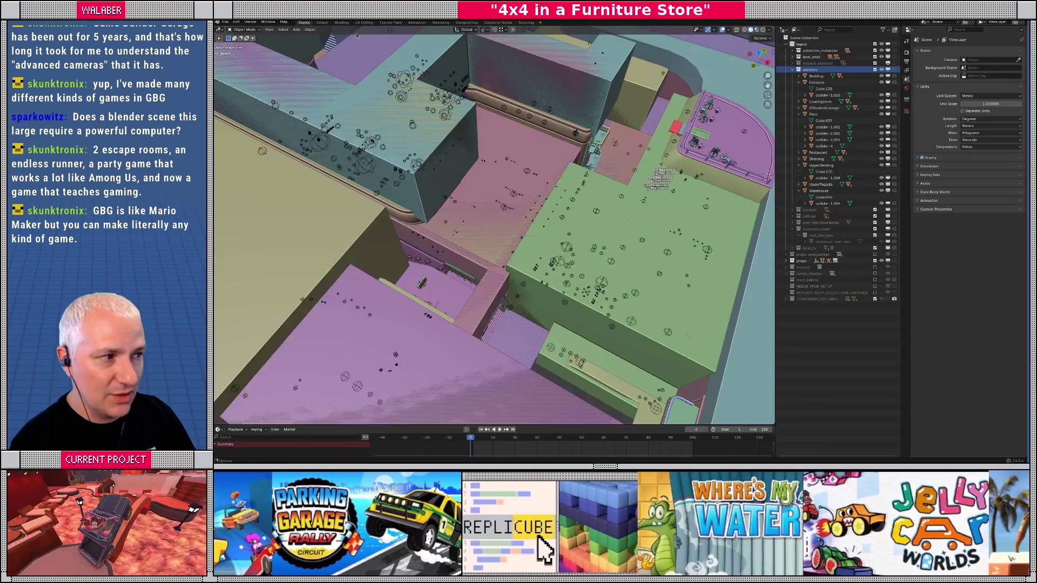
left_click(875, 71)
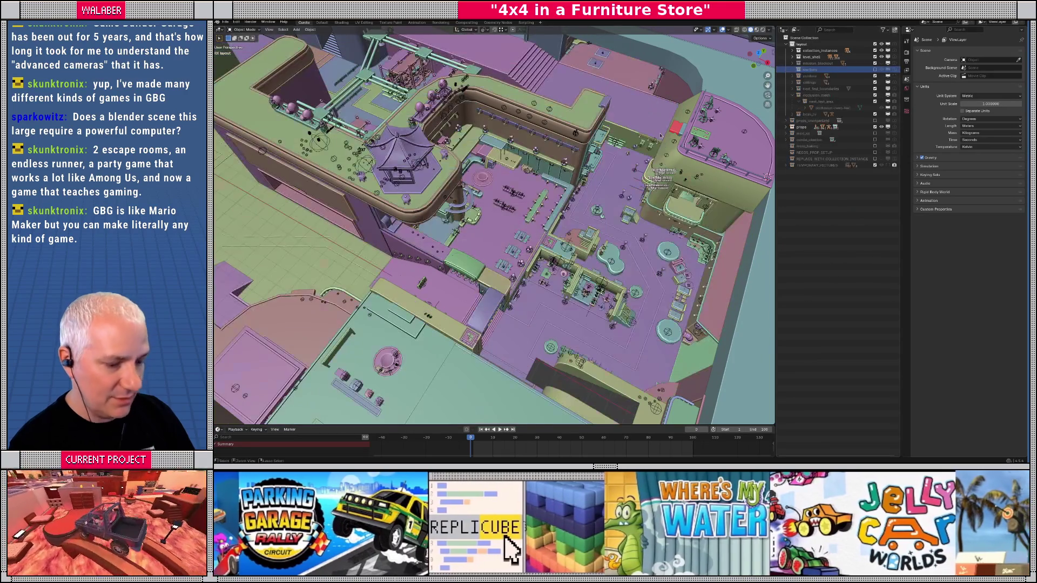
key("ctrl+s")
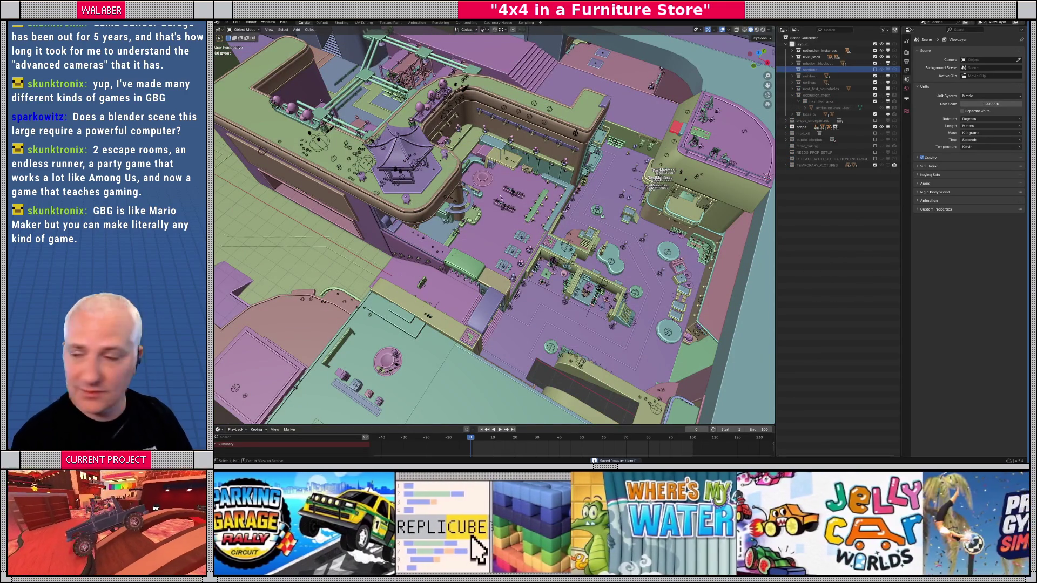
key("alt+Tab")
scroll(306, 104, "up", 1)
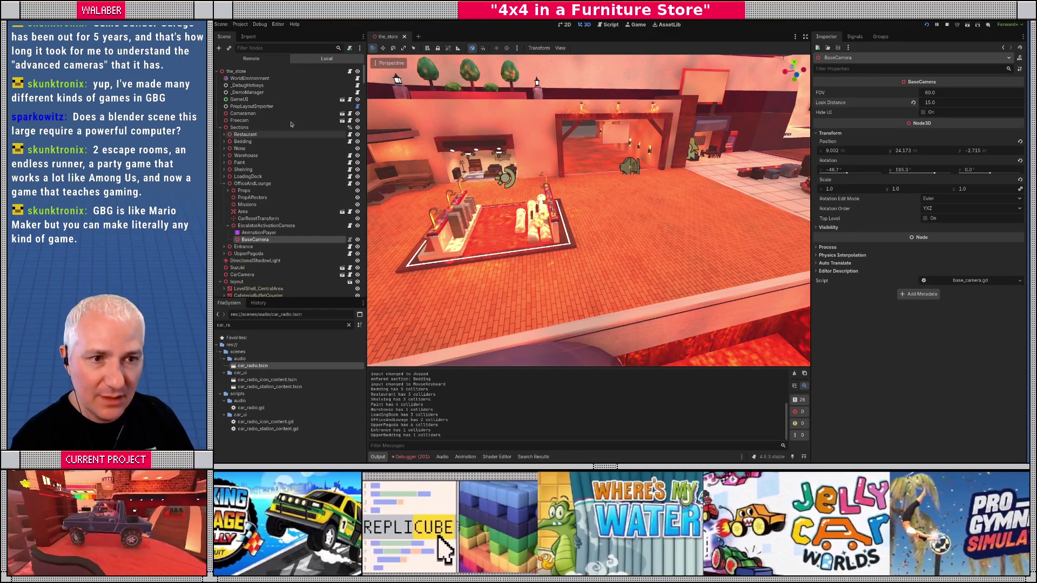
- Inspect the prop layout importer and frame the UpperBedding section and UnlockPlate prop
left_click(257, 107)
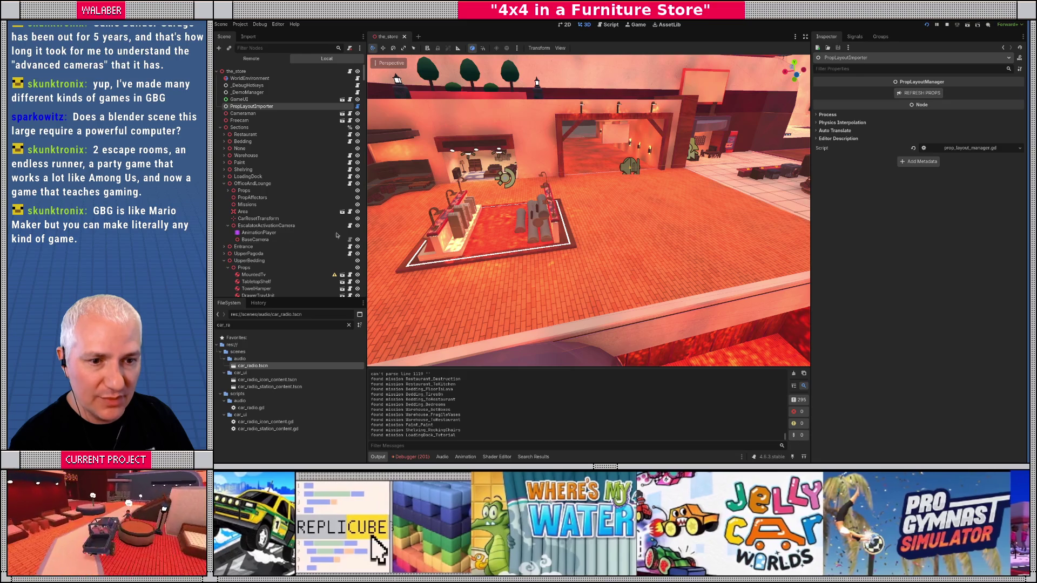
left_click(224, 184)
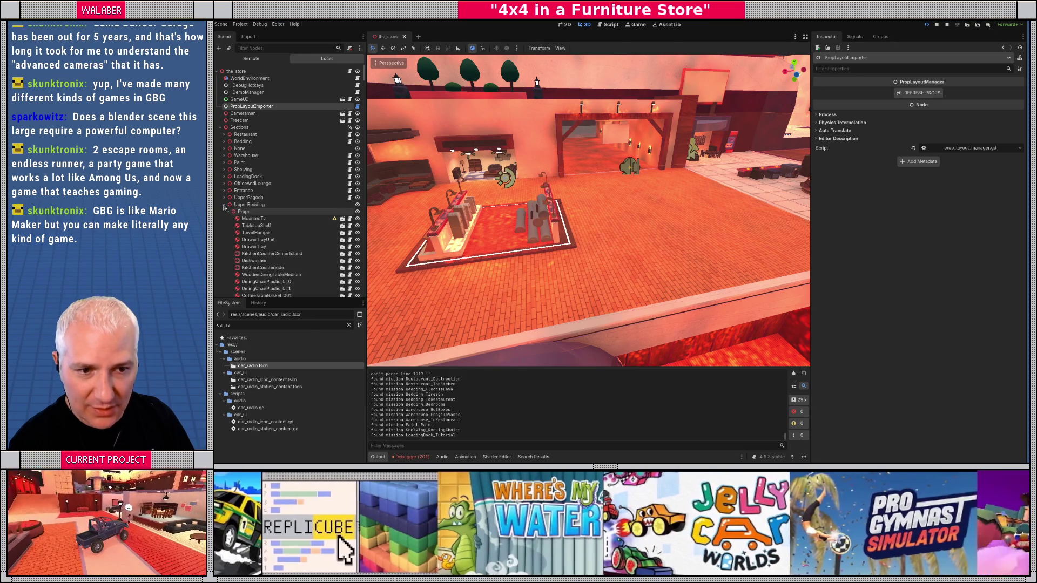
left_click(242, 206)
key("f")
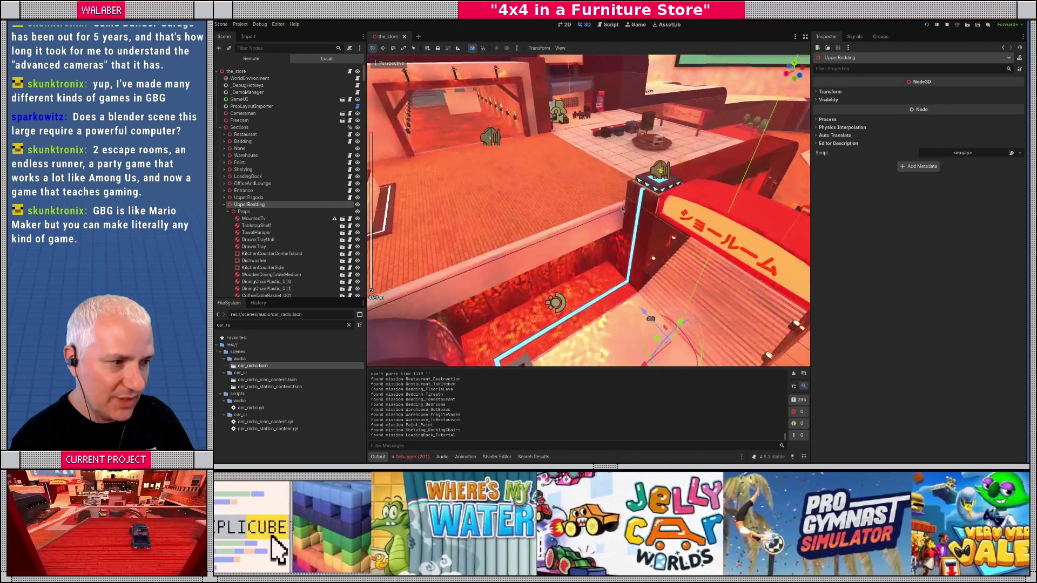
left_click(658, 185)
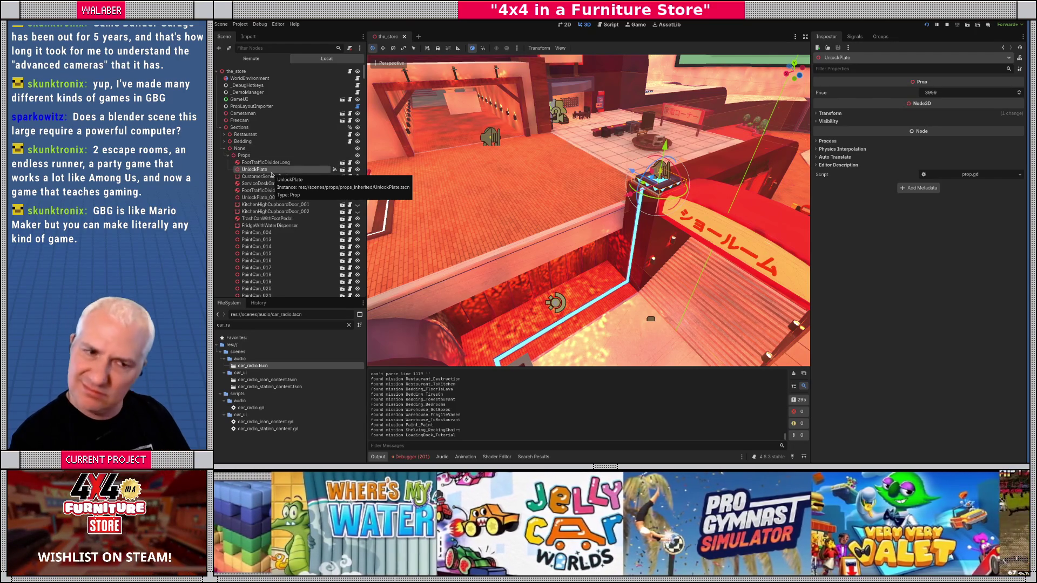
- Expand Restaurant, select its Area node, and open that scene in its own tab
left_click(224, 147)
left_click(223, 135)
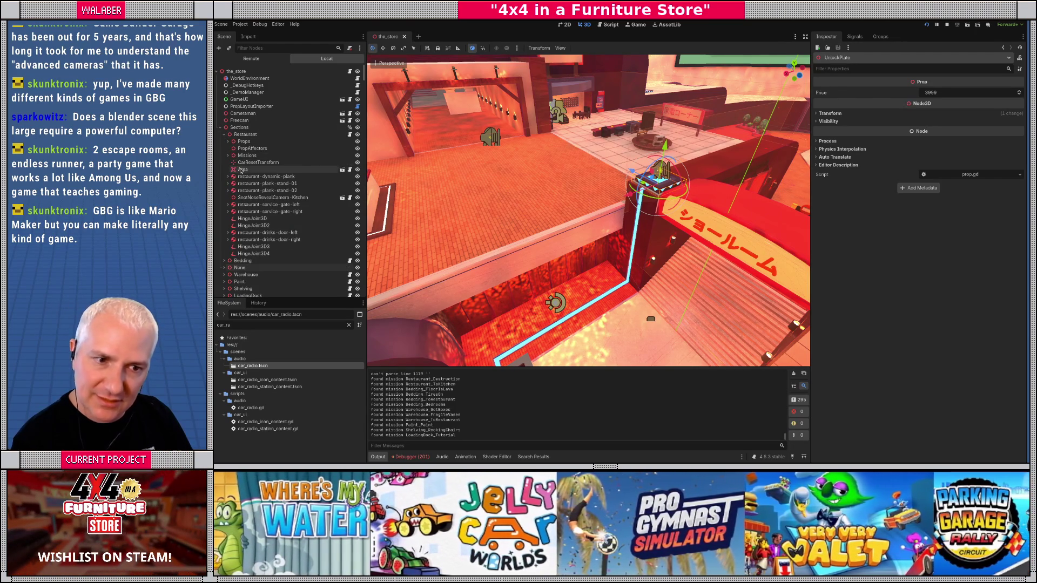
left_click(241, 169)
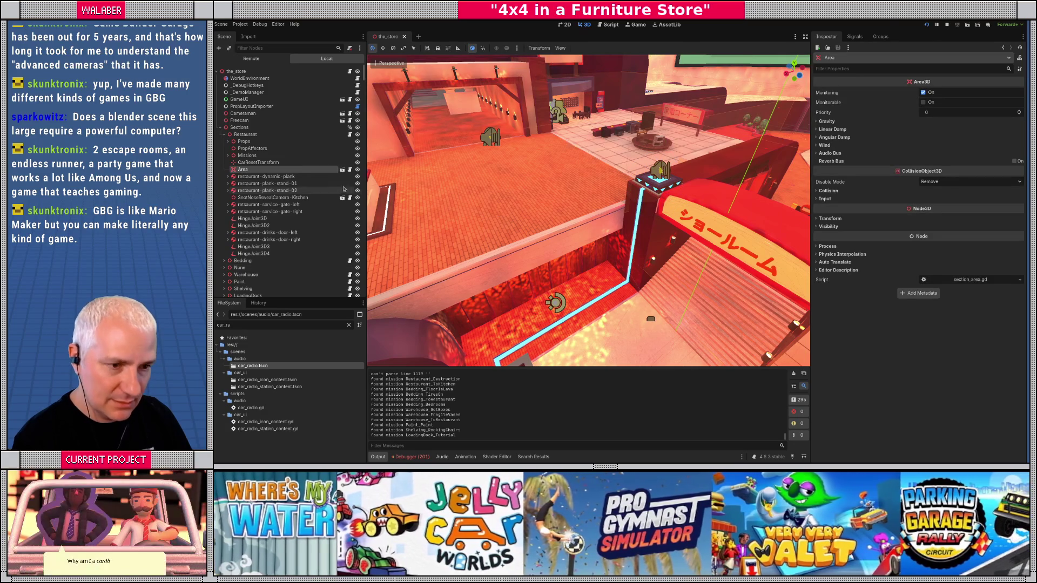
left_click(342, 170)
- Orbit the Restaurant Area's three collider boxes, then return to the_store scene
scroll(576, 194, "down", 10)
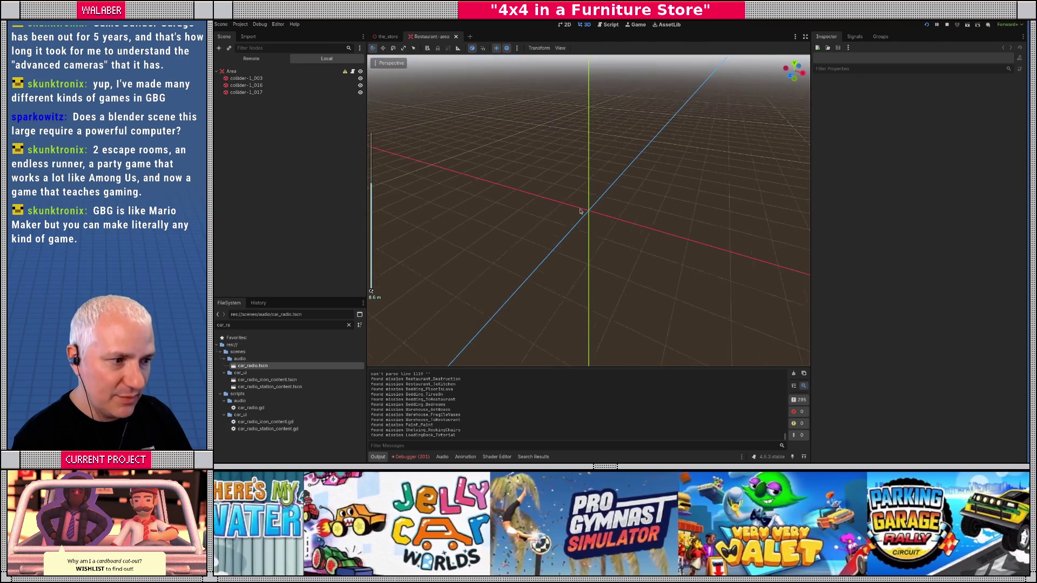
left_click_drag(561, 237, 531, 212)
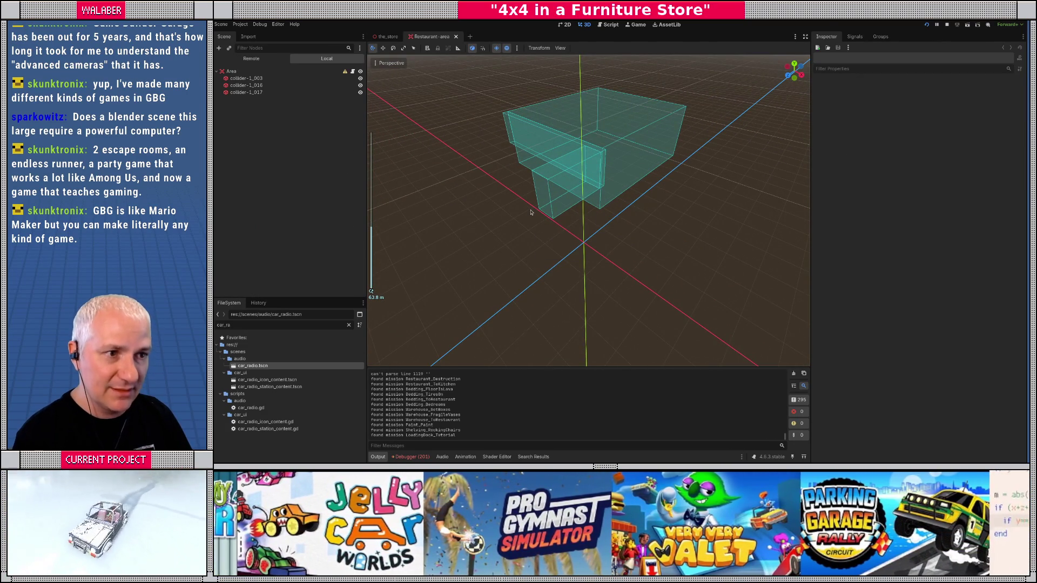
key("ctrl+s")
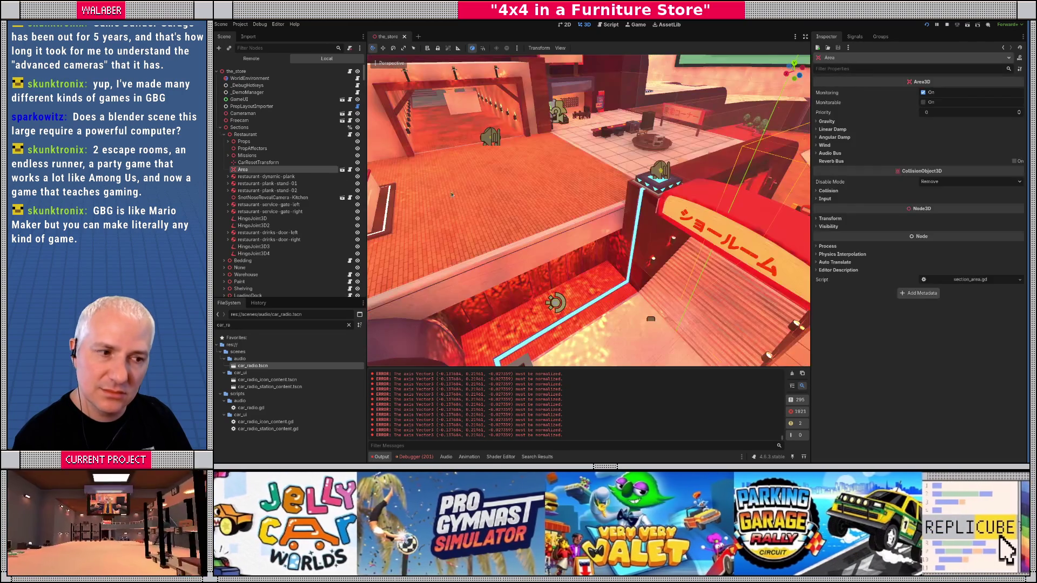
- Browse the props by the showroom sign, from the unlock plate to PaintCan_019
left_click(252, 106)
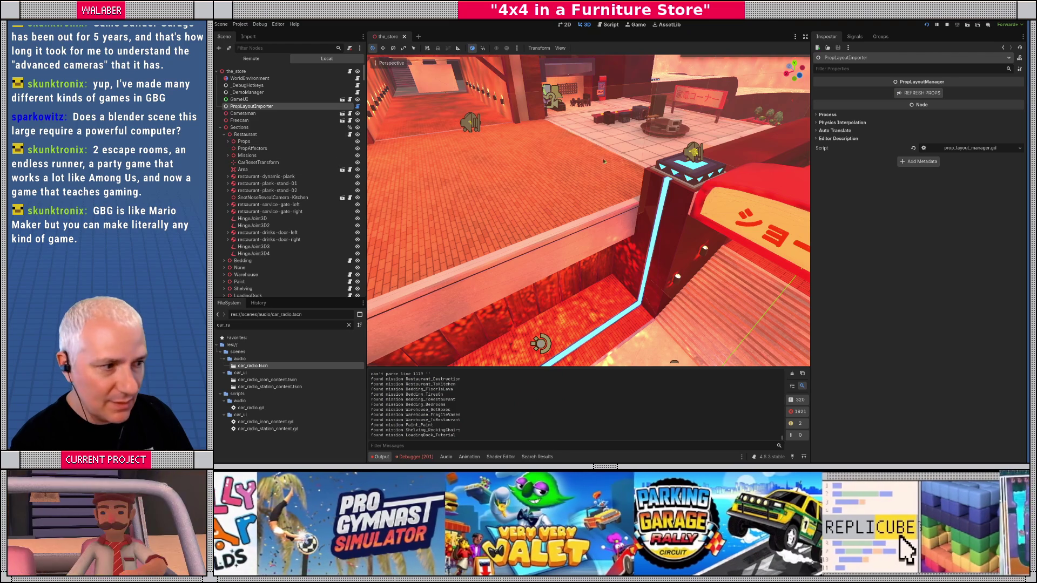
left_click(674, 172)
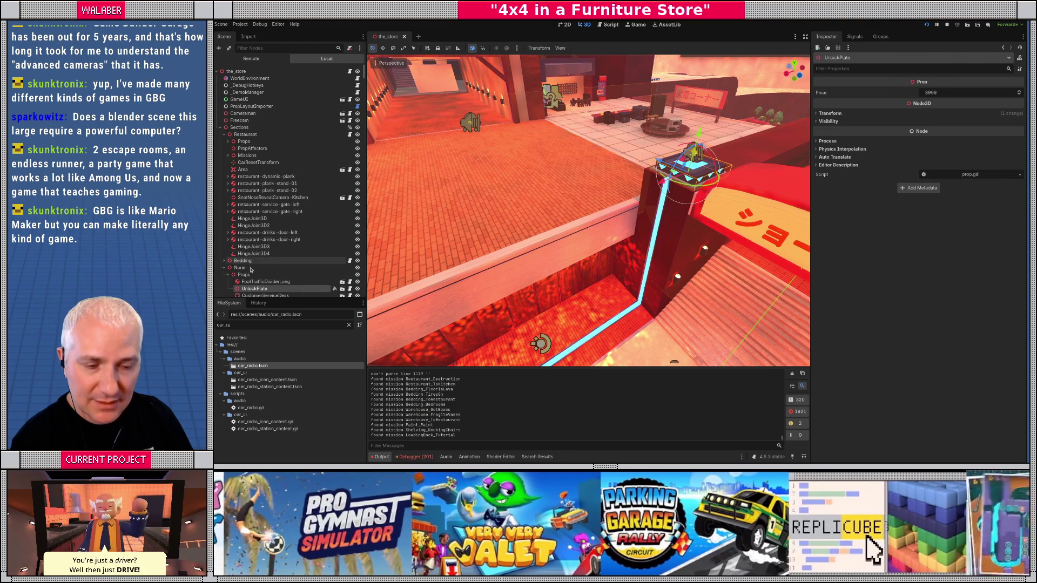
key("Down")
key("Down")
key("Down")
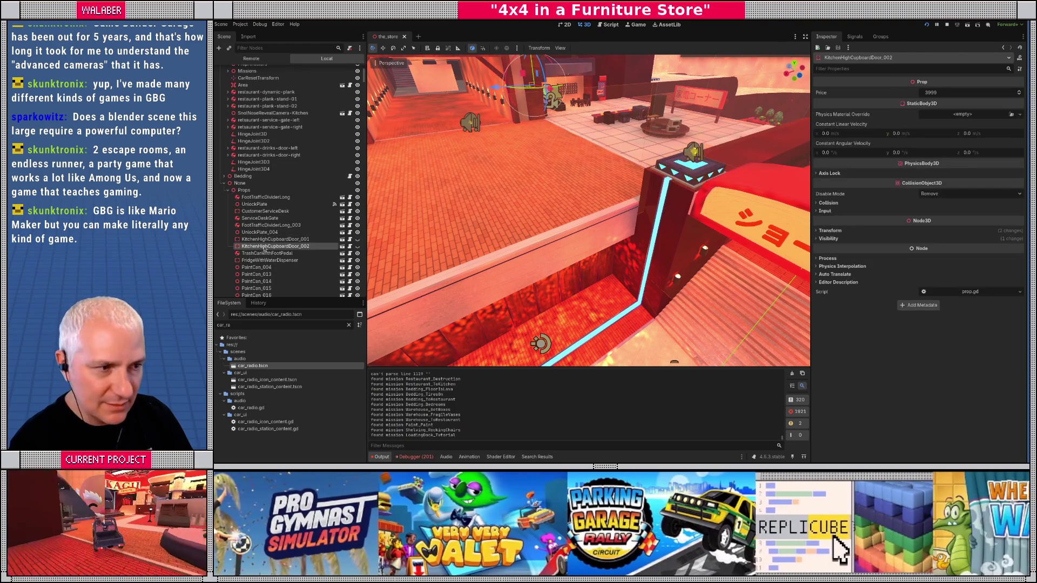
scroll(456, 202, "down", 2)
scroll(456, 202, "down", 2)
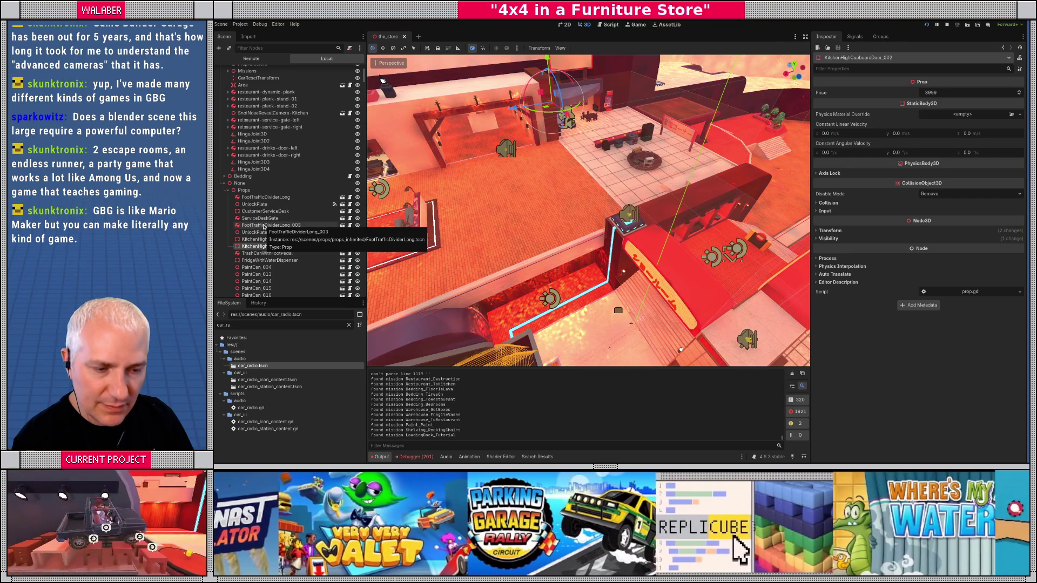
key("Up")
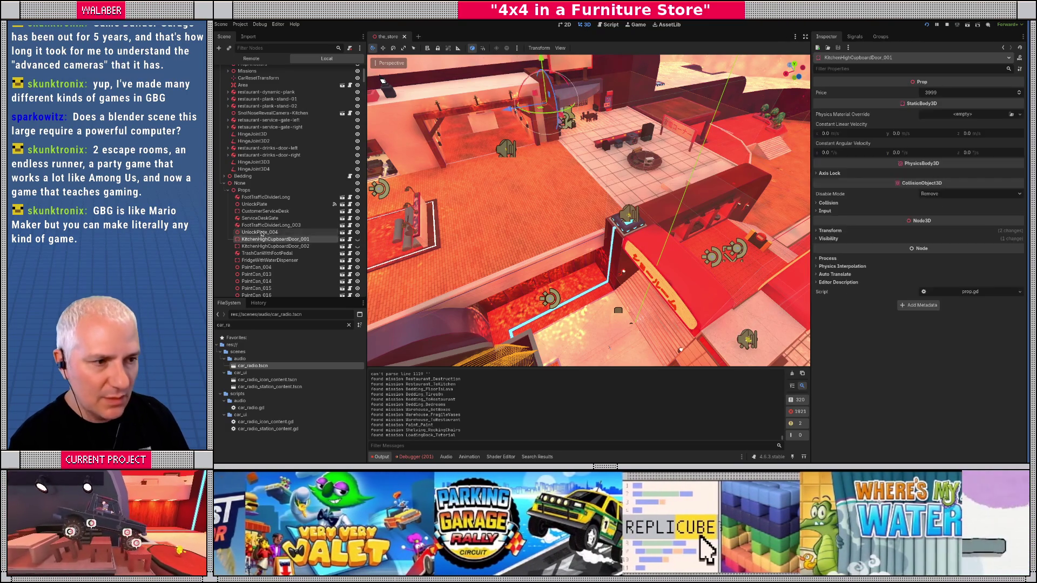
key("Down")
key("Down")
key("Down")
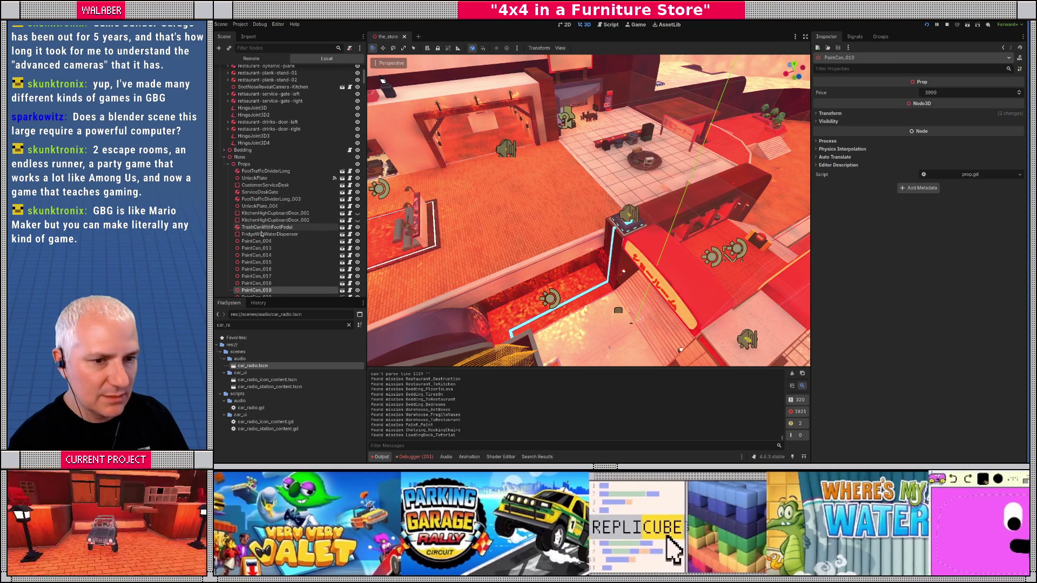
left_click_drag(460, 245, 534, 220)
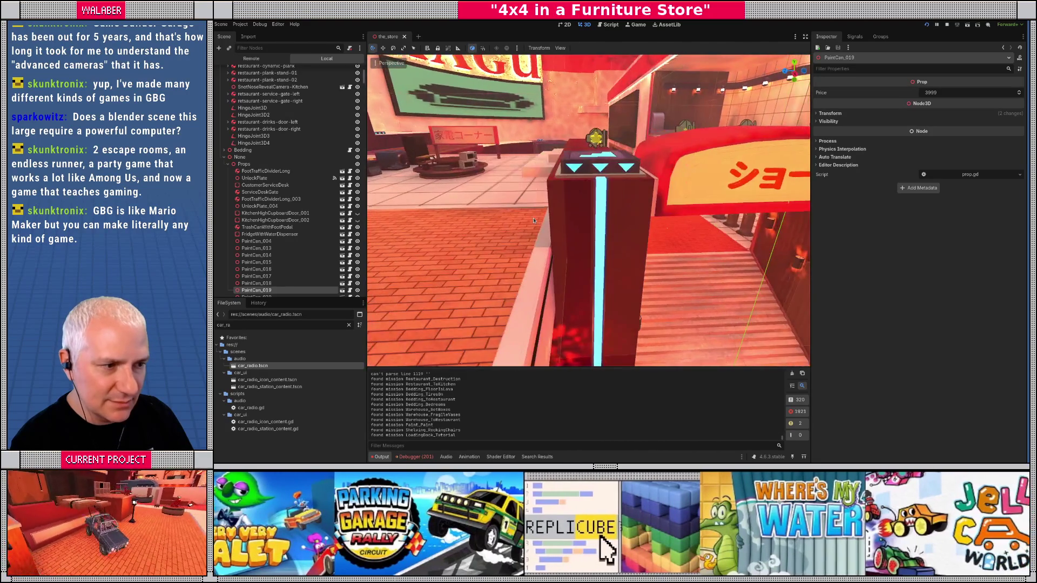
scroll(534, 219, "down", 5)
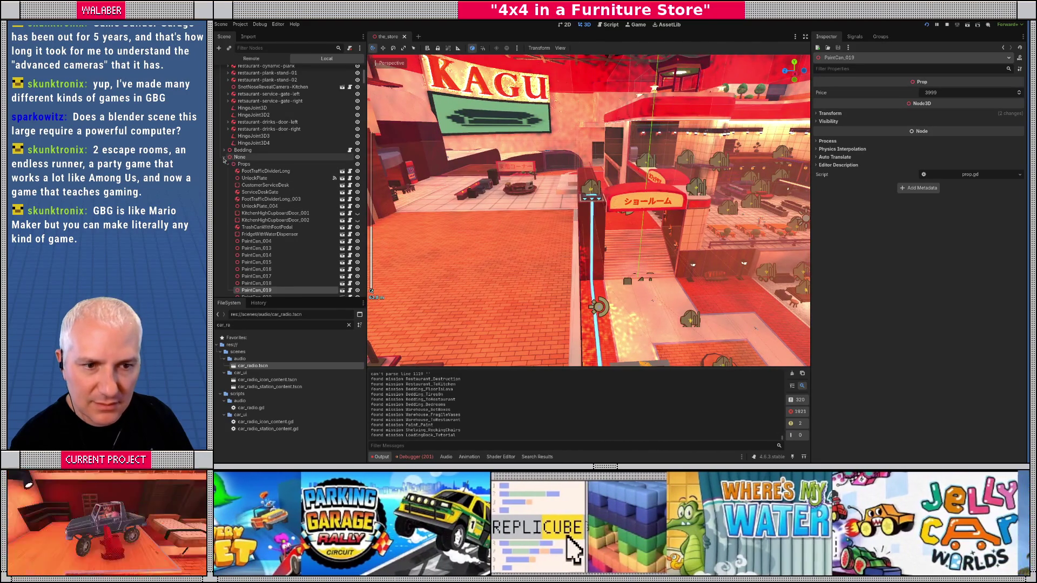
- Toggle UpperBedding's visibility repeatedly to compare, centring the view on it
left_click(224, 157)
left_click(253, 214)
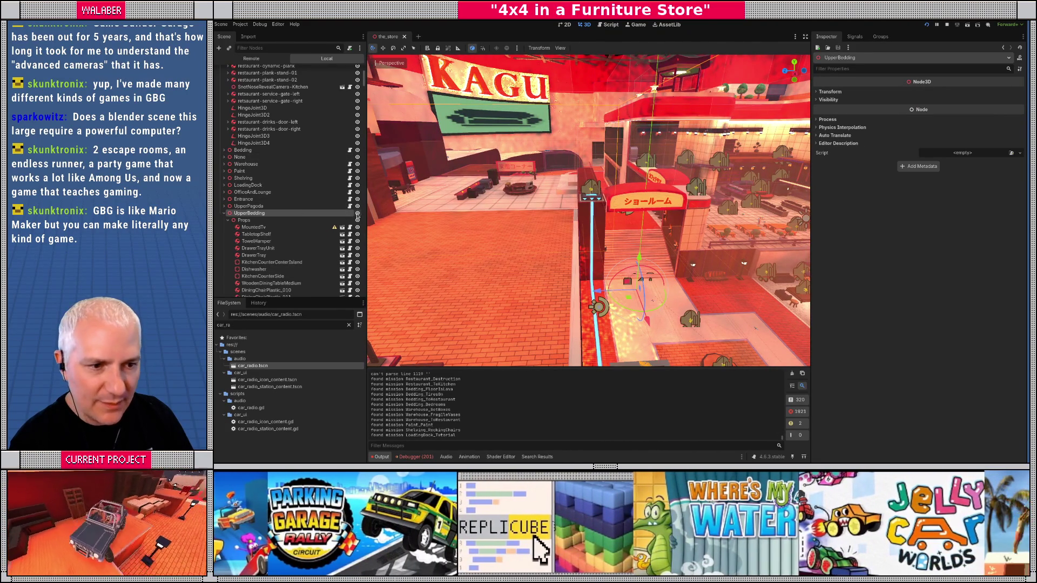
left_click(357, 214)
left_click(357, 213)
left_click(357, 213)
left_click(357, 213)
left_click(357, 213)
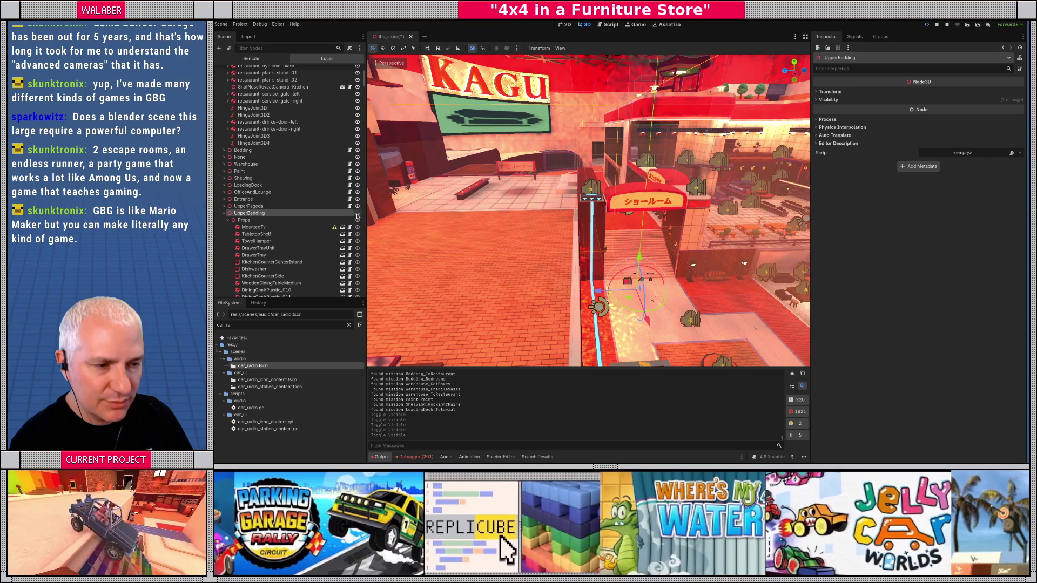
double_click(339, 214)
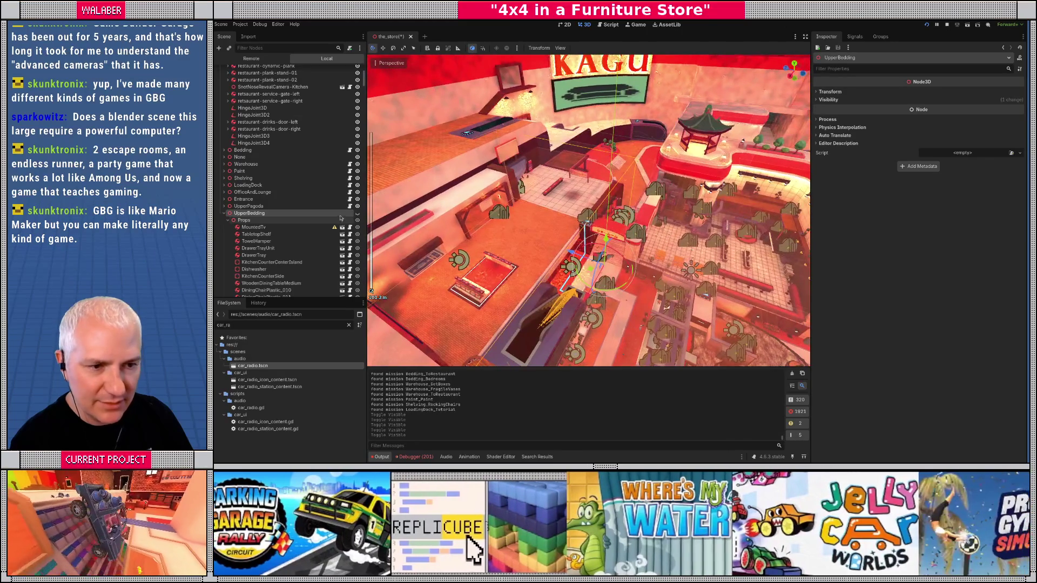
left_click(357, 213)
left_click(357, 213)
left_click(357, 213)
left_click(357, 213)
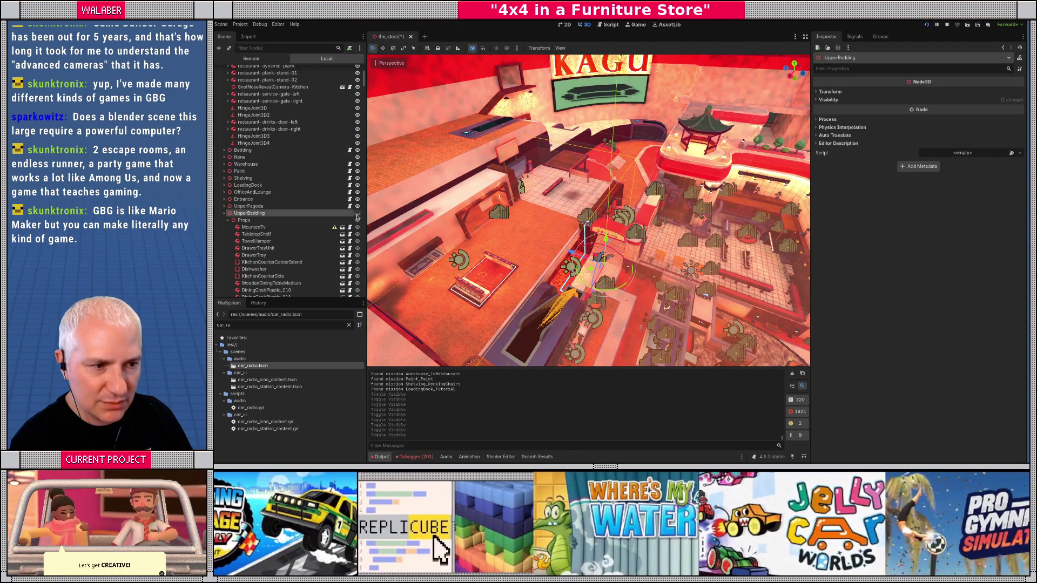
left_click(357, 214)
left_click(357, 214)
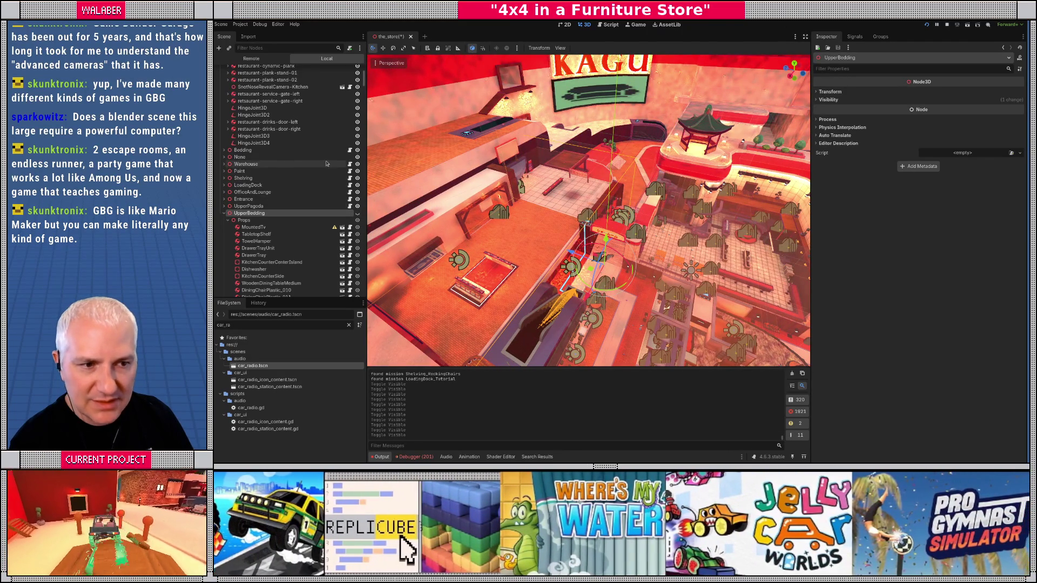
- Toggle the None group's prop visibility to compare, then return to Blender
left_click(357, 158)
left_click(357, 157)
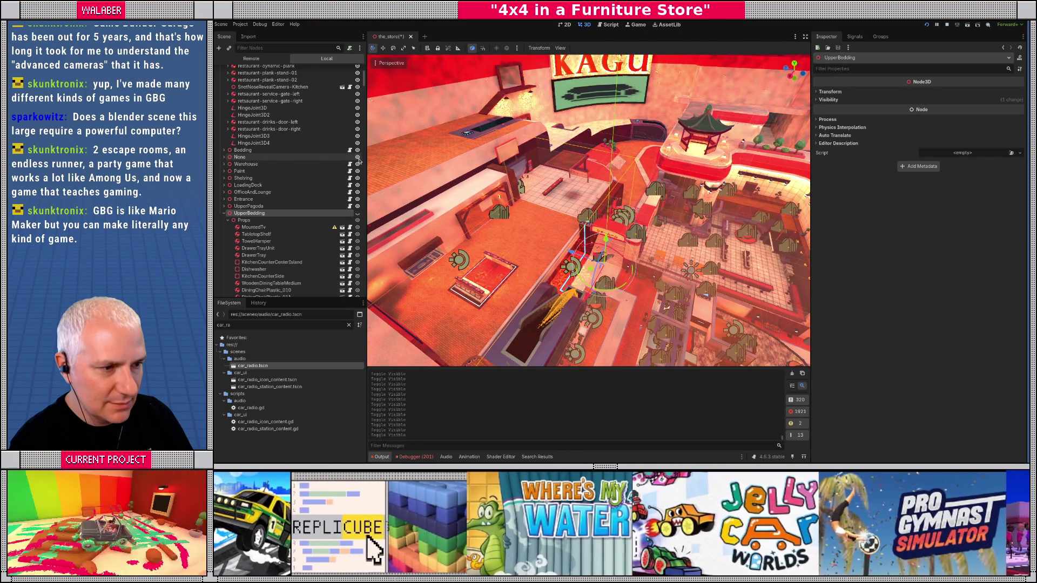
left_click(357, 157)
left_click(357, 158)
left_click(356, 158)
left_click(357, 158)
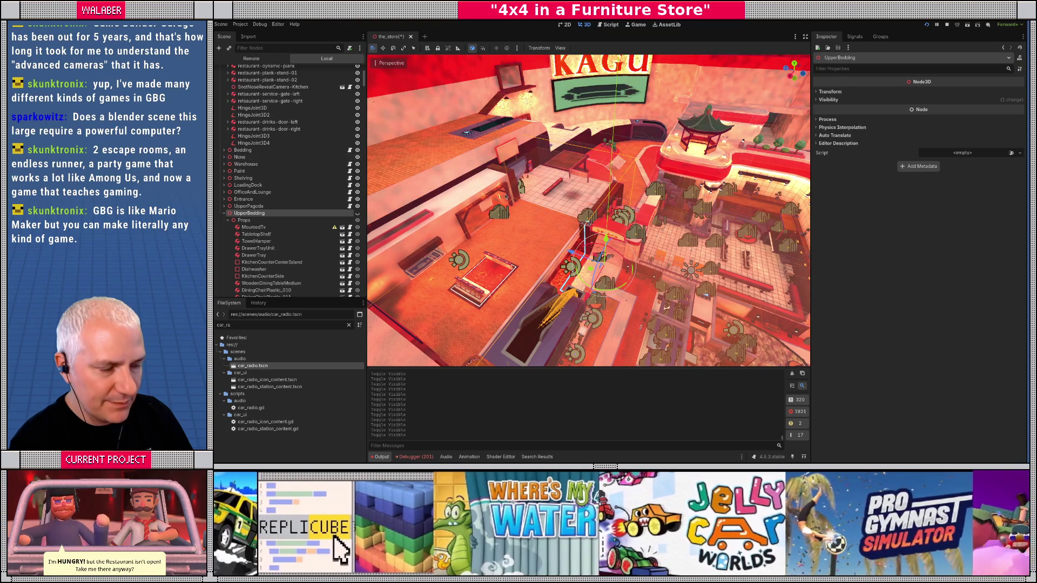
key("alt+Tab")
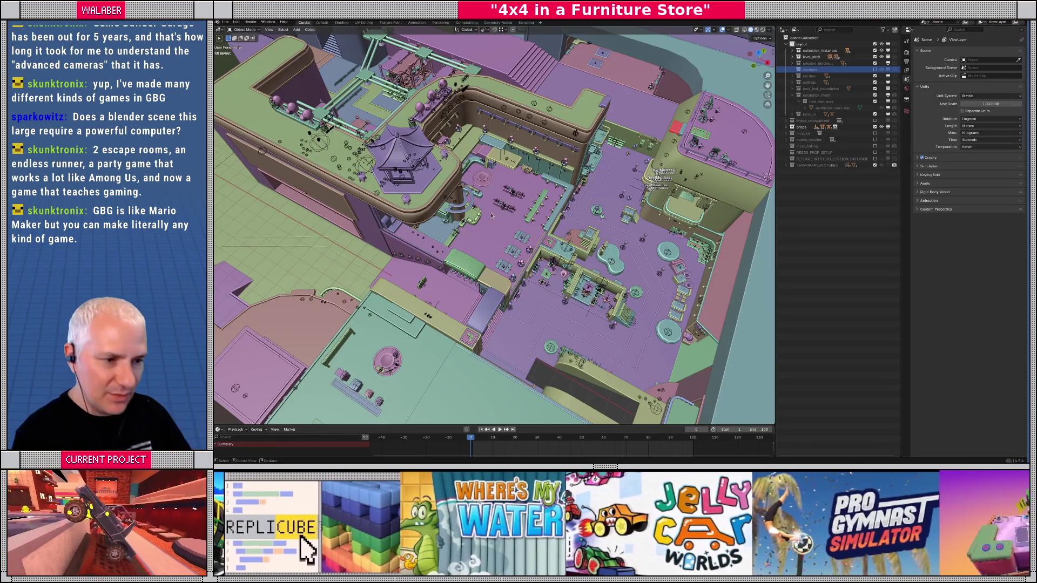
- Select the unlock plate near the showroom sign and frame it
scroll(532, 236, "up", 3)
scroll(533, 236, "up", 10)
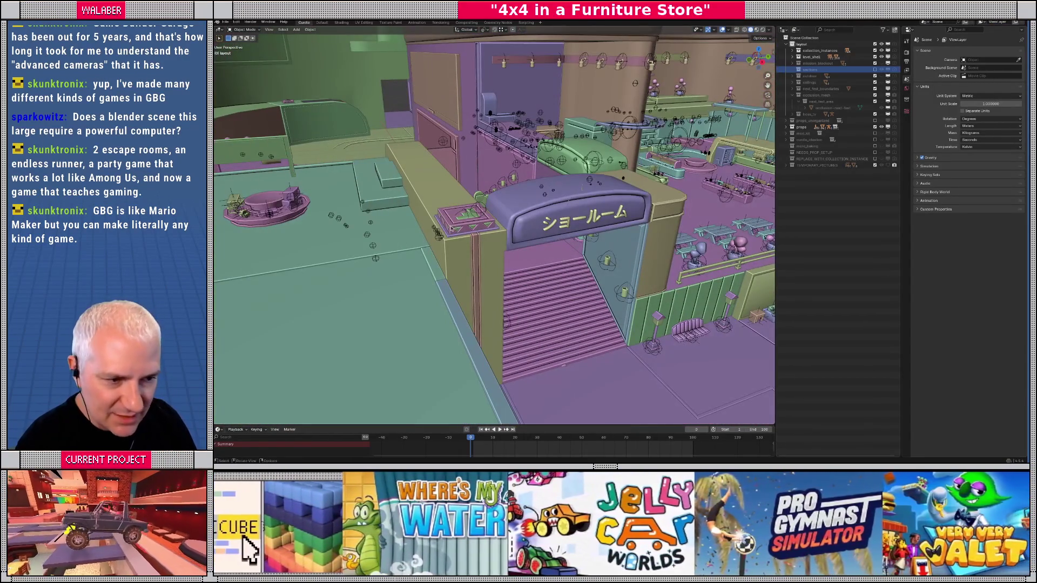
left_click(451, 228)
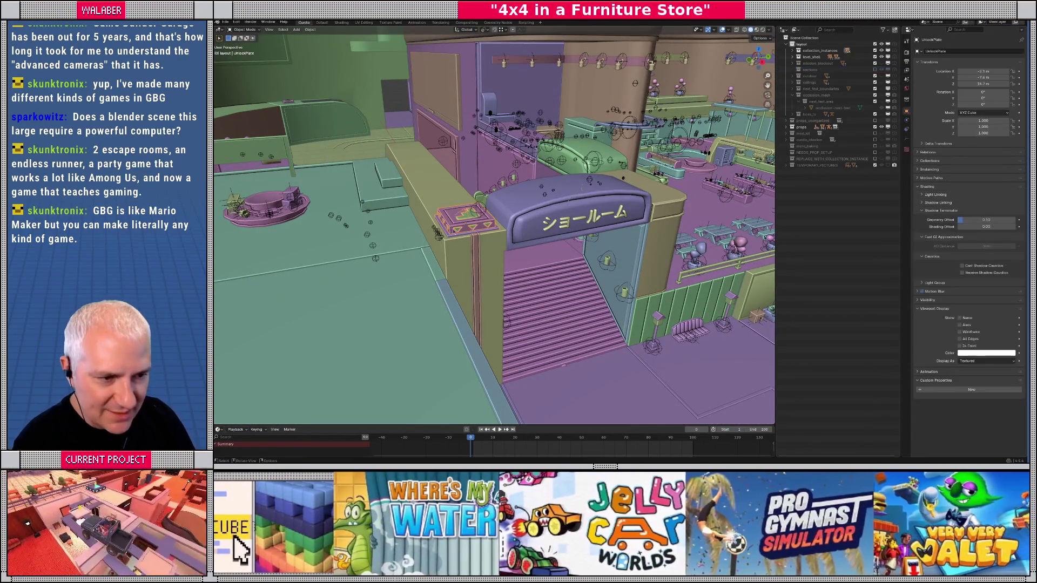
key("KP_Decimal")
scroll(527, 220, "down", 10)
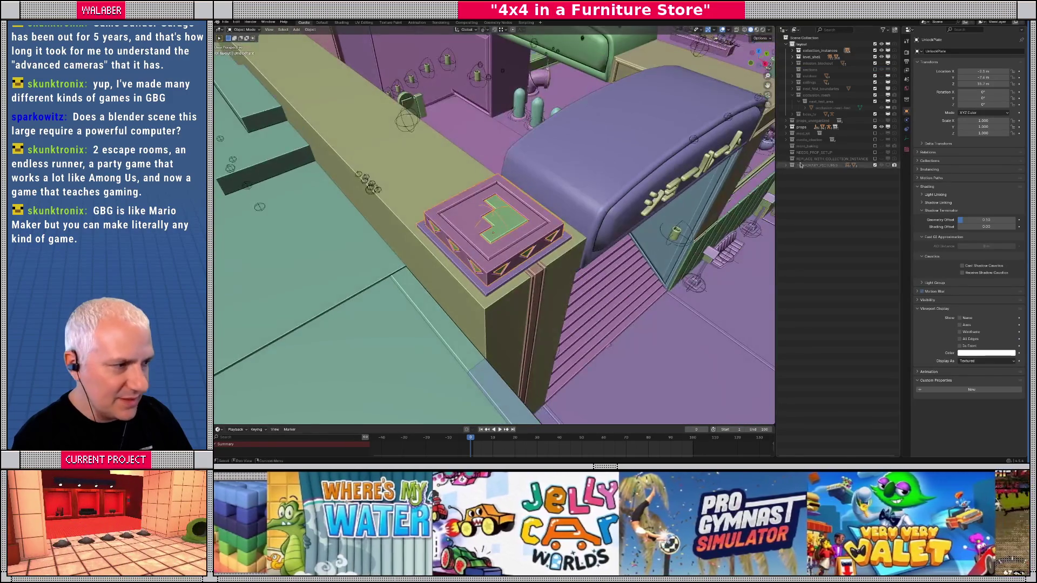
- Show the sections collection and select the Restaurant block at the showroom entrance
left_click(875, 69)
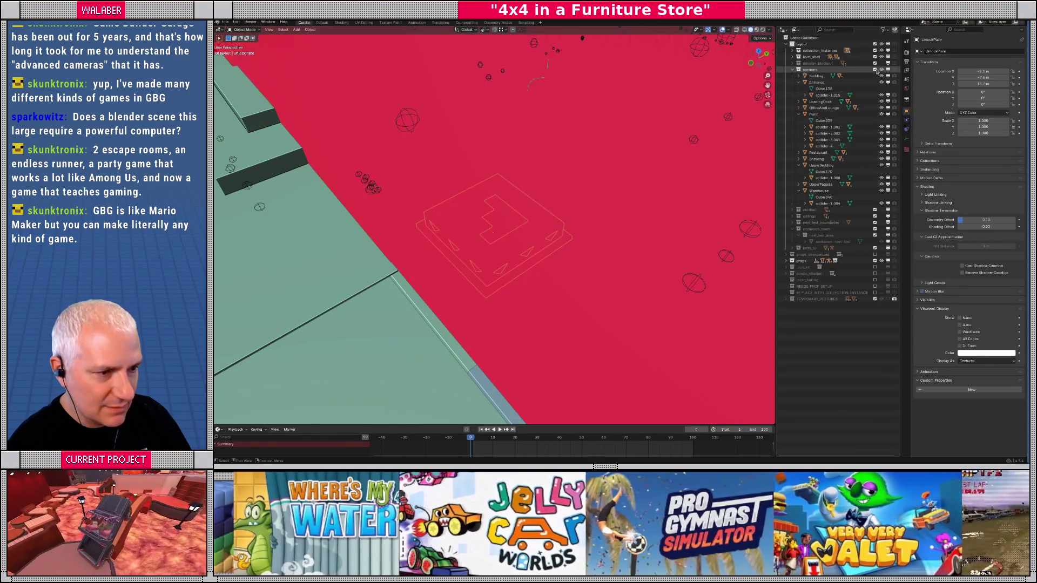
scroll(498, 255, "down", 10)
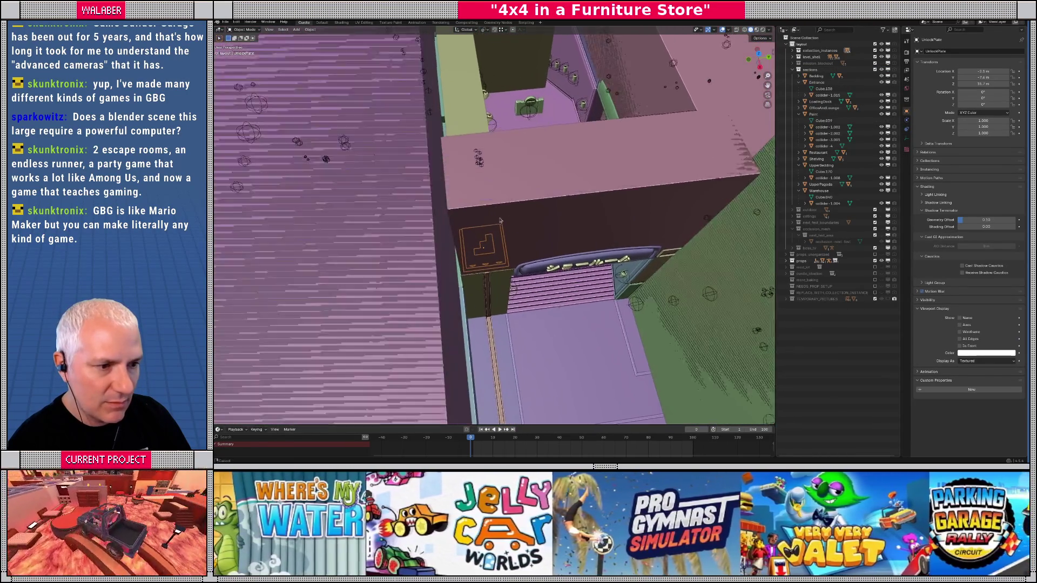
scroll(498, 255, "up", 8)
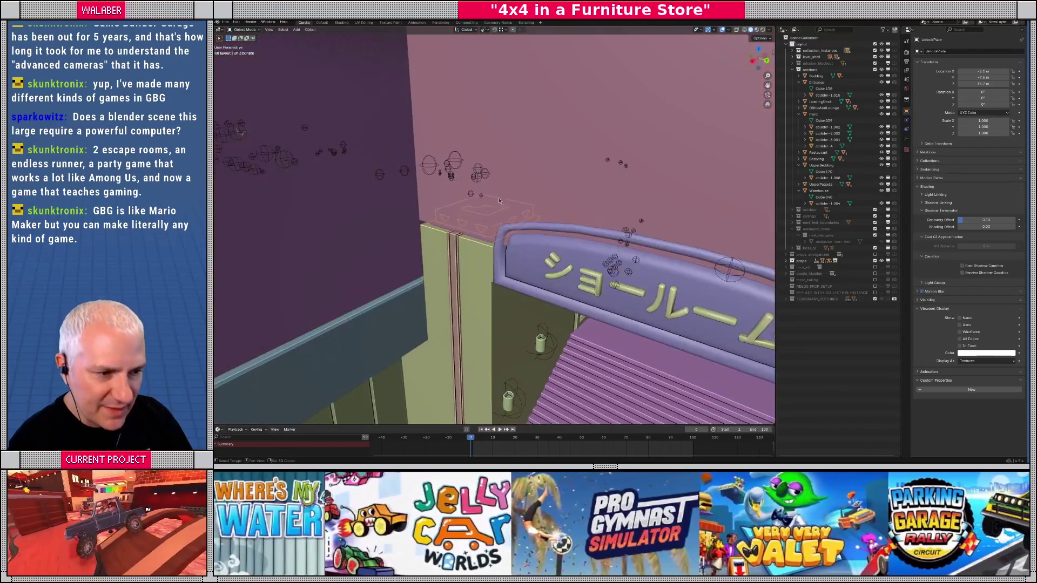
mouse_move(499, 201)
left_mouse_down()
mouse_move(530, 184)
mouse_move(468, 162)
left_mouse_up()
left_click(467, 162)
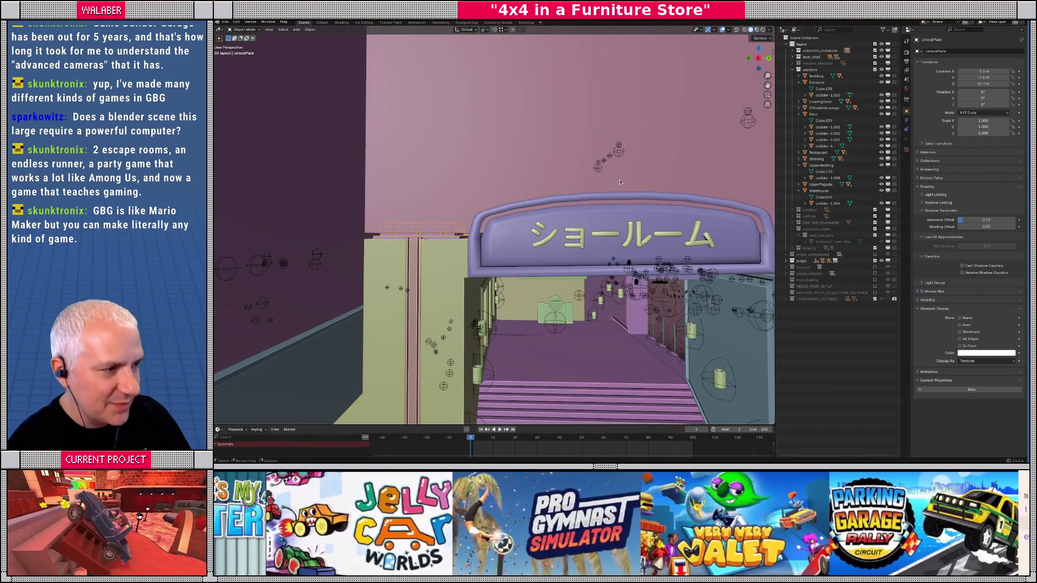
left_click(798, 152)
left_click(808, 178)
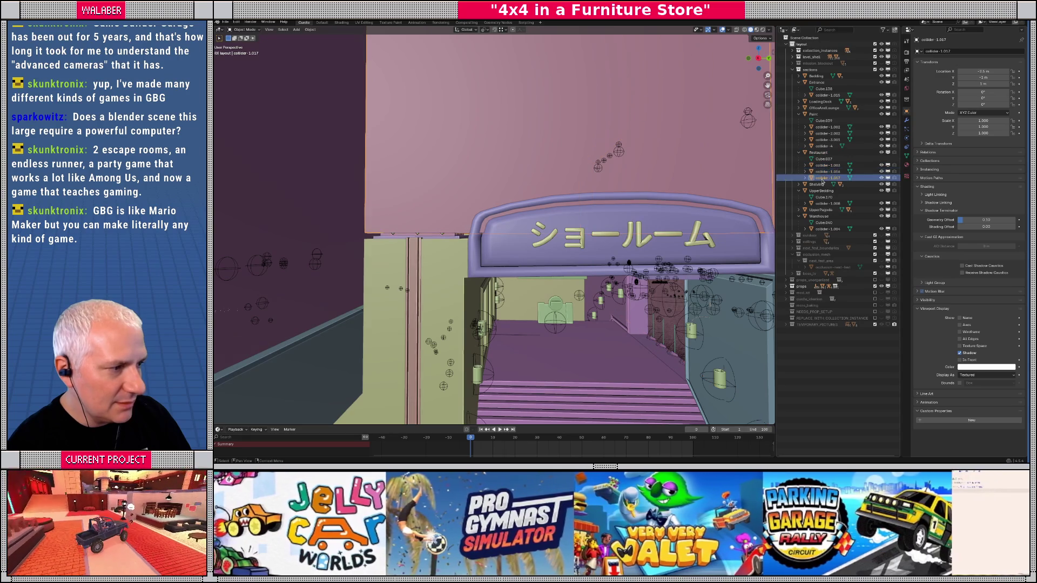
left_click(818, 154)
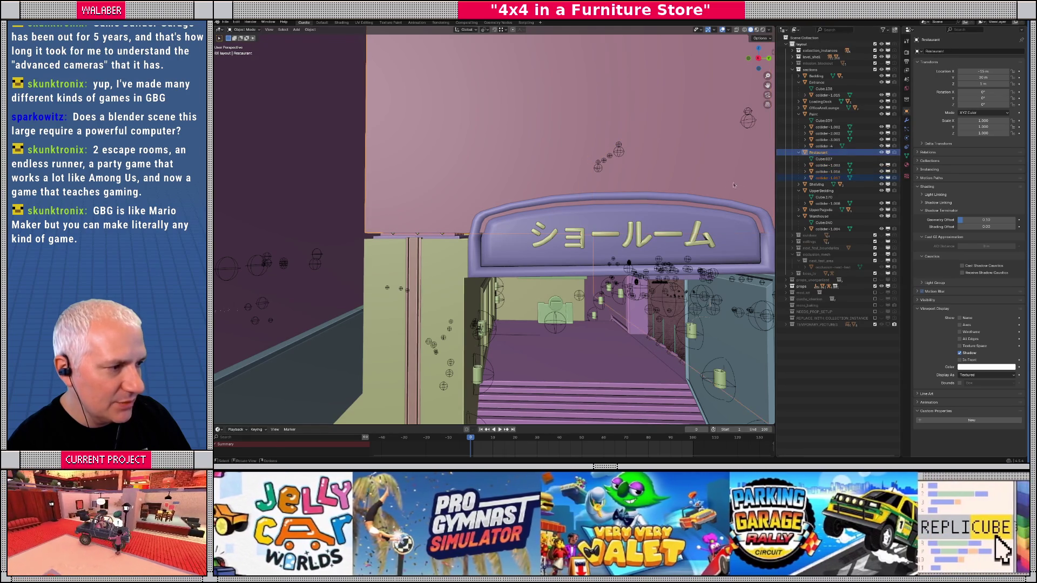
- Enter Edit Mode on the Restaurant block Cube.037, isolate it in X-ray, and view from the front
key("Tab")
key("KP_Decimal")
key("alt+z")
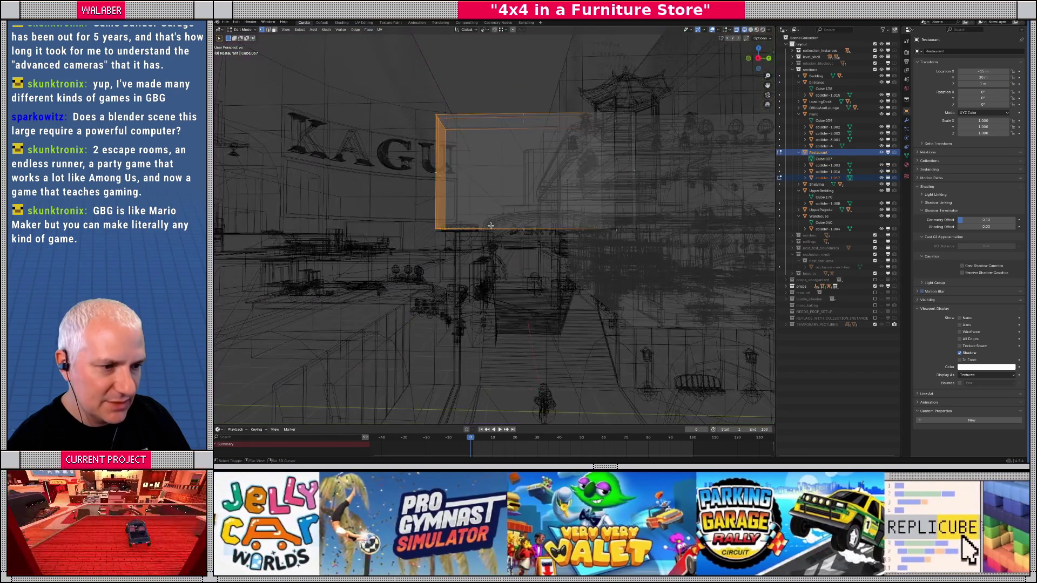
scroll(576, 254, "up", 3)
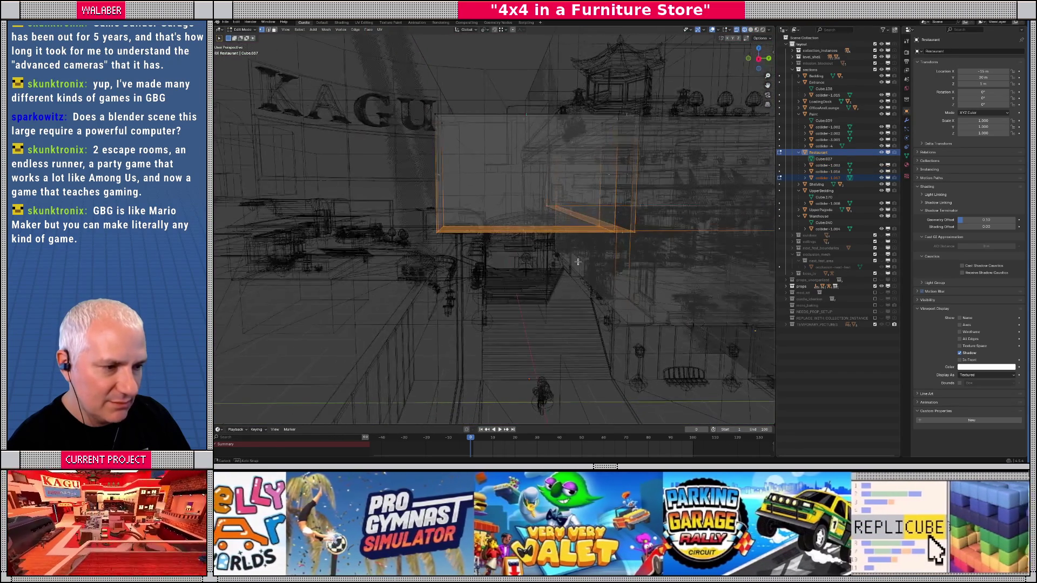
scroll(577, 260, "up", 1)
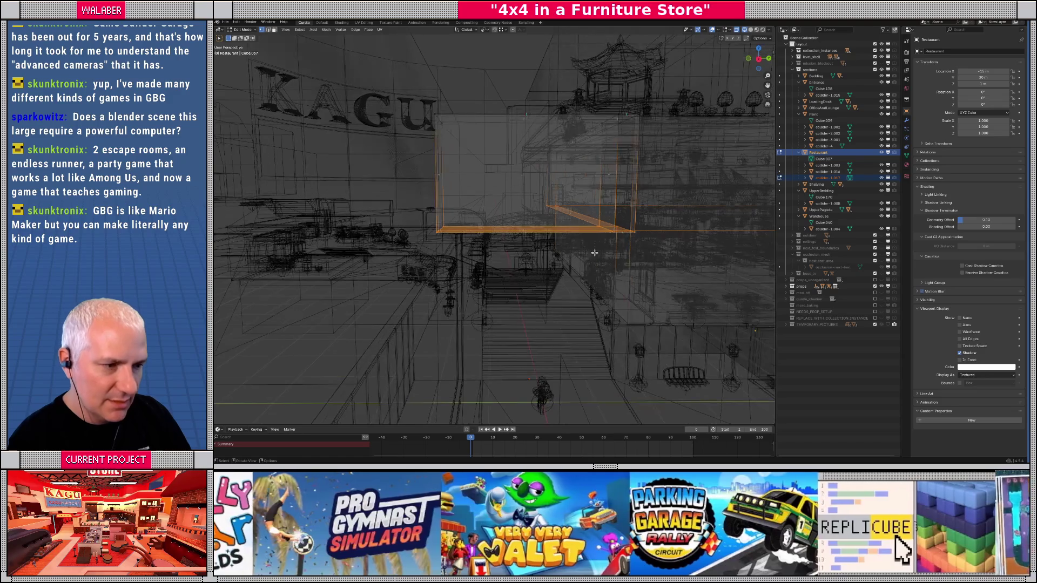
left_click(663, 231, "alt")
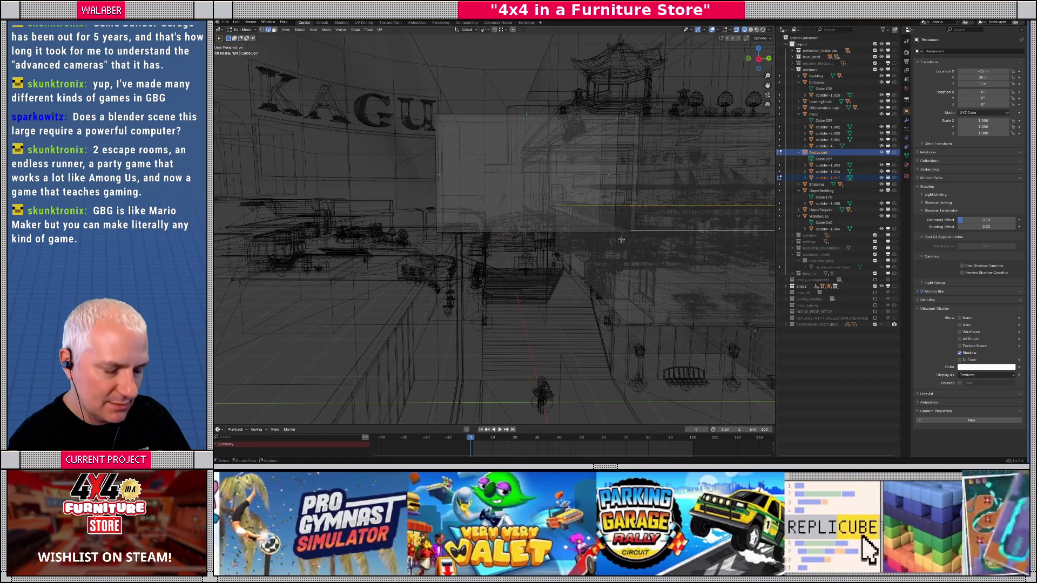
key("shift+z")
key("KP_Divide")
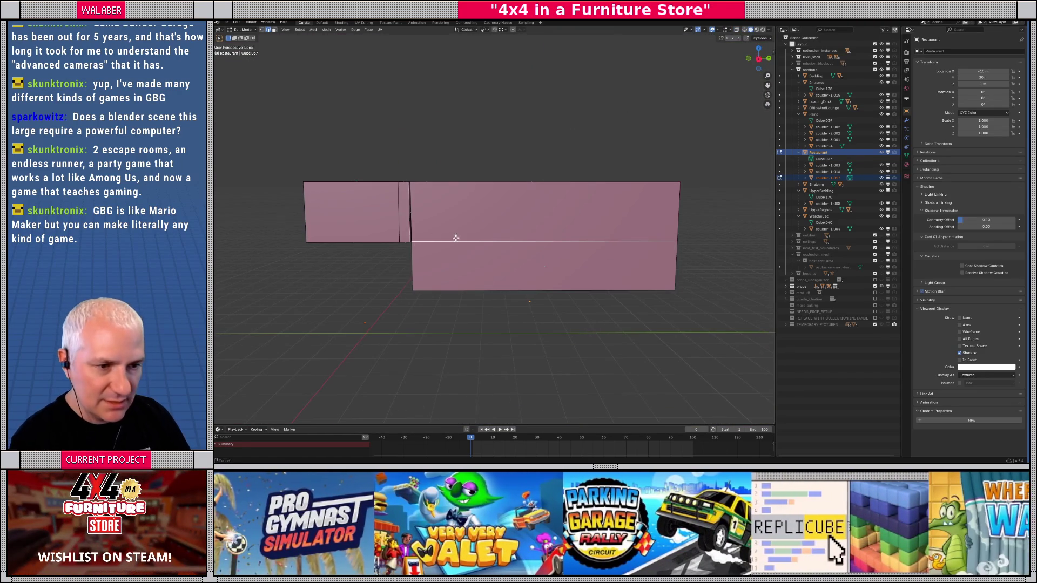
key("shift+z")
left_click_drag(447, 237, 508, 272)
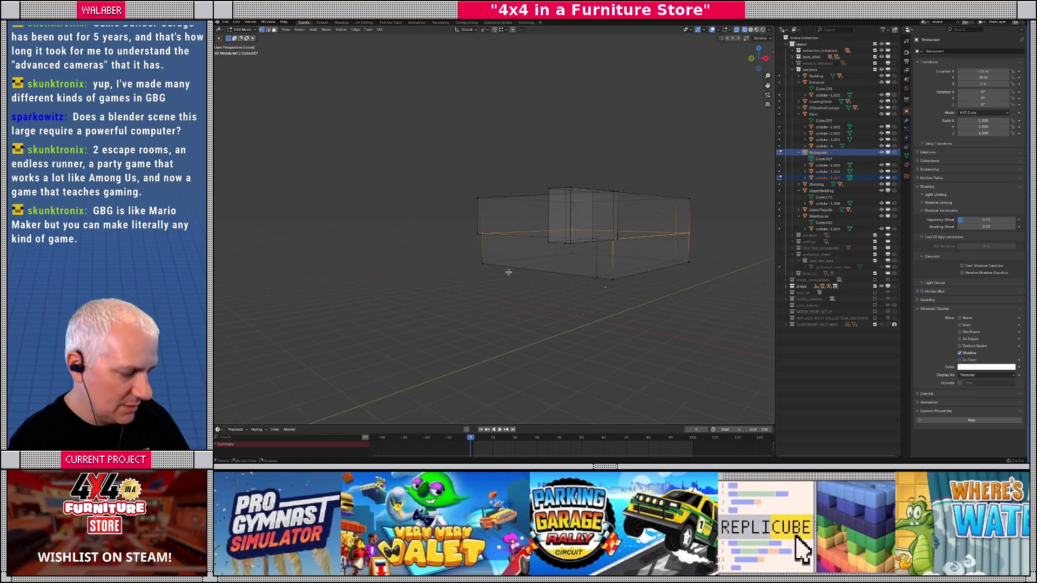
key("KP_1")
- Box-select the block's middle horizontal edge, lower it 0.4 m along Z, and exit Edit Mode
mouse_move(379, 223)
left_mouse_down()
mouse_move(383, 252)
mouse_move(604, 256)
left_mouse_up()
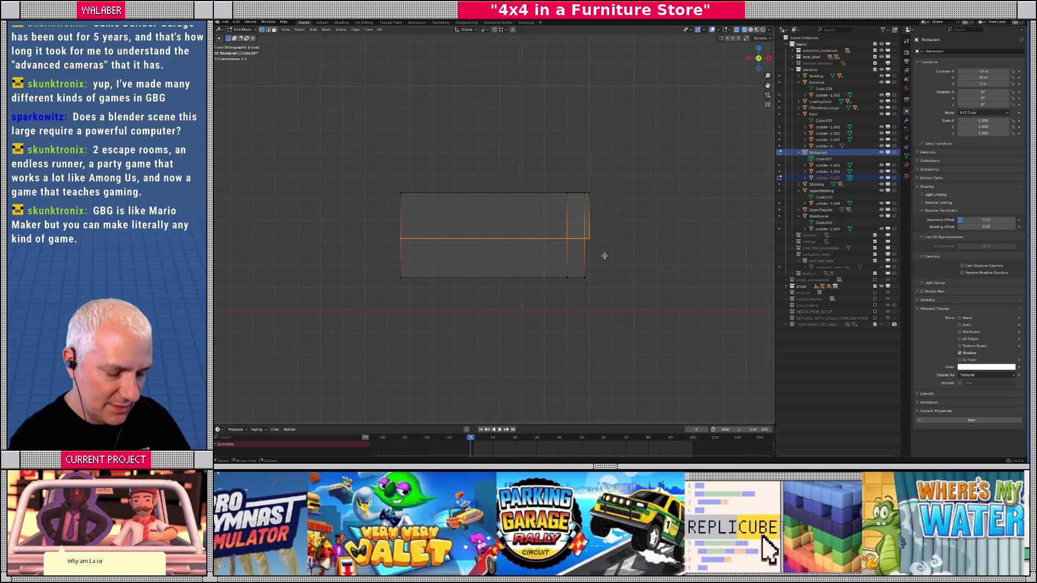
key("shift+z")
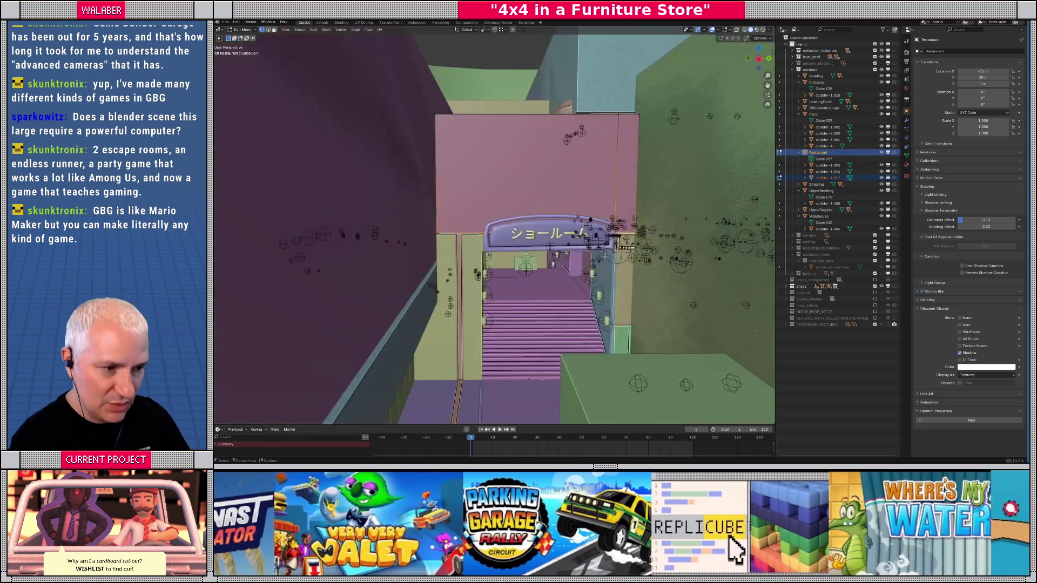
key("g")
key("z")
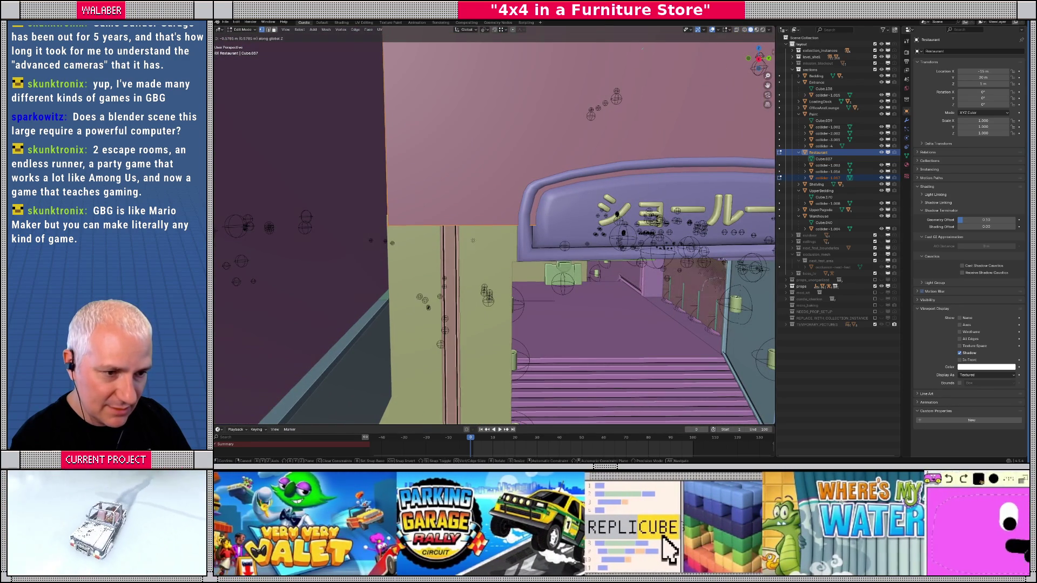
left_click(489, 239)
mouse_move(508, 241)
left_mouse_down()
mouse_move(540, 330)
mouse_move(530, 259)
mouse_move(492, 287)
mouse_move(482, 237)
left_mouse_up()
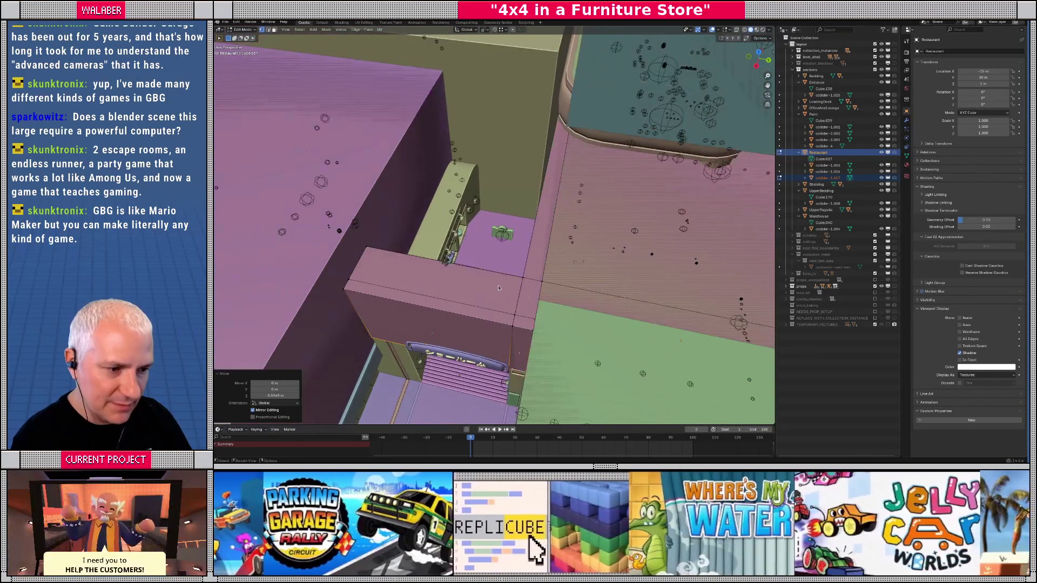
key("Tab")
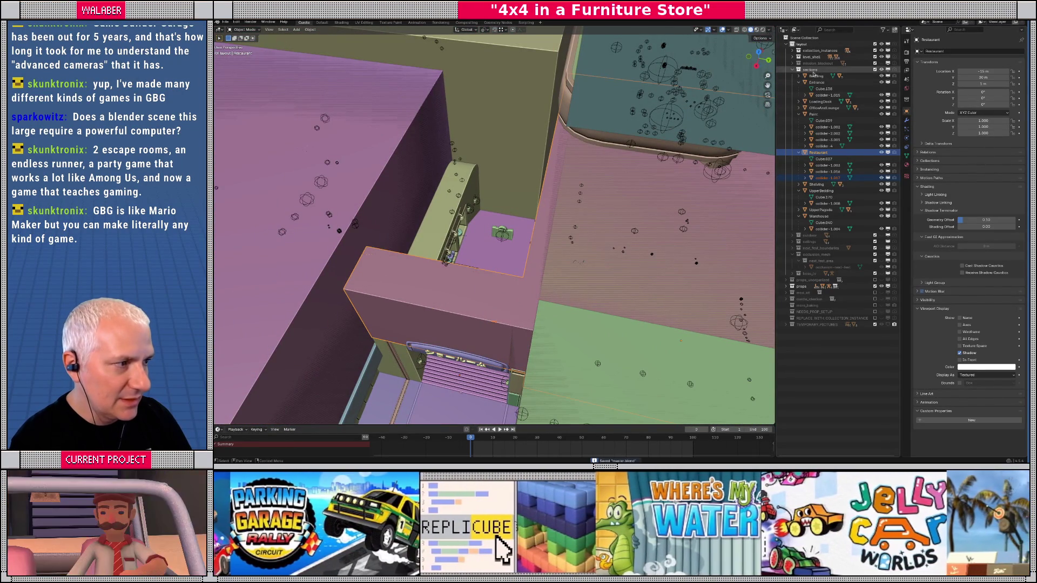
- Select the sections collection and save master.blend
left_click(810, 70)
key("ctrl+s")
left_click(227, 22)
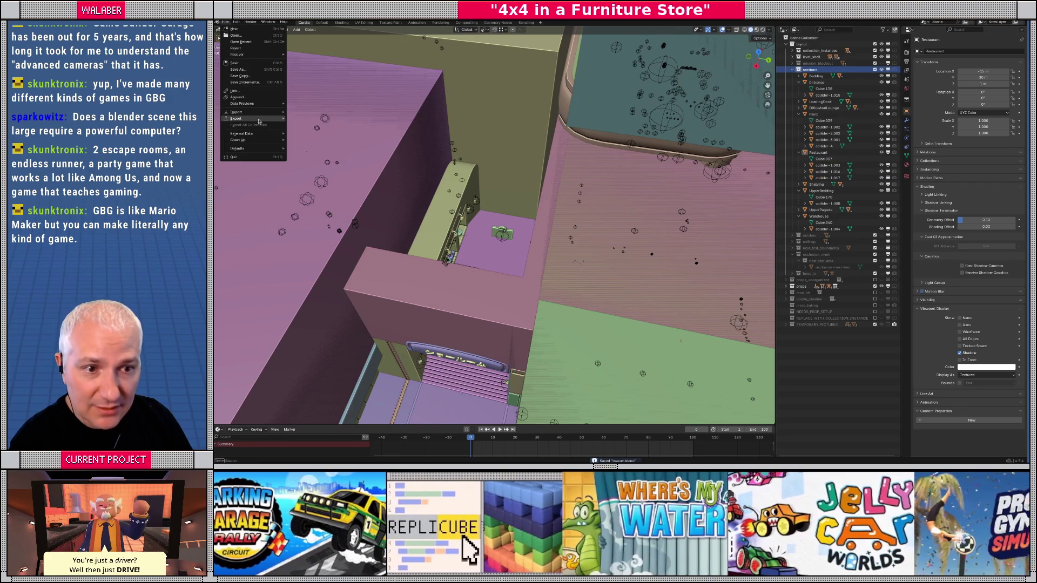
mouse_move(248, 118)
key("Escape")
- Export the section colliders to glTF 2.0, re-include the sections collection, and switch to Godot
key("alt+Tab")
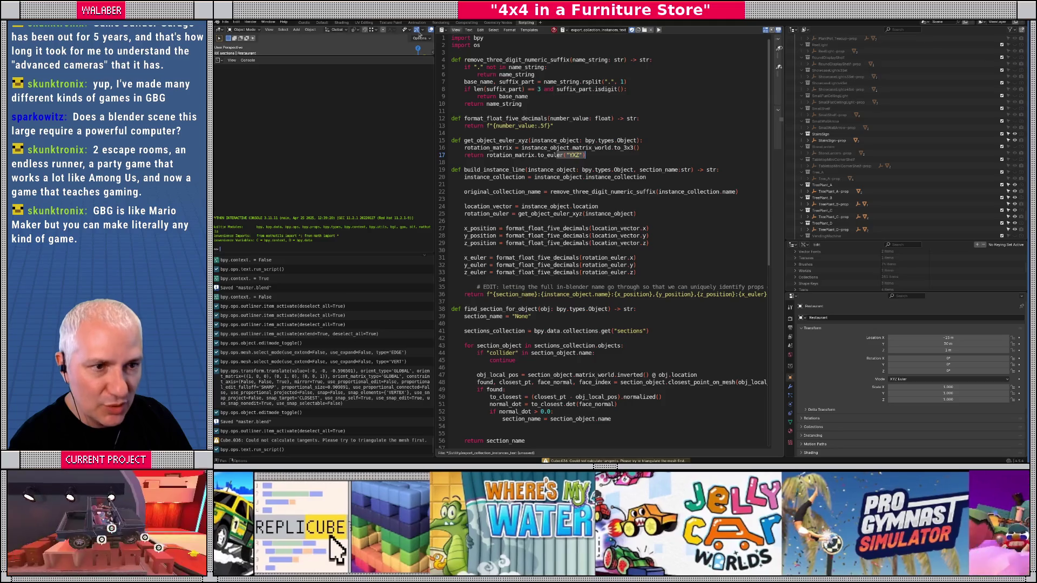
key("alt+Tab")
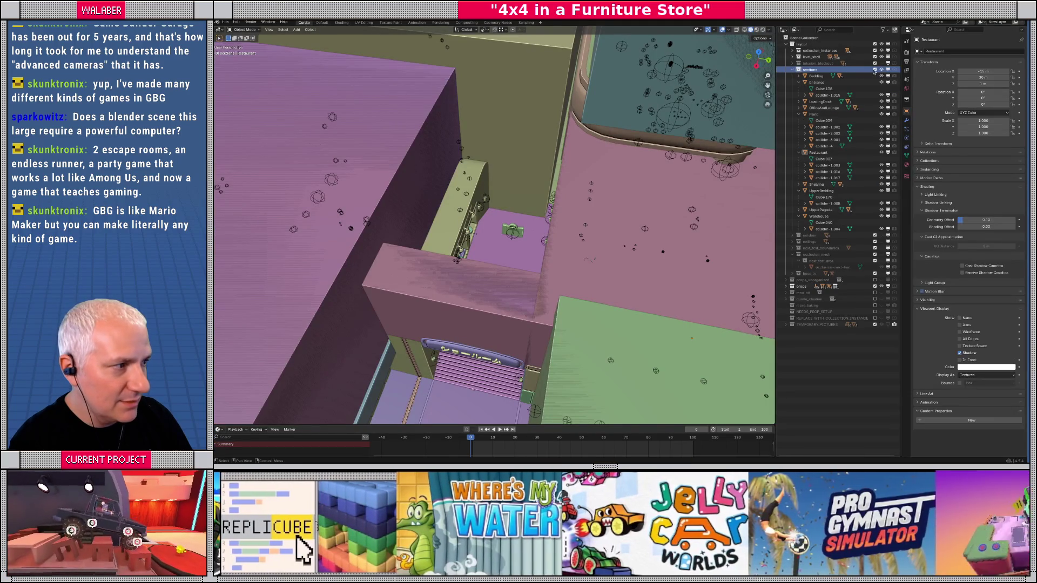
left_click(875, 69)
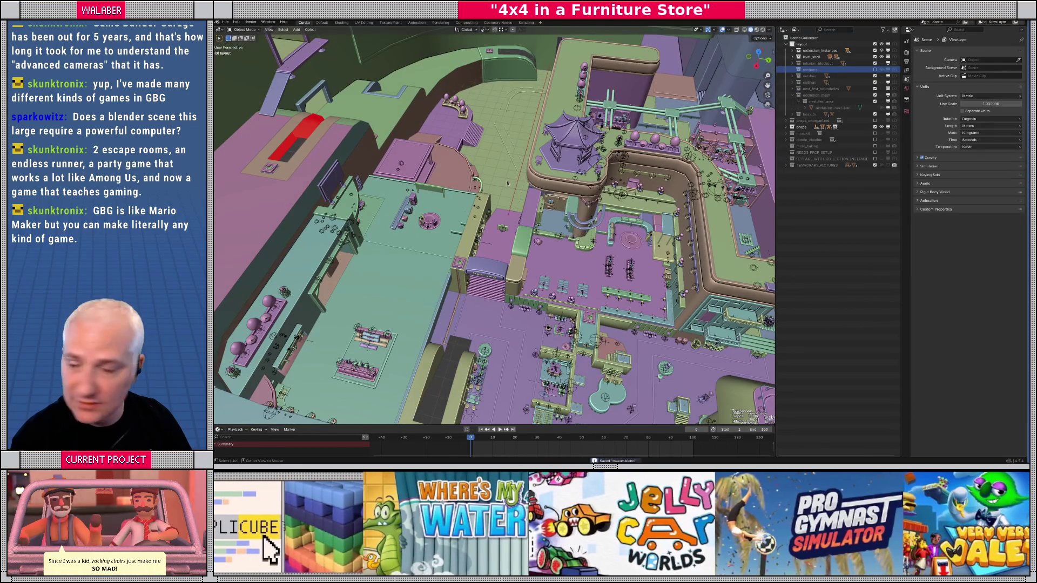
key("alt+Tab")
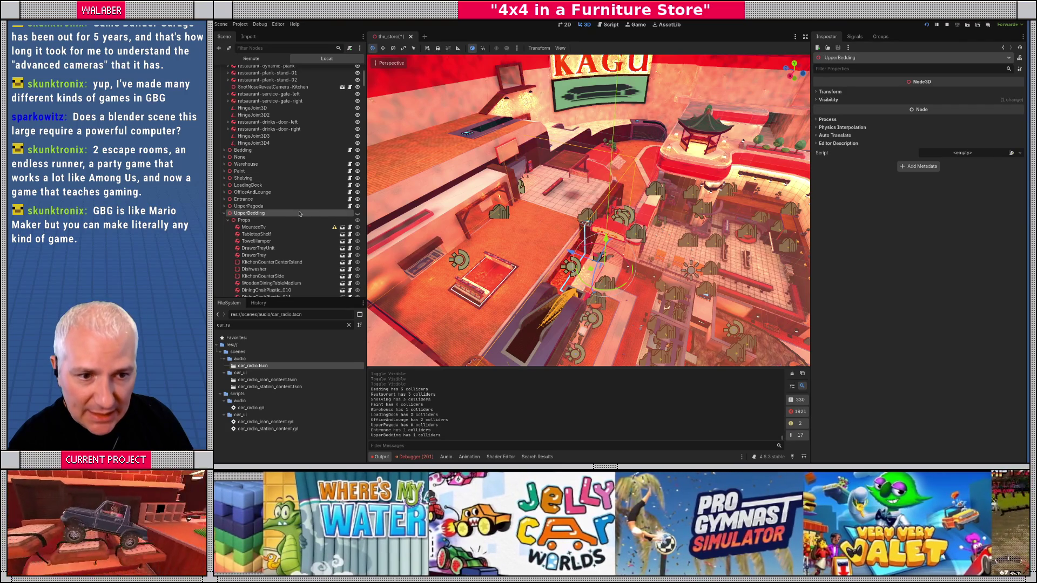
- Select the UnlockPlate pad under PropLayoutImporter and view its signals
scroll(292, 162, "up", 5)
left_click(252, 107)
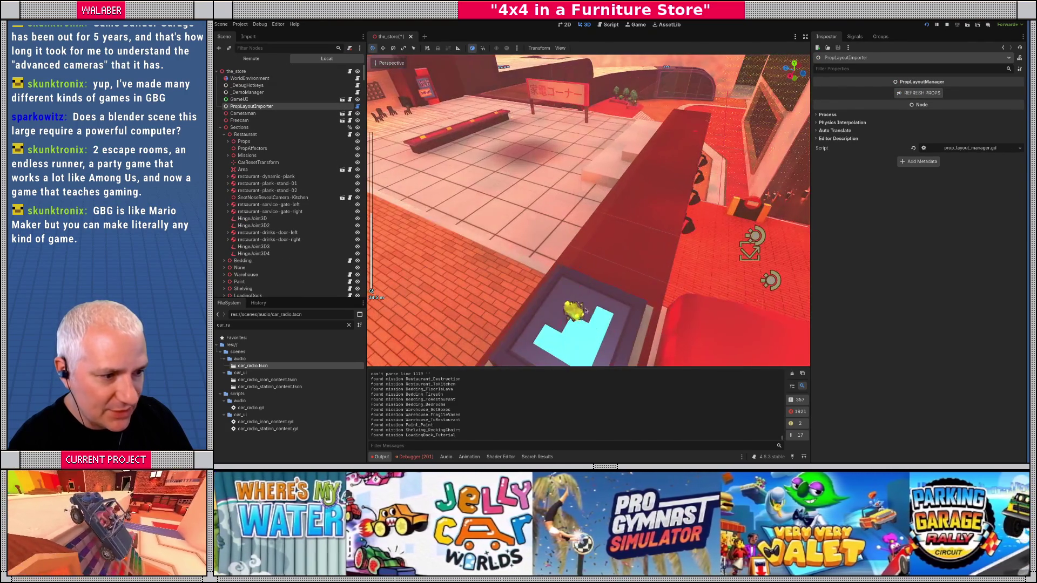
left_click(530, 328)
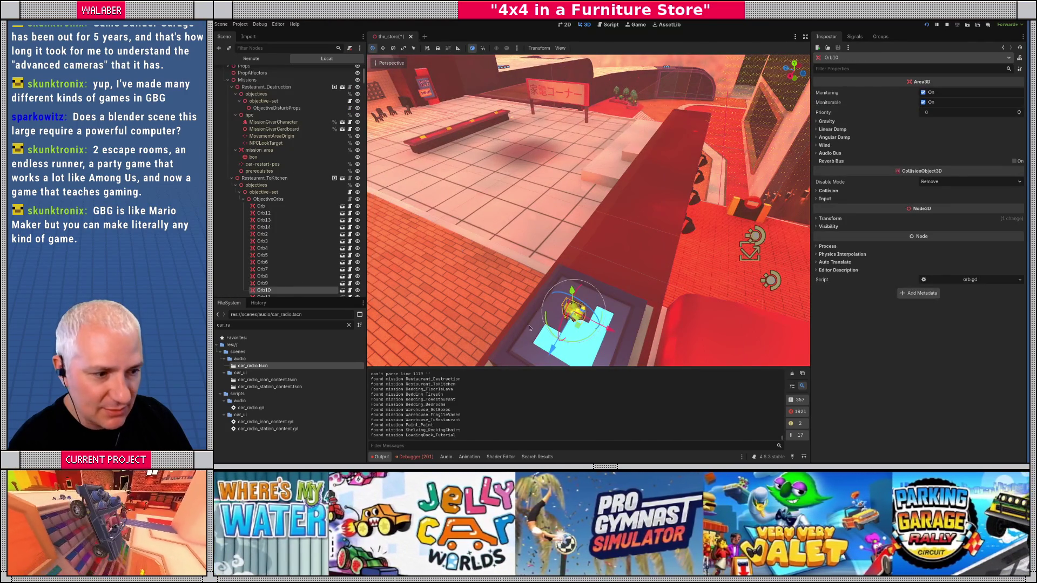
left_click(530, 328)
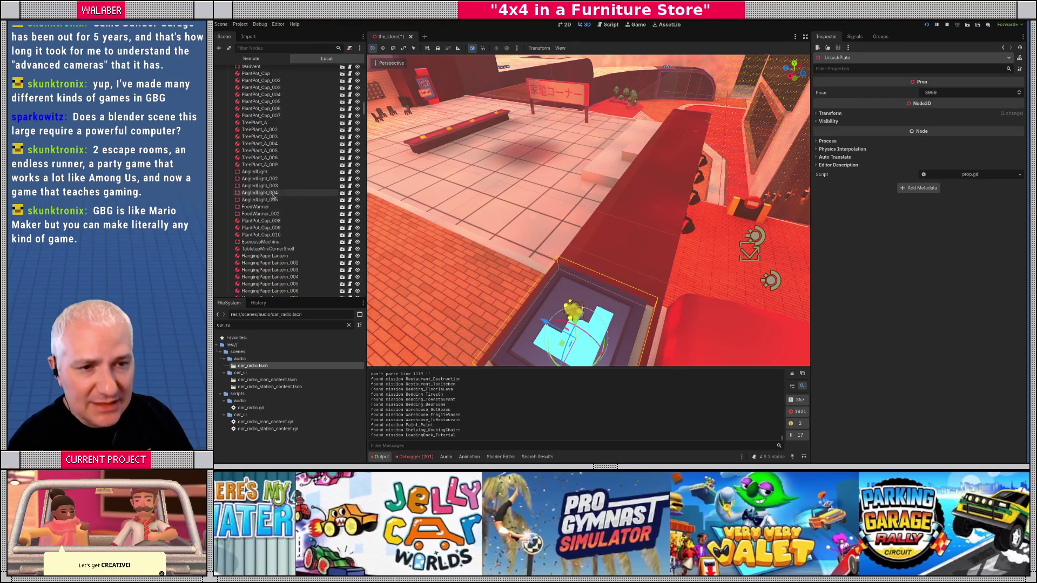
scroll(274, 197, "down", 15)
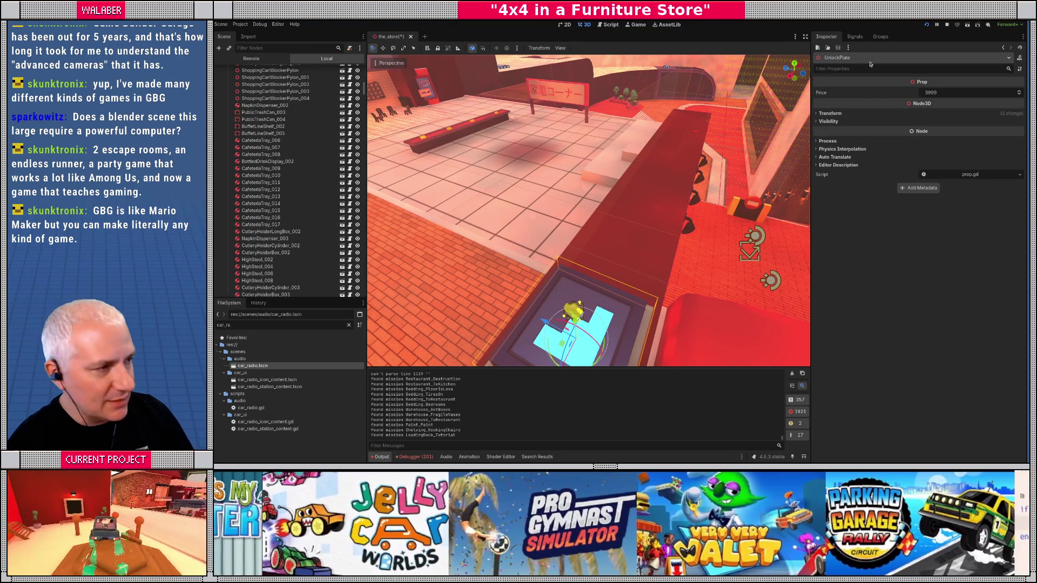
left_click(855, 36)
- Focus the view on the UnlockPlate and save the_store scene
key("f")
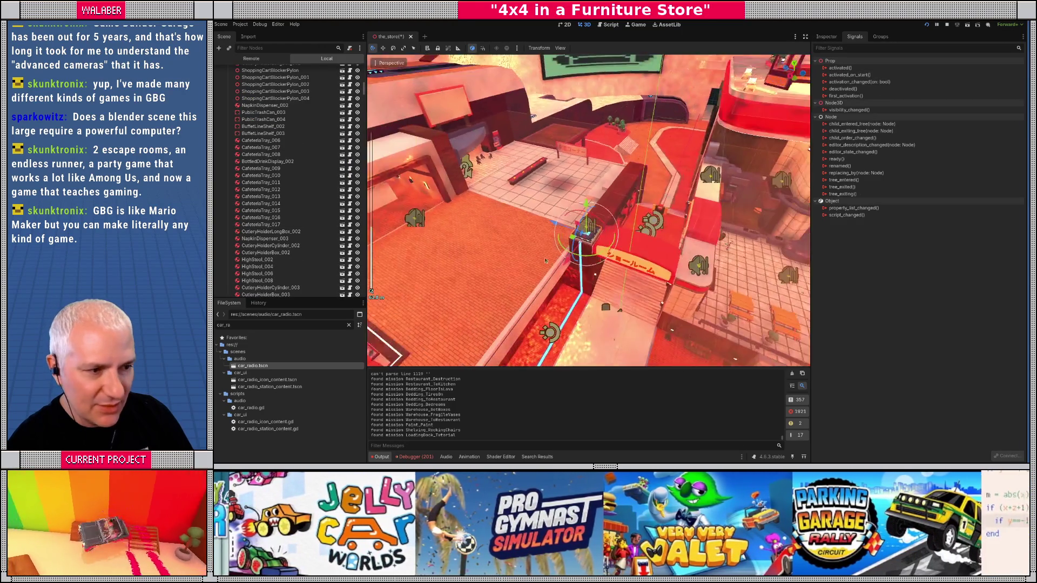
scroll(552, 263, "up", 5)
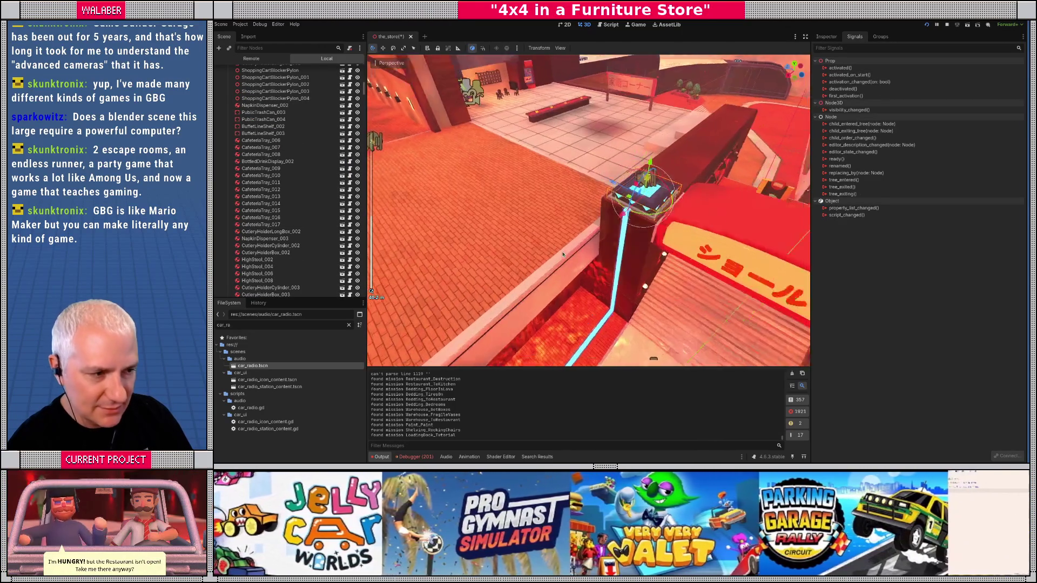
key("ctrl+s")
scroll(270, 153, "up", 5)
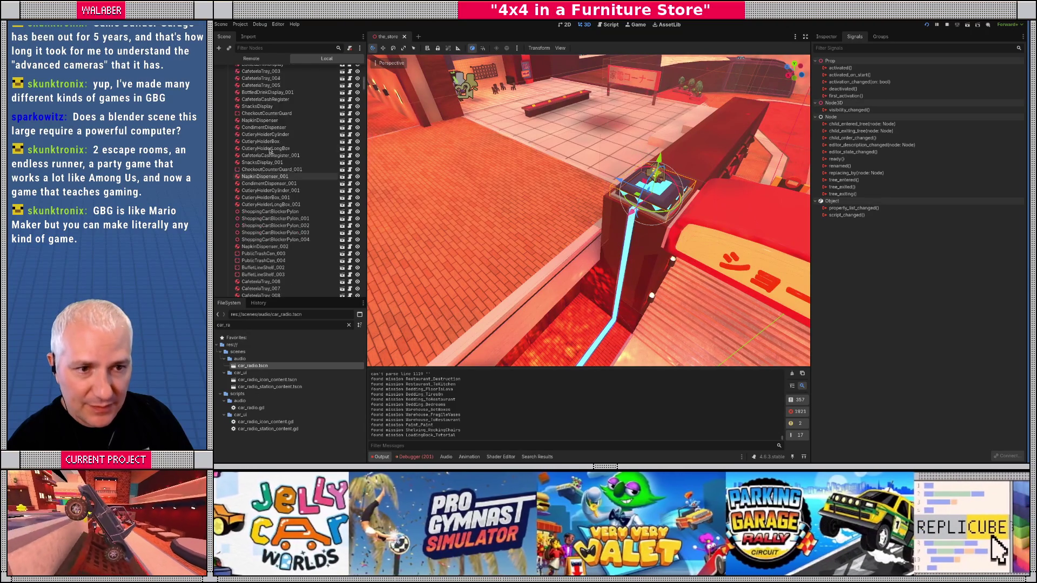
scroll(270, 153, "up", 10)
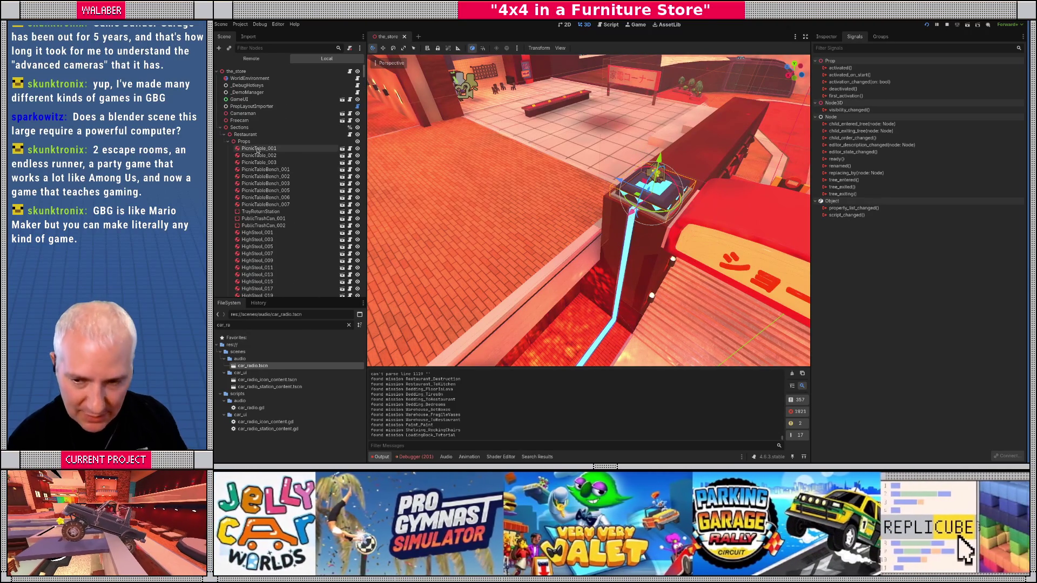
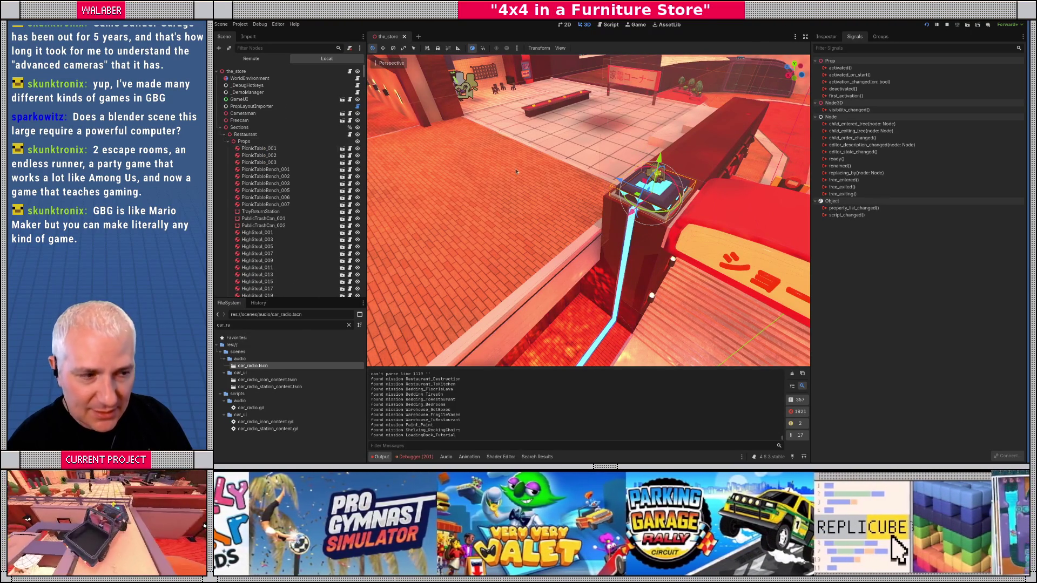
- Connect activation_changed to set_powered on the EscalatorTest node, found by filtering nodes with 'escala'
mouse_move(518, 205)
left_mouse_down()
mouse_move(543, 175)
mouse_move(702, 140)
left_mouse_up()
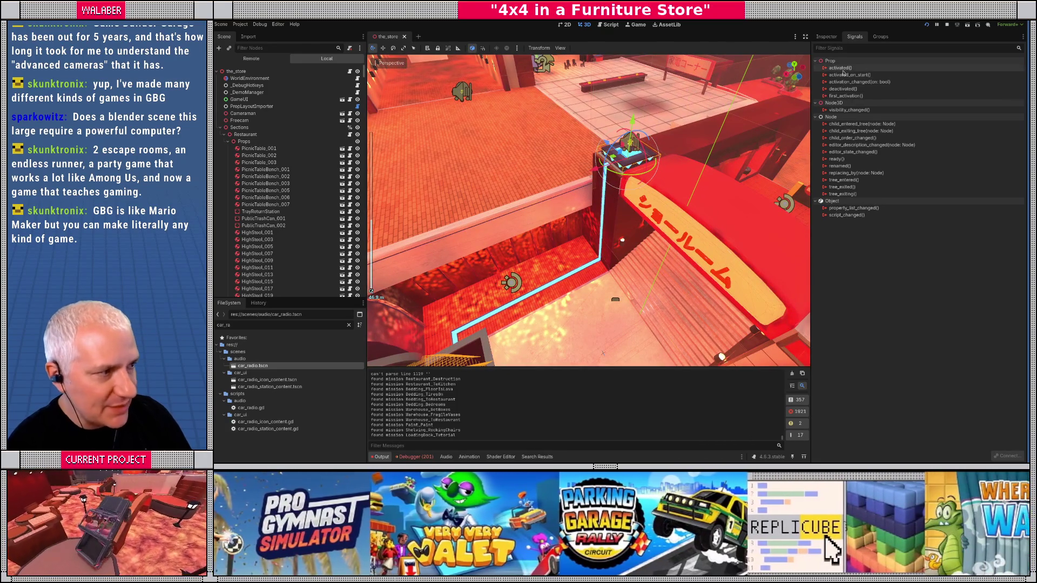
right_click(852, 82)
left_click(867, 89)
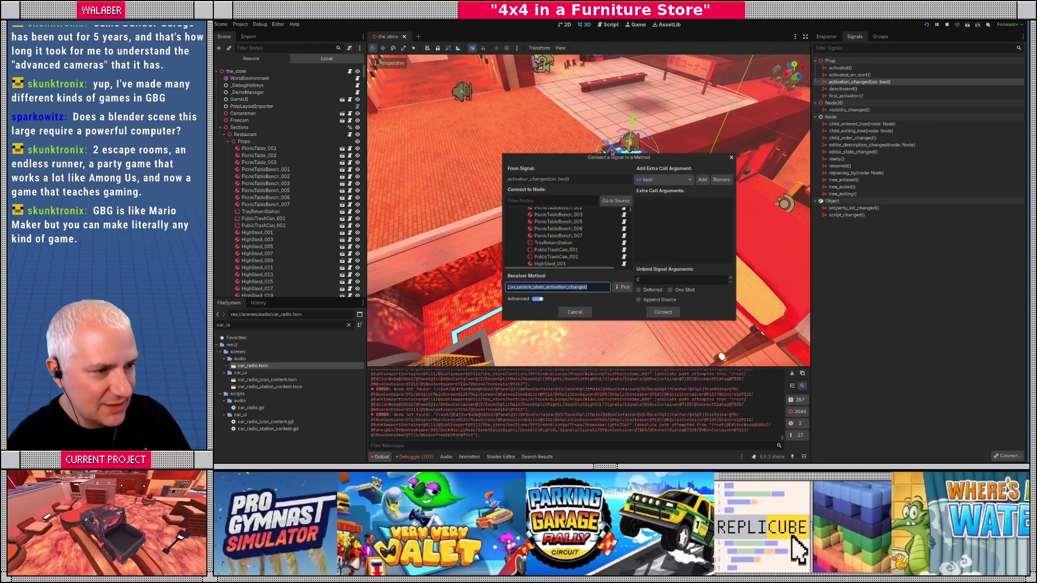
left_click(556, 200)
type("escala")
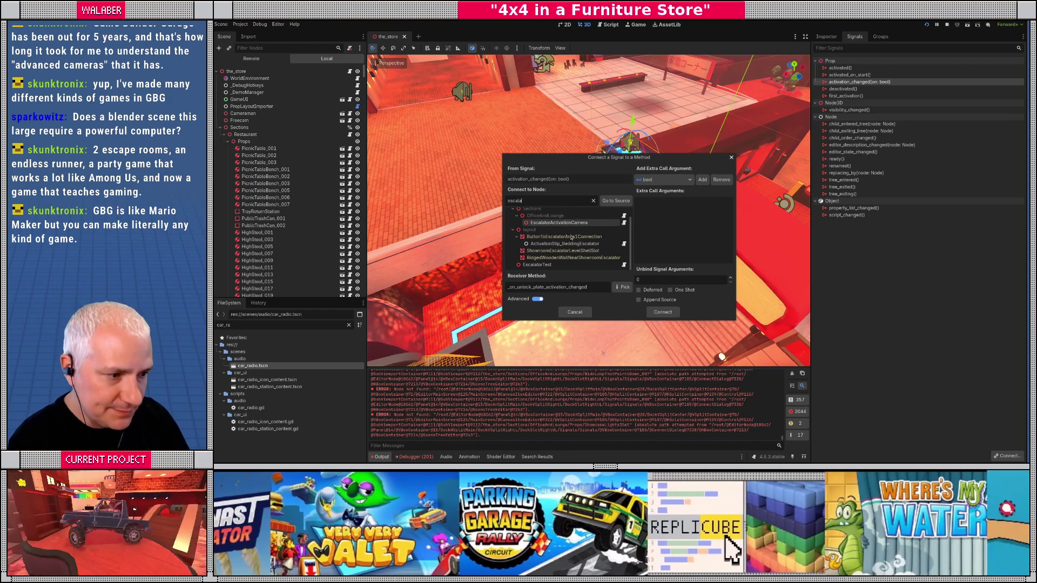
left_click(540, 264)
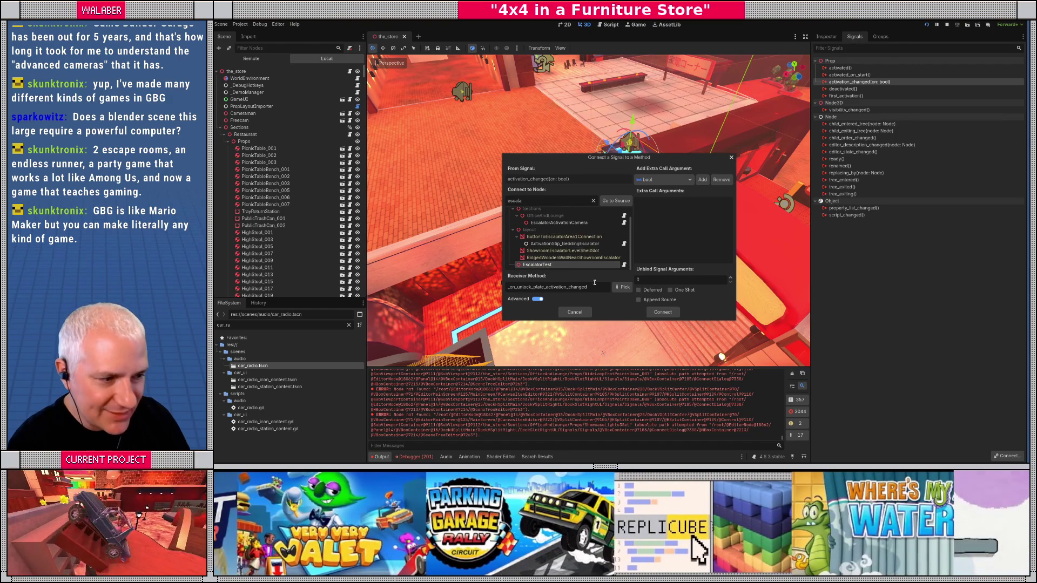
left_click(622, 287)
left_click(594, 172)
left_click(619, 327)
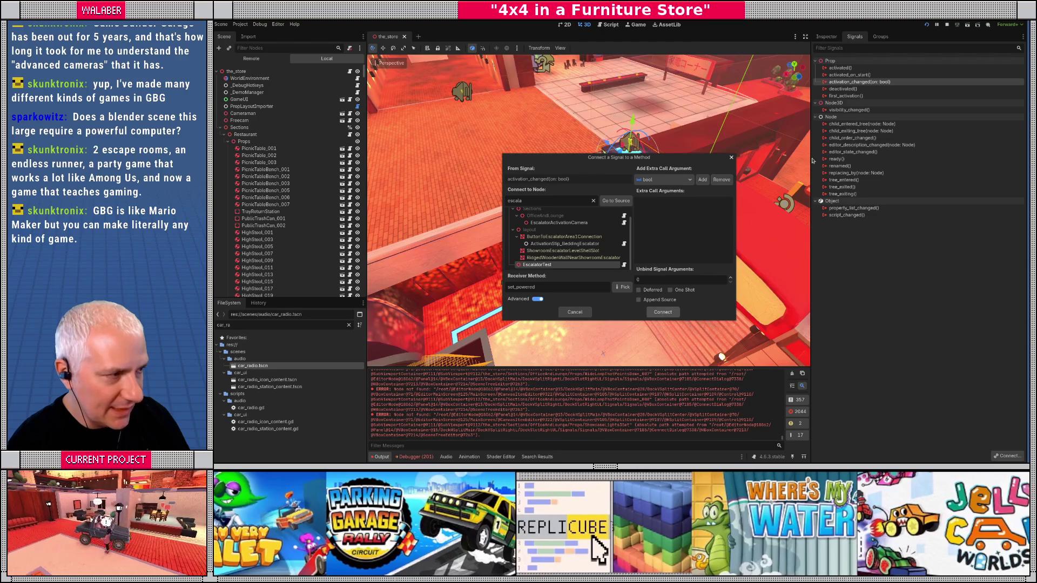
left_click(663, 312)
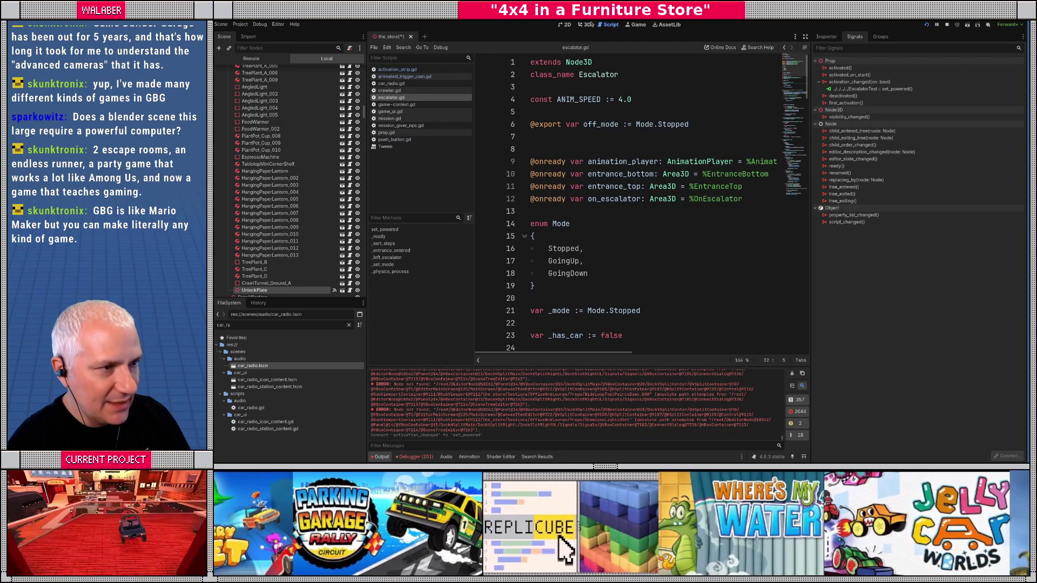
left_click(585, 25)
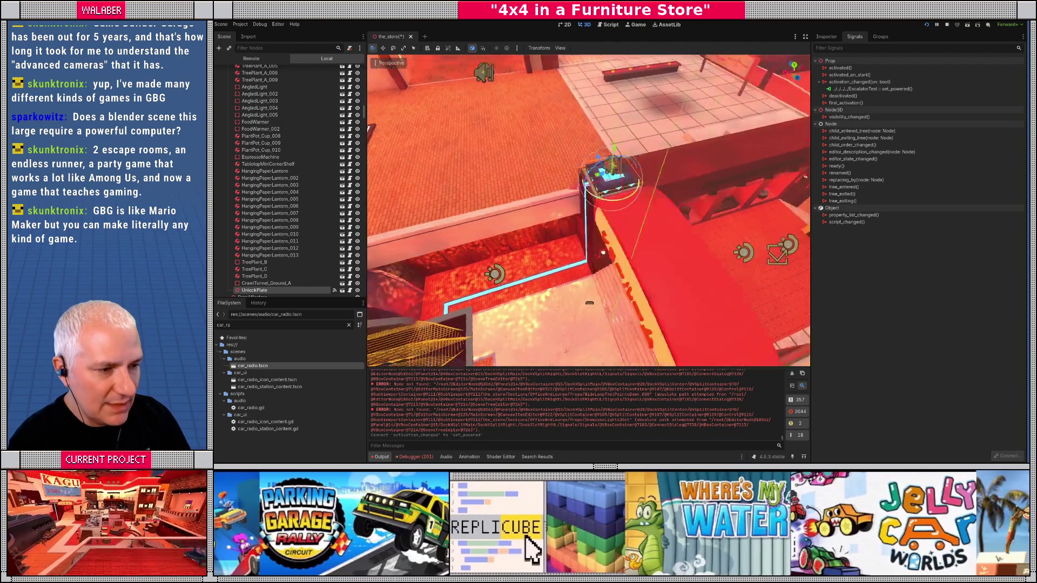
- Route activated_on_start to set_activated on ActivationStrip_BeddingEscalator, filtering nodes by 'stracti'
right_click(849, 76)
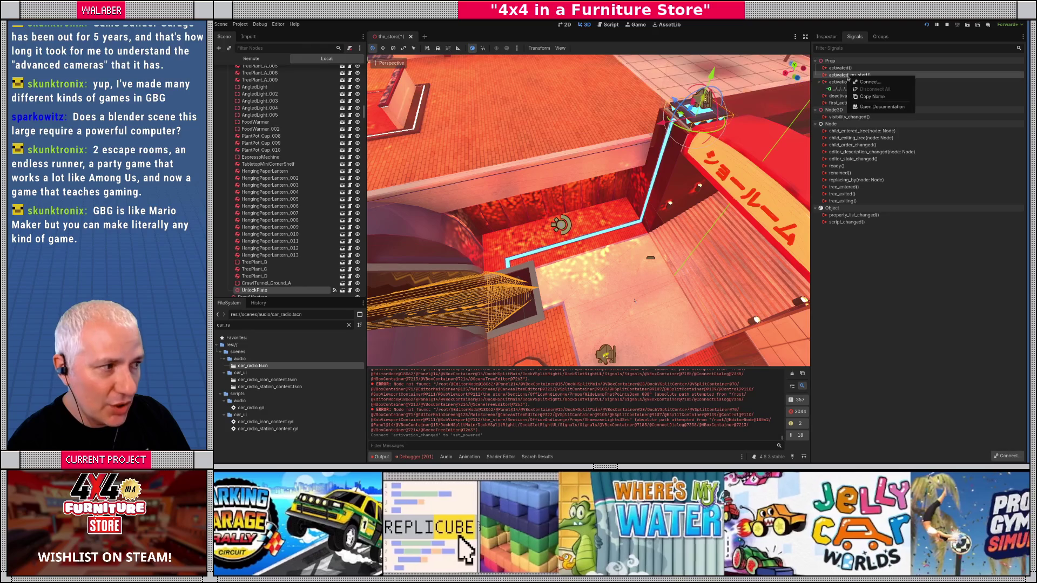
left_click(868, 83)
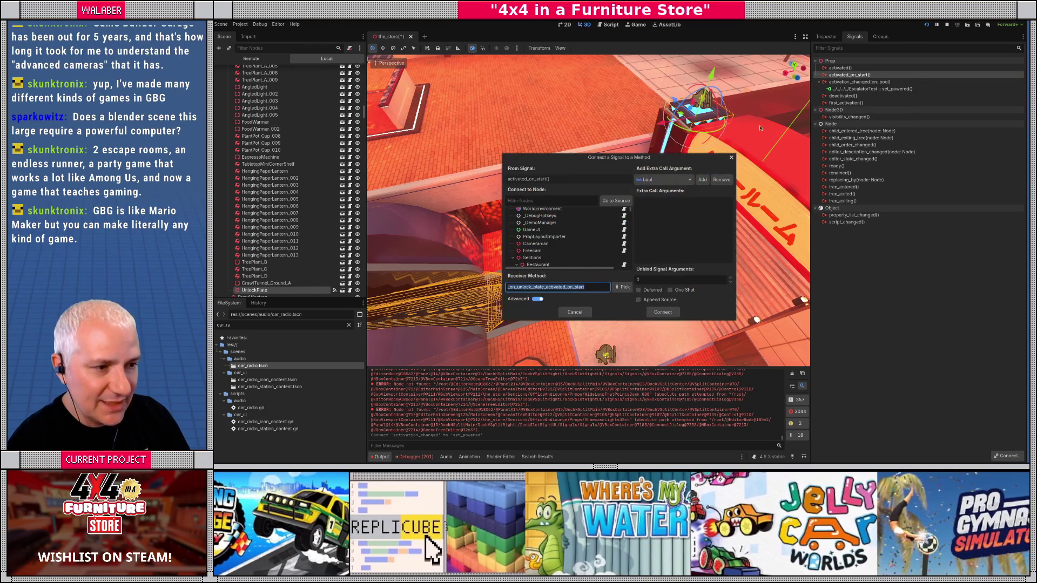
left_click(567, 200)
type("strip")
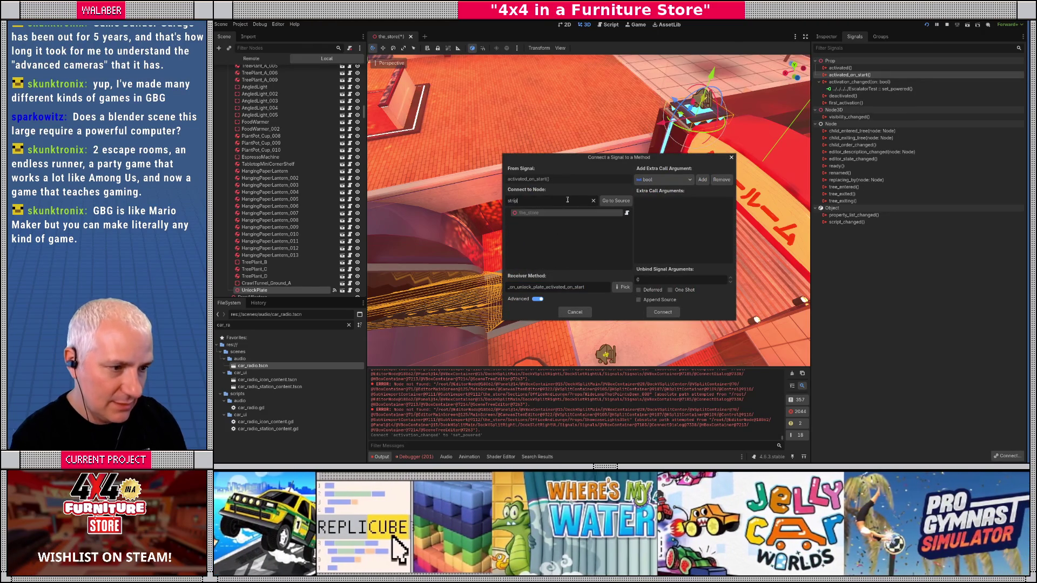
type("acti")
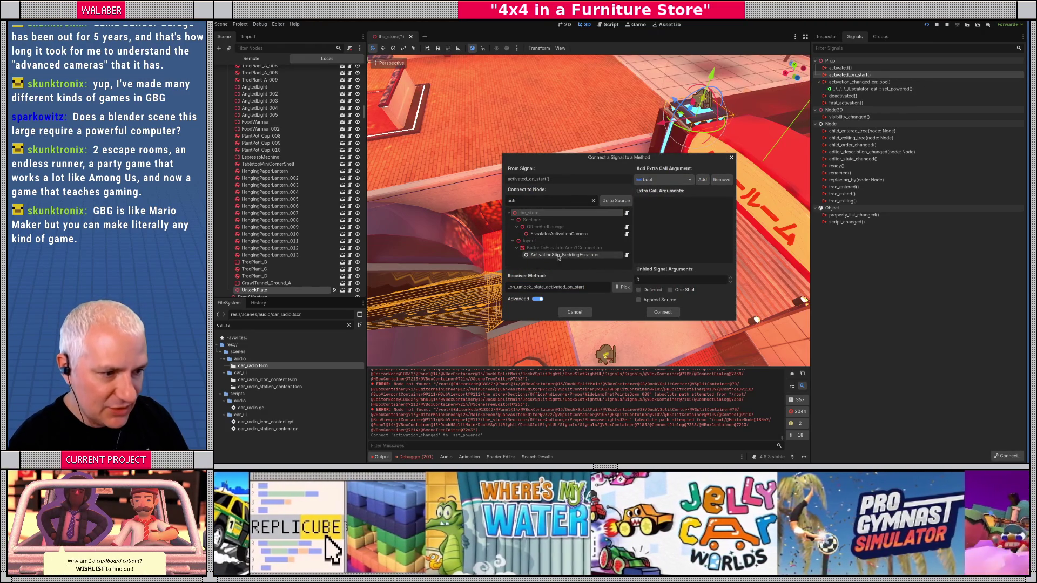
left_click(625, 288)
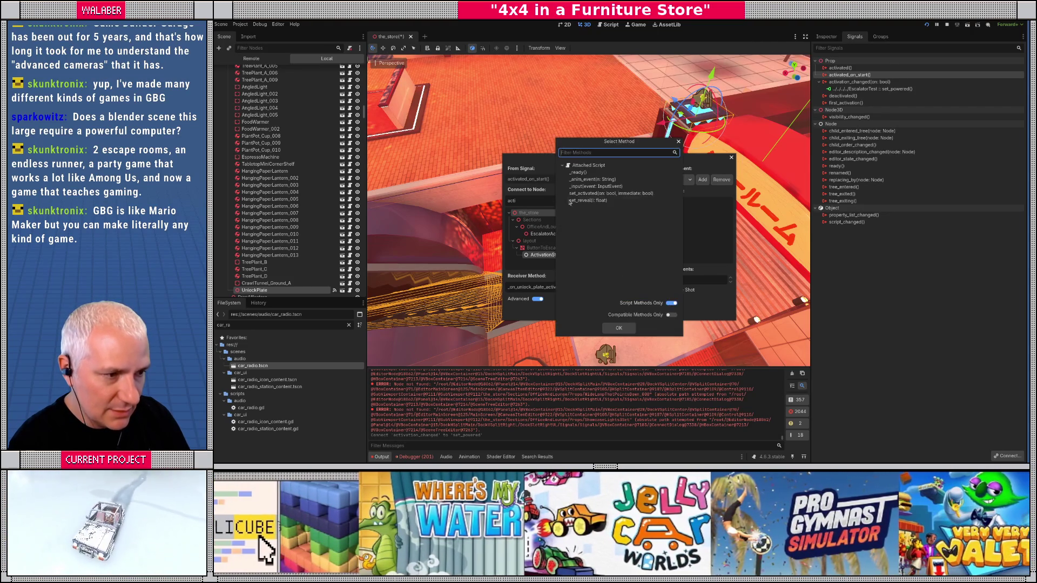
left_click(610, 193)
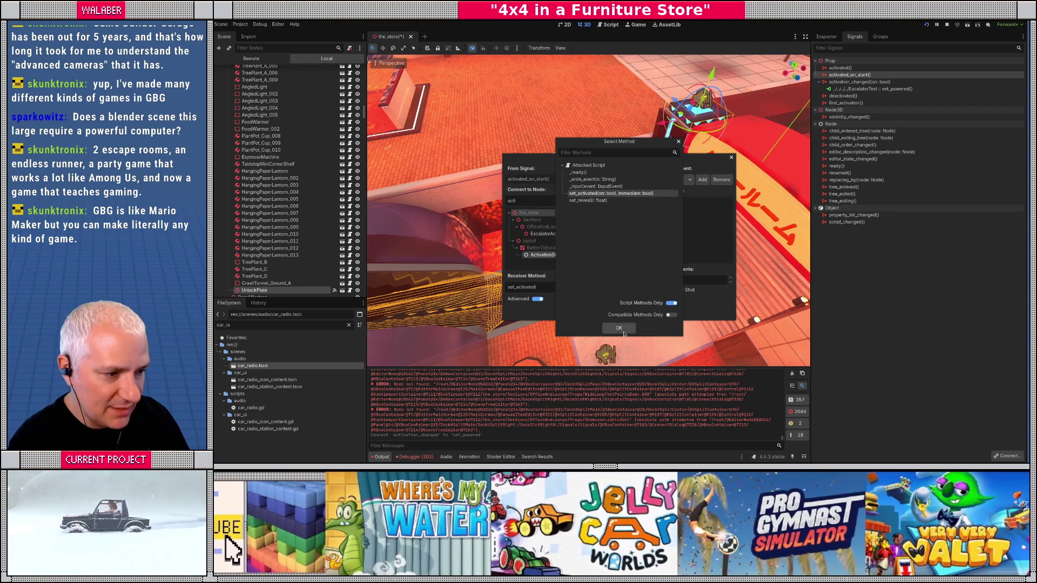
left_click(619, 328)
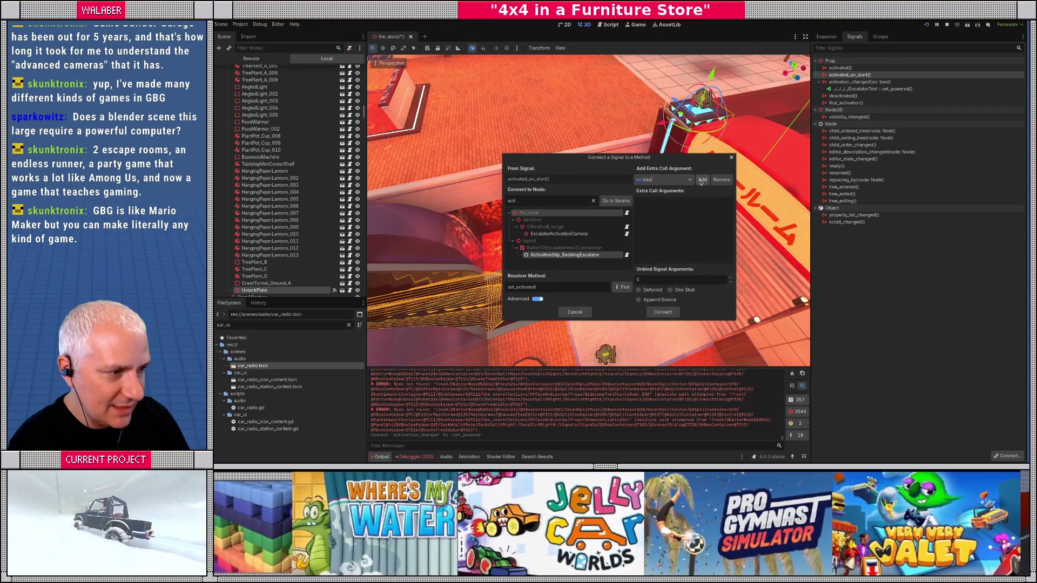
- Bind two extra bool arguments, both set to true, and complete the connection
left_click(702, 181)
left_click(702, 181)
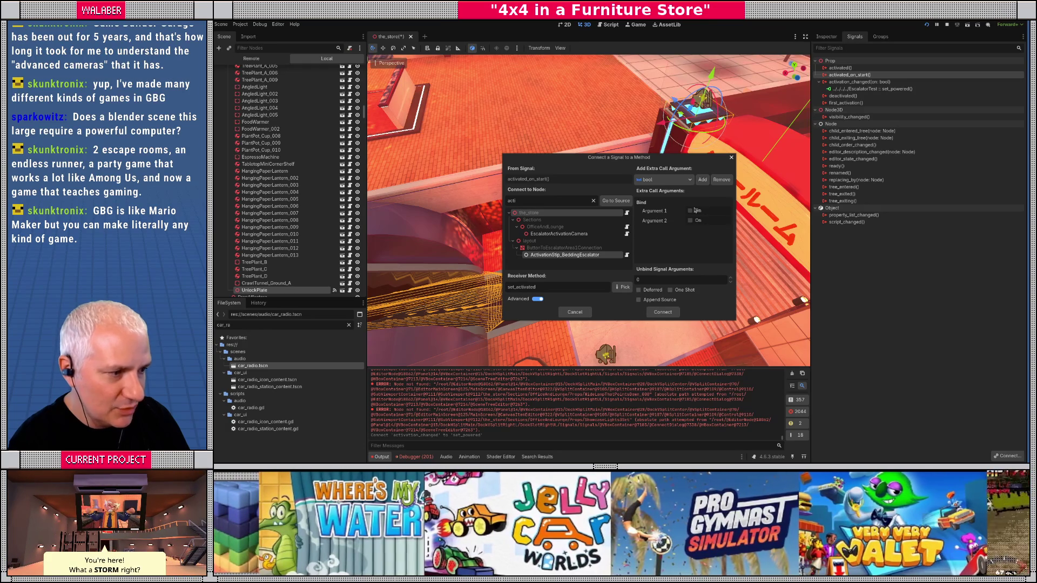
left_click(691, 211)
left_click(691, 221)
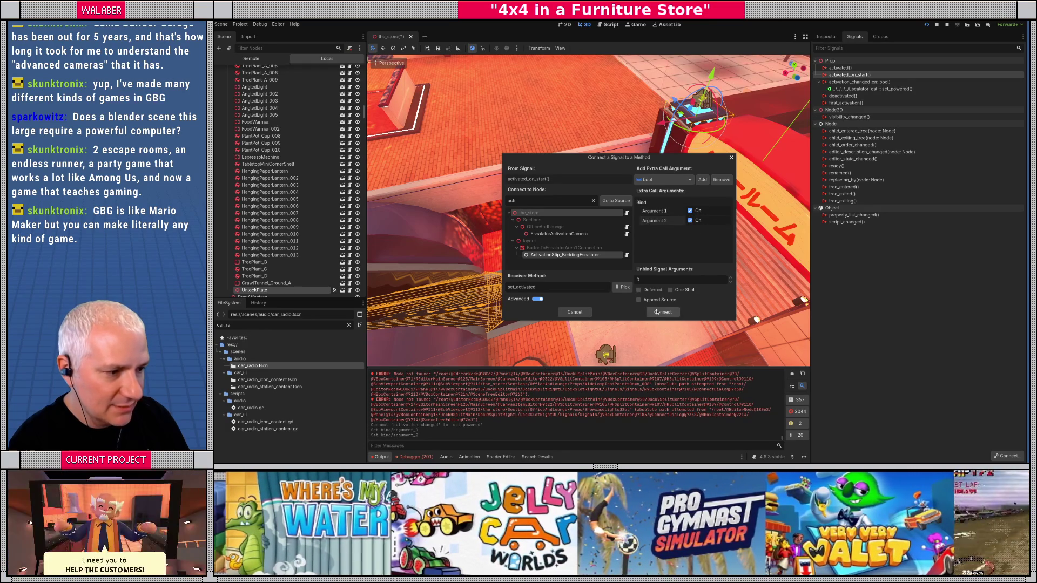
key("Return")
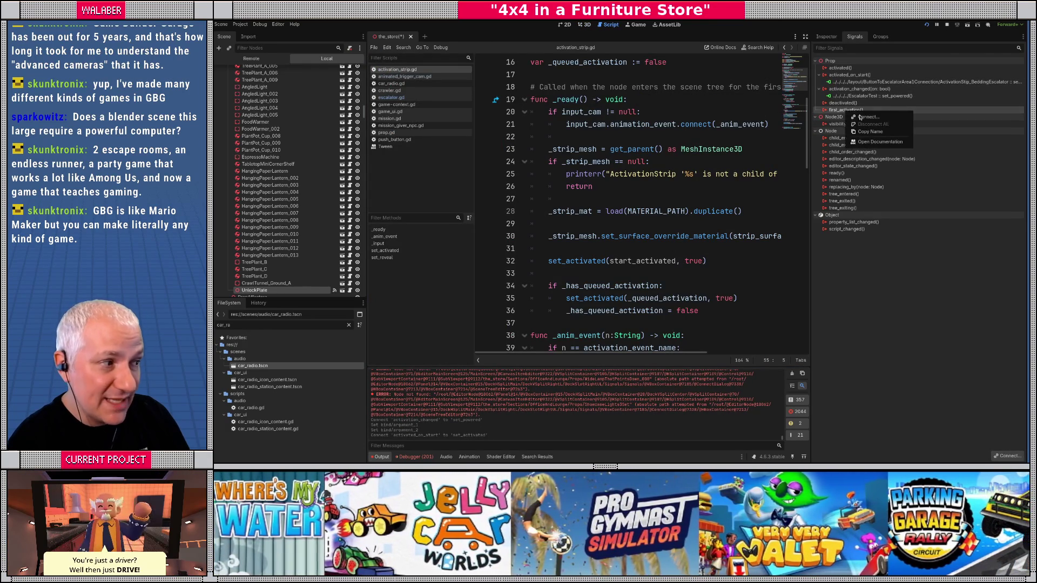
- Connect first_activation to go_camera on EscalatorActivationCamera, filtering nodes by 'cam'
double_click(846, 110)
left_click(563, 201)
type("cam")
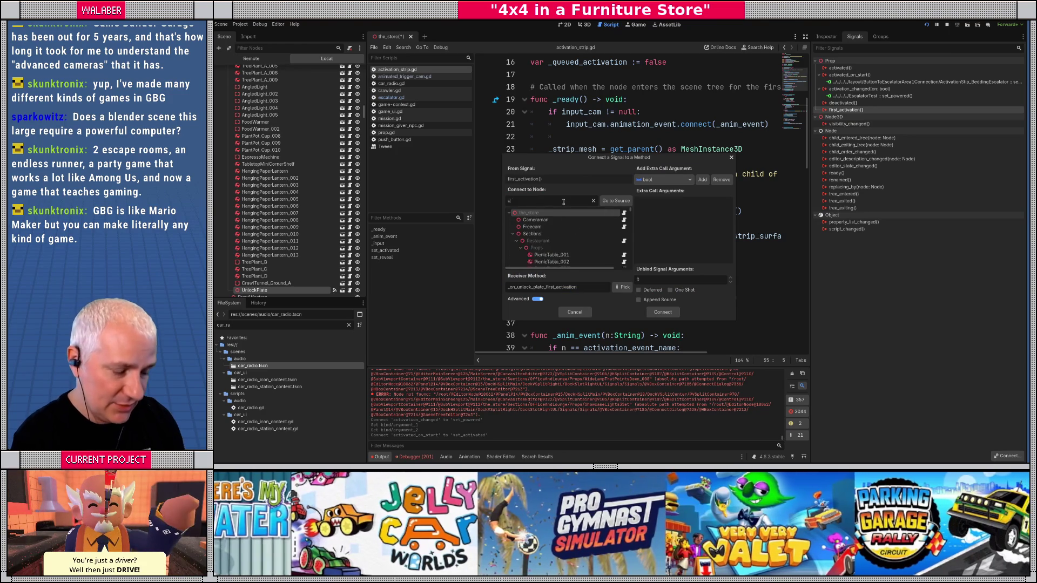
scroll(569, 249, "down", 5)
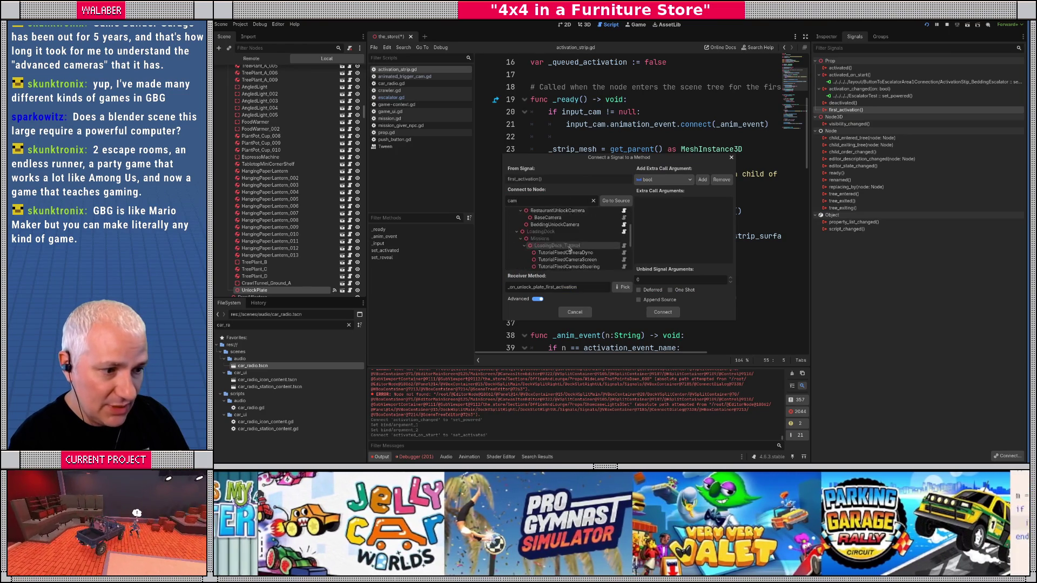
scroll(569, 249, "down", 2)
left_click(562, 230)
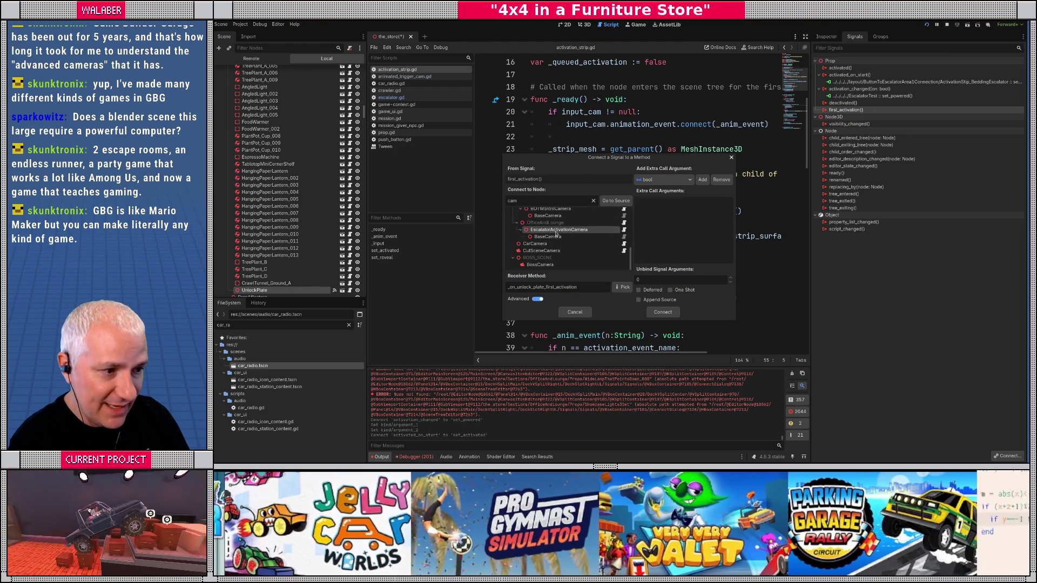
left_click(623, 290)
left_click(582, 172)
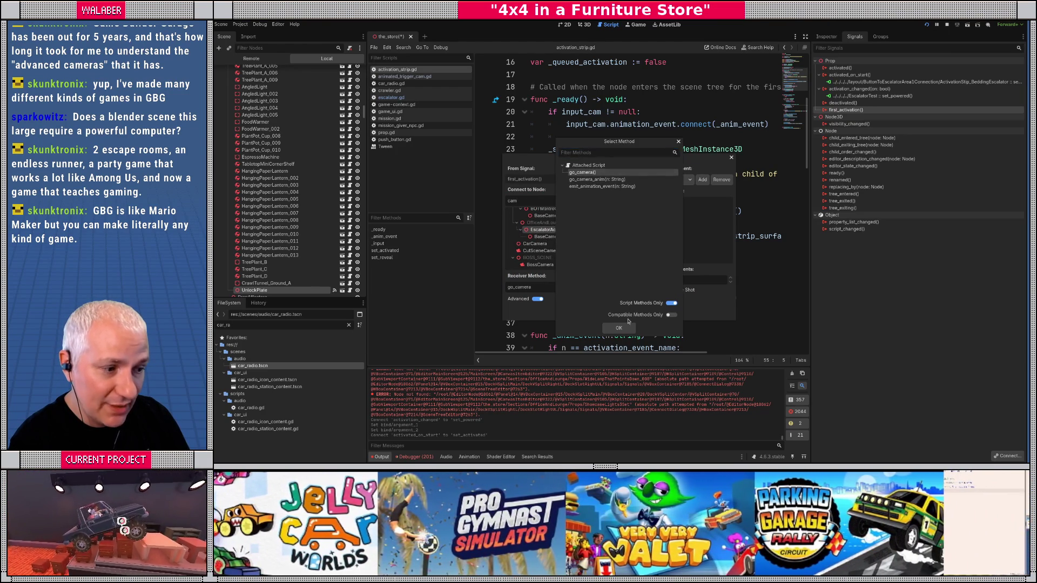
left_click(619, 328)
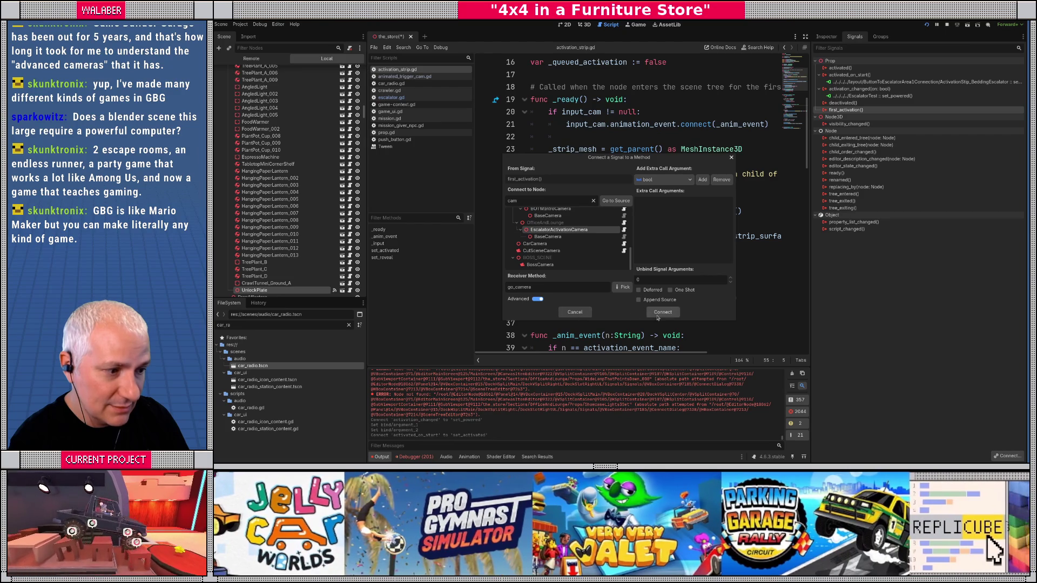
key("Return")
- Save the store scene from the 3D view and switch to save.dat in the code editor
left_click(588, 26)
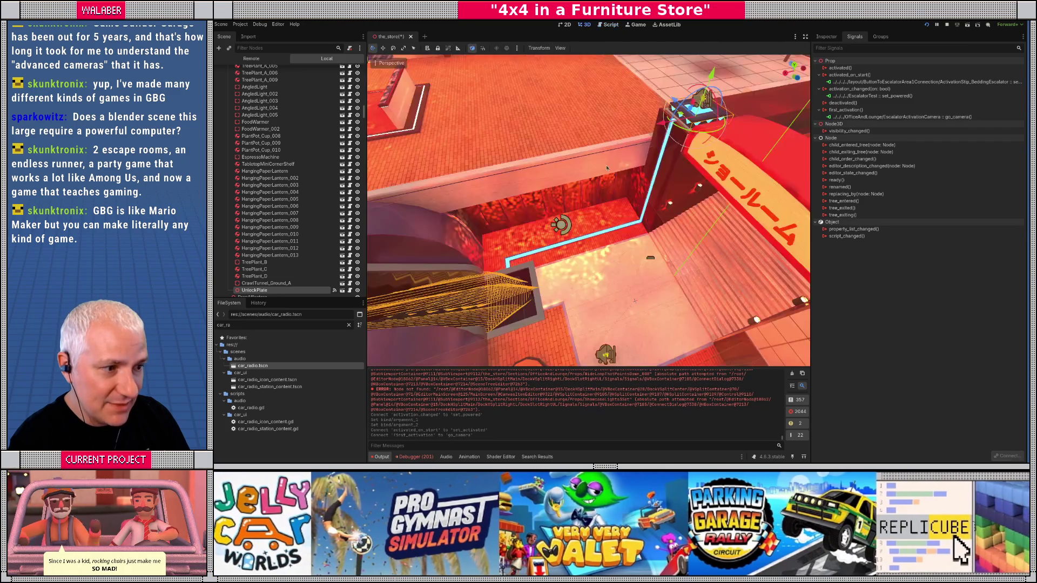
key("ctrl+s")
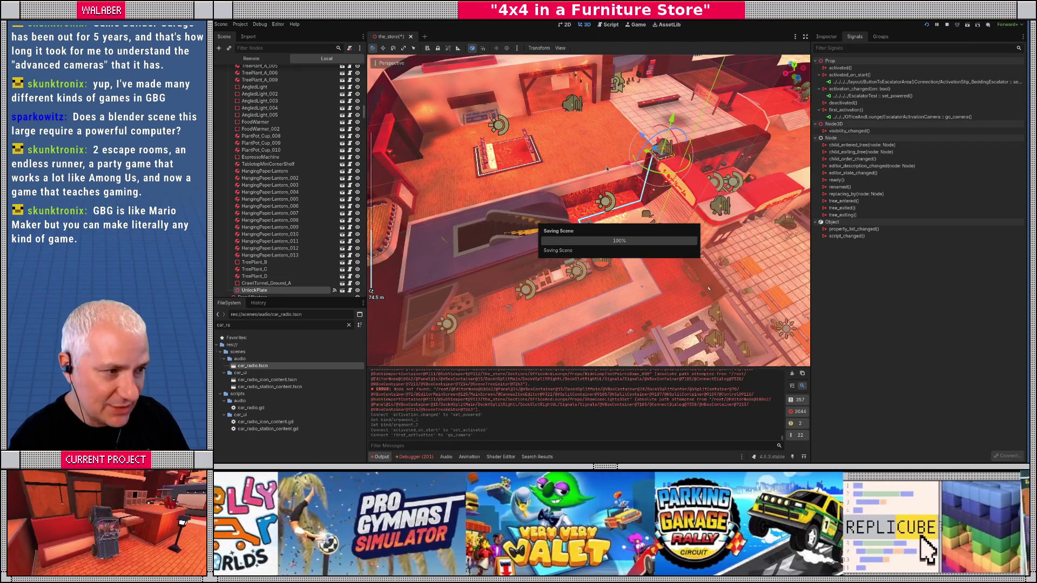
key("alt+Tab")
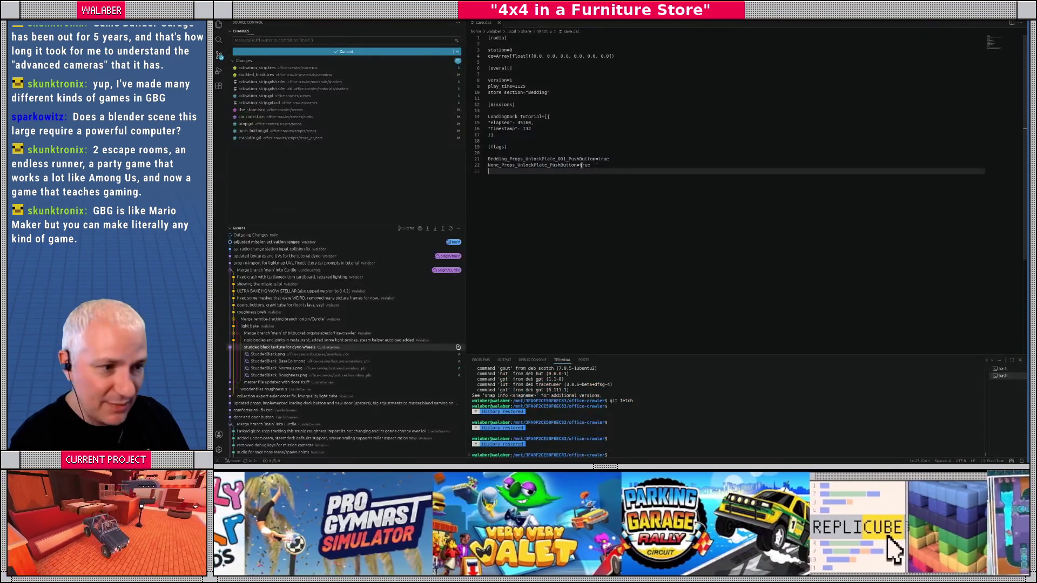
- Delete the None_Props_UnlockPlate_PushButton=true line from save.dat and return to Godot's 3D view
key("Delete")
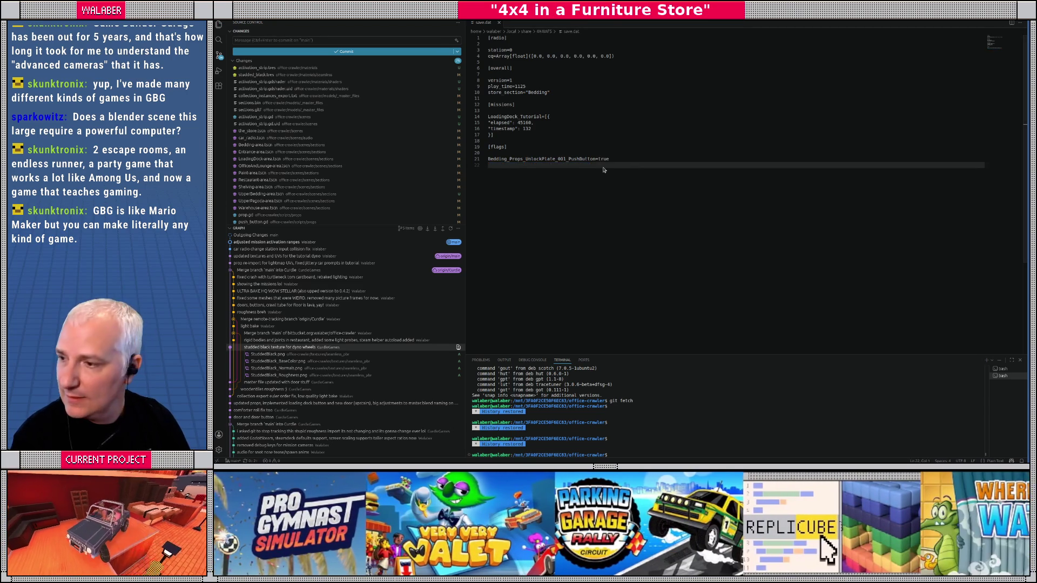
key("alt+Tab")
scroll(588, 210, "up", 3)
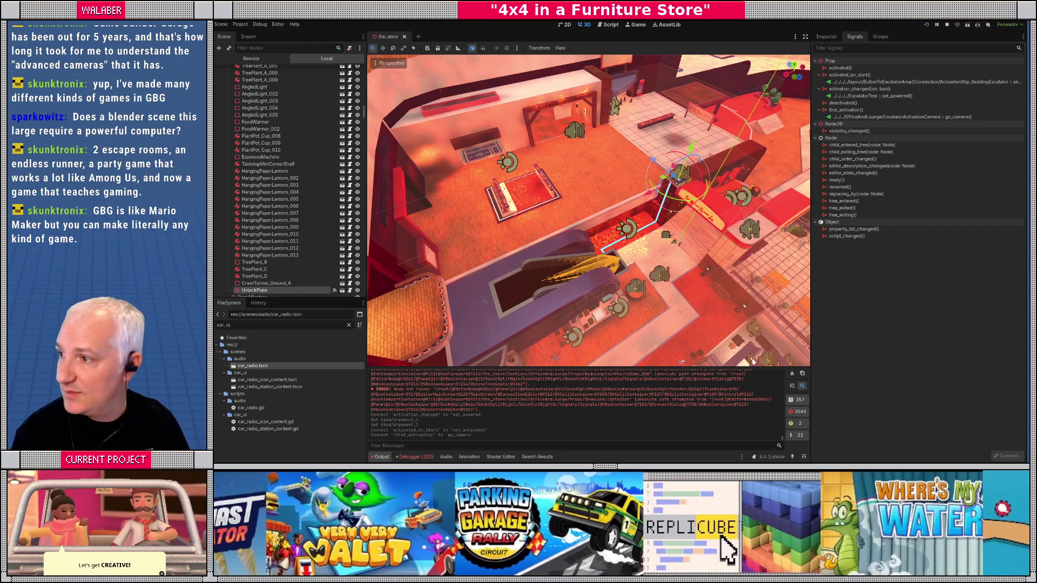
- Shrink and reposition the 4x4-loc spreadsheet window so the Godot scene shows beside it
key("alt+Tab")
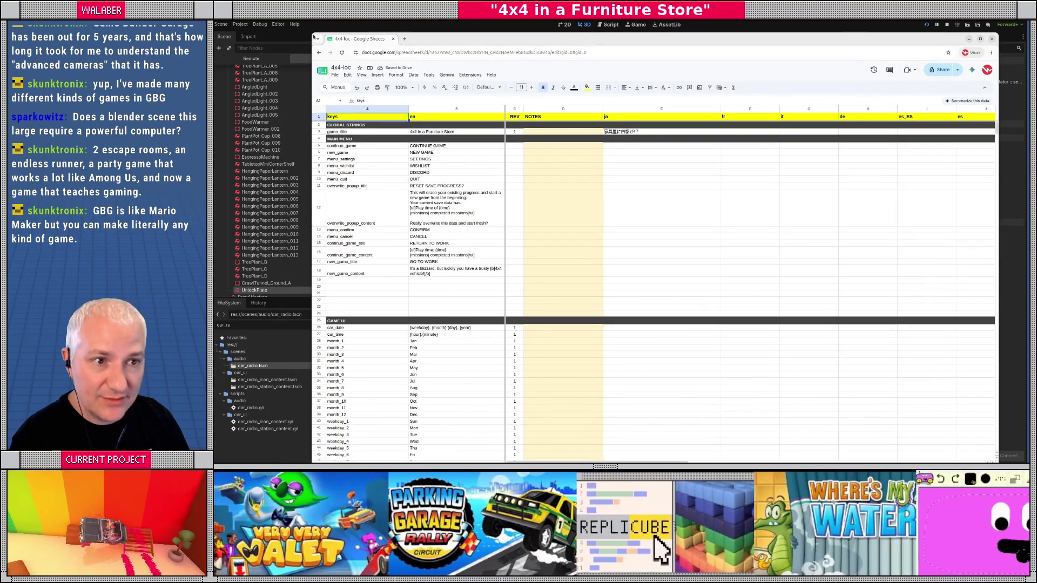
mouse_move(311, 31)
left_mouse_down()
mouse_move(398, 51)
mouse_move(500, 201)
left_mouse_up()
mouse_move(644, 208)
left_mouse_down()
mouse_move(619, 97)
mouse_move(603, 80)
left_mouse_up()
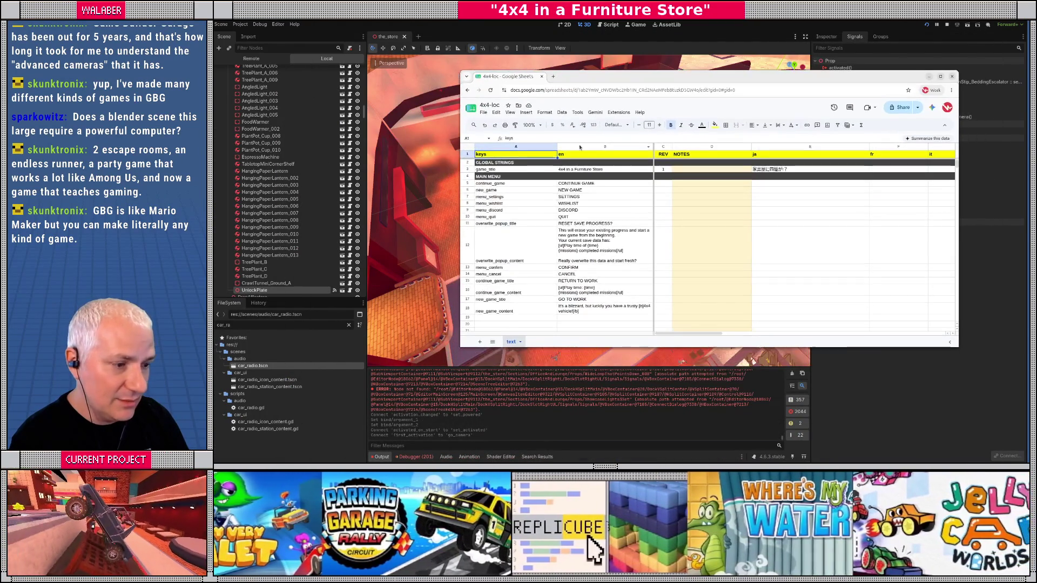
left_click_drag(625, 347, 625, 412)
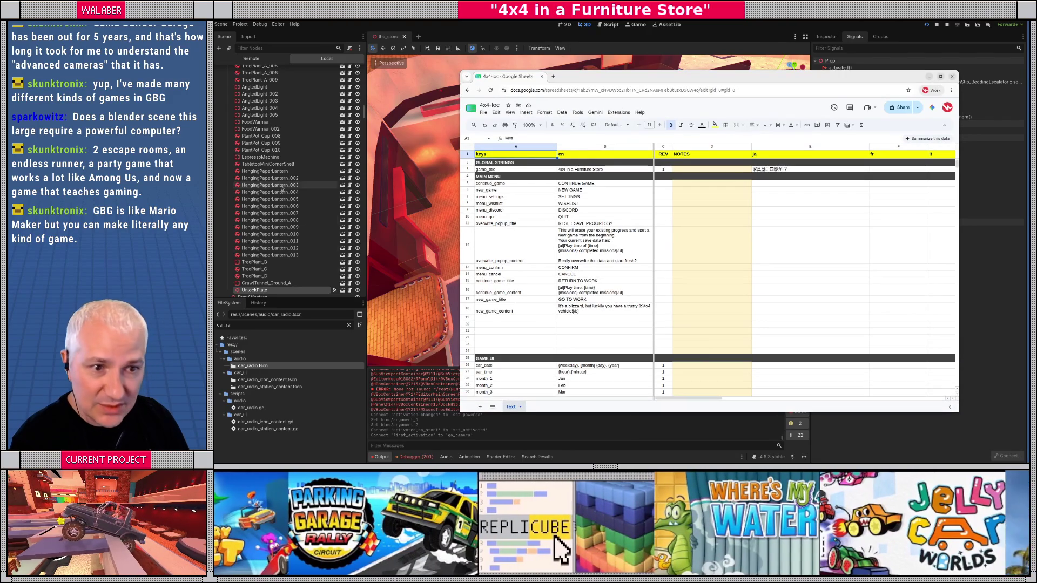
scroll(303, 179, "up", 10)
- Collapse the Restaurant and Props branches in Godot's scene tree
left_click(364, 107)
scroll(270, 140, "up", 10)
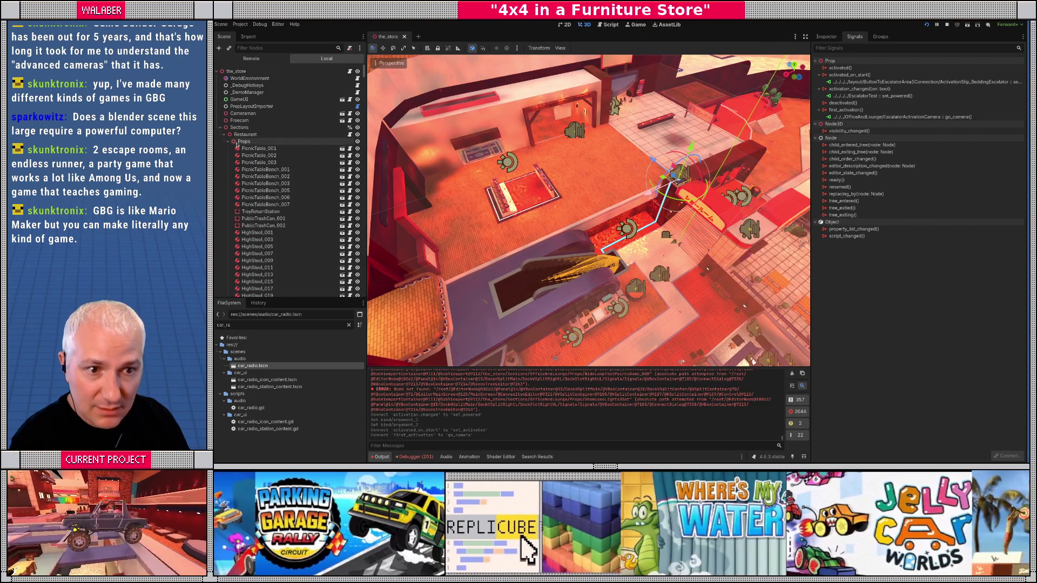
left_click(229, 141)
left_click(224, 133)
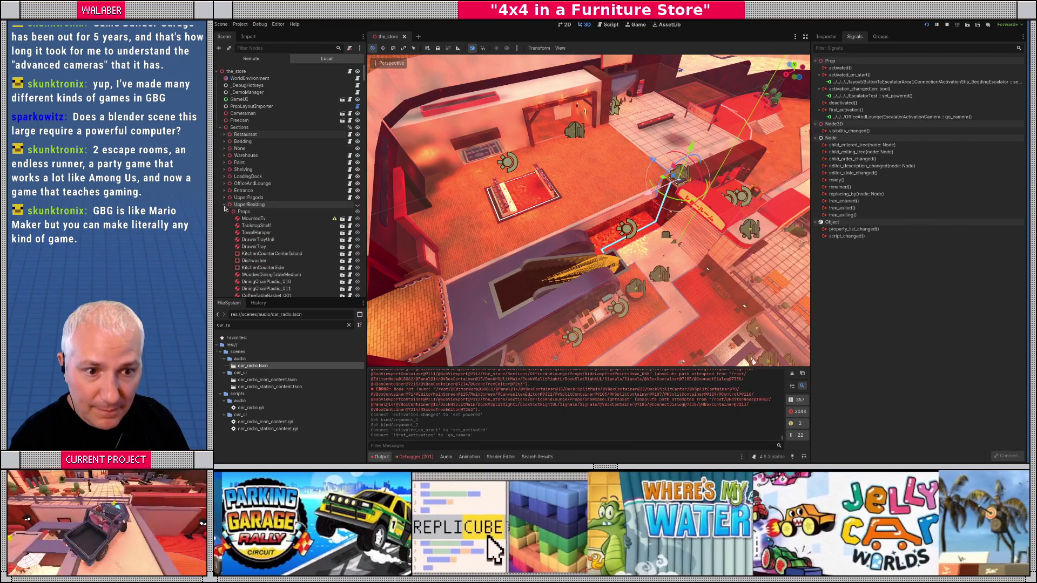
- Scroll the localisation sheet down to the SECTION NAMES rows around row 174
key("alt+Tab")
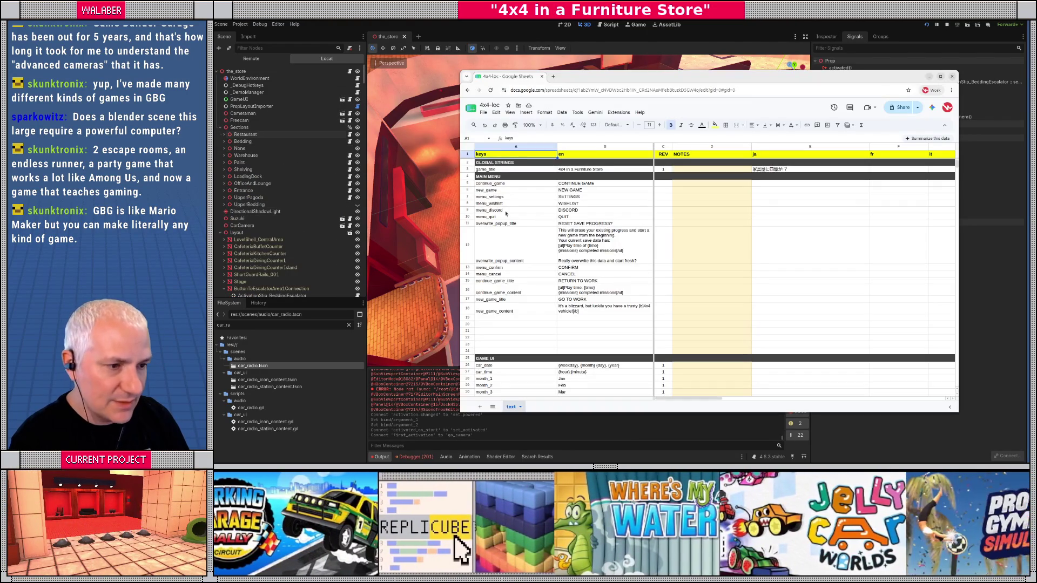
scroll(525, 237, "down", 1)
scroll(526, 237, "down", 20)
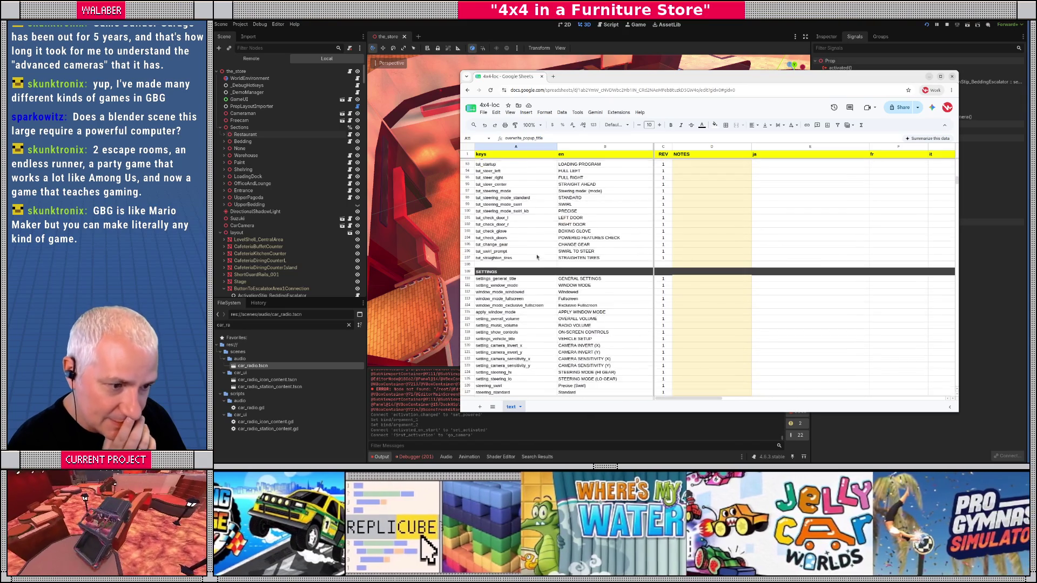
scroll(536, 257, "down", 10)
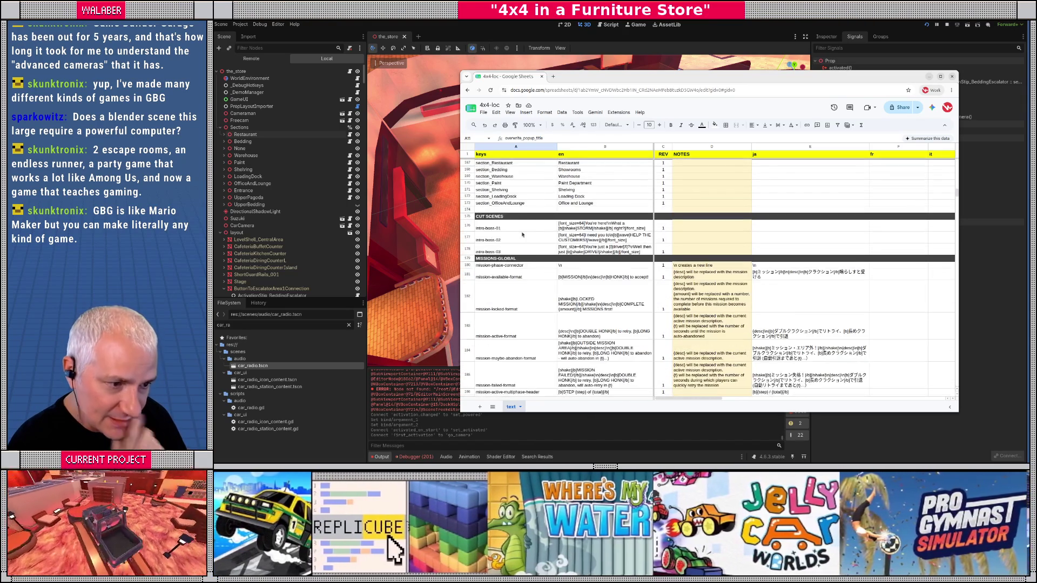
right_click(467, 325)
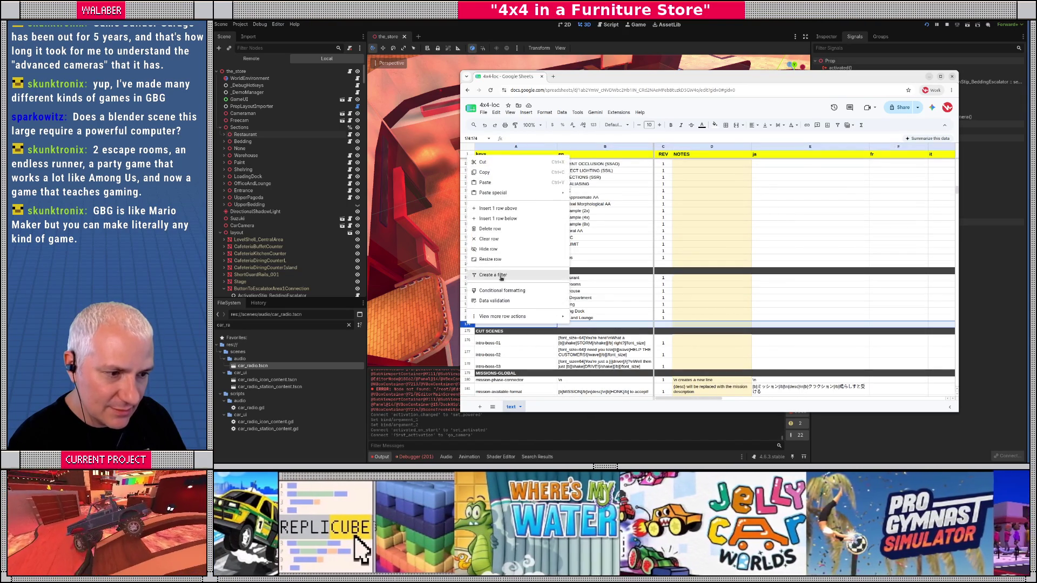
- Insert two blank rows at row 174, above CUT SCENES
left_click(492, 209)
right_click(468, 325)
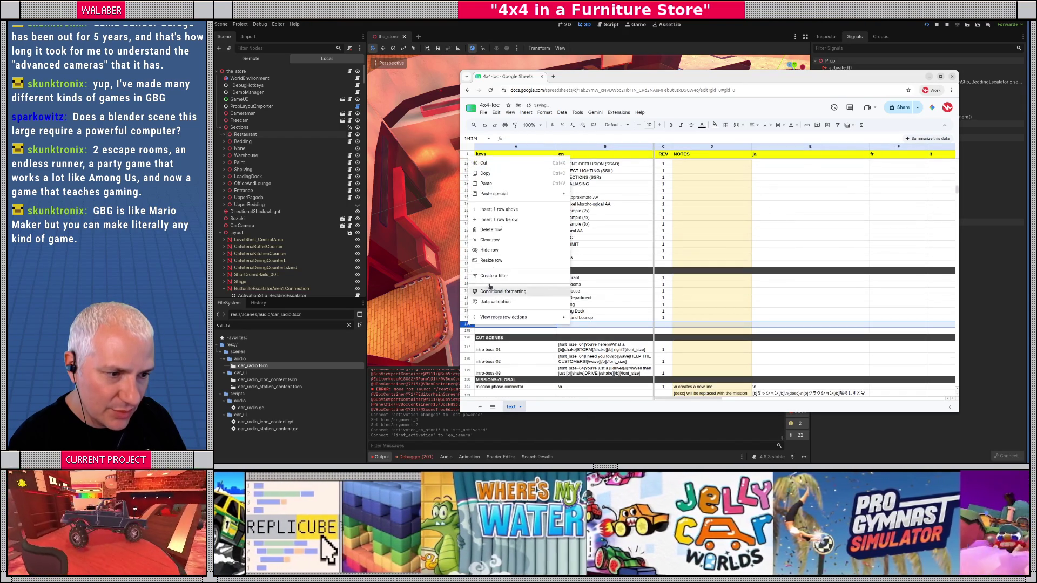
left_click(491, 208)
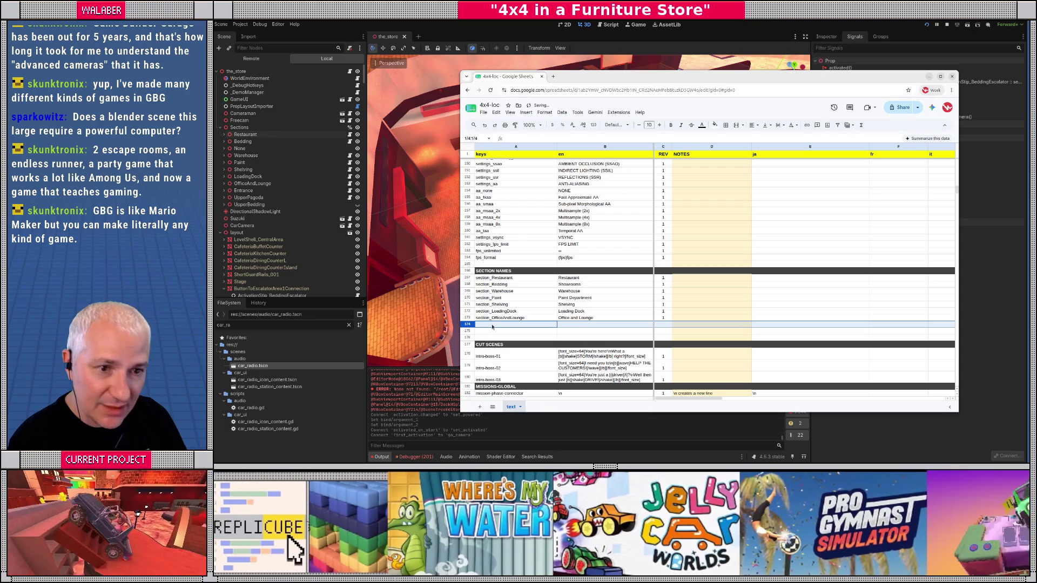
- Add the key section_Entrance with English name Store Entrance below the existing section keys
left_click(495, 279)
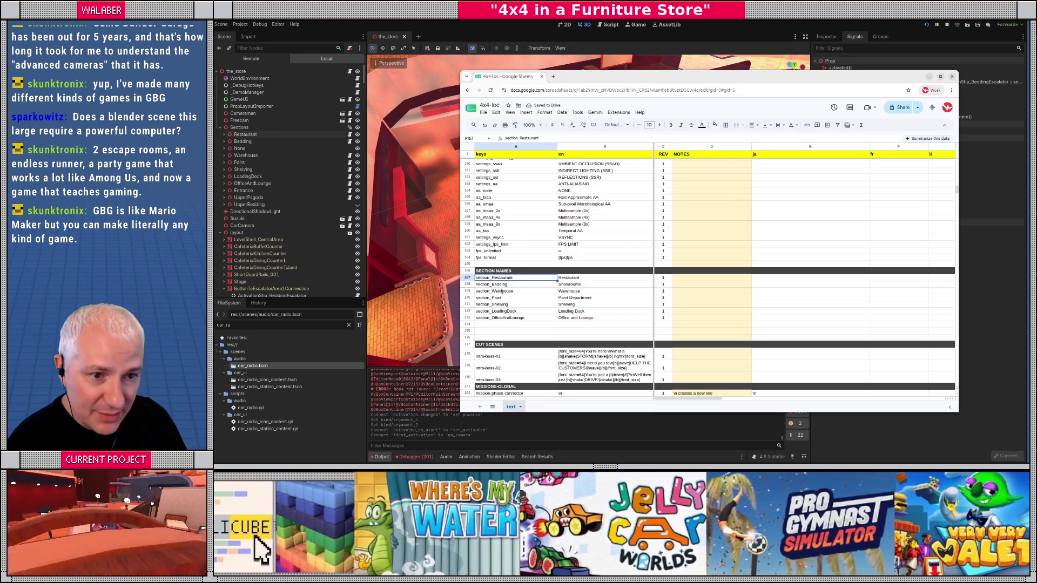
key("Down")
key("Down")
key("Down")
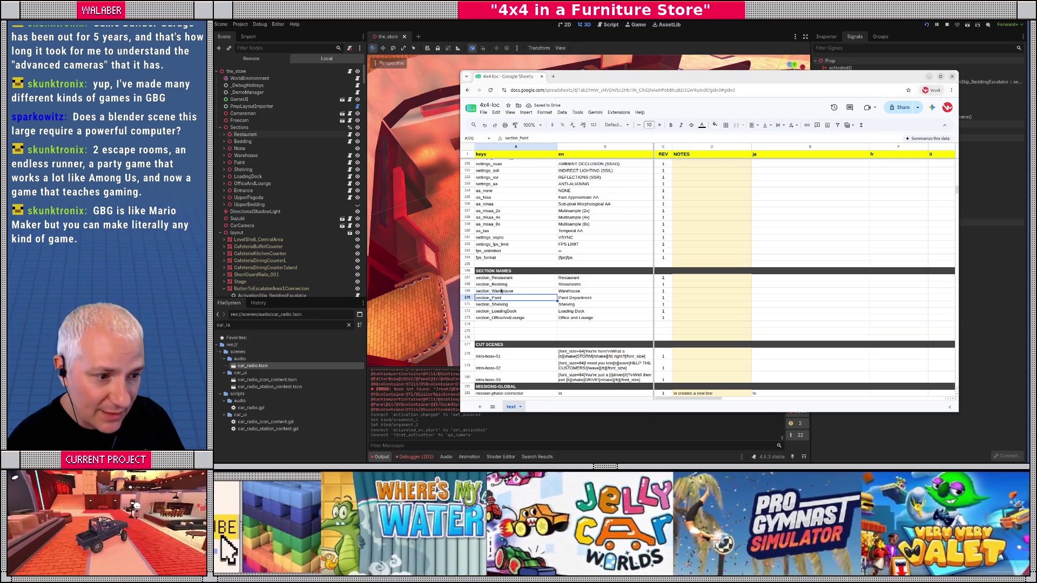
key("Down")
key("Down")
key("Down")
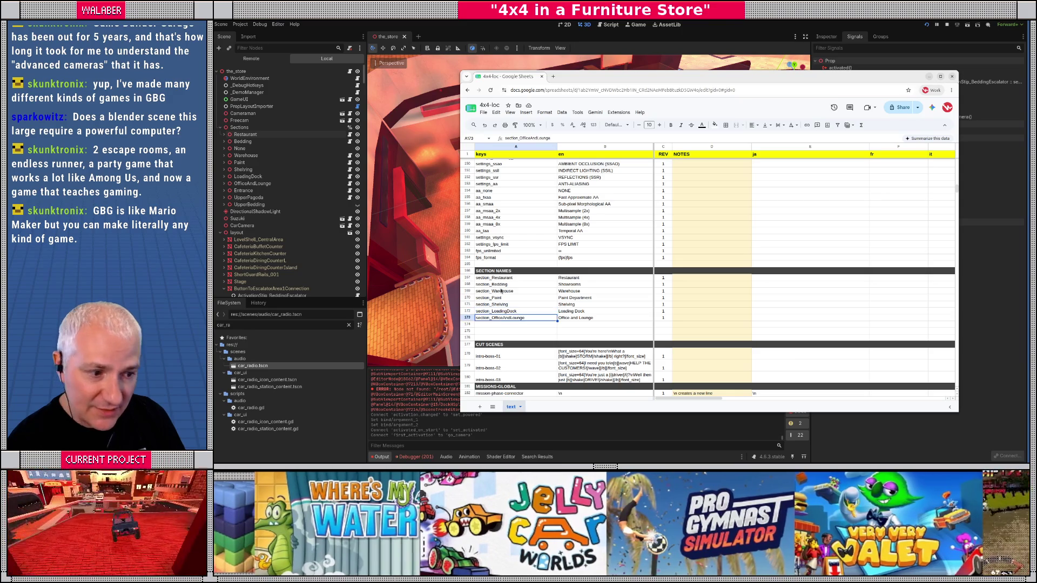
key("Down")
type("sec")
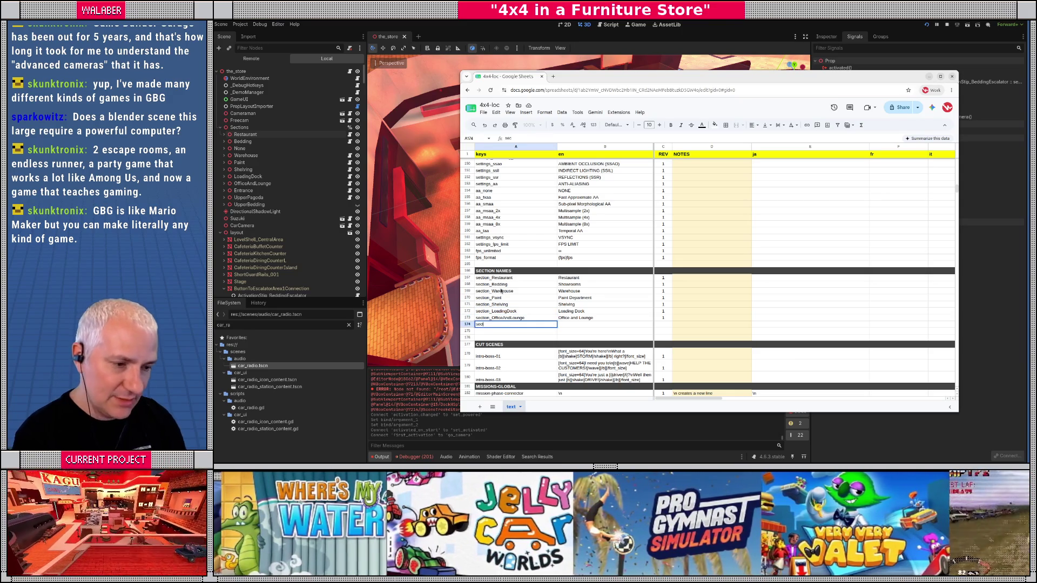
key("Tab")
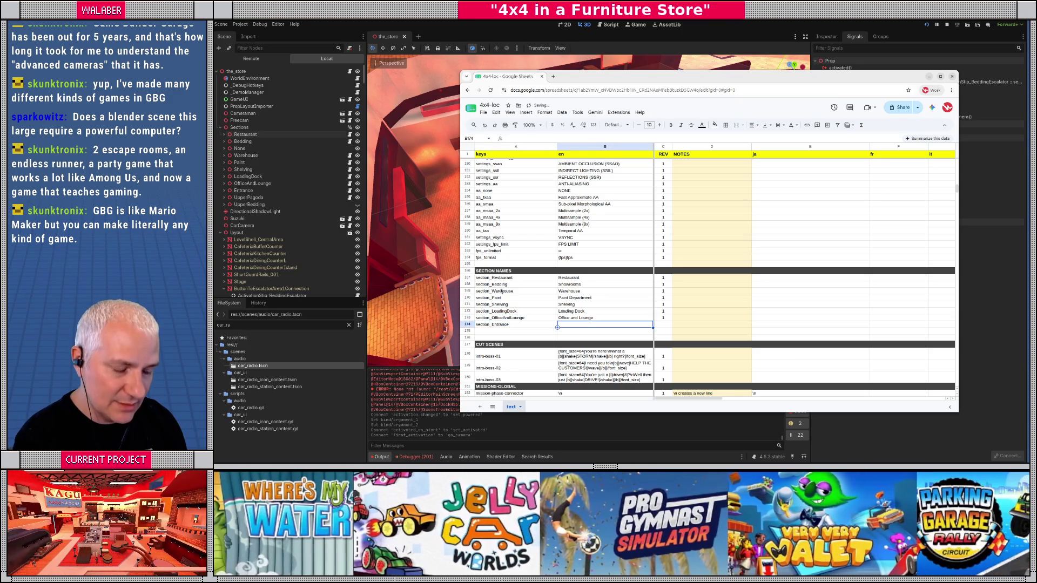
type("Store Entrance")
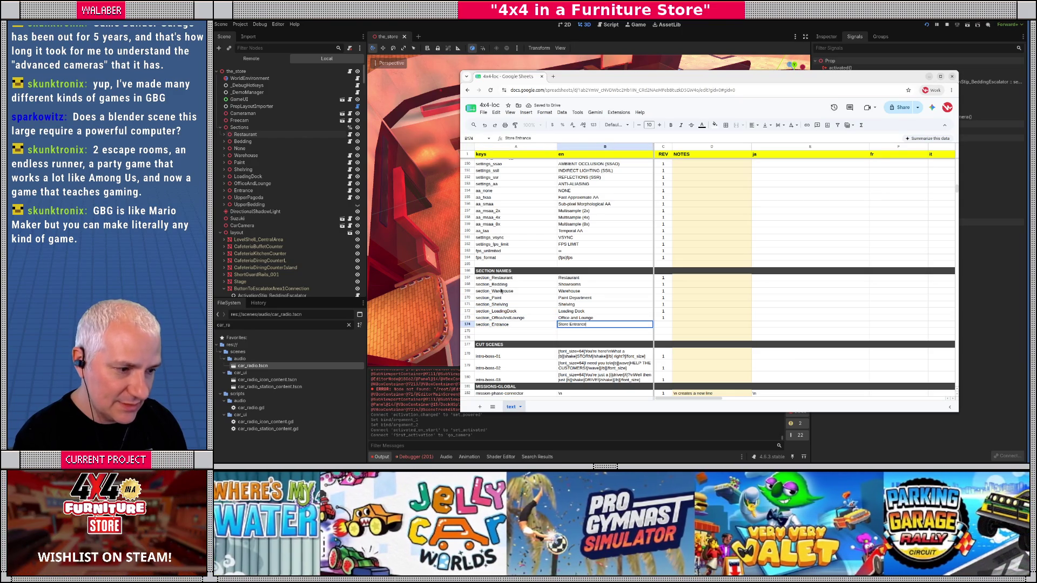
key("Return")
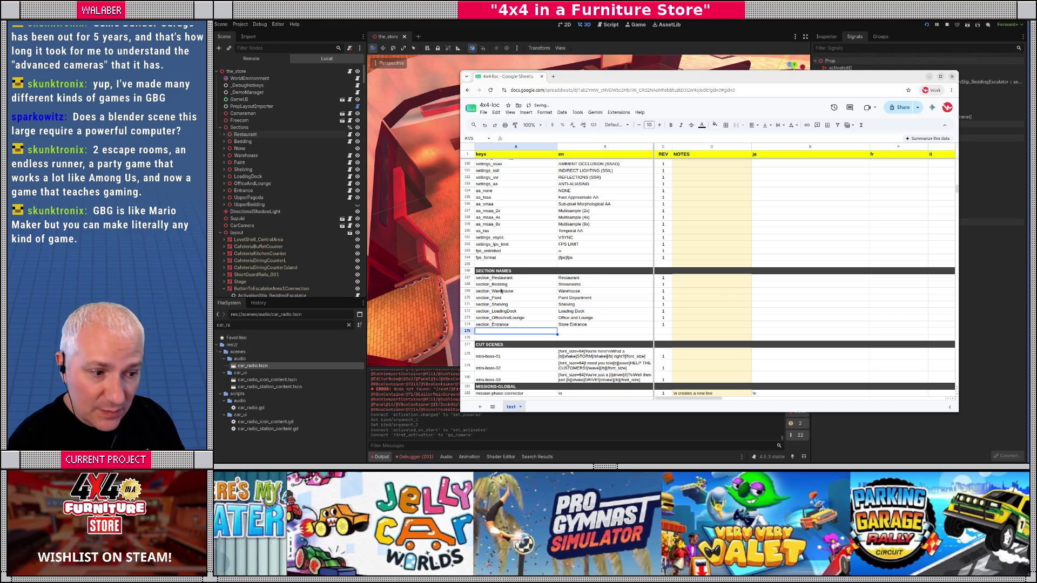
- Insert two more rows and add section_UpperPagoda with English name Pagoda Overlook
left_click_drag(466, 331, 466, 337)
right_click(465, 337)
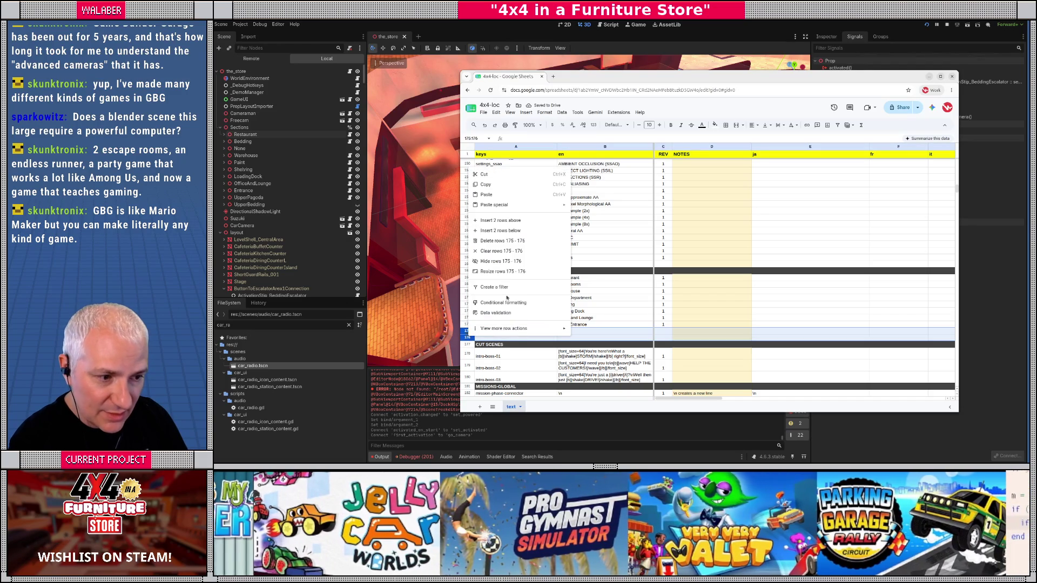
left_click(508, 221)
left_click(498, 331)
type("section_UpperPagoda")
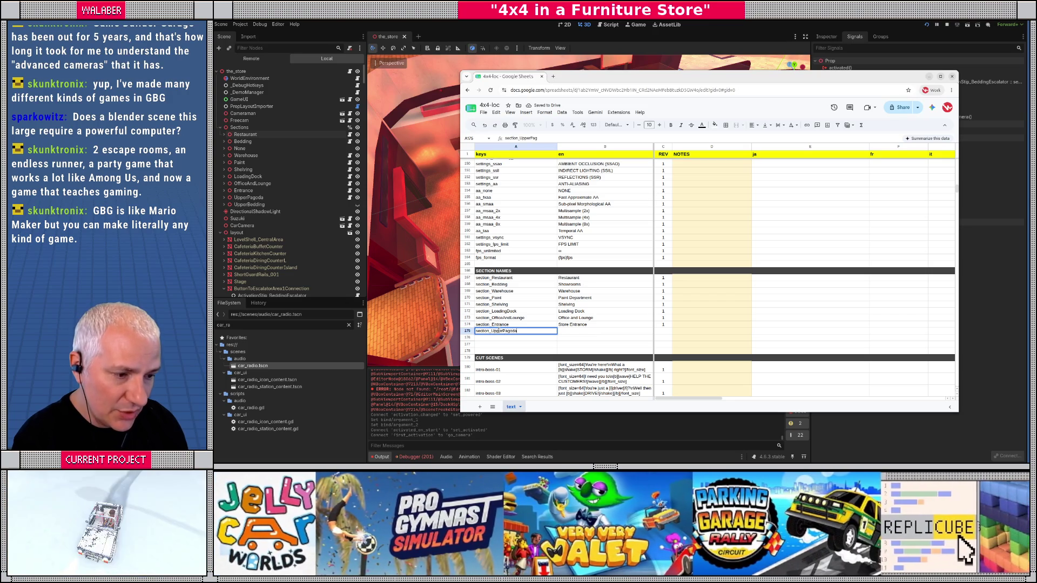
key("Tab")
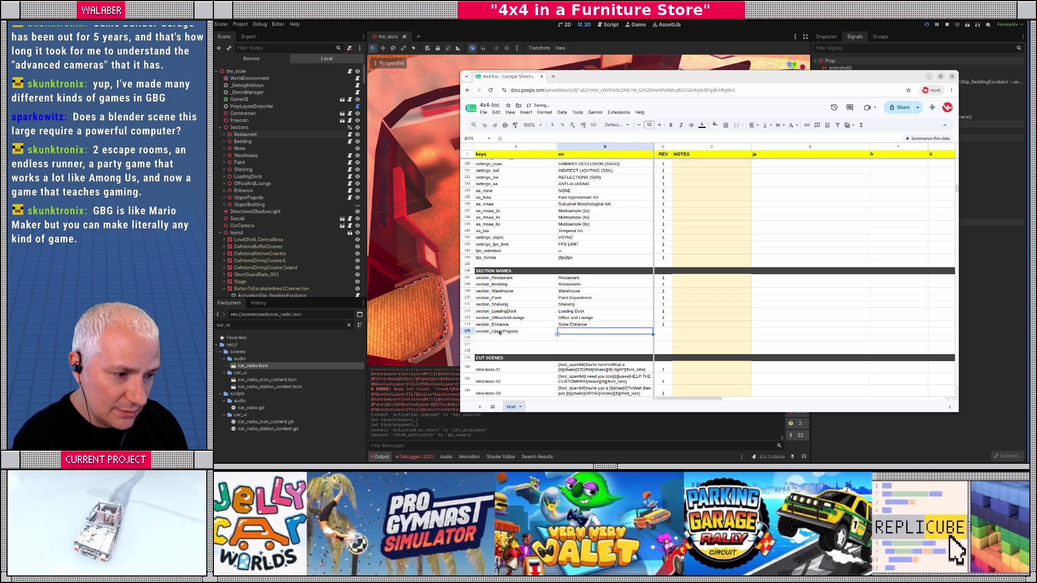
type("U")
type("Pagoda Overlook")
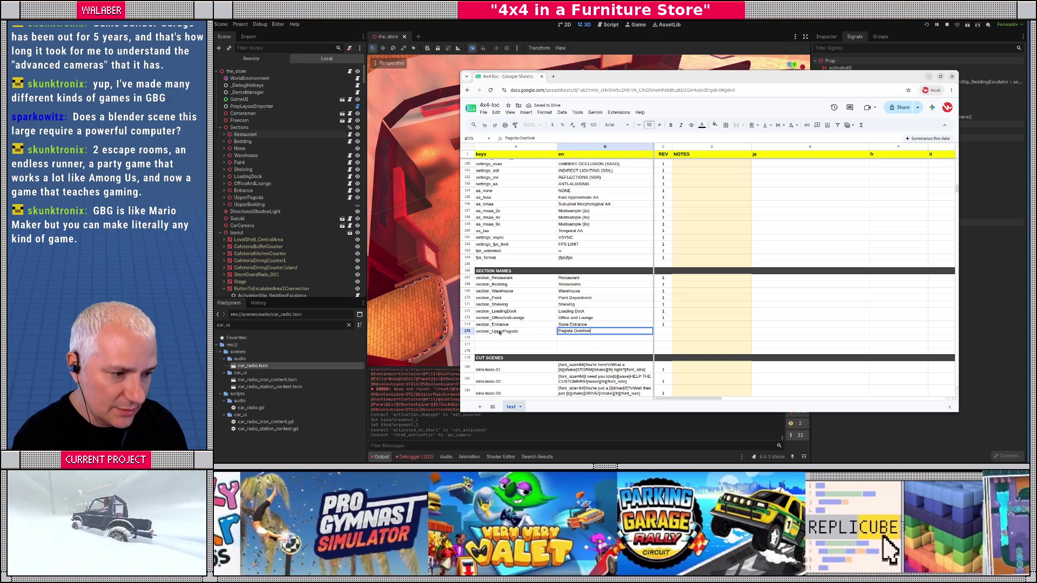
key("Tab")
type("1")
key("Return")
- Add section_UpperBedding with English name Upper Showrooms and REV 1
type("section_")
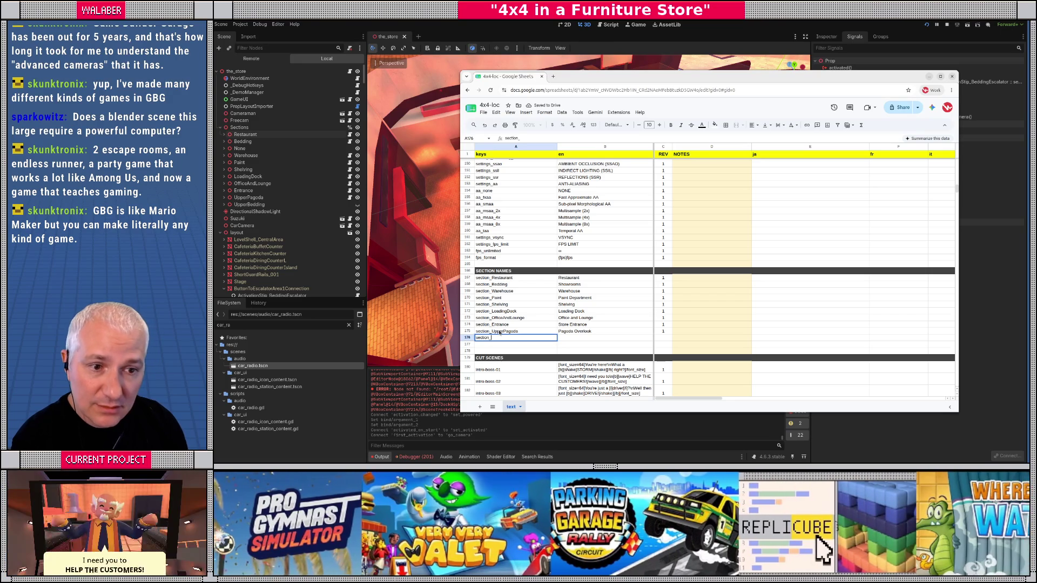
type("Up")
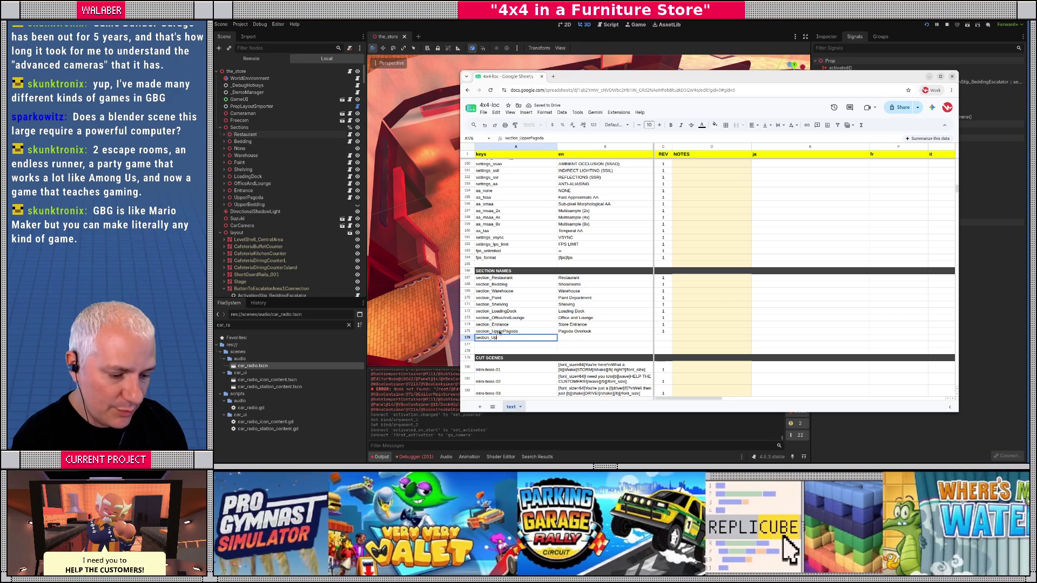
type("perBedding")
key("Tab")
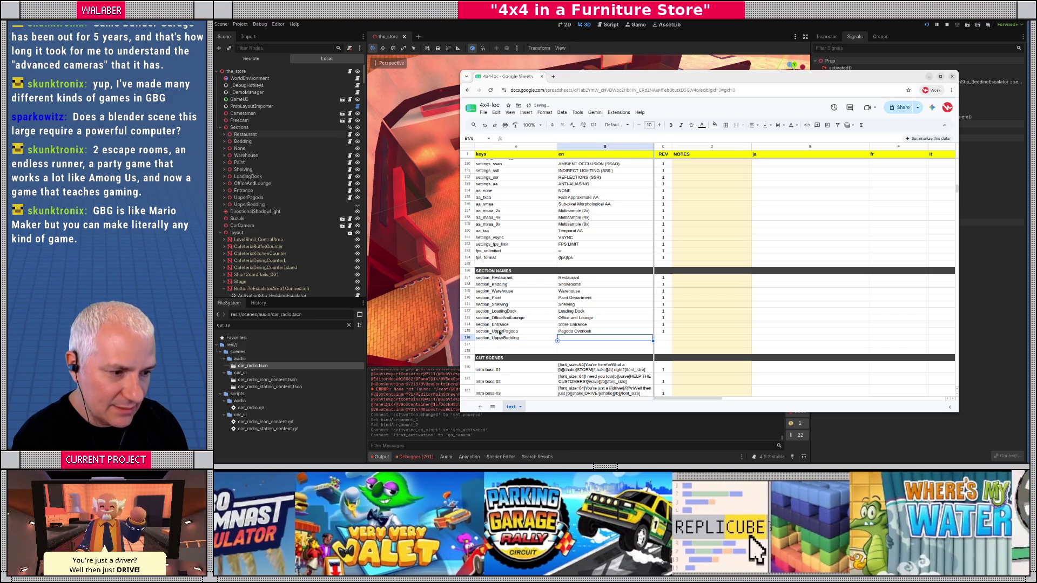
type("Upper")
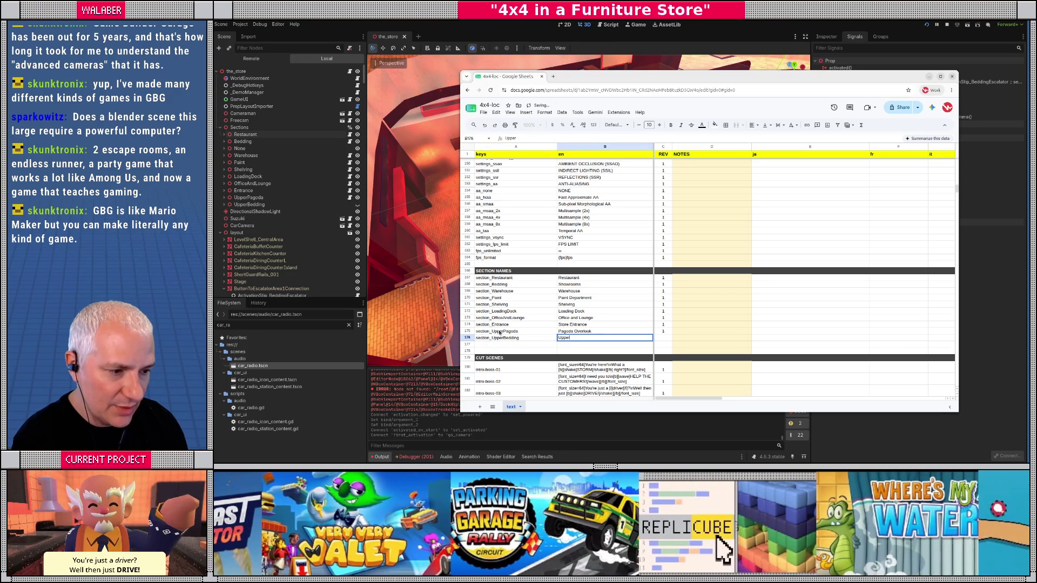
type(" Show")
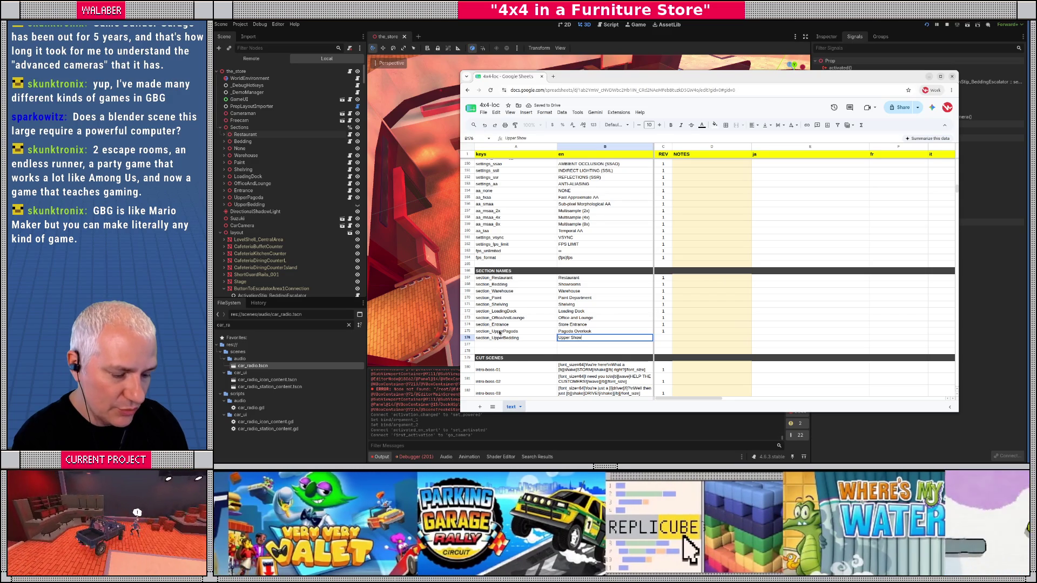
type("rooms")
key("Tab")
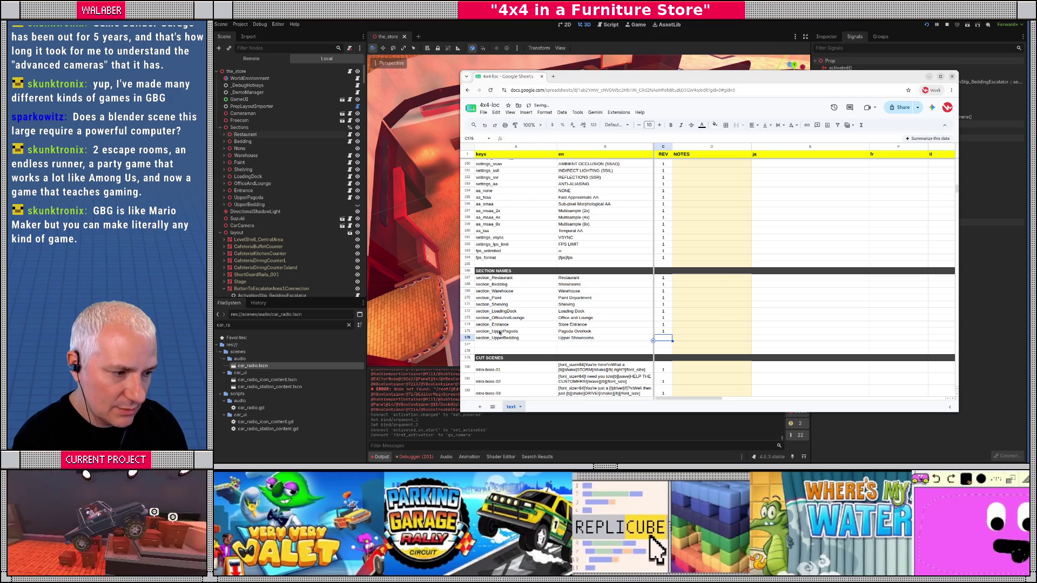
type("1")
key("Return")
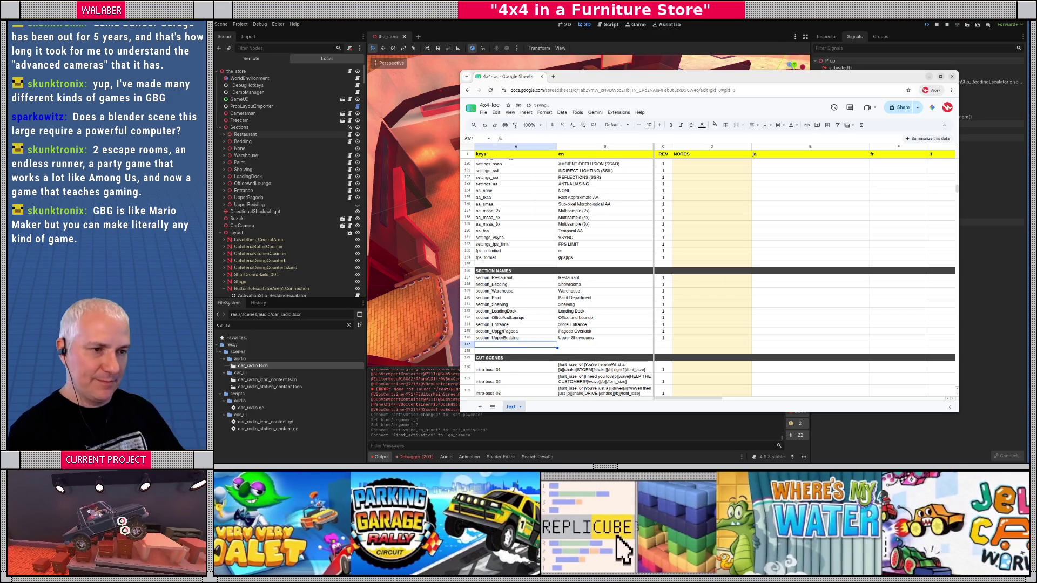
left_click(483, 112)
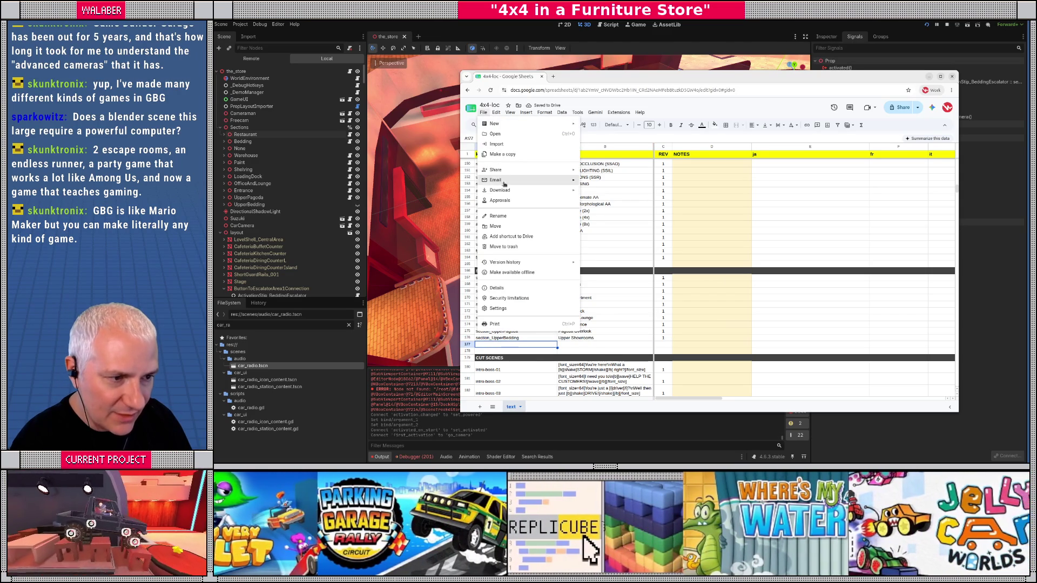
- Download the sheet as '4x4-loc - text.csv', then filter Godot's FileSystem to 'upper'
mouse_move(511, 191)
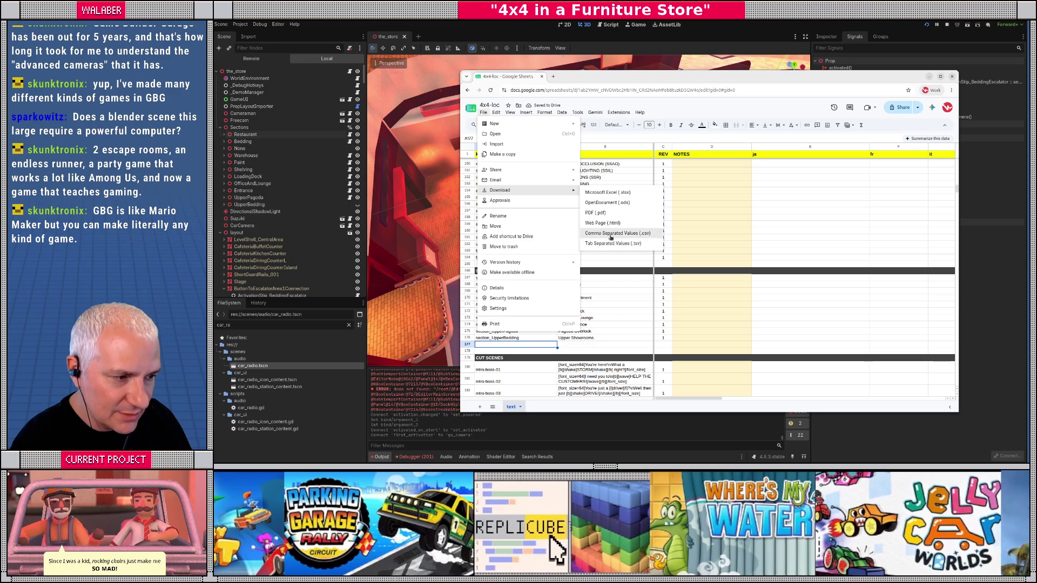
left_click(609, 233)
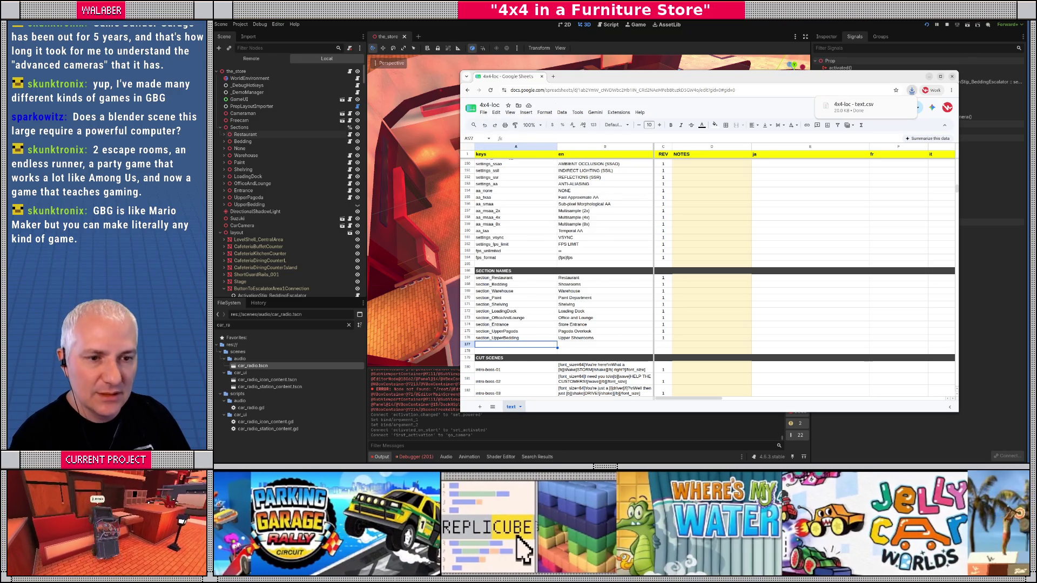
left_click(285, 133)
left_click(271, 326)
key("ctrl+a")
type("upper")
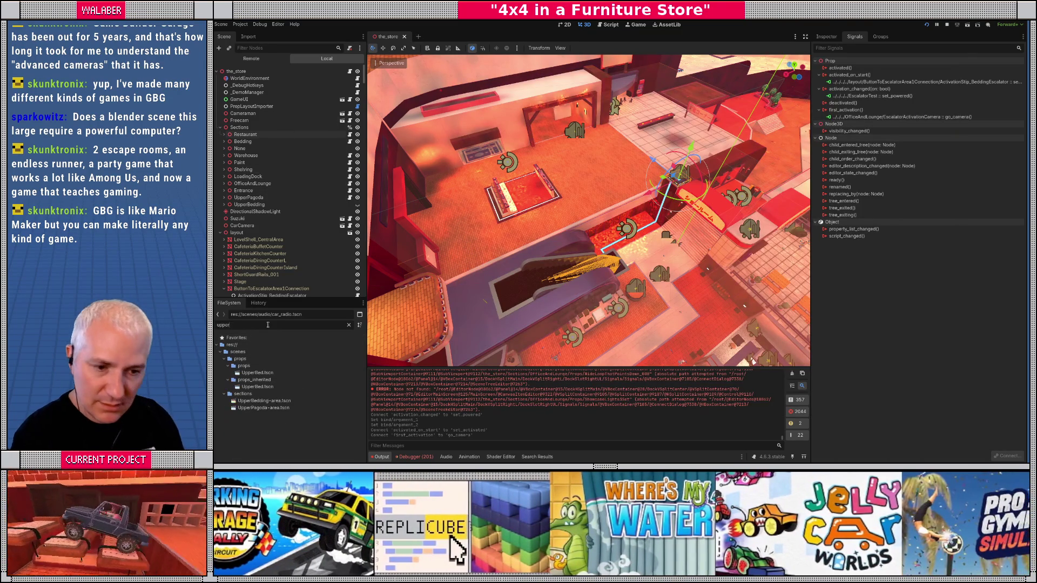
- Duplicate UpperPagoda's CarResetTransform node into the UpperBedding section, named CarResetTransform
left_click(272, 400)
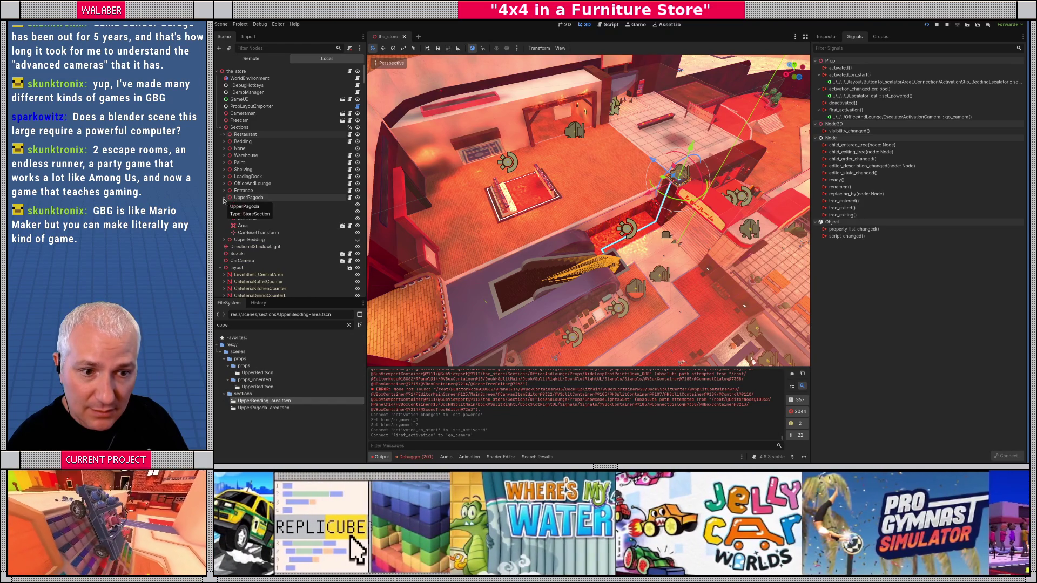
left_click(223, 205)
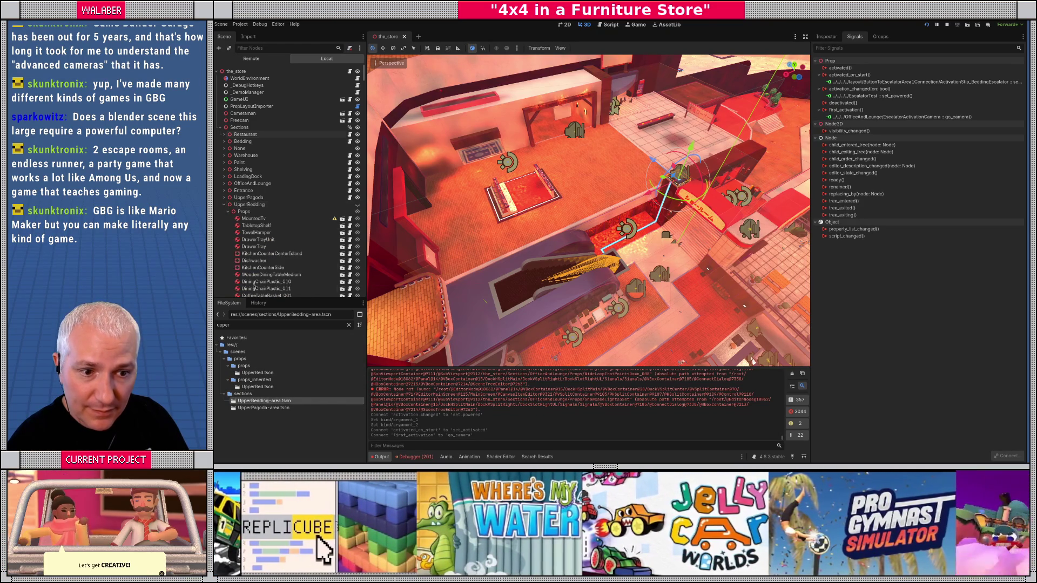
left_click(229, 211)
left_click_drag(264, 400, 238, 193)
left_click(224, 184)
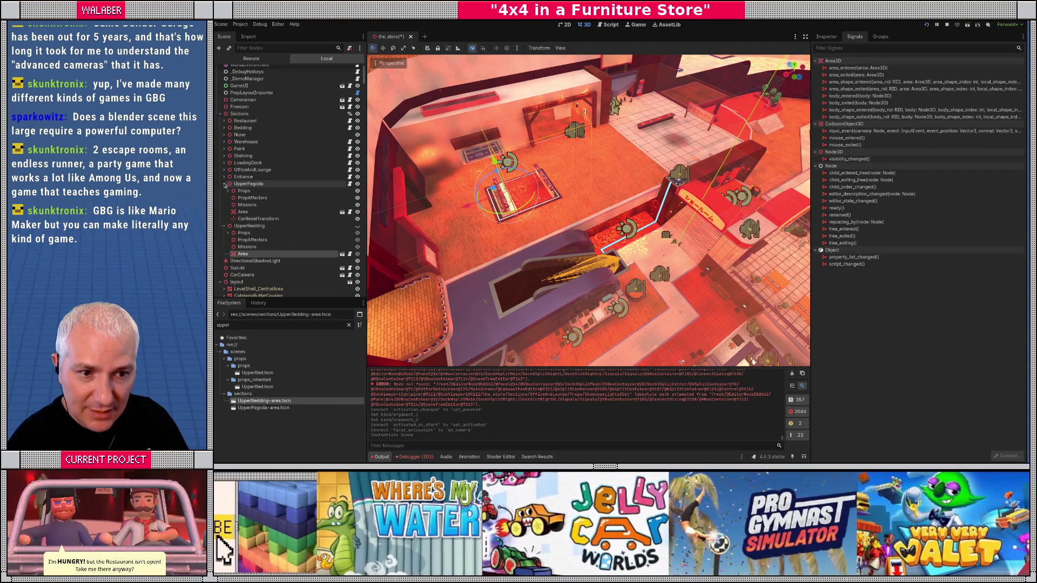
left_click(257, 218)
key("ctrl+d")
left_click_drag(253, 228, 252, 234)
key("End")
key("BackSpace")
key("Return")
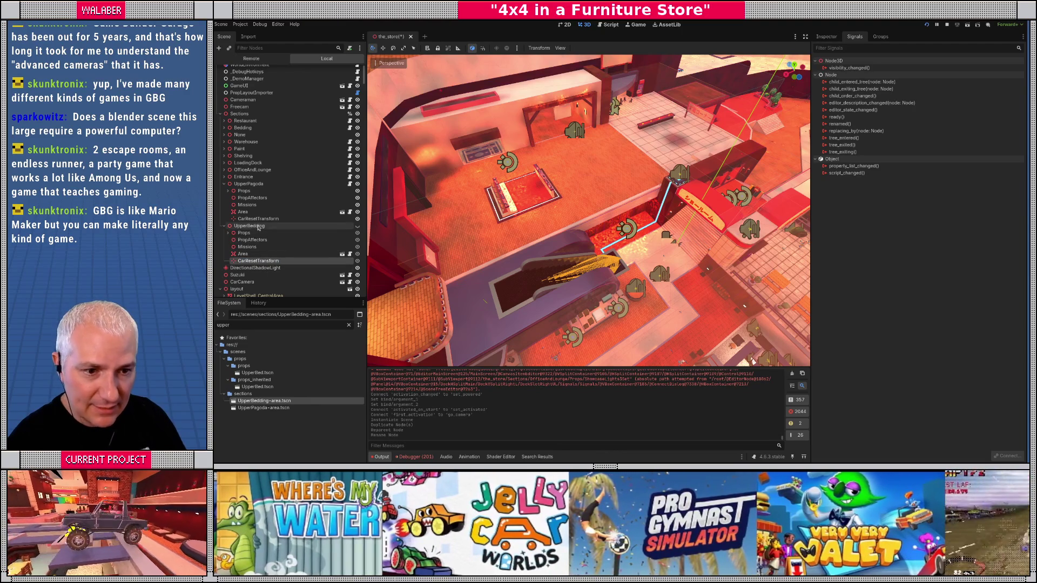
- Load store_section.gd as UpperBedding's script from the Inspector, searching 'sec'
left_click(258, 228)
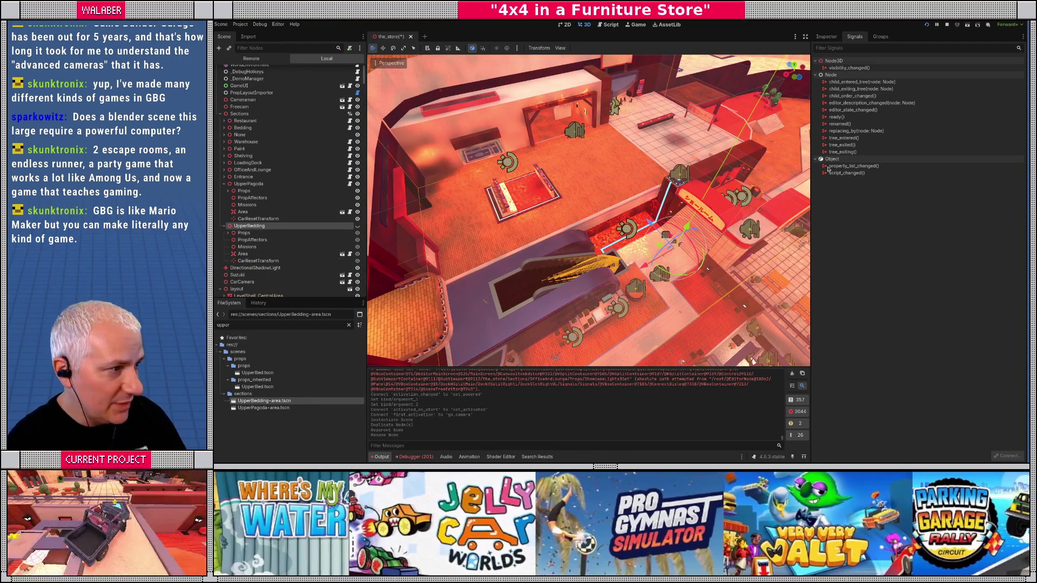
left_click(826, 37)
left_click(1010, 154)
type("sec")
key("Down")
key("Return")
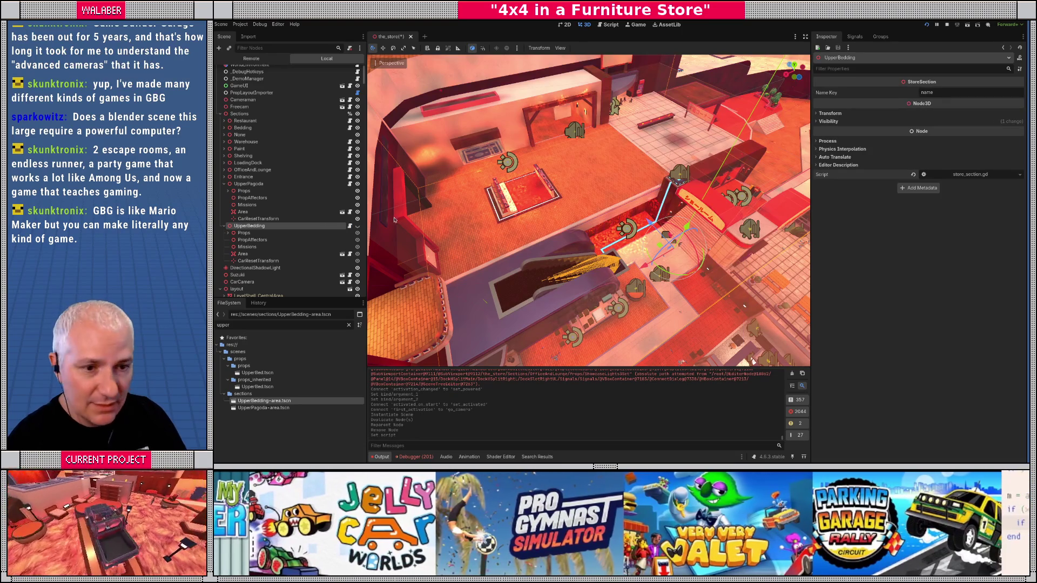
- Set UpperBedding's Name Key to UpperBedding, using UpperPagoda's value as reference
left_click(248, 184)
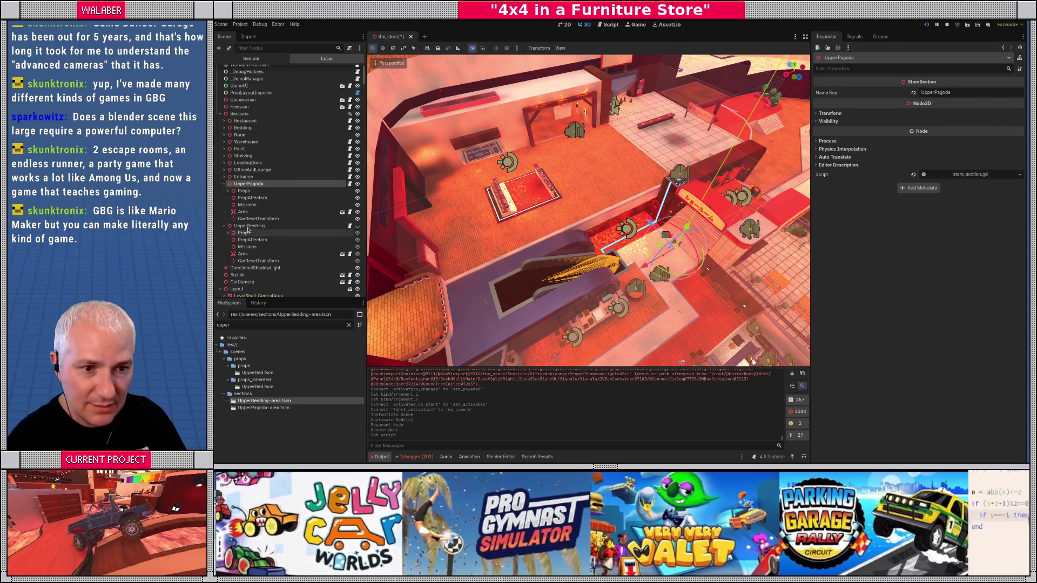
left_click(248, 226)
left_click(926, 92)
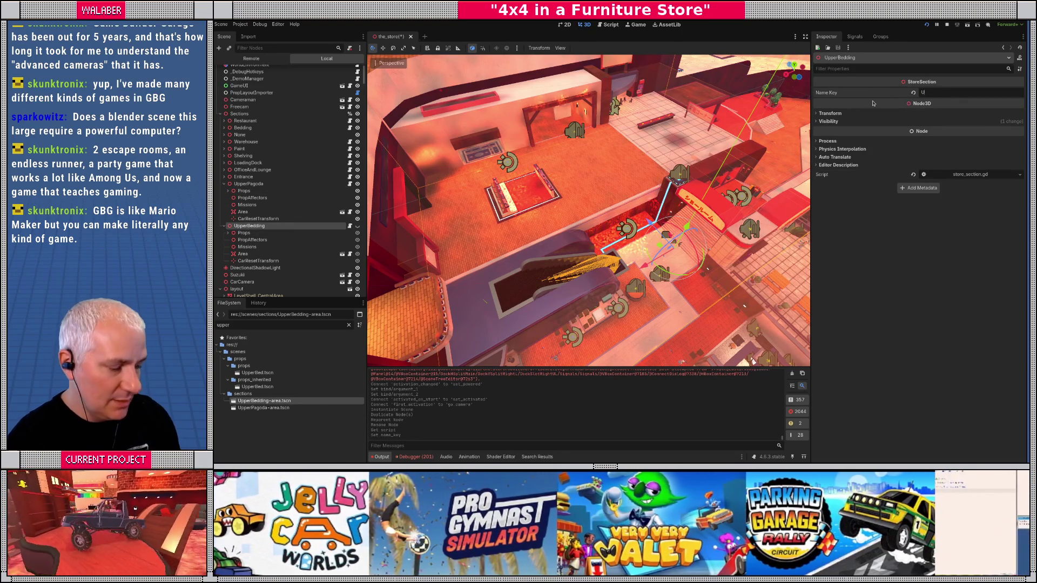
type("UpperBedding")
key("Return")
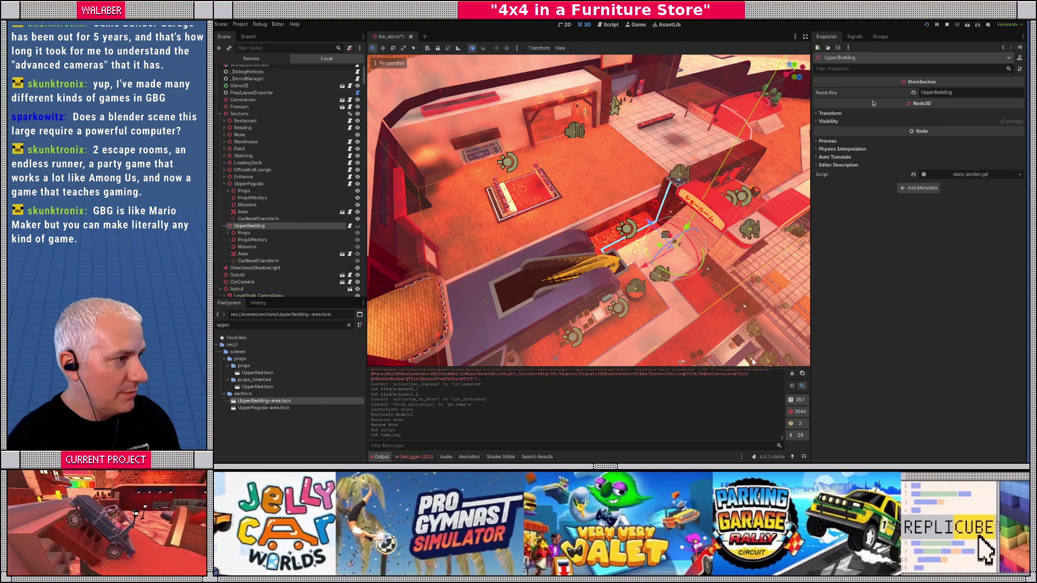
- Review the car_reset_transform declaration in store_section.gd, then return to the 3D view
left_click(349, 227)
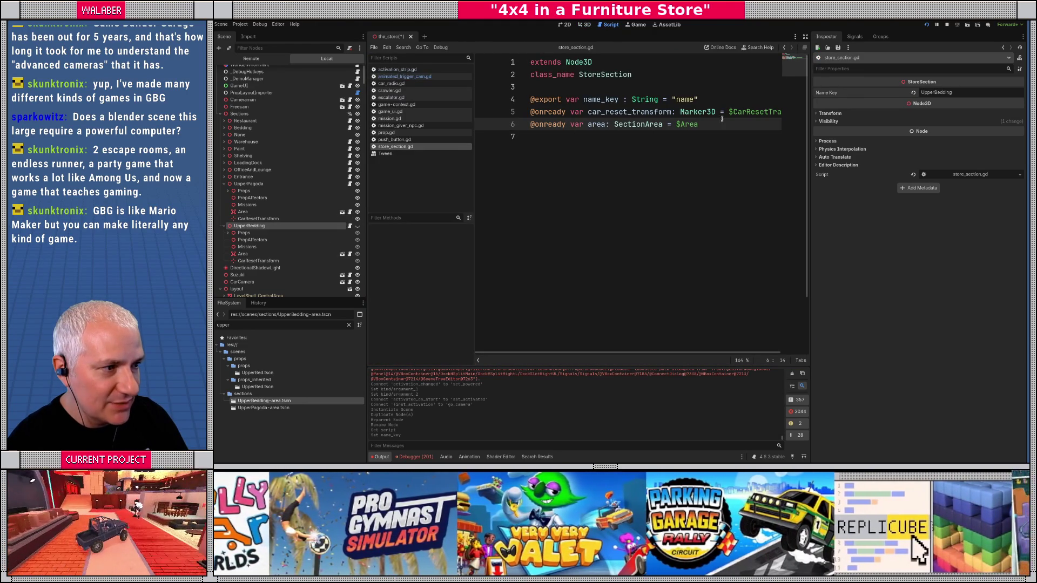
left_click(733, 111)
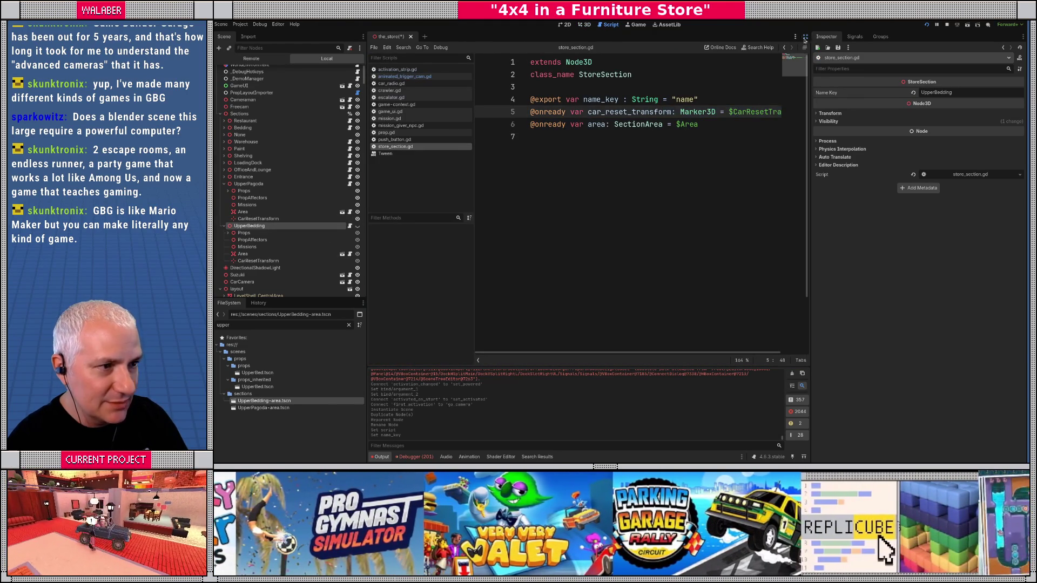
left_click(805, 36)
left_click(1021, 36)
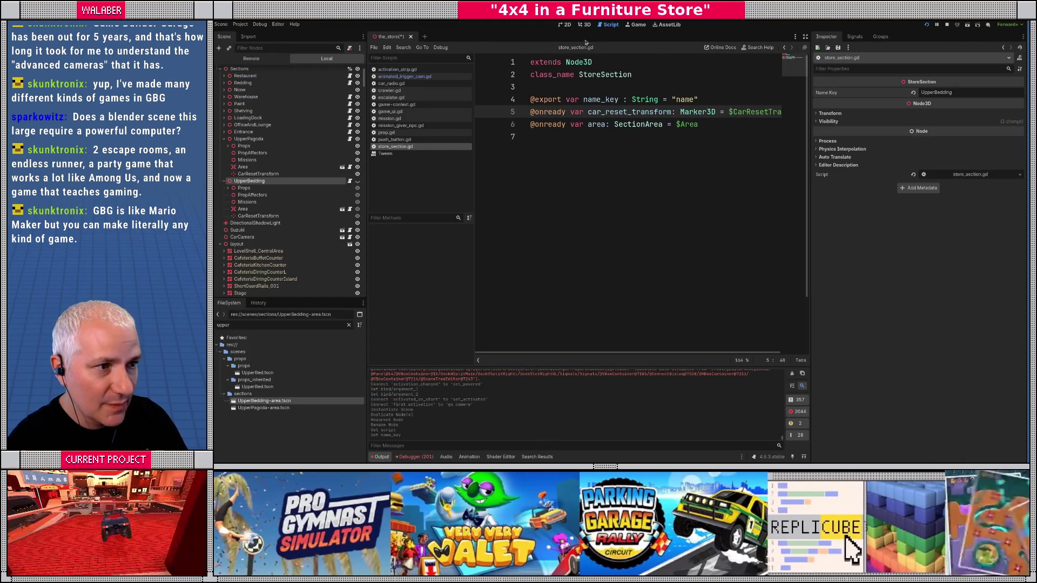
left_click(590, 25)
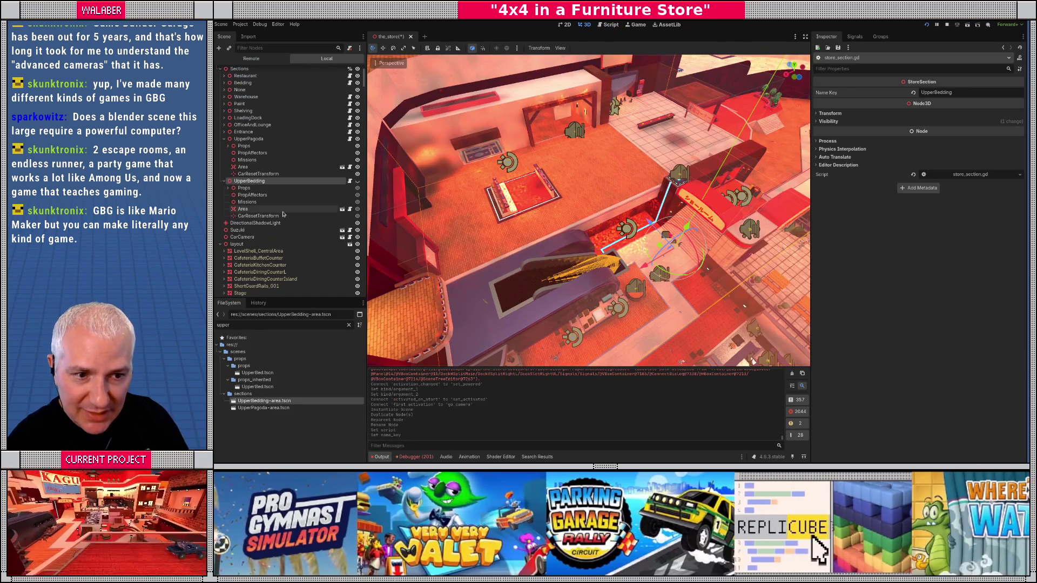
- Frame UpperBedding's CarResetTransform marker and view the store from above, then tilted
left_click(258, 216)
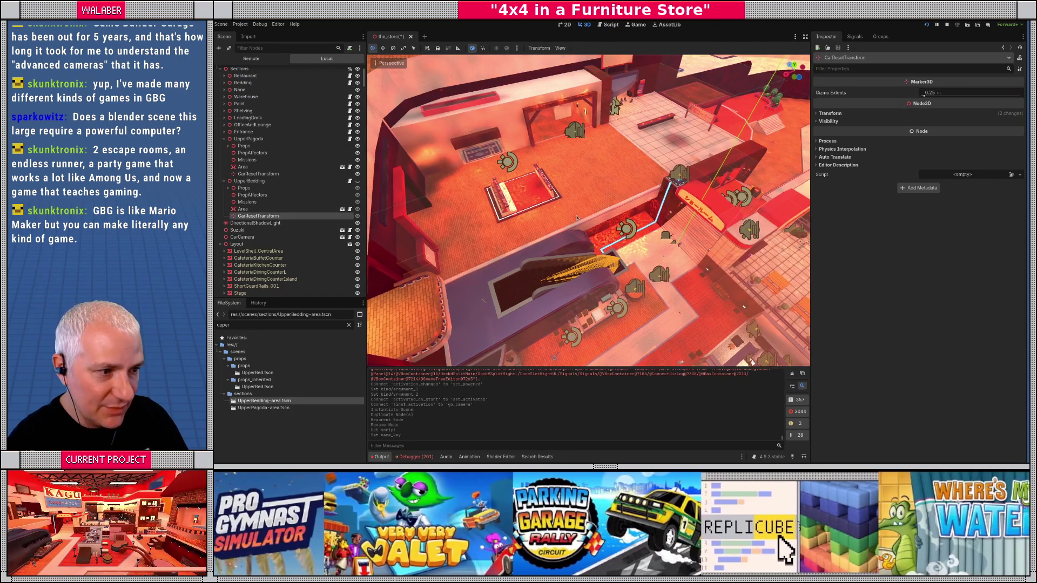
key("f")
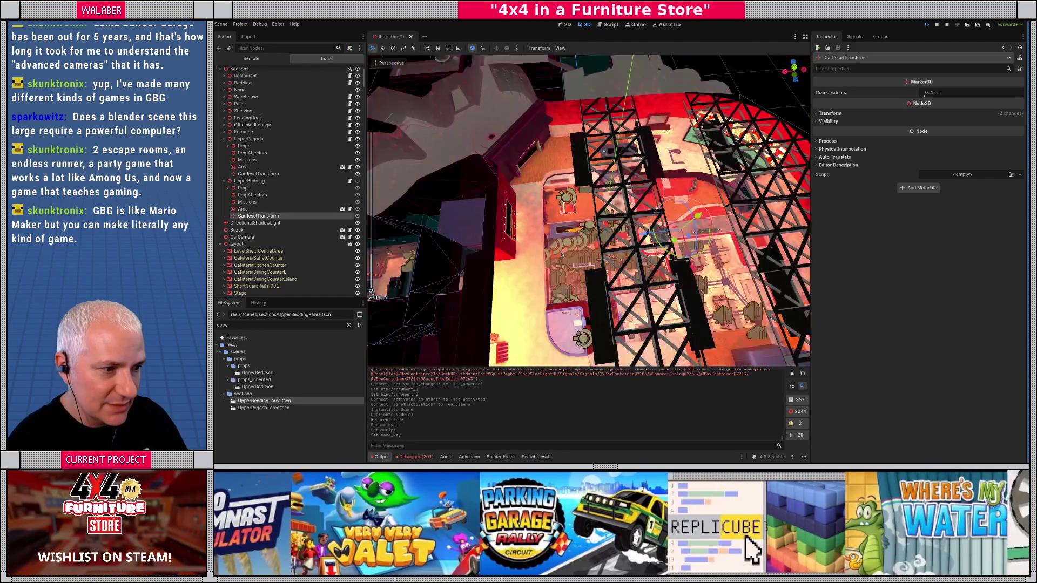
scroll(588, 211, "up", 3)
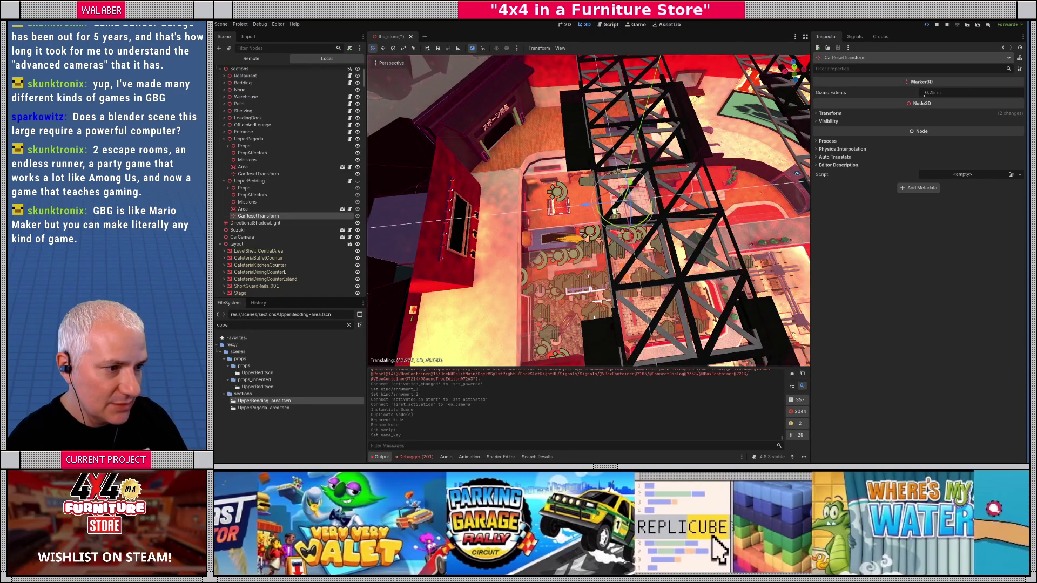
scroll(605, 231, "up", 5)
scroll(605, 231, "up", 3)
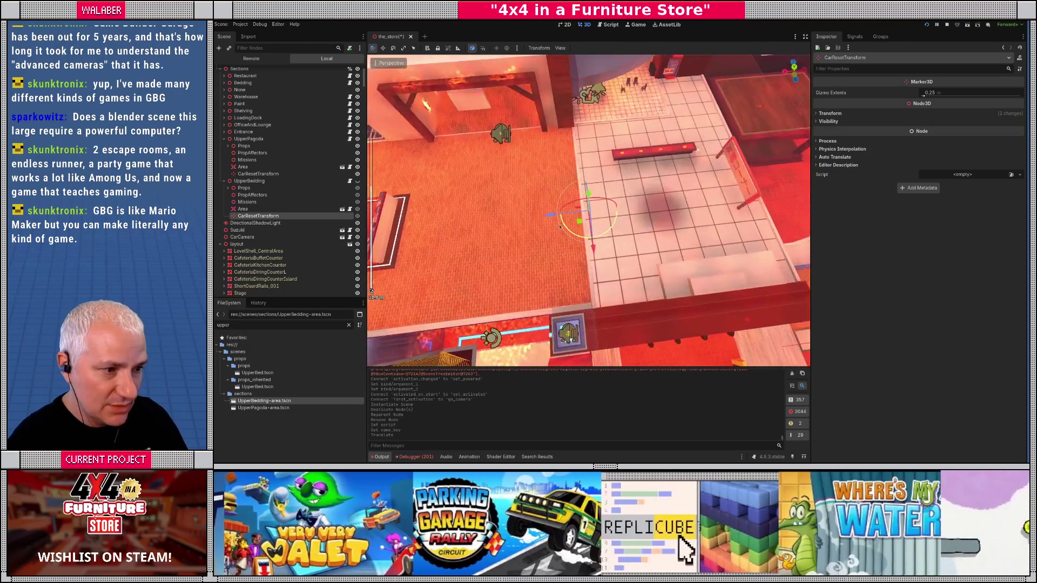
key("KP_7")
scroll(638, 181, "down", 4)
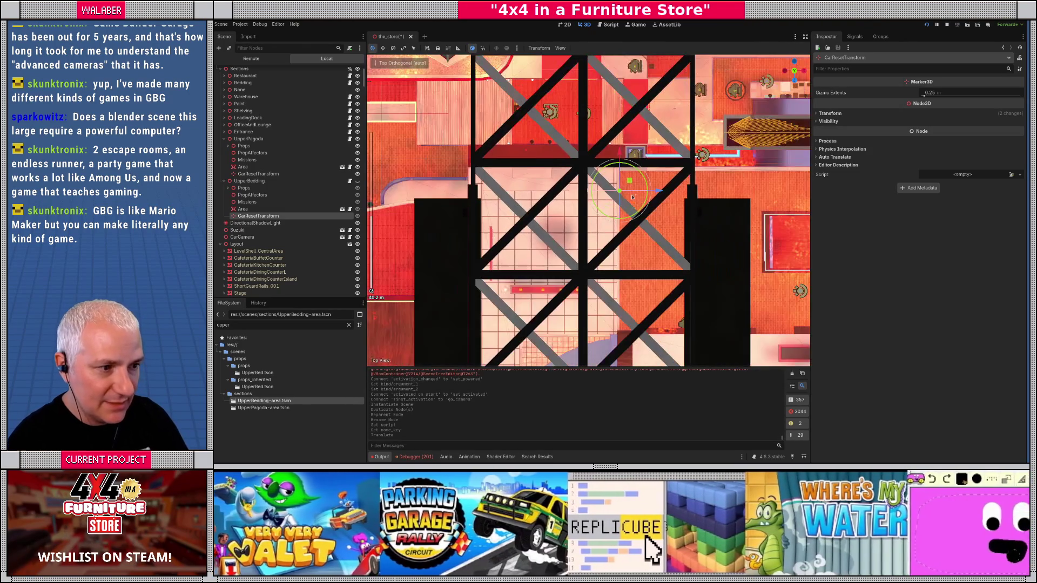
mouse_move(618, 191)
left_mouse_down()
mouse_move(542, 251)
mouse_move(542, 270)
left_mouse_up()
- Move the marker onto the upper showroom floor and save the_store scene
key("f")
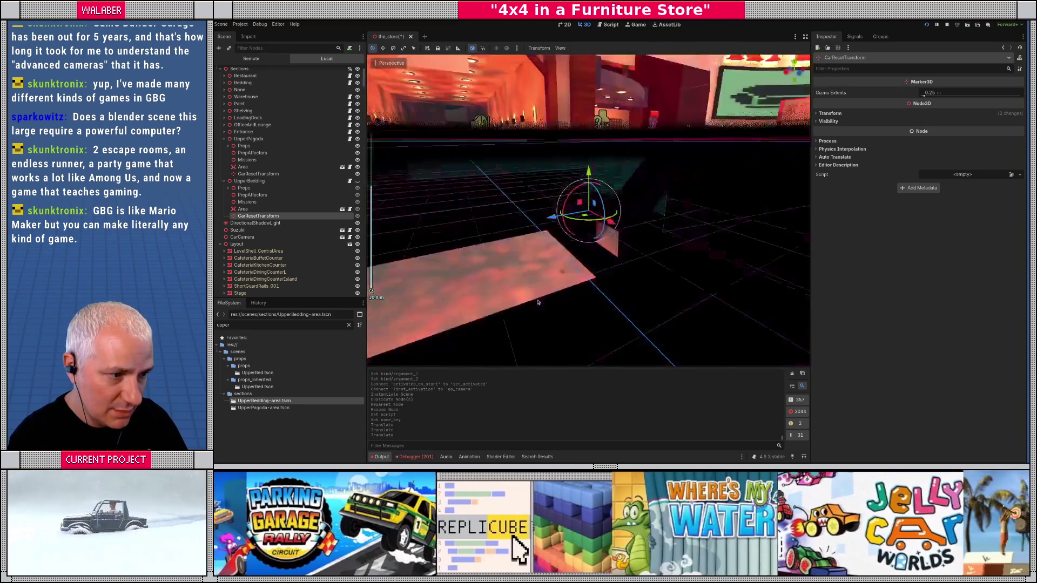
left_click_drag(588, 123, 589, 123)
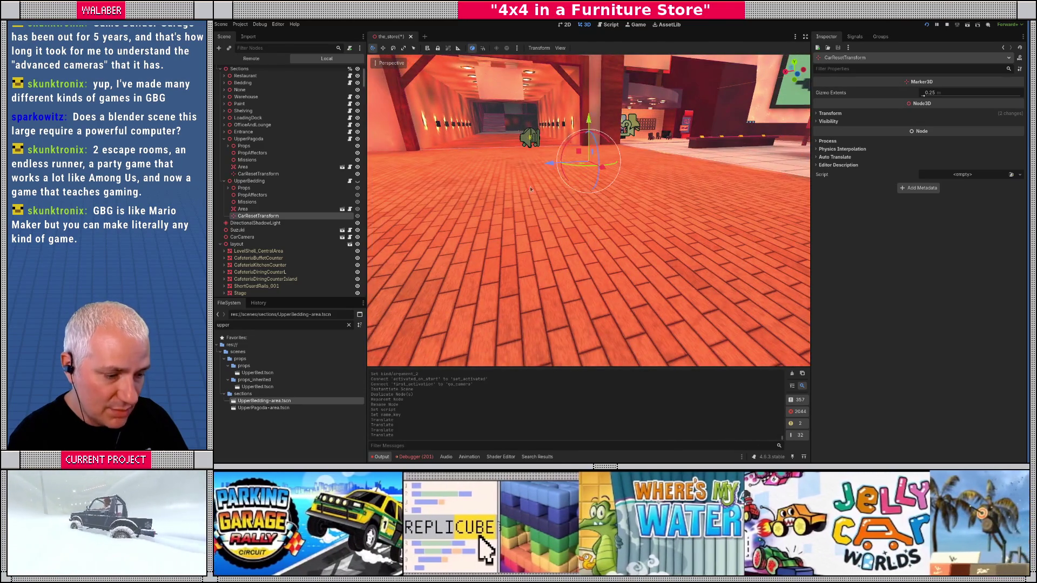
key("f")
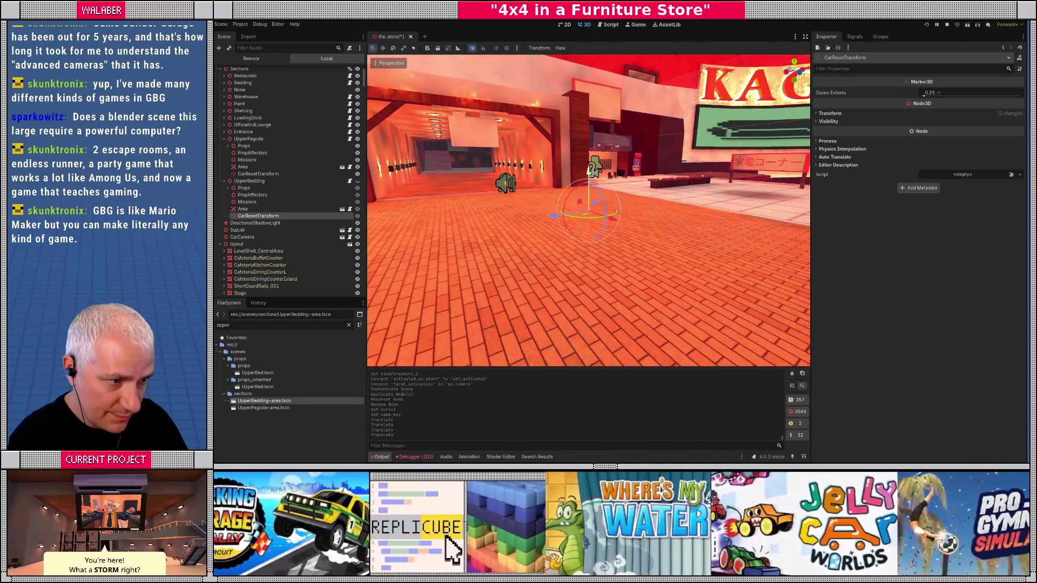
mouse_move(591, 169)
left_mouse_down()
mouse_move(517, 255)
mouse_move(587, 242)
mouse_move(599, 258)
mouse_move(638, 244)
mouse_move(629, 242)
mouse_move(658, 267)
mouse_move(661, 216)
mouse_move(557, 254)
left_mouse_up()
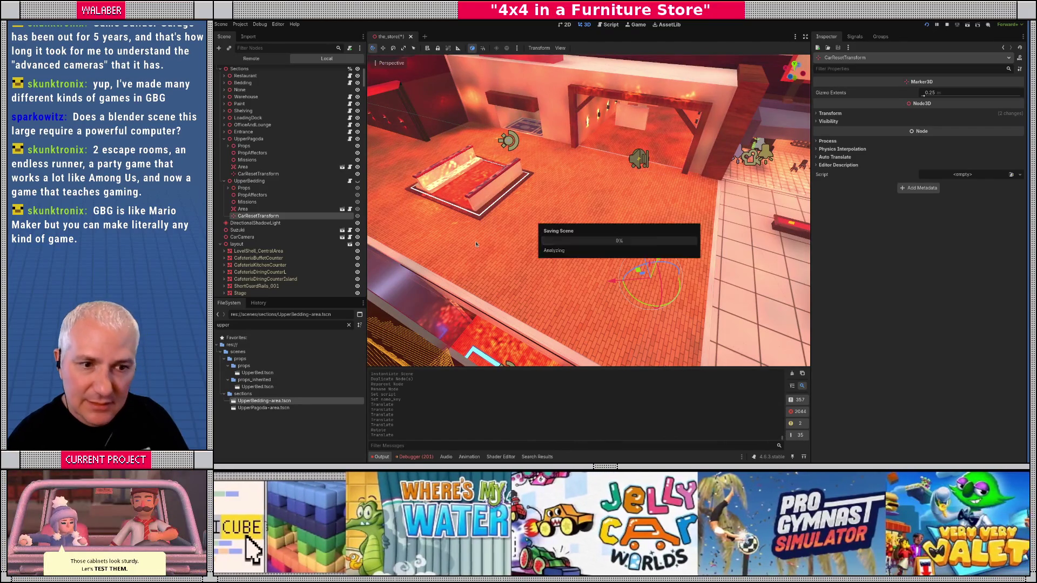
key("ctrl+s")
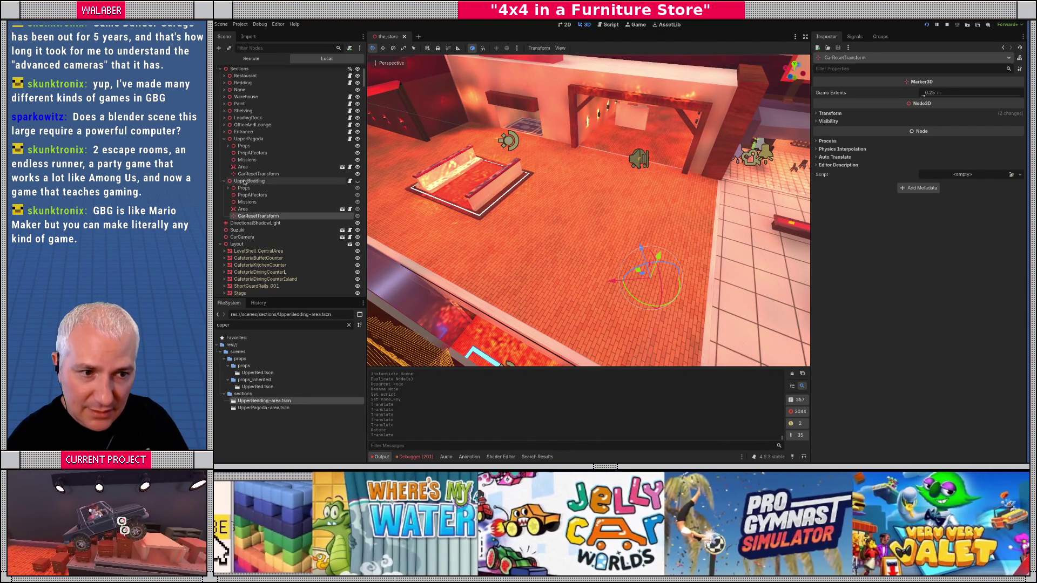
left_click(249, 181)
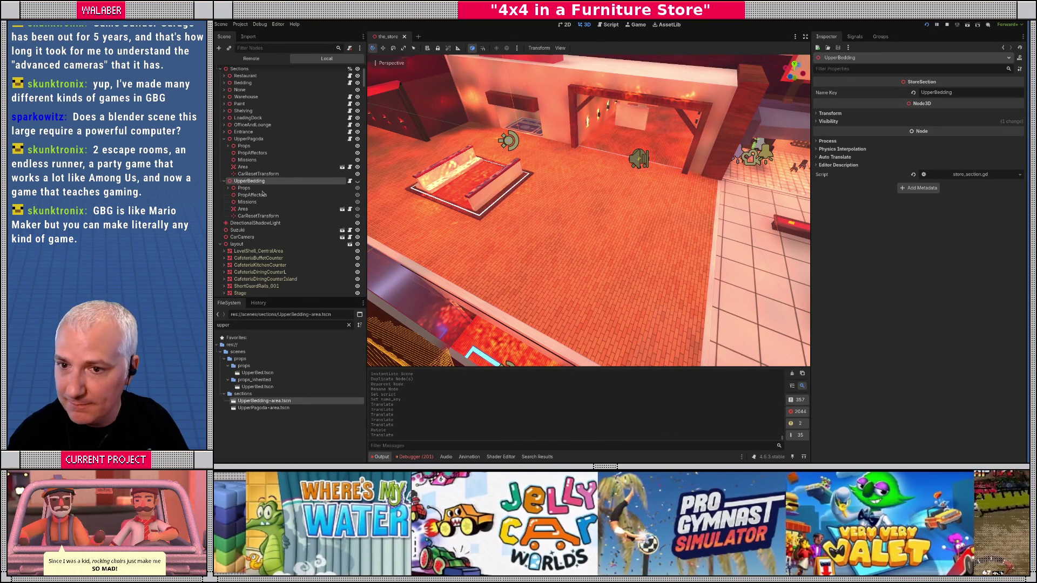
- Replace office-crawler/data/text/4x4-loc - text.csv with the newer copy from Downloads, then return to Godot
key("super+e")
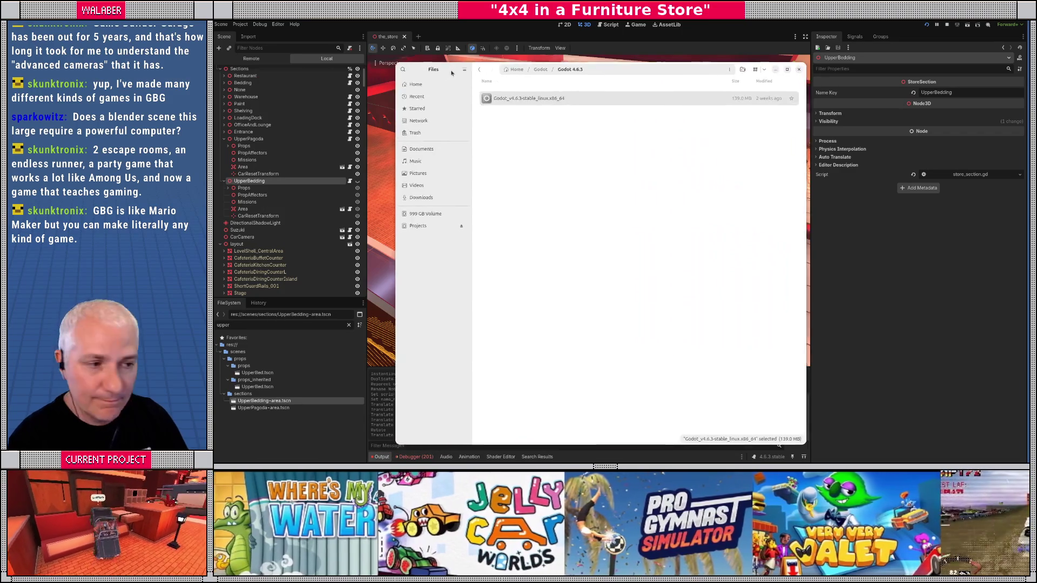
left_click(418, 190)
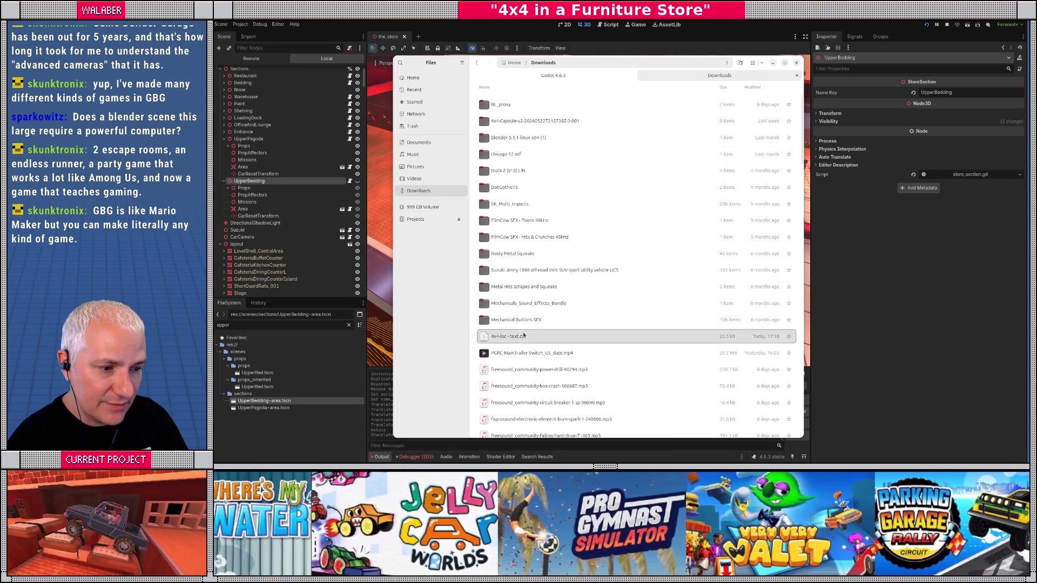
key("ctrl+t")
left_click(416, 218)
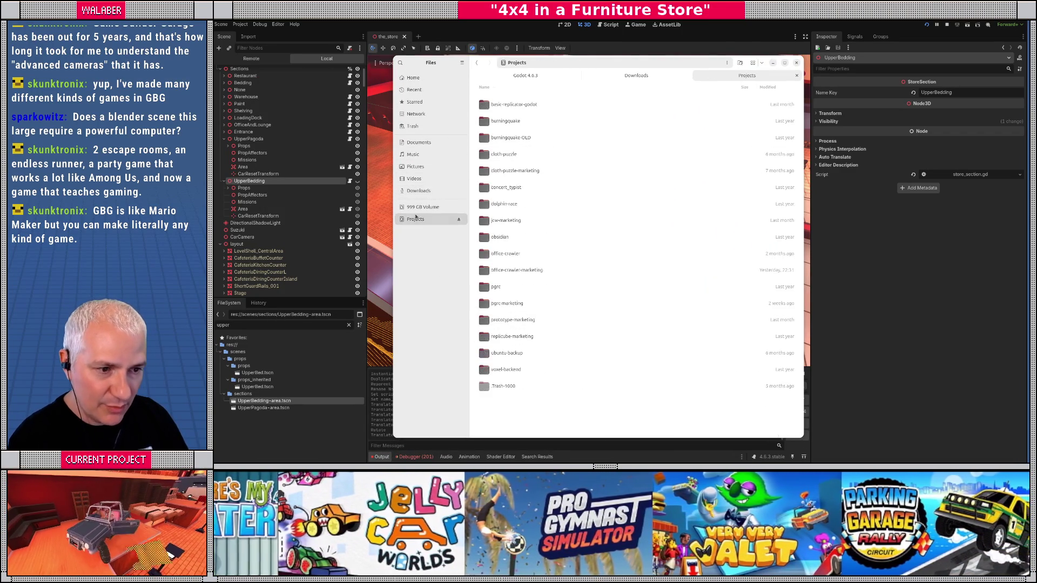
double_click(502, 253)
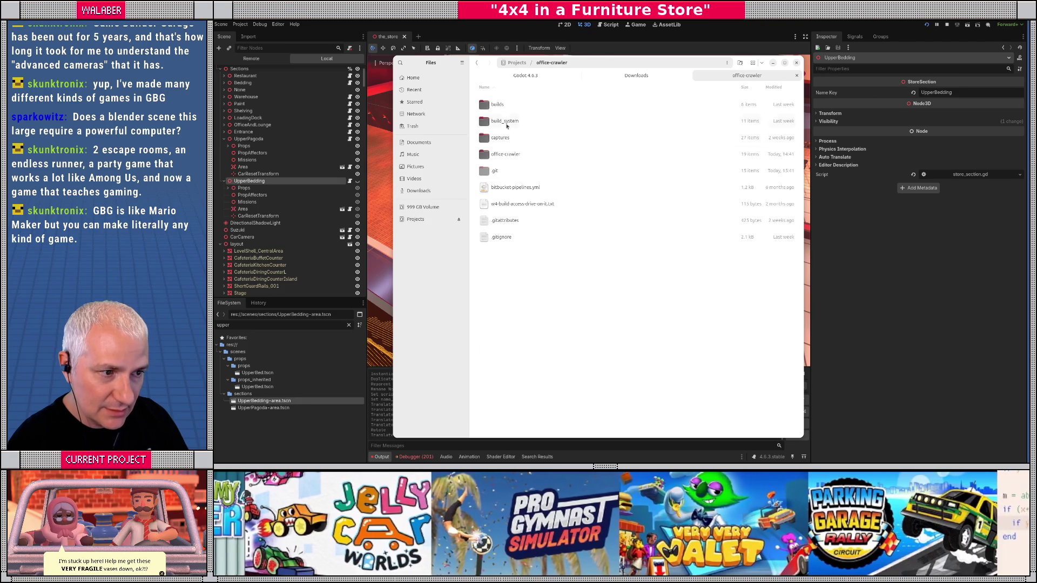
double_click(506, 155)
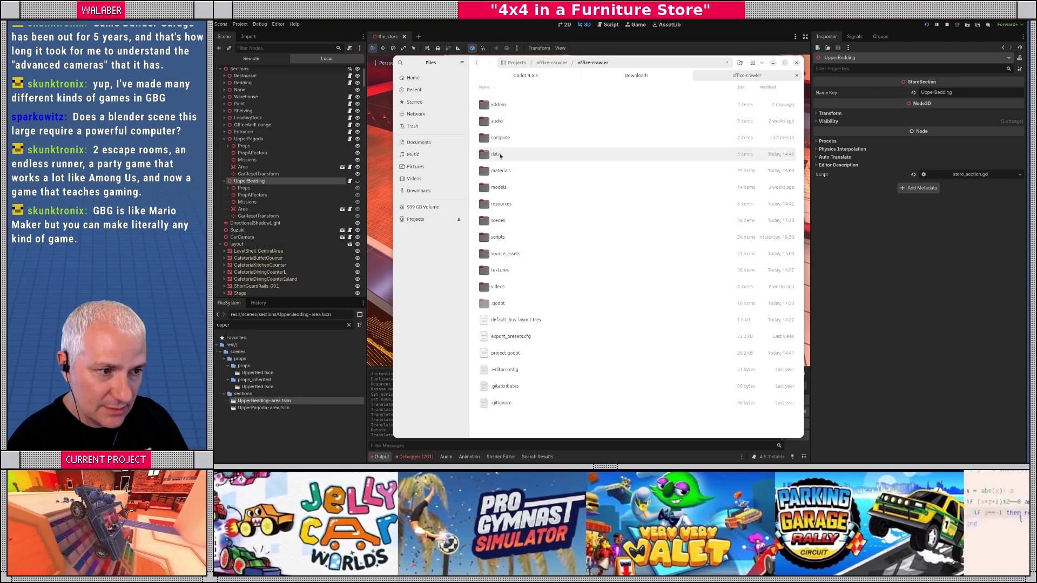
double_click(507, 155)
double_click(500, 137)
key("ctrl+v")
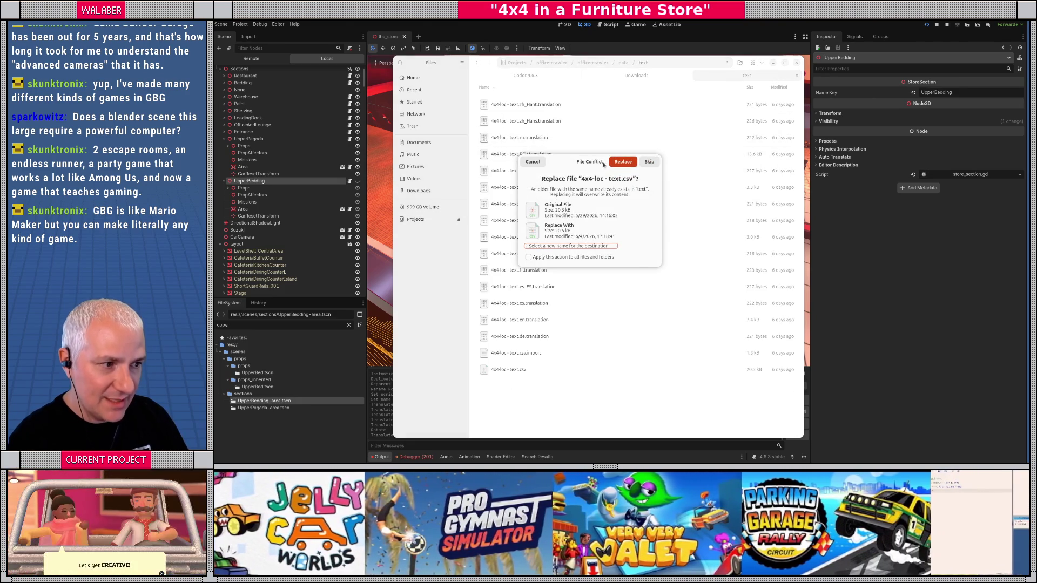
left_click(623, 162)
left_click(477, 23)
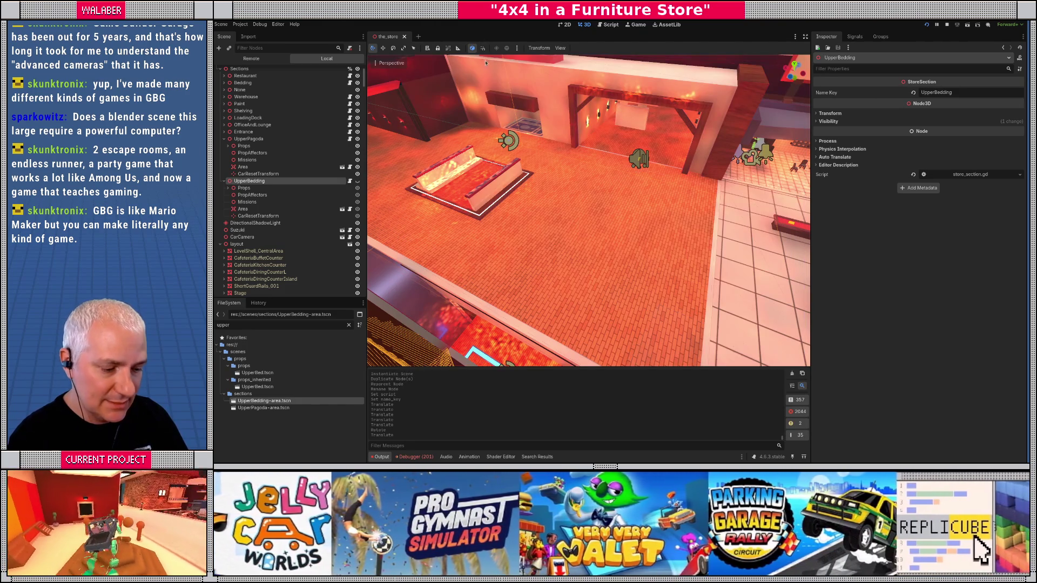
key("F5")
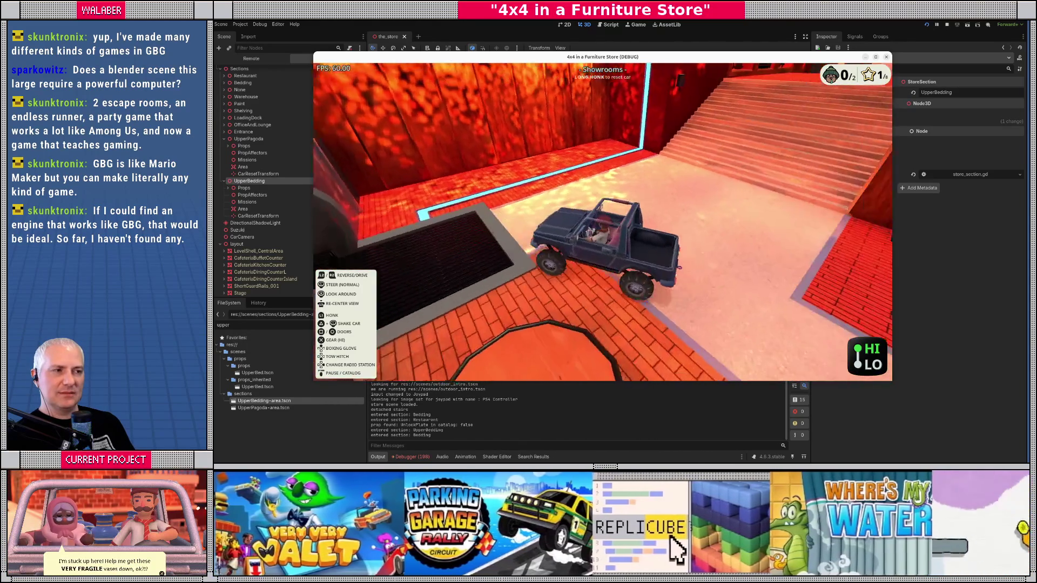
key("Down")
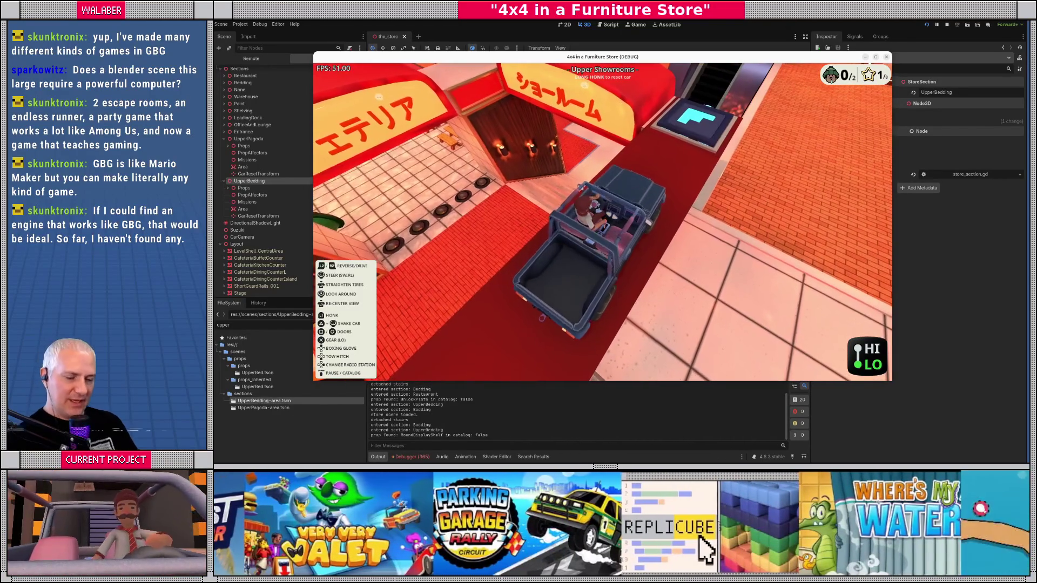
key("F8")
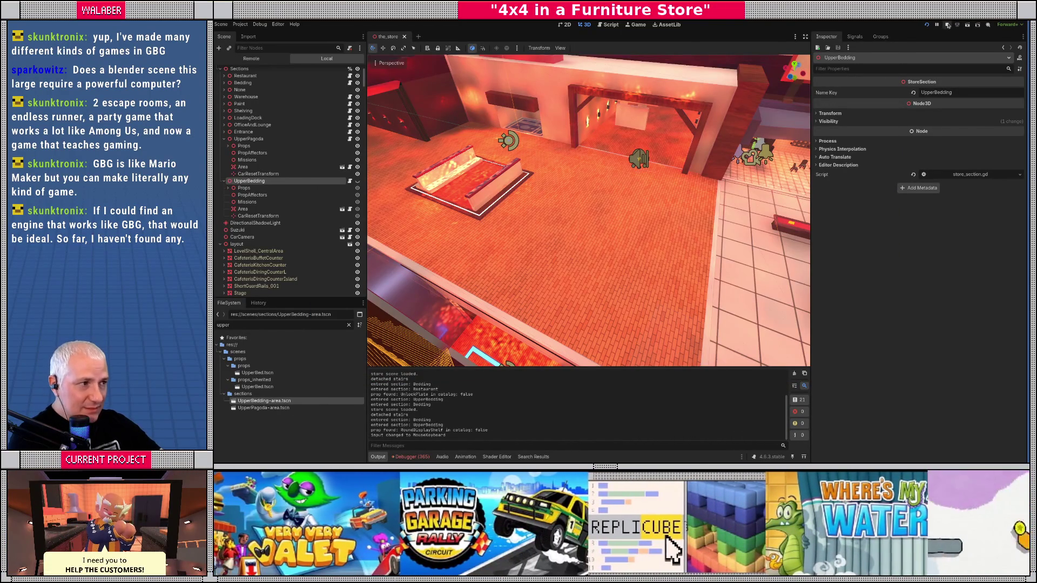
key("alt+Tab")
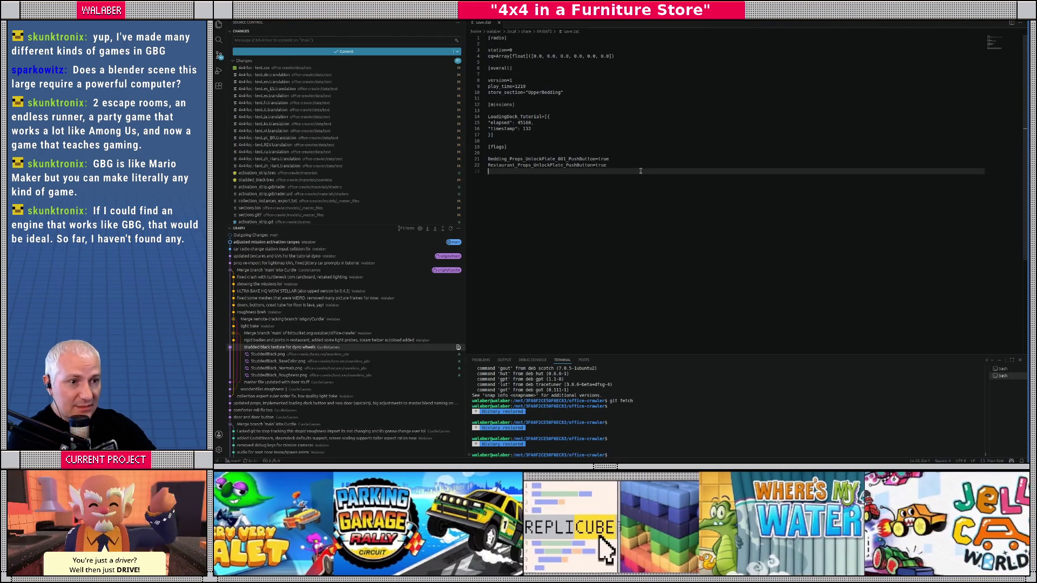
- Delete the Restaurant_Props_UnlockPlate_PushButton line from save.dat and switch back to Godot
key("shift+Up")
key("BackSpace")
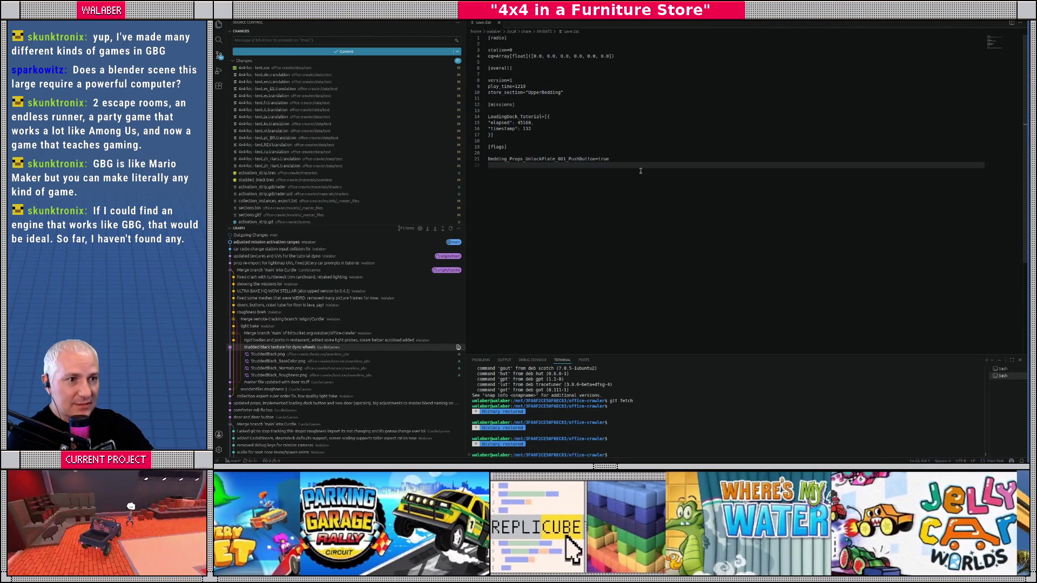
key("alt+Tab")
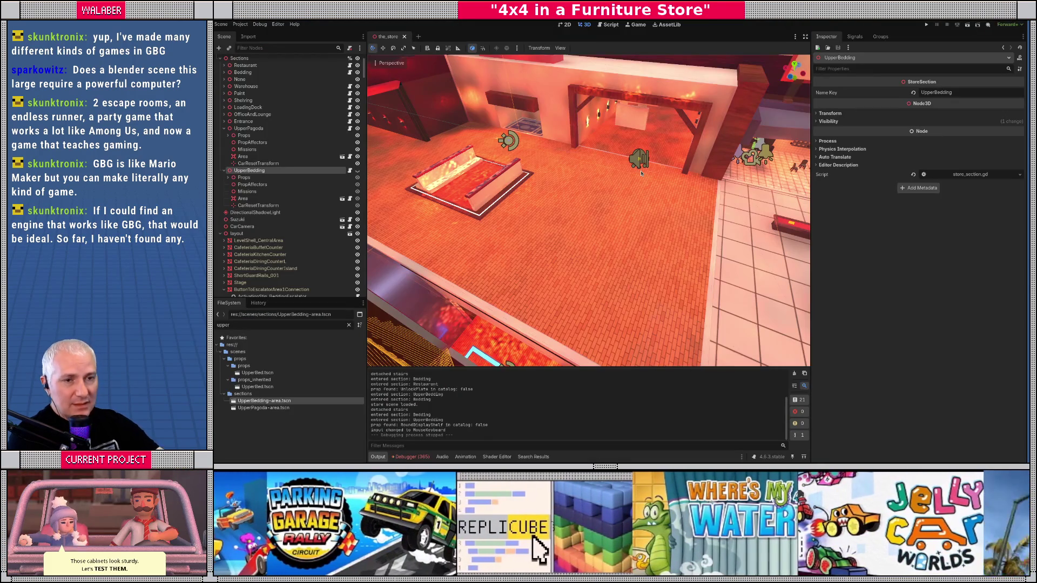
- Filter the scene tree for 'esca', select EscalatorTest, and run the game with F5
left_click(275, 47)
type("e")
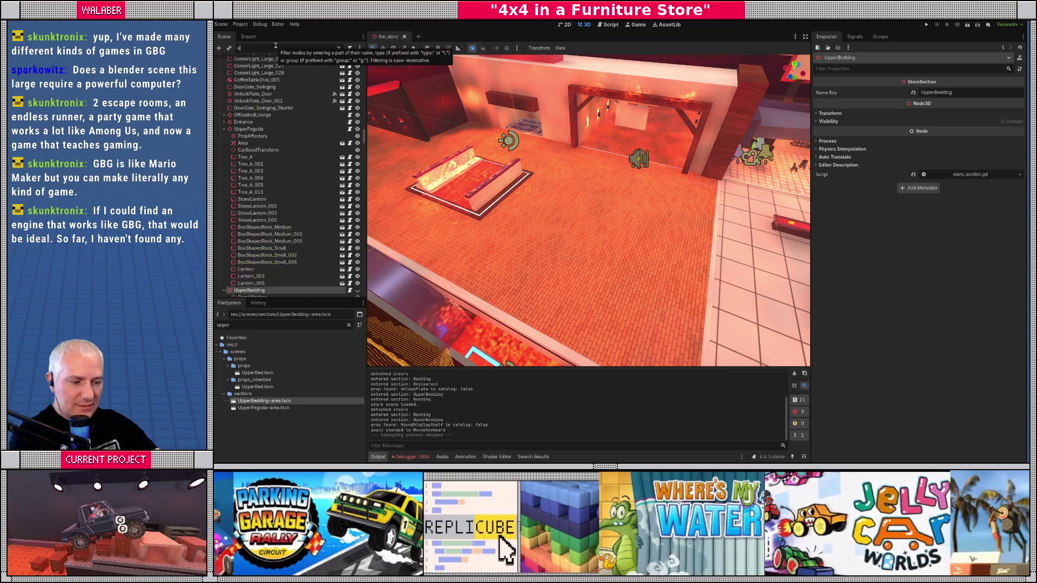
type("scala")
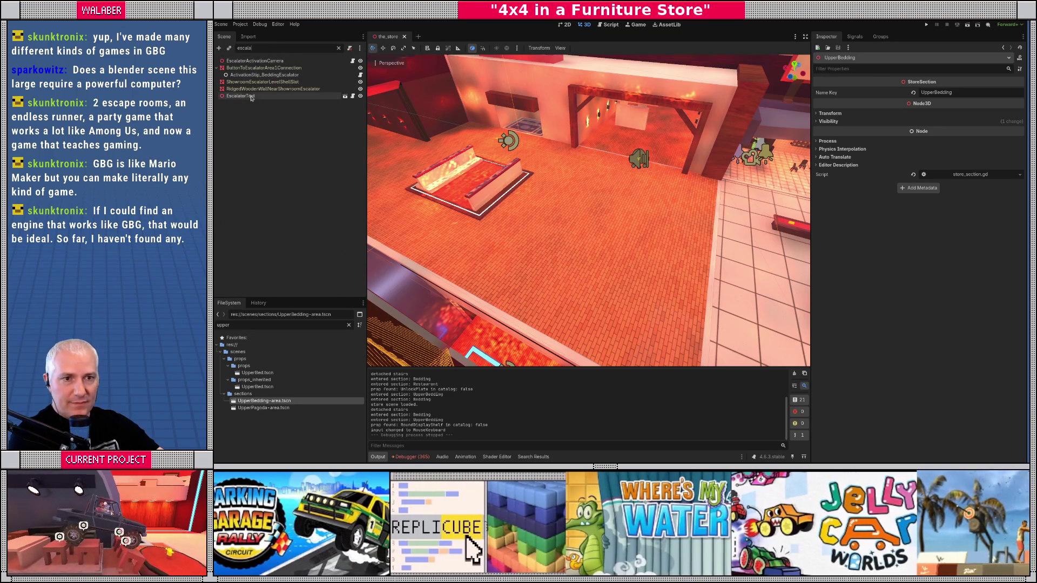
left_click(251, 97)
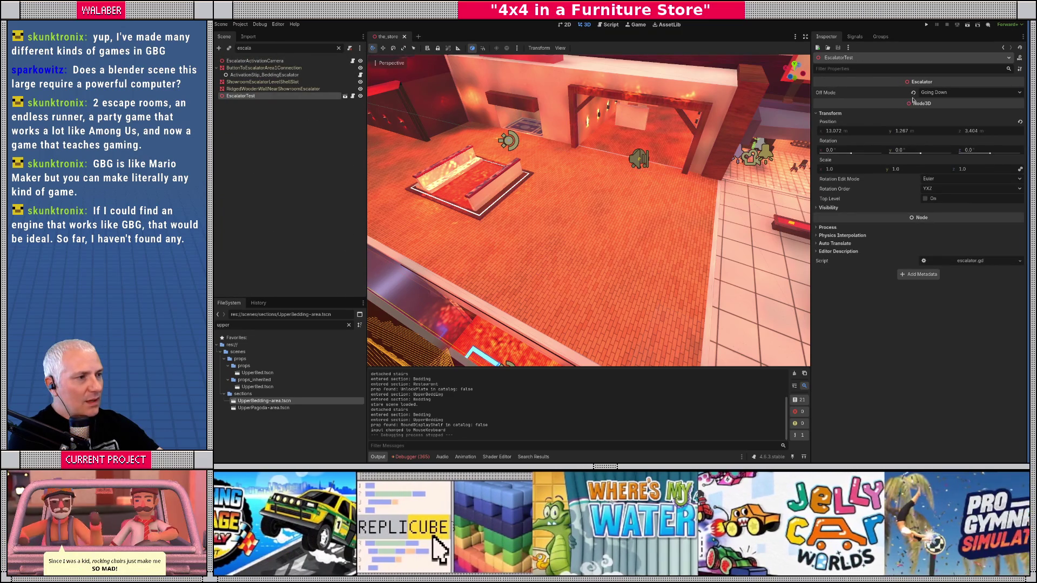
key("F5")
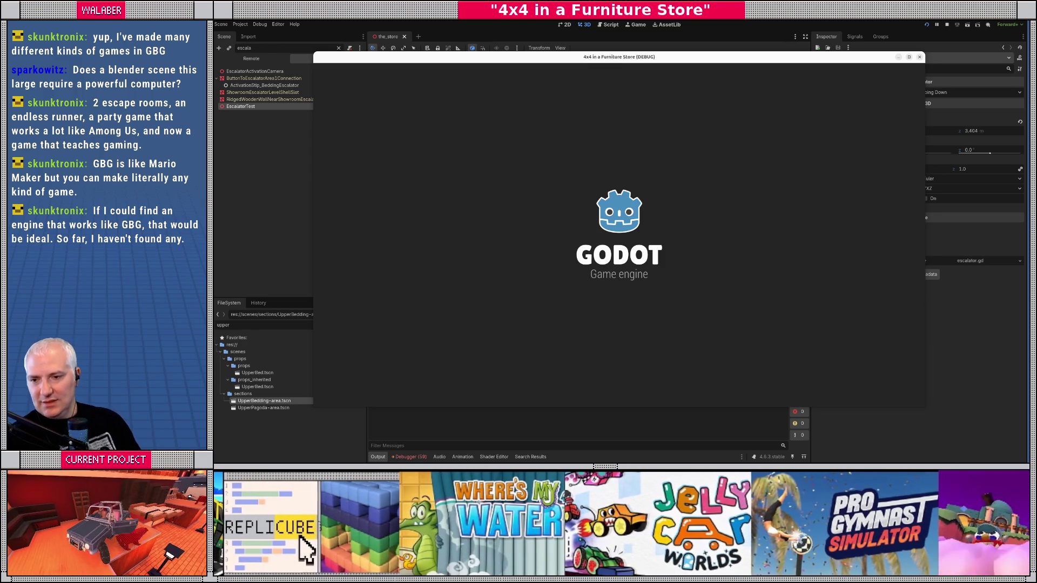
- Get past the title screen, drive the truck around the showroom stairs, then stop the game with F8
key("Return")
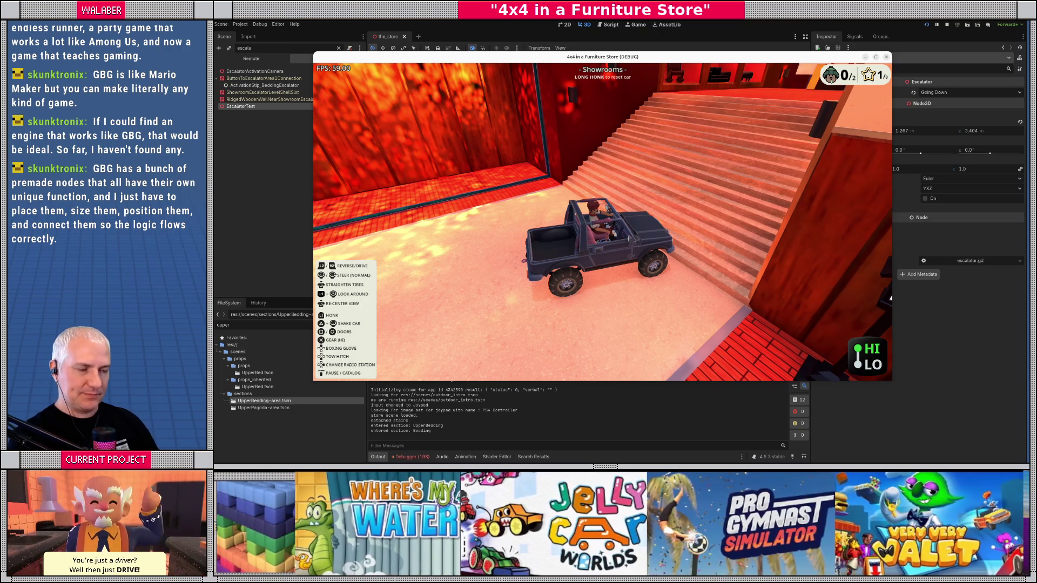
key("F8")
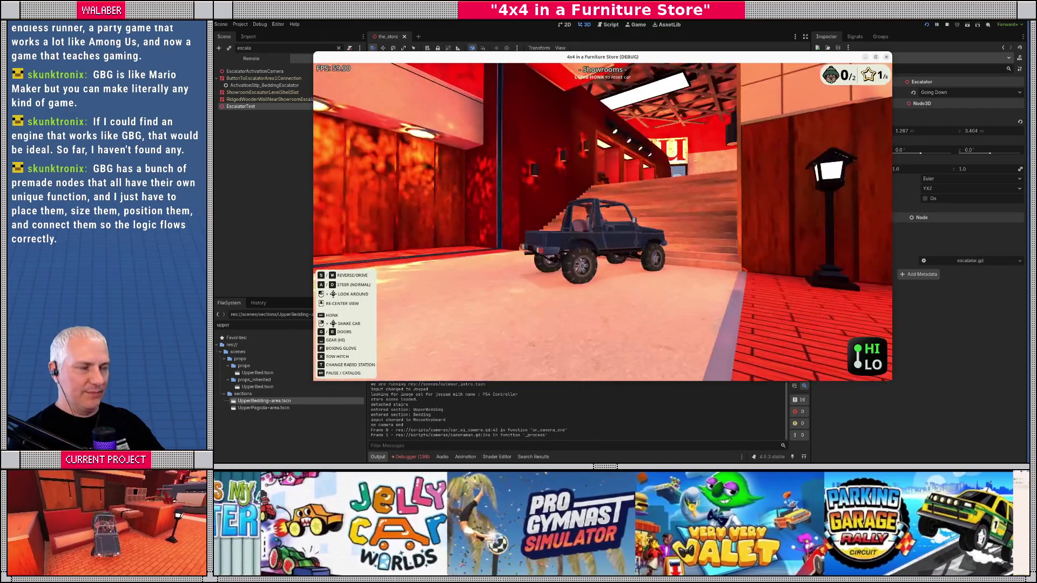
key("F8")
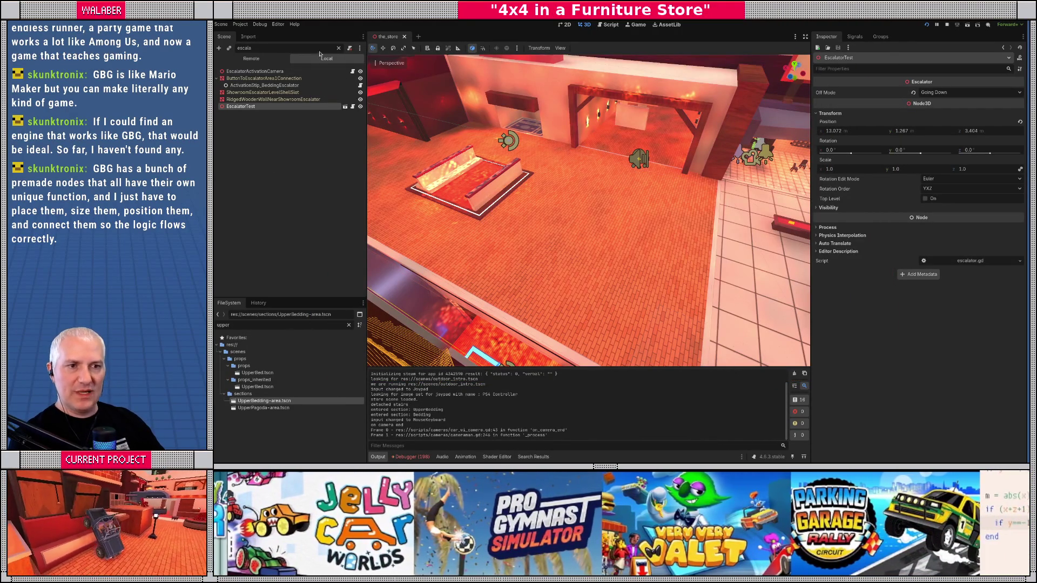
- Clear the Scene filter and collapse the UpperPagoda and UpperBedding branches
left_click(338, 47)
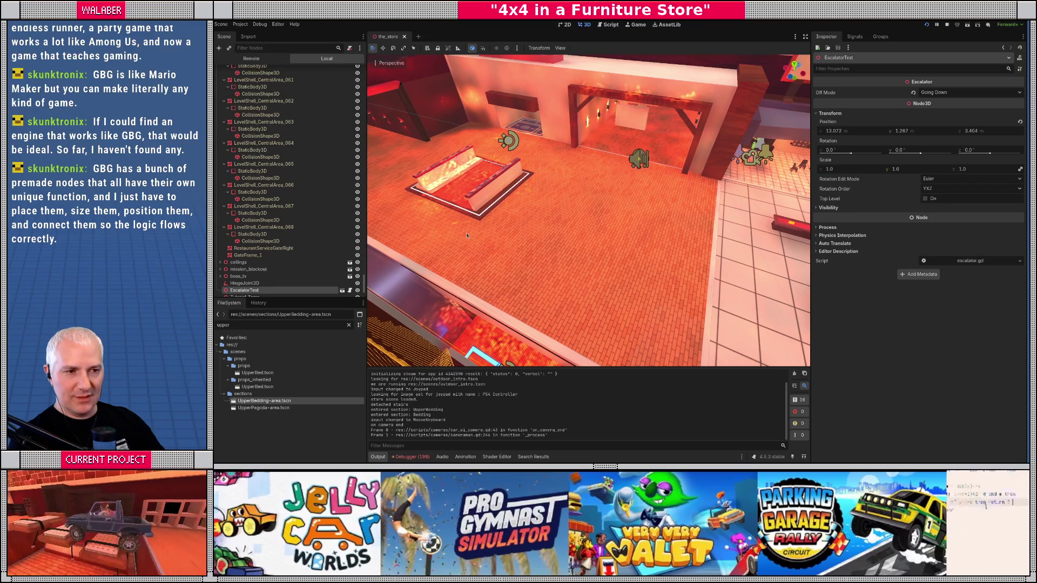
scroll(340, 127, "up", 10)
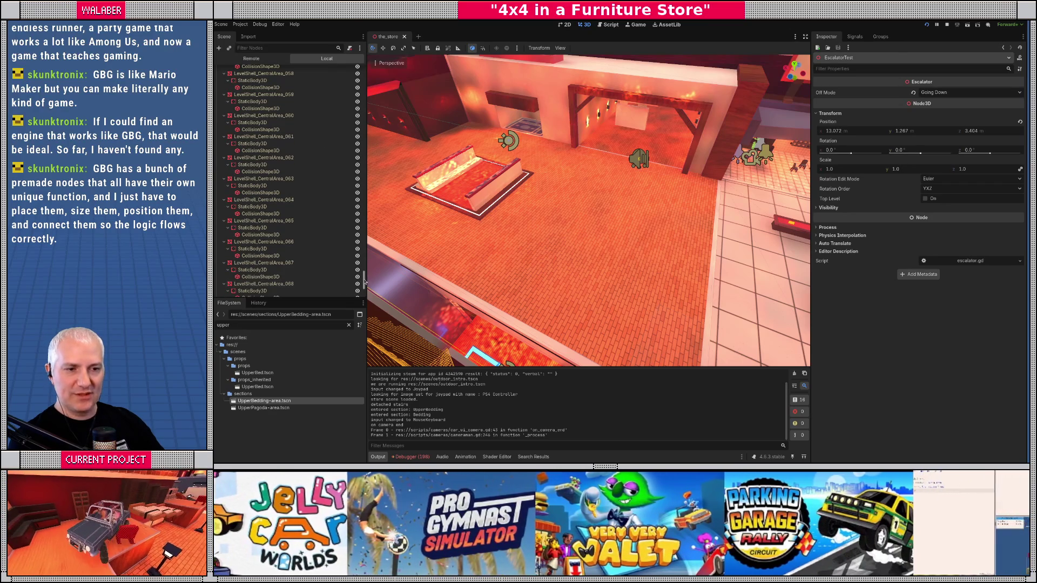
scroll(280, 119, "up", 10)
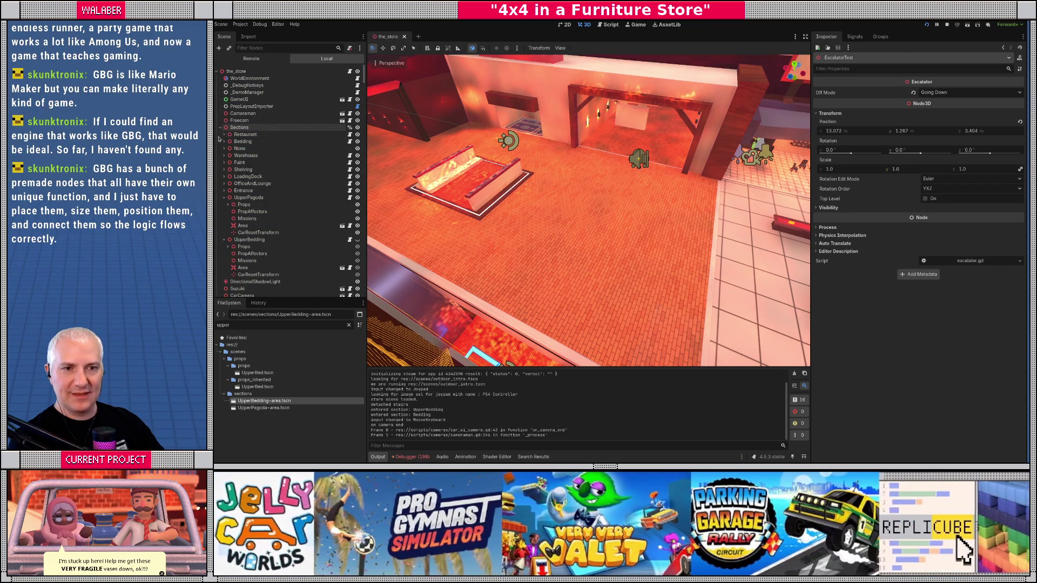
left_click(225, 198)
left_click(224, 204)
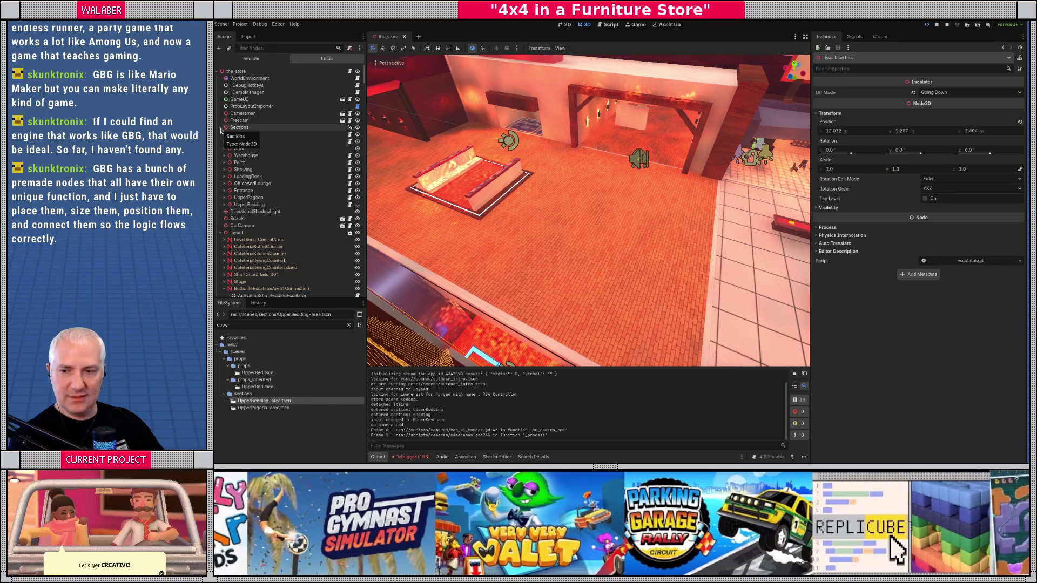
- Frame EscalatorTest, then fly the camera into the corridor to frame the orange-striped doors
key("f")
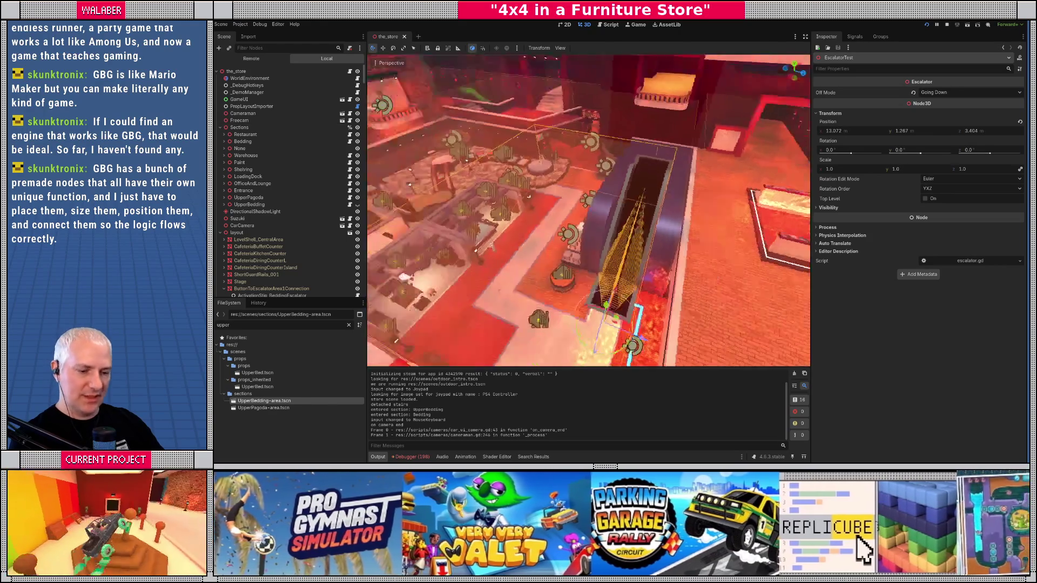
key("w")
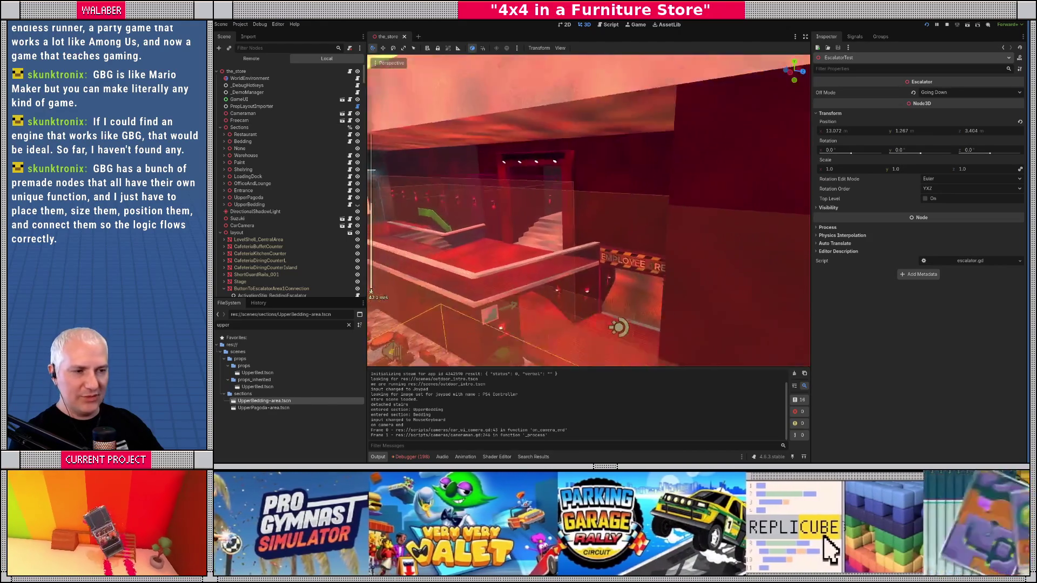
key("w")
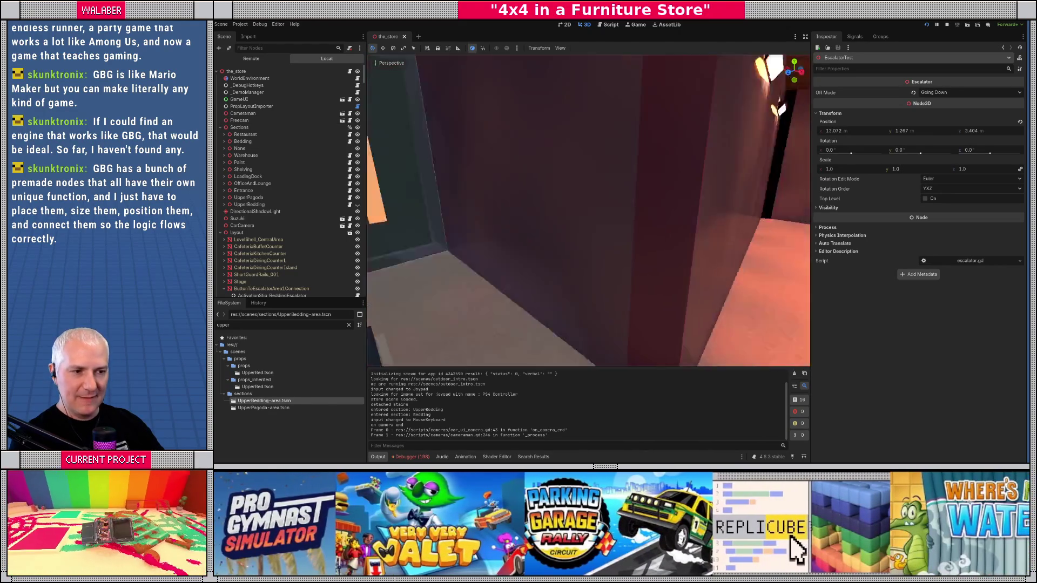
key("w")
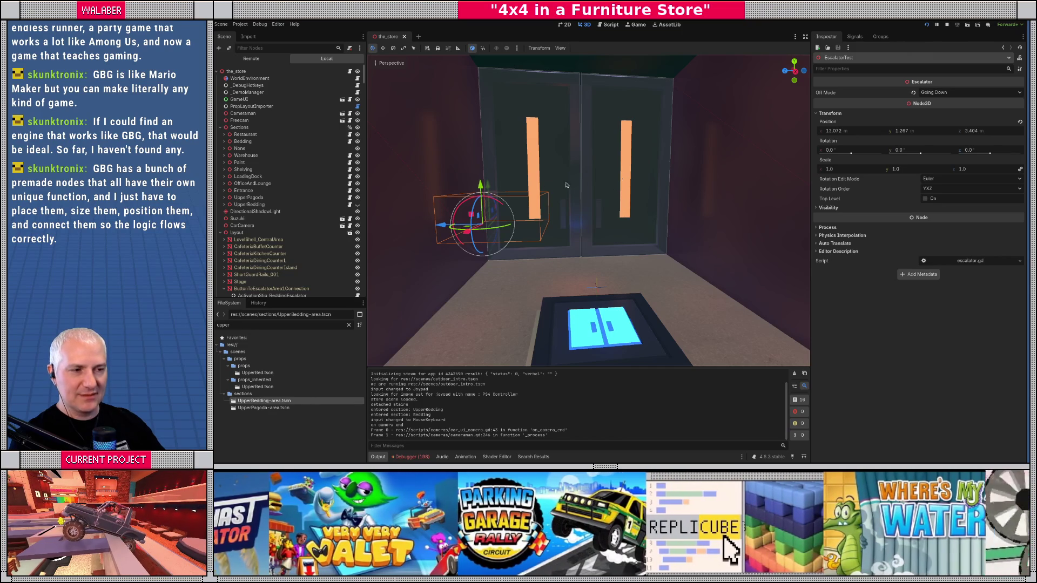
key("s")
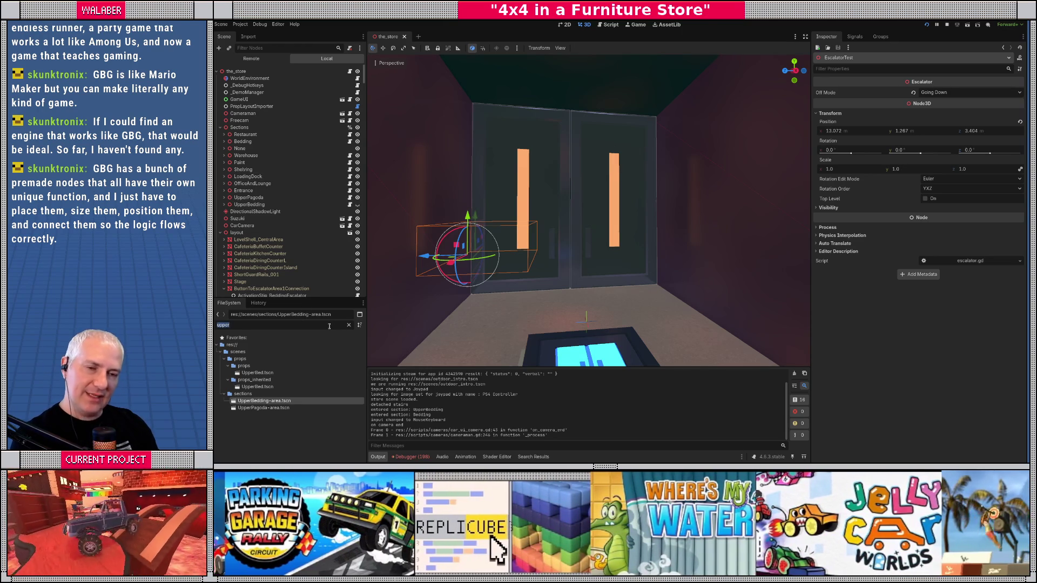
- Filter the FileSystem by 'doorswing' to list the DoorGate_Swinging files, then switch to the GDevelop website
type("door")
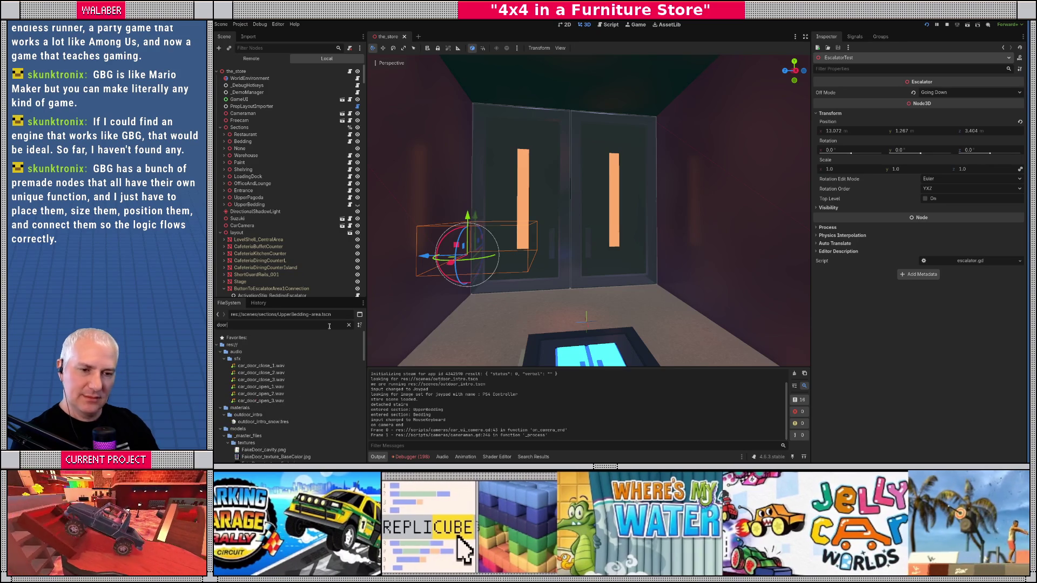
type("swing")
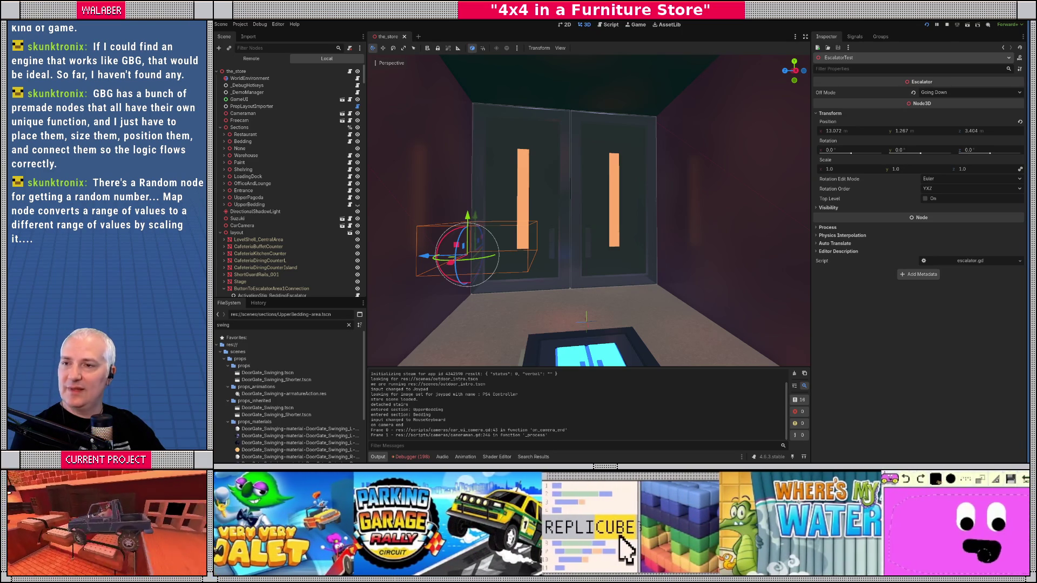
key("alt+Tab")
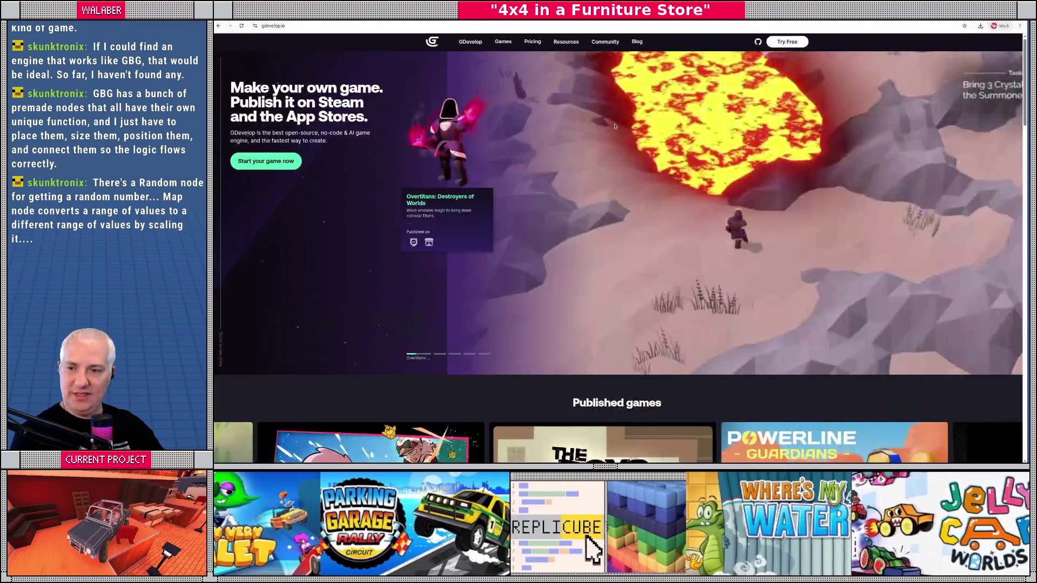
- Browse the published games on gdevelop.io and open Resources > Documentation
scroll(628, 261, "down", 4)
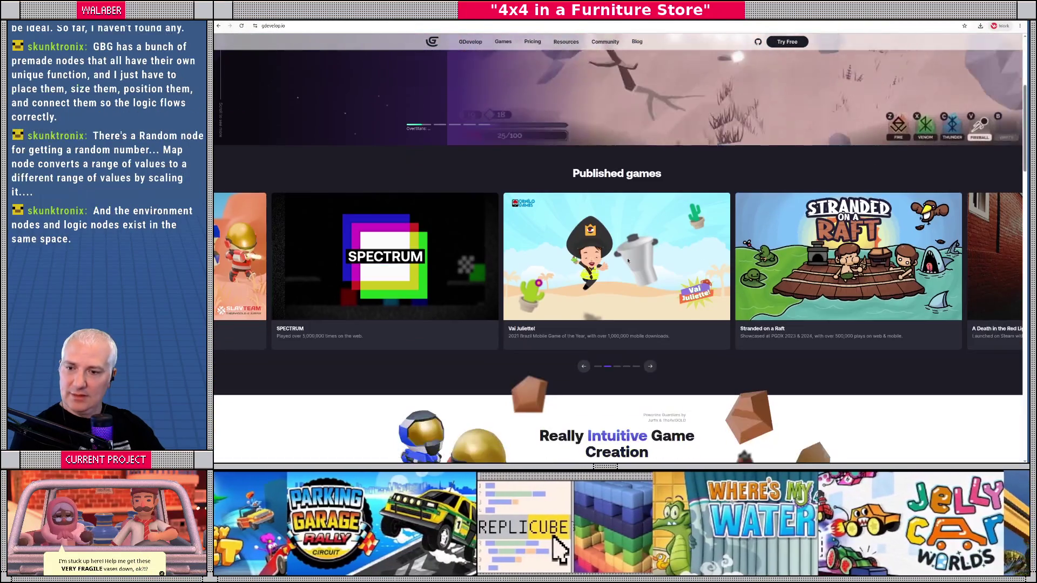
scroll(632, 263, "down", 1)
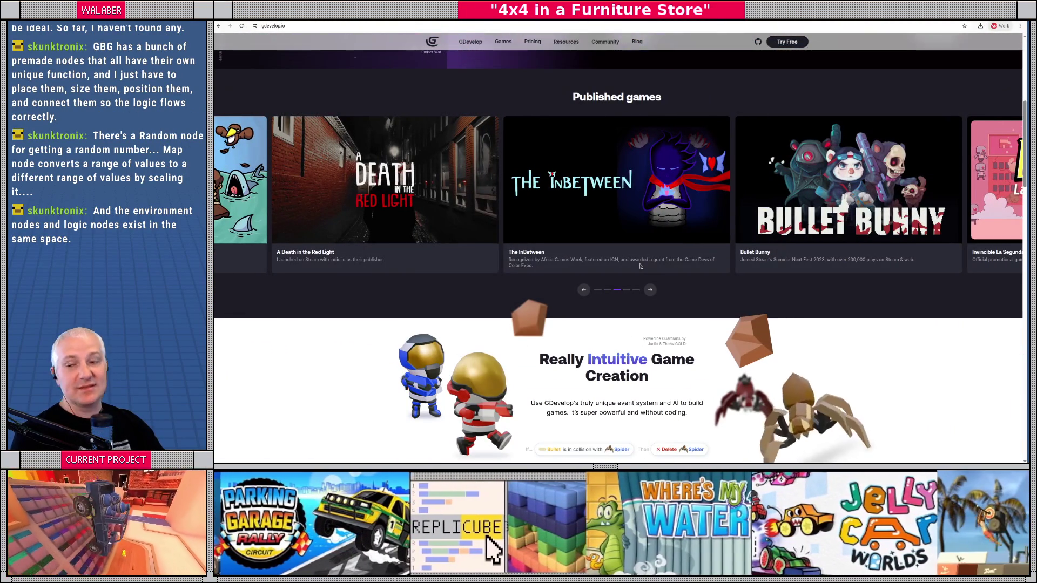
scroll(583, 190, "down", 6)
scroll(583, 190, "up", 7)
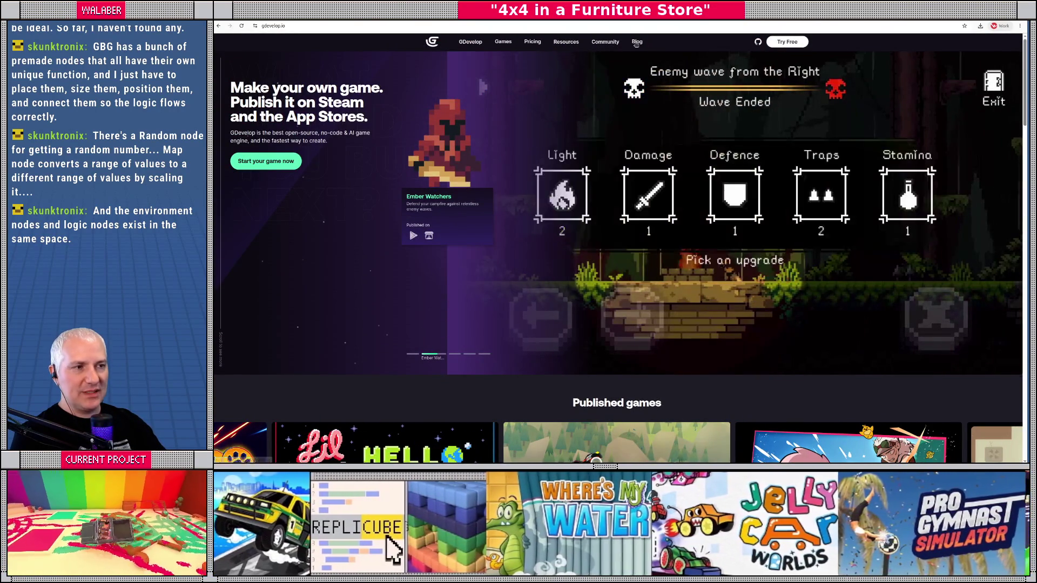
mouse_move(606, 45)
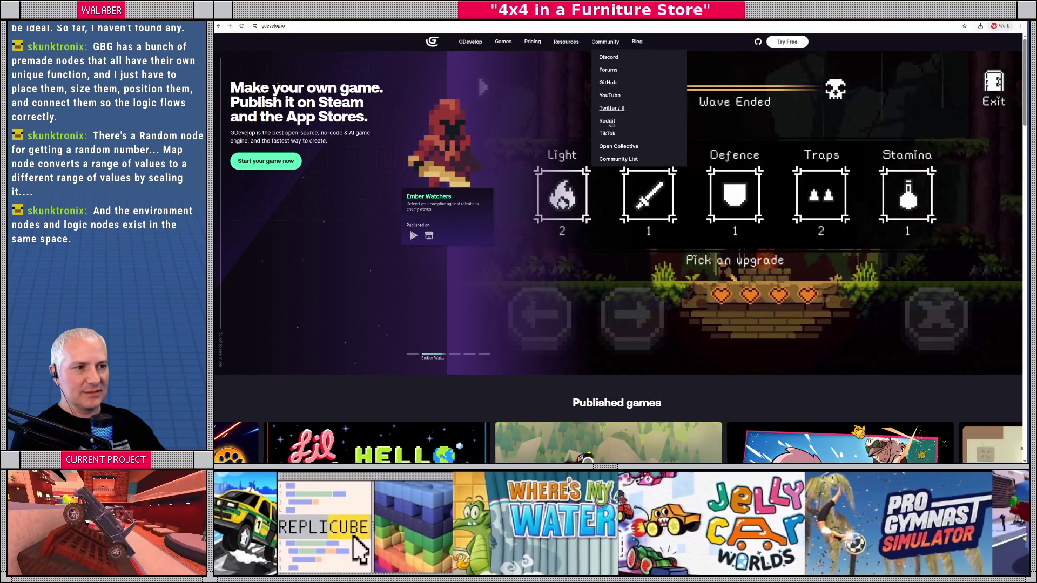
mouse_move(565, 44)
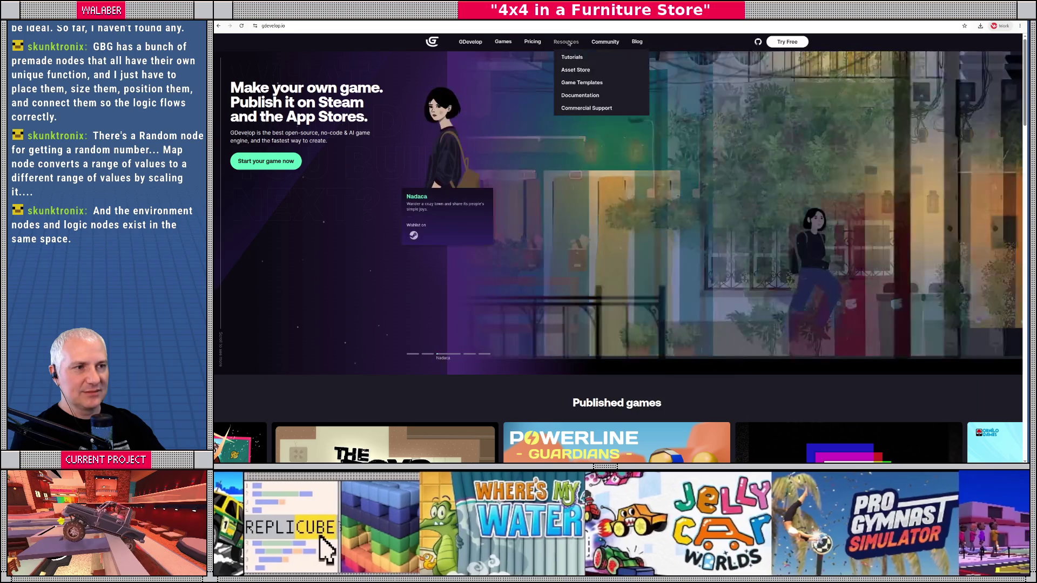
left_click(572, 57)
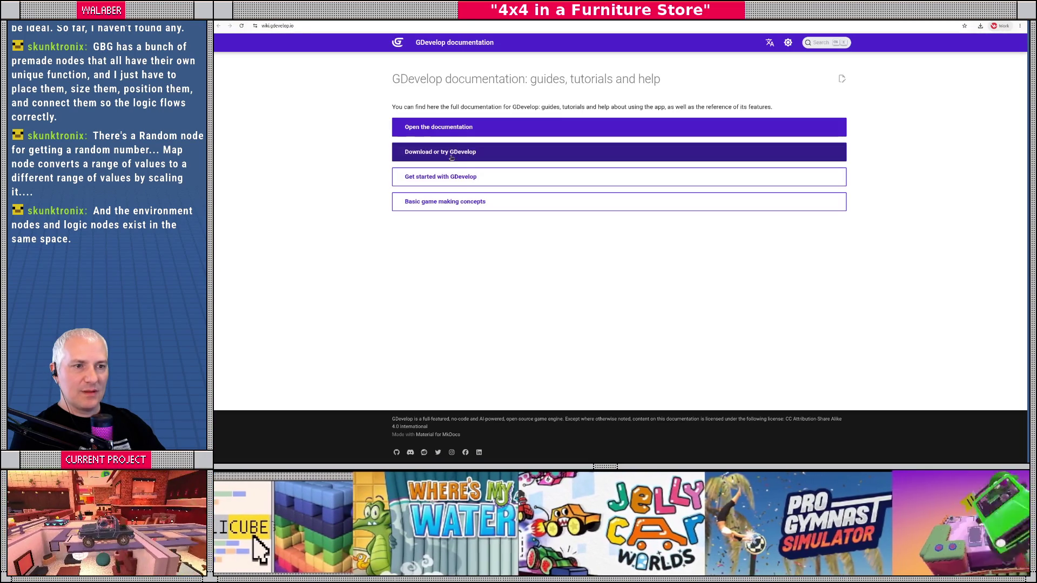
- Follow the Getting Started documentation path link to the 'Basic Game Making Concepts' page
left_click(448, 157)
scroll(542, 196, "down", 5)
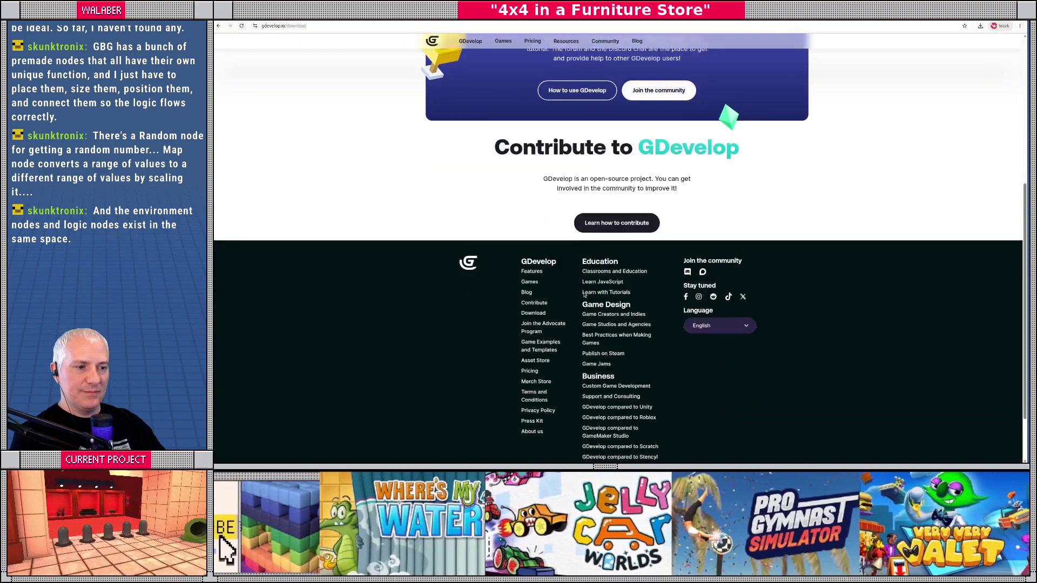
scroll(571, 247, "up", 5)
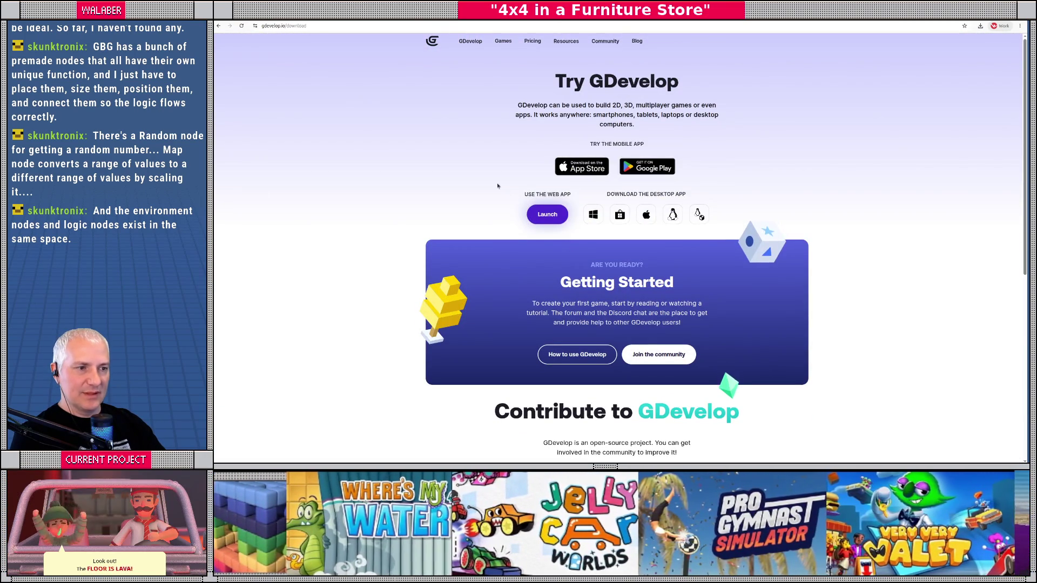
key("alt+Left")
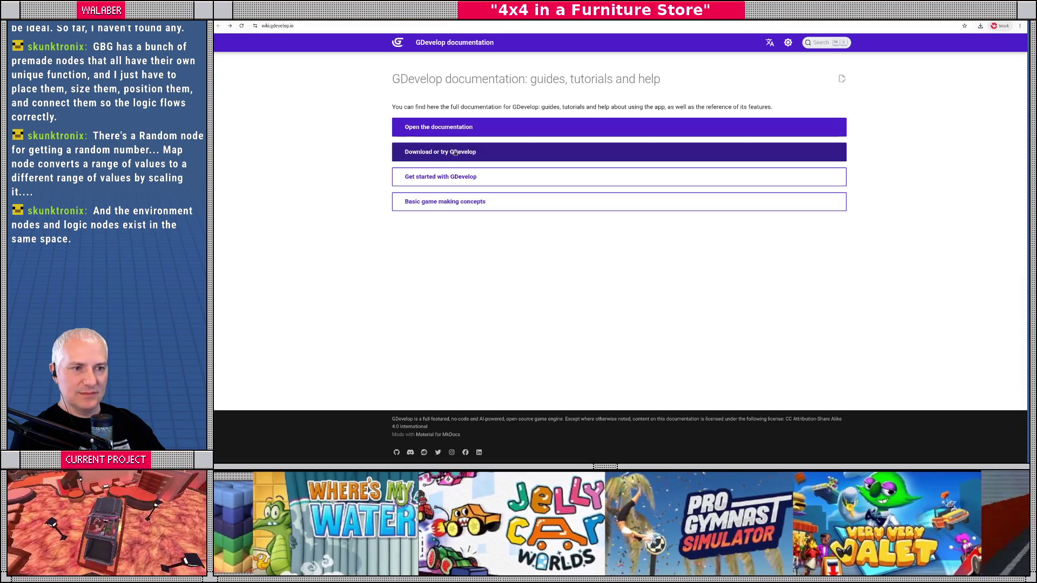
scroll(553, 221, "down", 8)
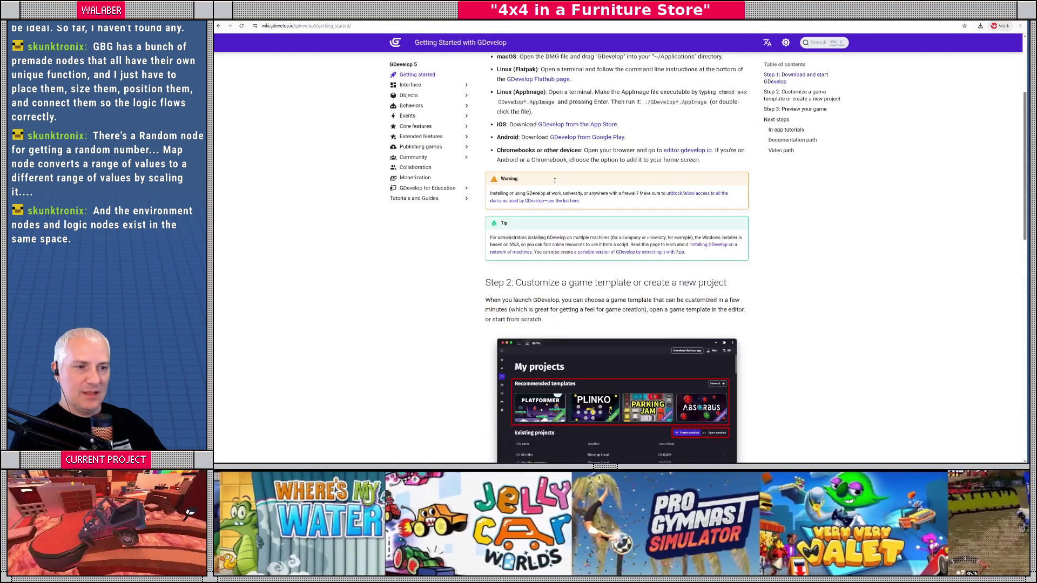
scroll(554, 222, "down", 2)
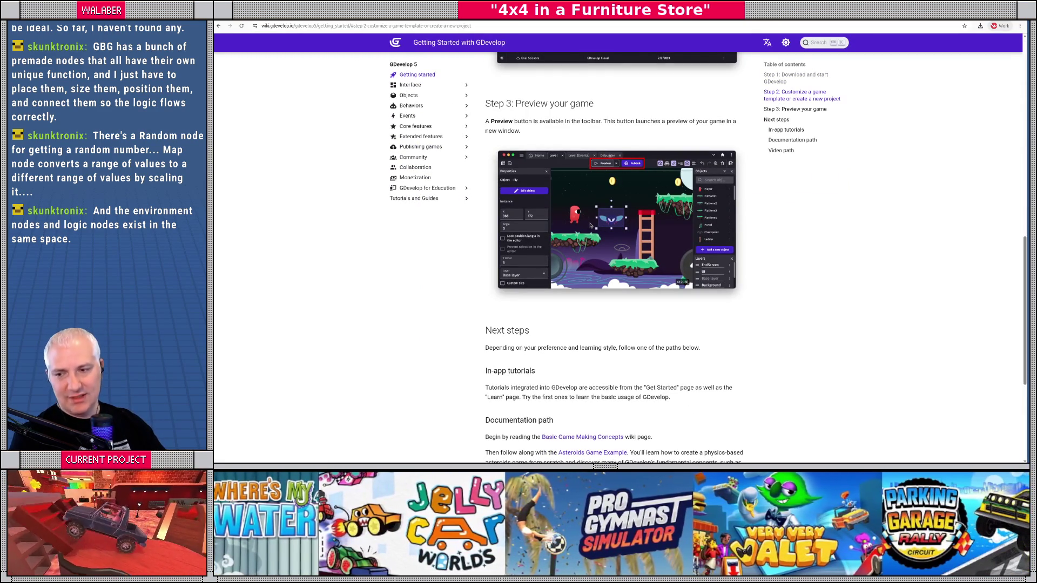
scroll(590, 225, "down", 3)
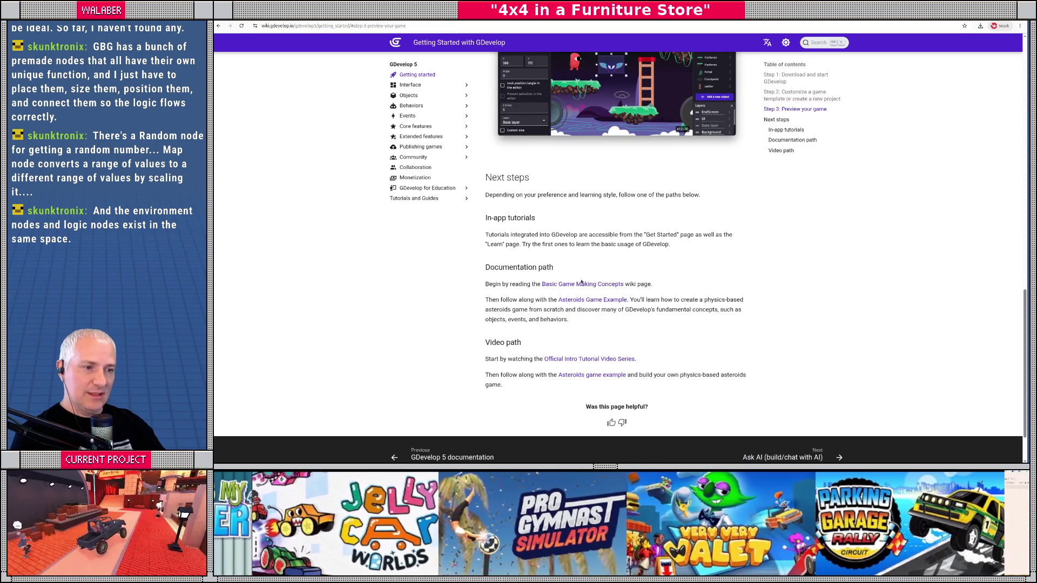
left_click(577, 285)
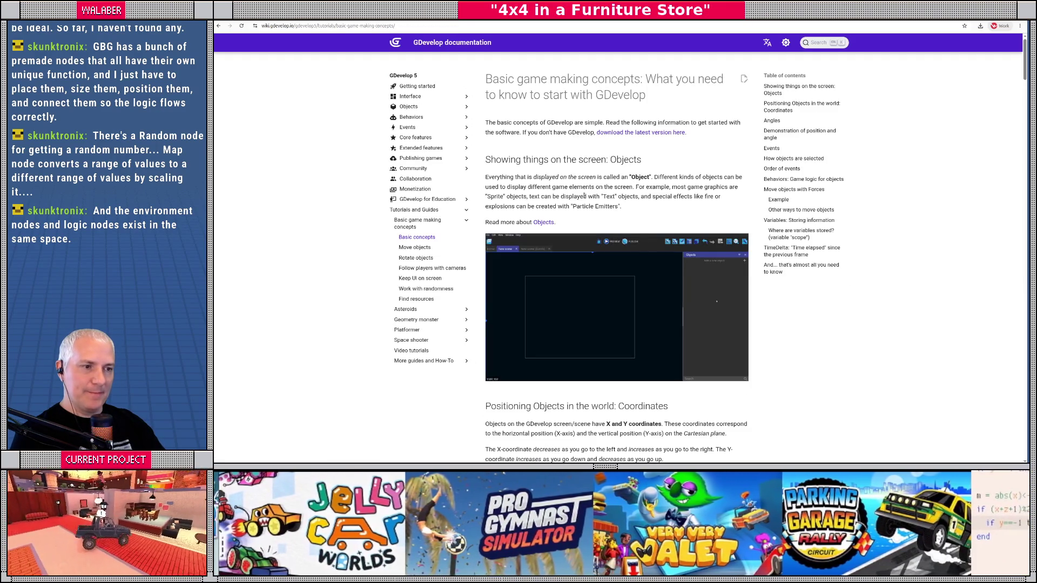
- Read through the Basic game making concepts article, zooming the page out
scroll(579, 185, "down", 10)
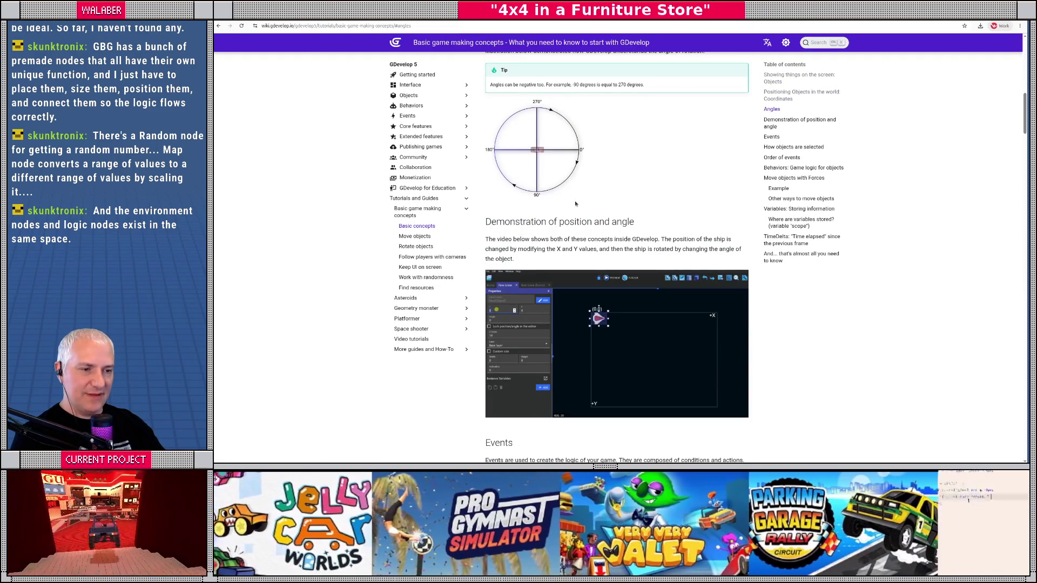
scroll(575, 204, "down", 7)
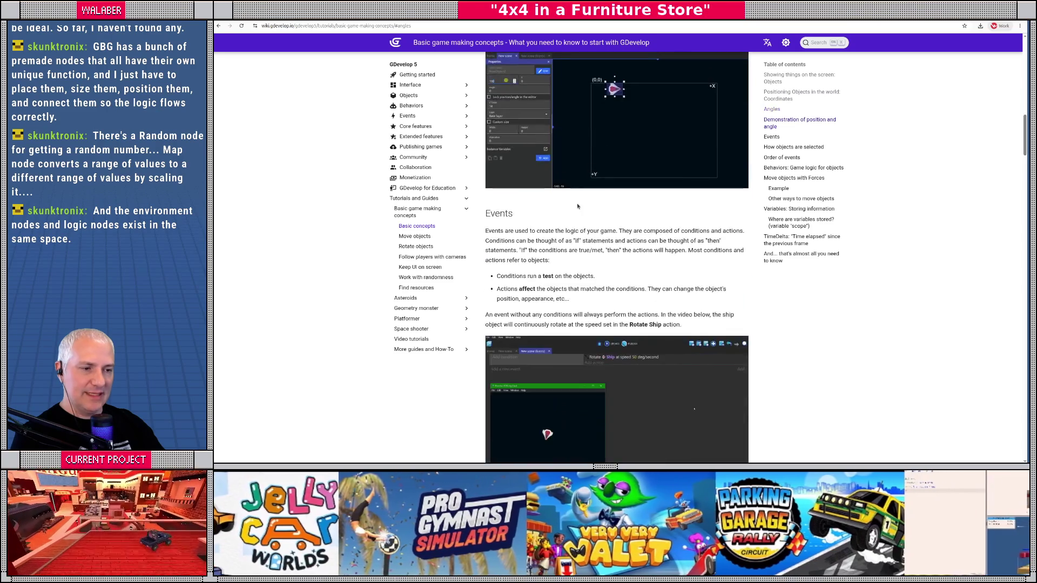
scroll(562, 211, "down", 3)
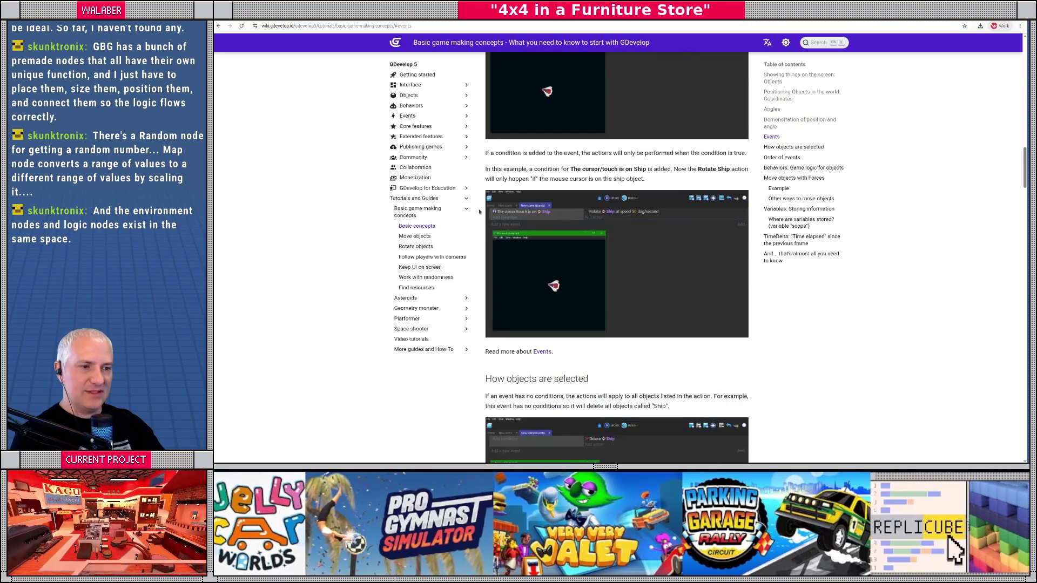
scroll(549, 217, "down", 11)
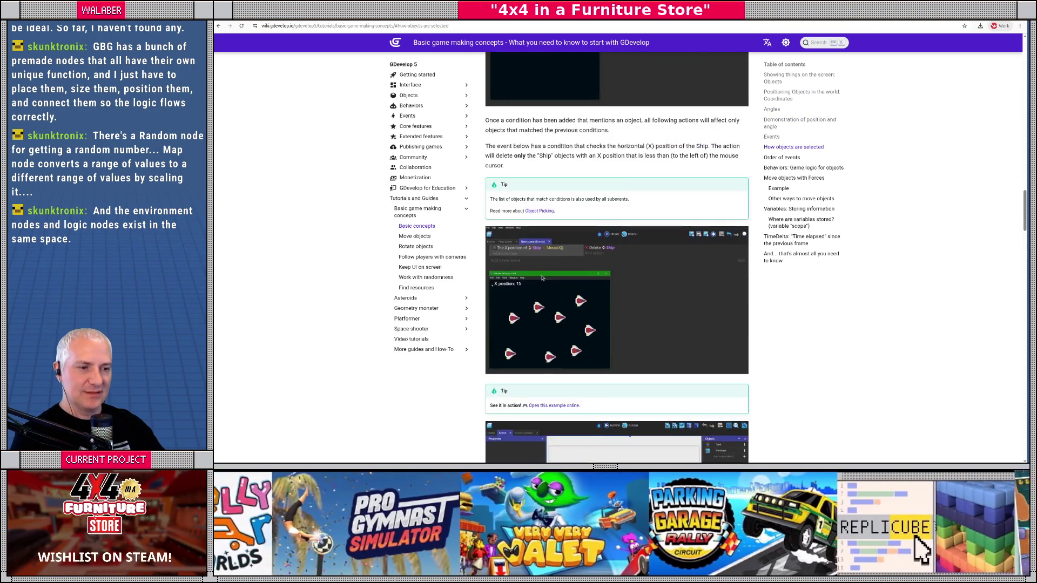
scroll(544, 277, "down", 4)
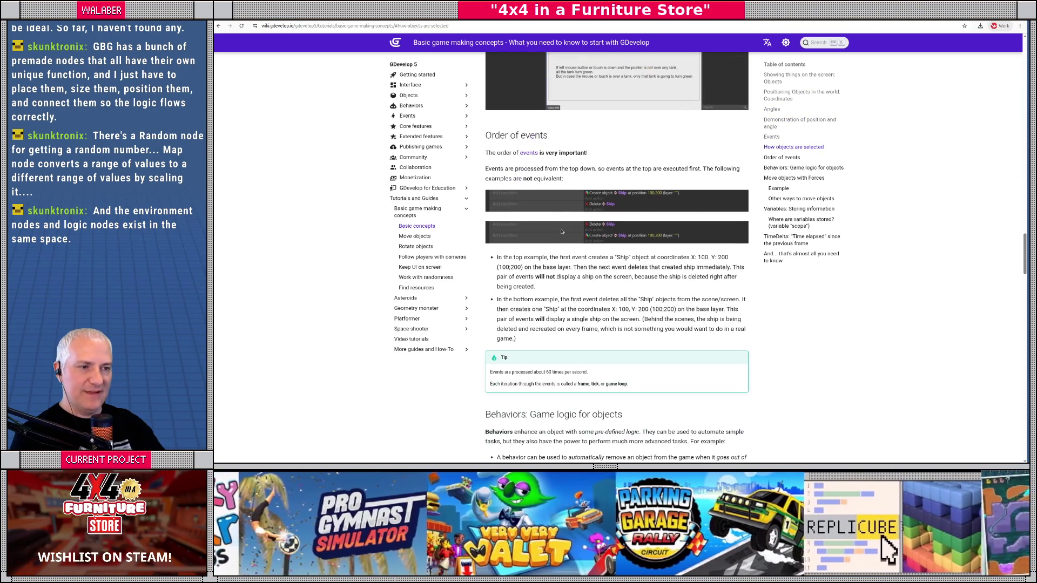
scroll(578, 220, "down", 3)
scroll(546, 241, "up", 2, "ctrl")
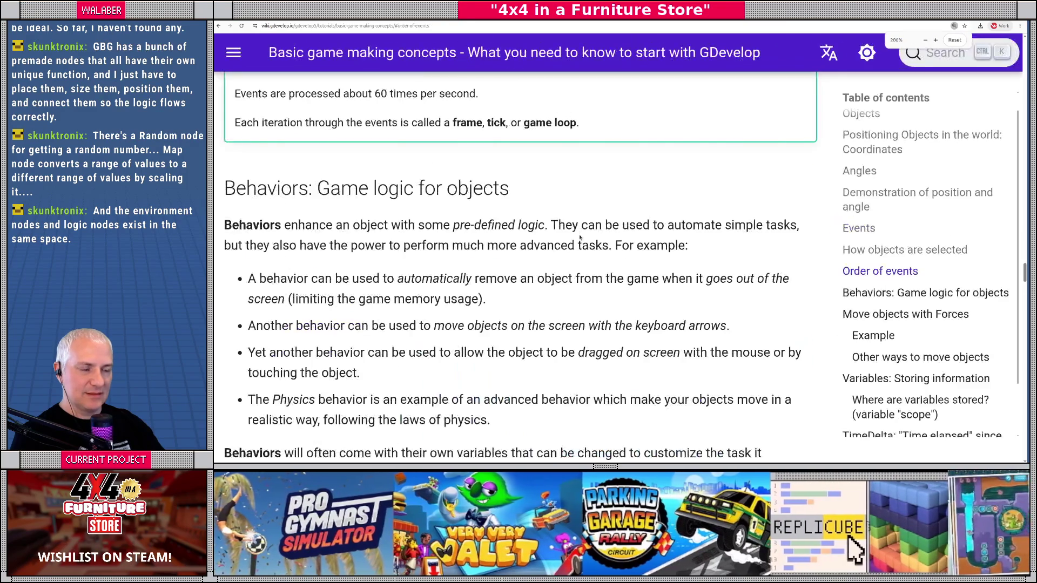
scroll(546, 241, "up", 5)
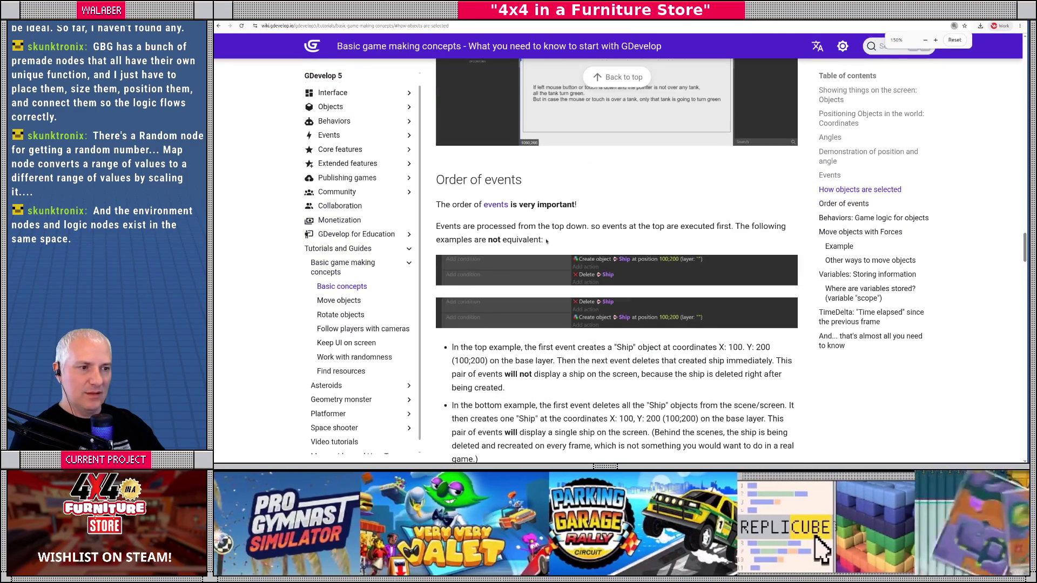
scroll(547, 244, "down", 1, "ctrl")
scroll(546, 246, "down", 5)
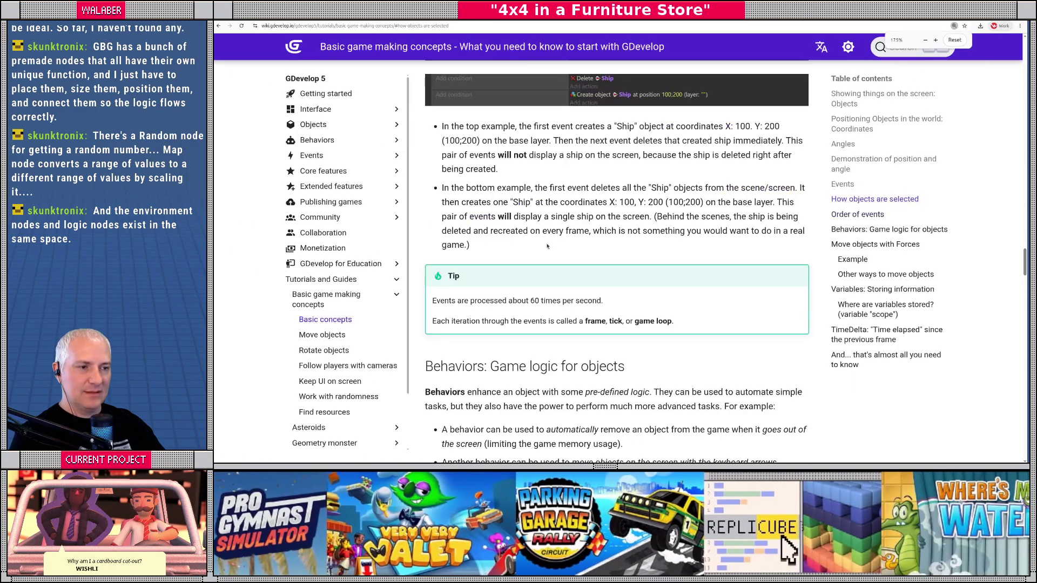
scroll(546, 248, "up", 2, "ctrl")
scroll(547, 248, "up", 3)
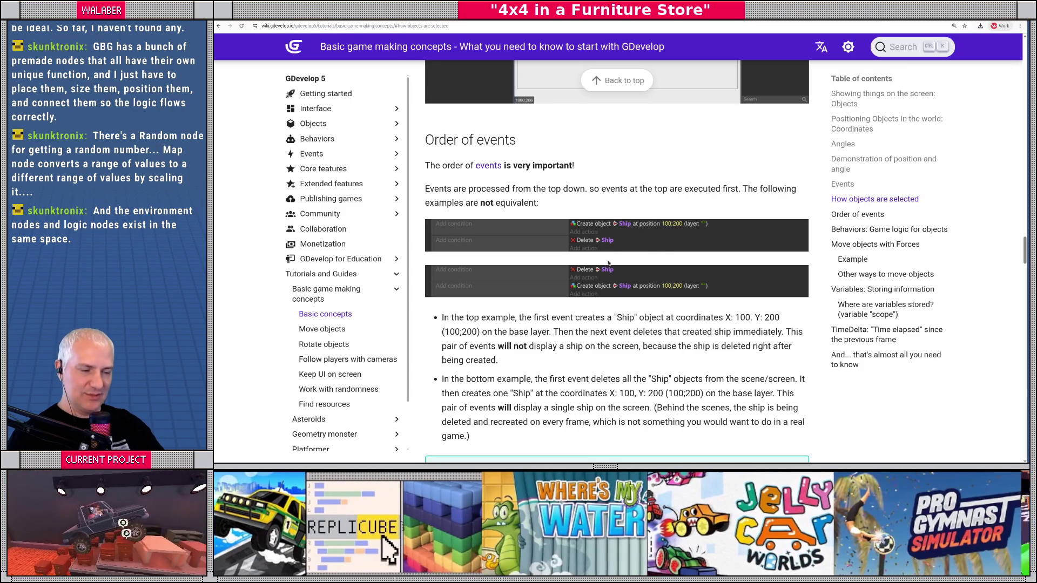
scroll(537, 293, "down", 15)
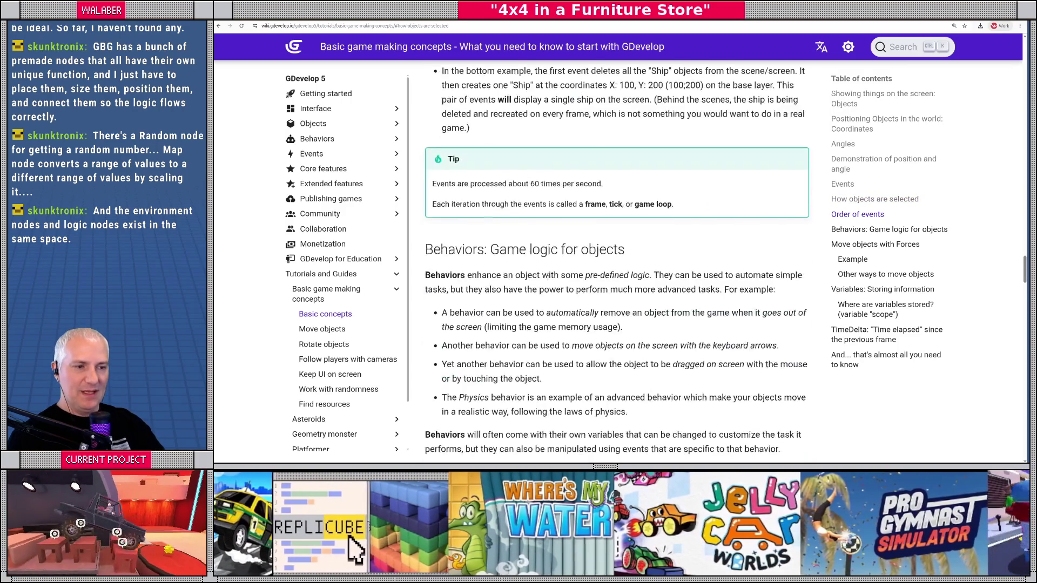
scroll(547, 278, "down", 15)
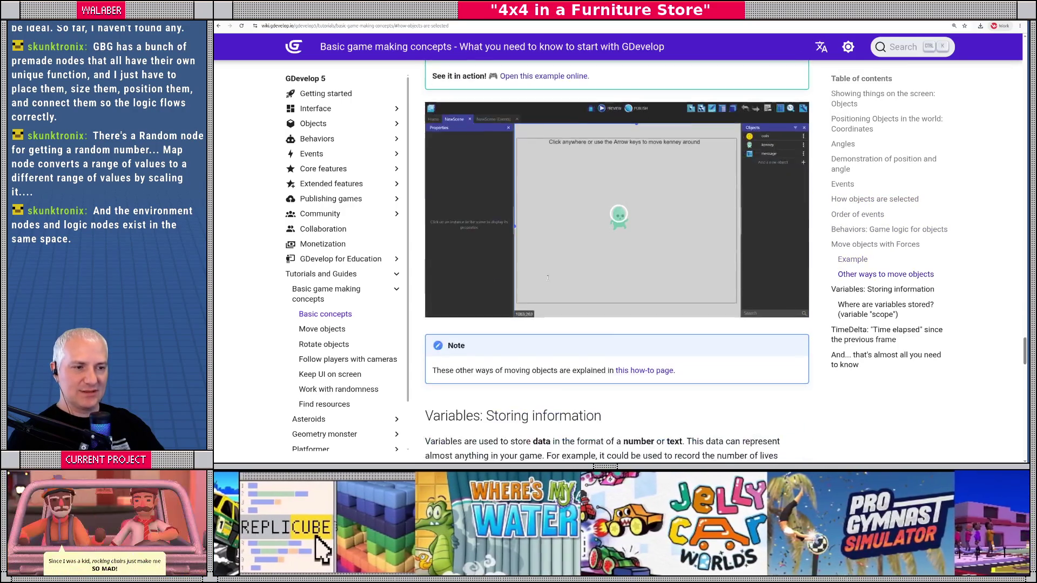
scroll(547, 278, "down", 15)
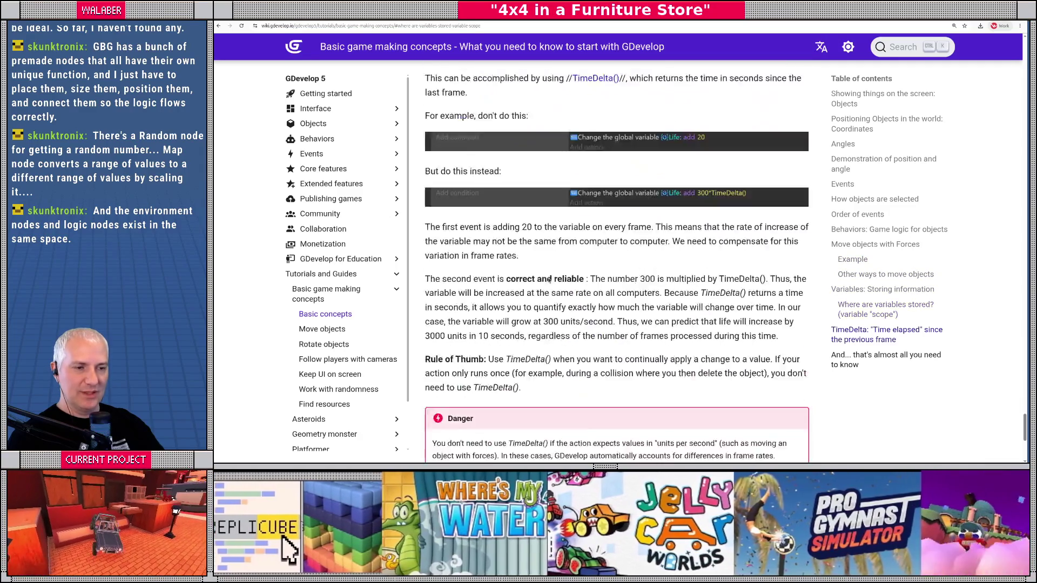
scroll(548, 278, "down", 5)
scroll(548, 279, "up", 7)
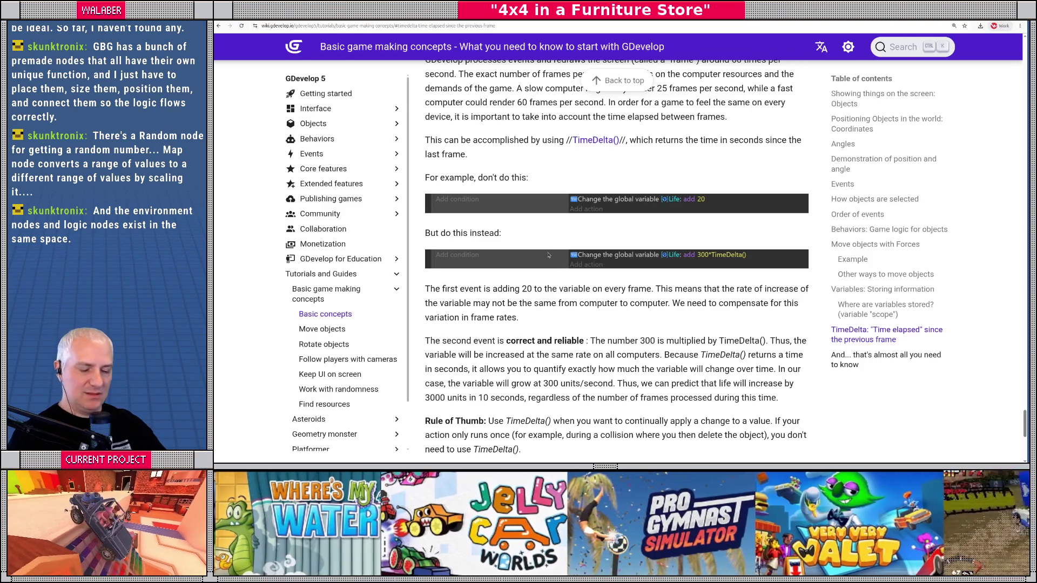
key("ctrl+minus")
key("ctrl+minus")
key("ctrl+minus")
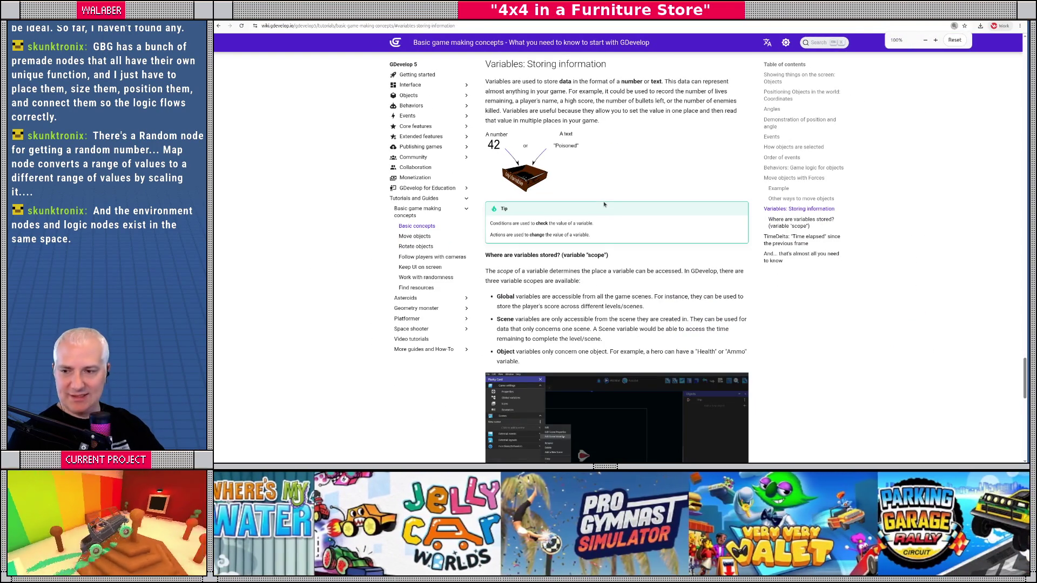
scroll(541, 169, "up", 15)
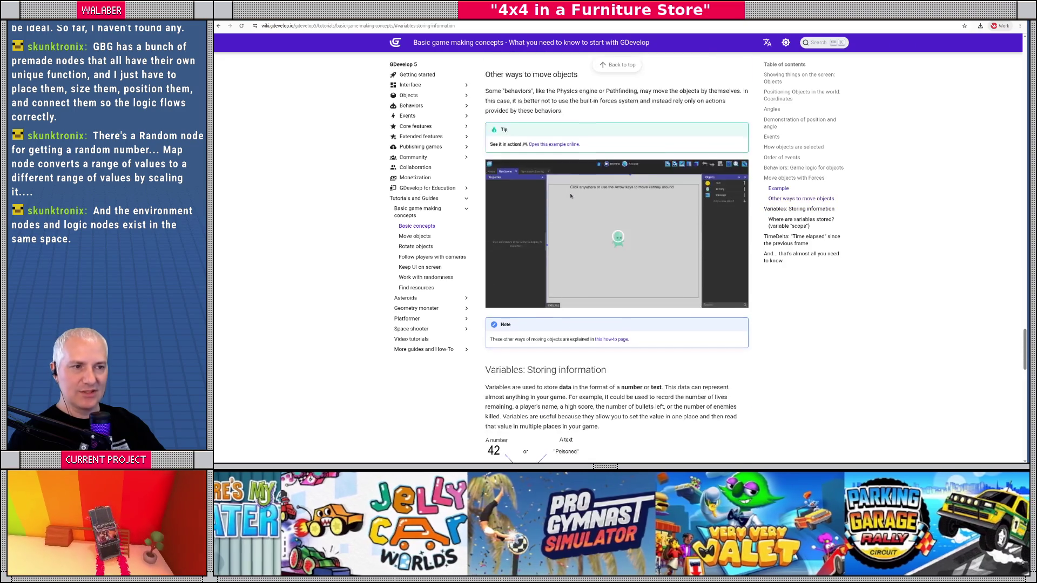
scroll(568, 210, "up", 20)
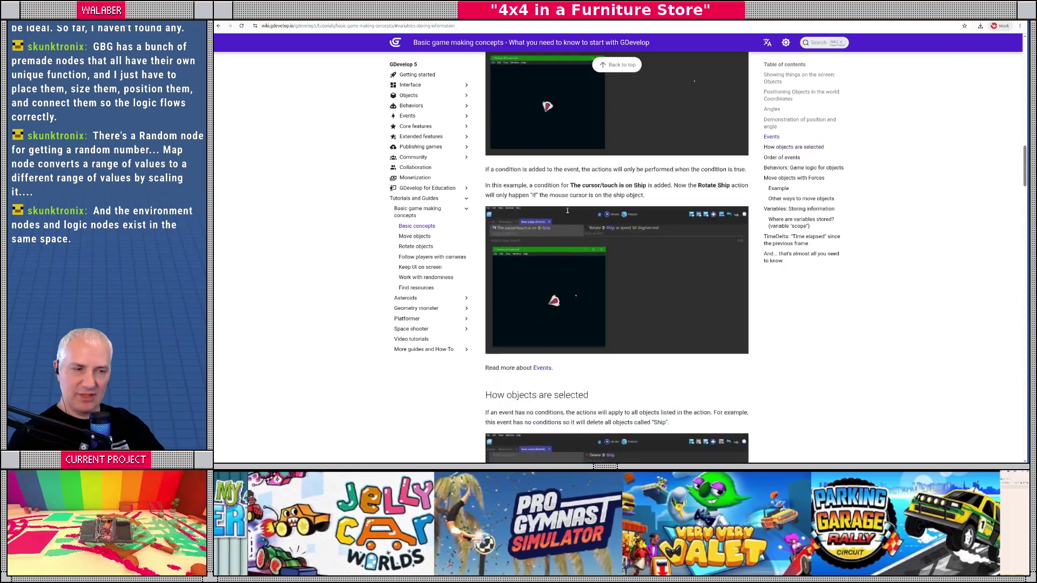
scroll(594, 227, "up", 2)
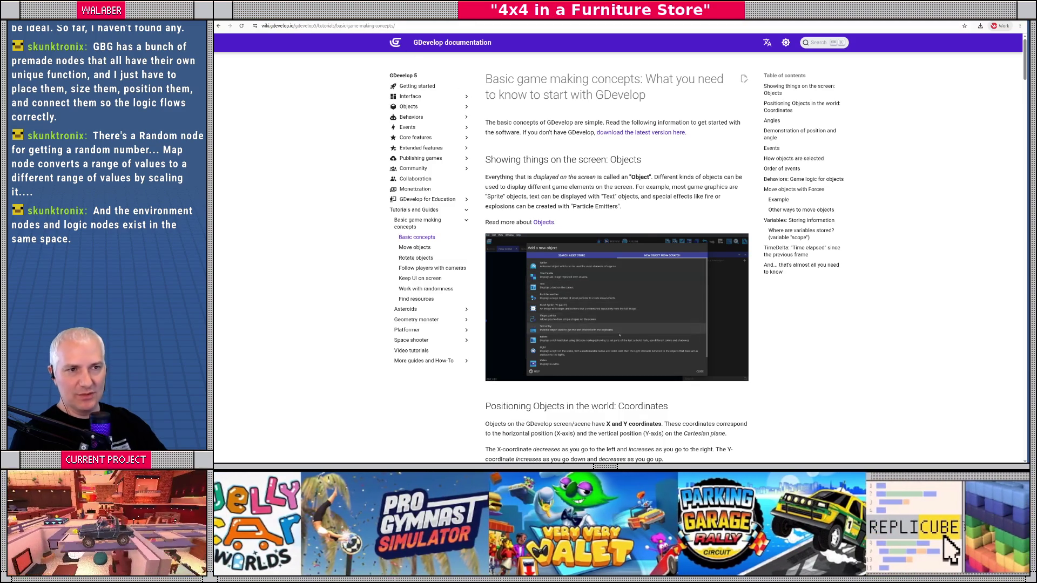
- Go to the gdevelop.io homepage, reload it, and switch back to Godot
left_click(395, 42)
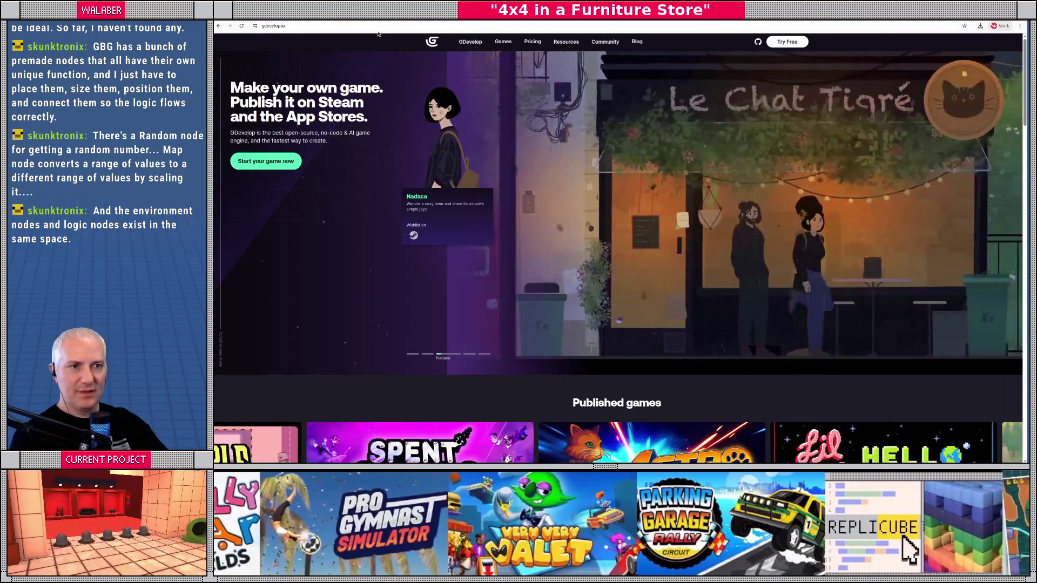
left_click(372, 27)
key("Return")
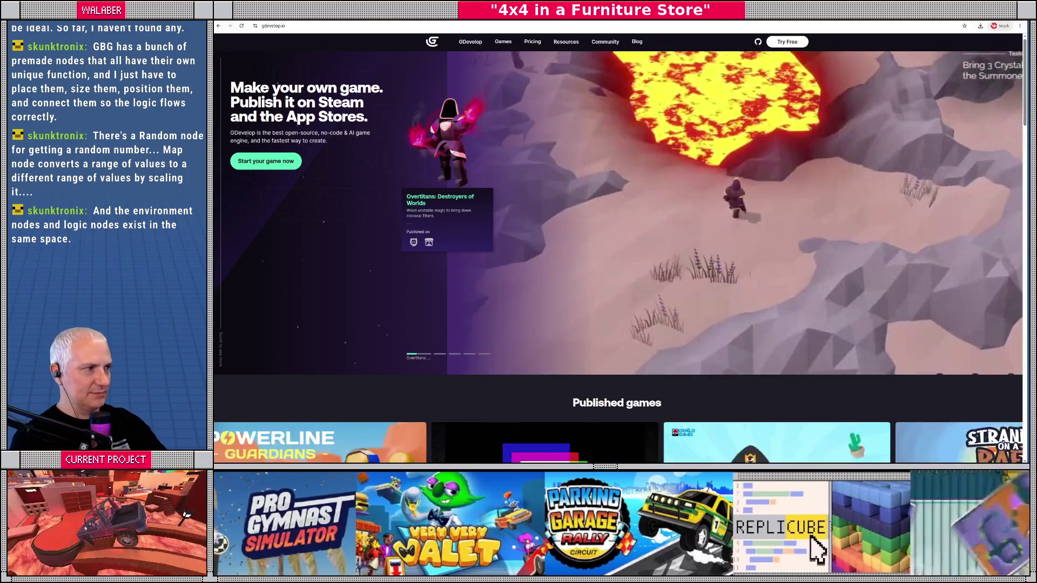
key("alt+Tab")
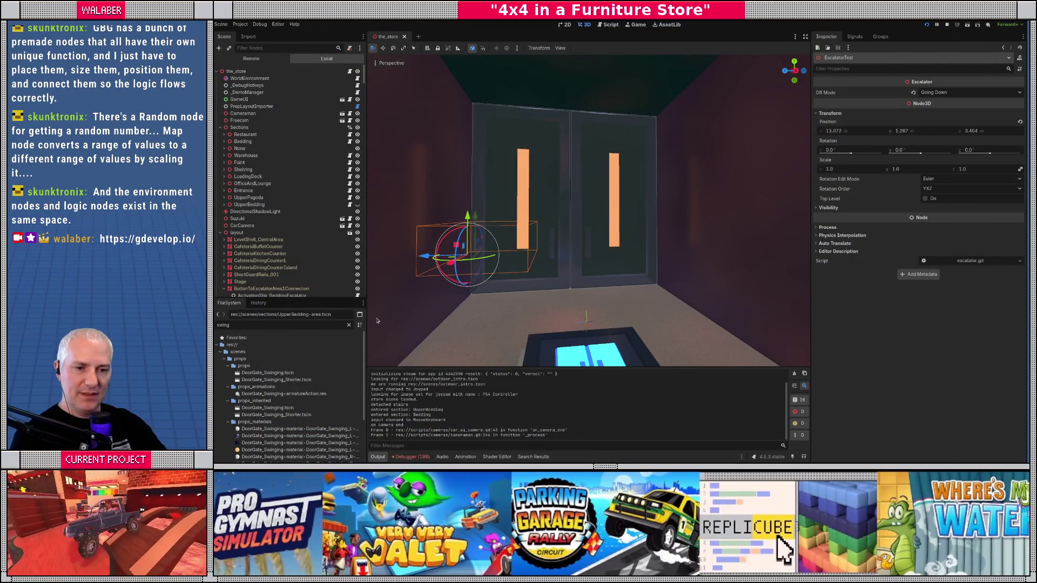
- Open DoorGate_Swinging.tscn and select the DoorGate_Swinging_L-mesh left door
left_click(324, 408)
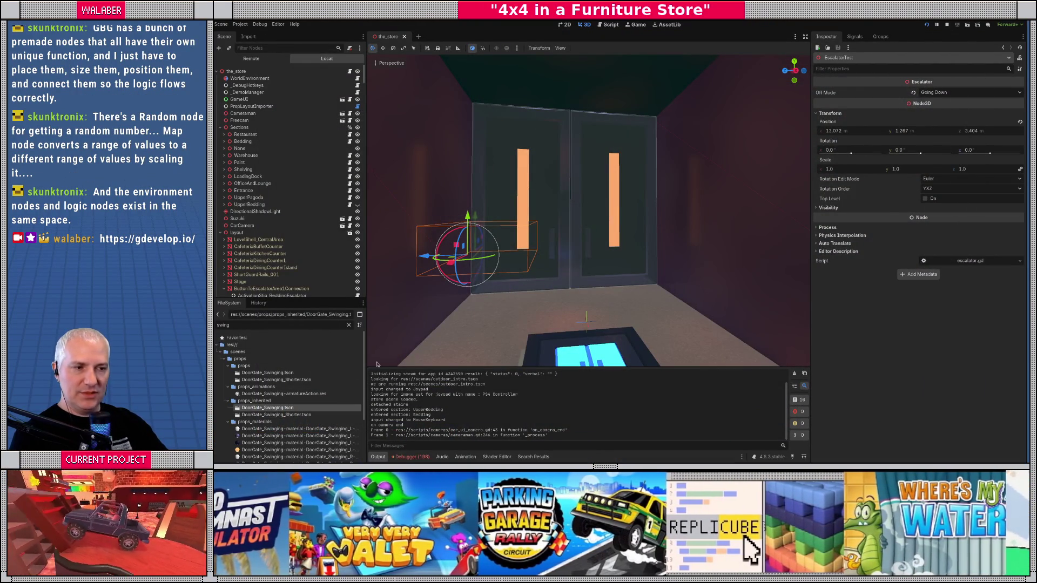
key("Return")
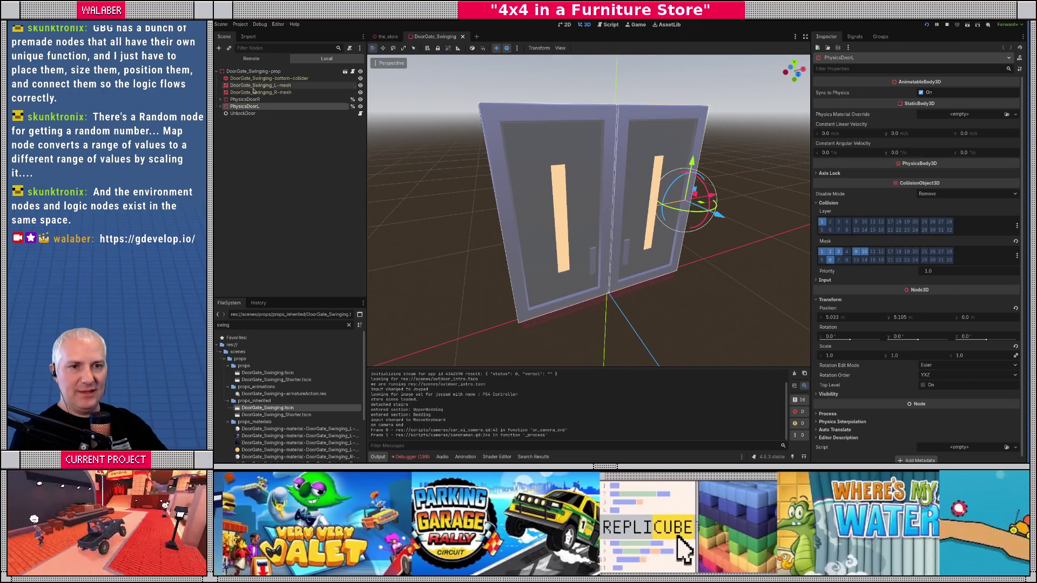
left_click(253, 86)
- Expand the left door's mesh surfaces and open Surface 2's material shader code
left_click(971, 102)
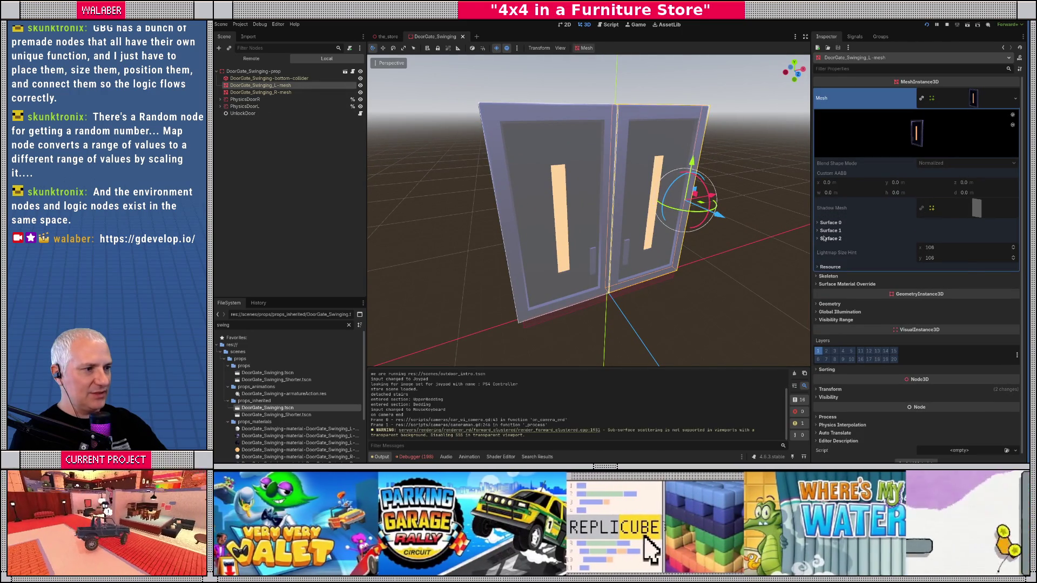
left_click(827, 238)
left_click(825, 231)
left_click(824, 223)
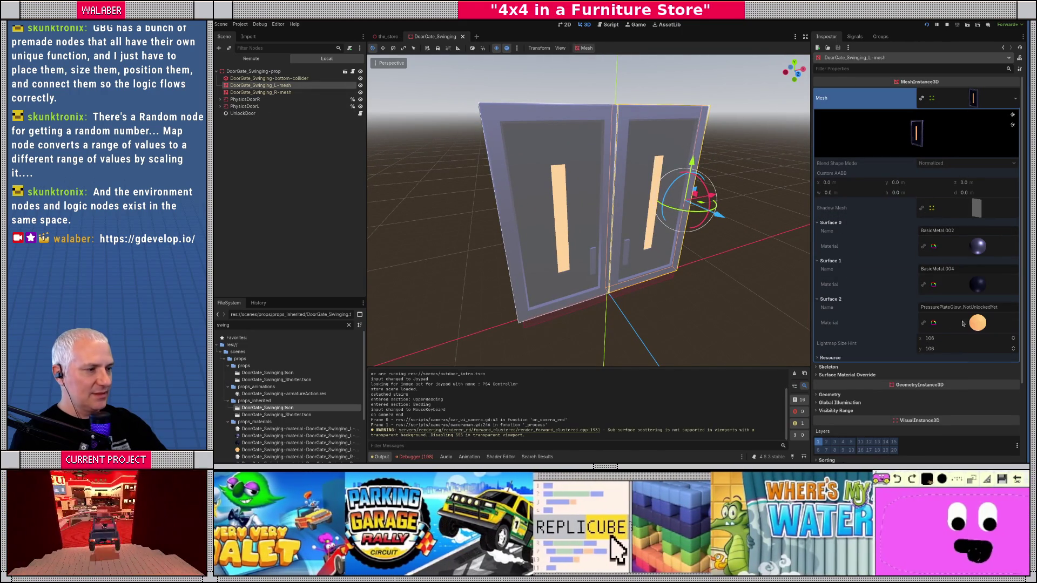
scroll(970, 229, "down", 3)
left_click(971, 230)
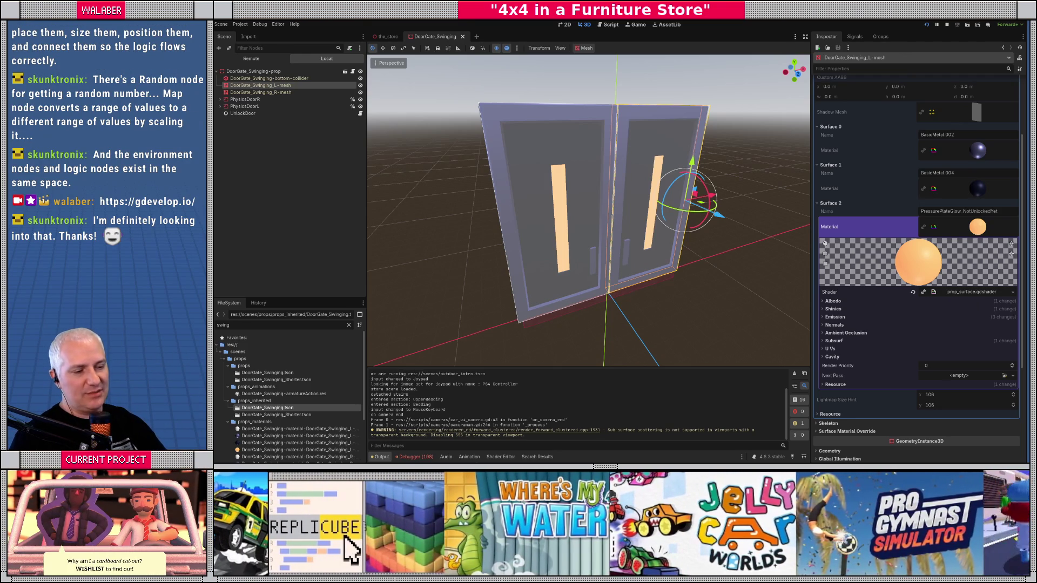
left_click(501, 457)
- Enlarge the activation_strip shader code, expand Emission, and place the cursor on line 4's emission uniform
left_click_drag(588, 353, 589, 246)
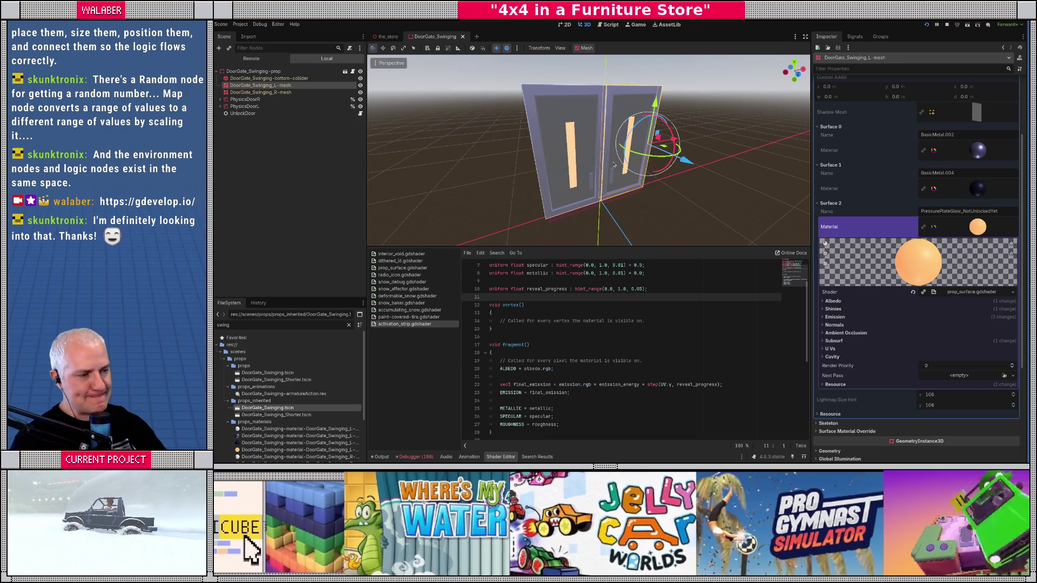
left_click(837, 318)
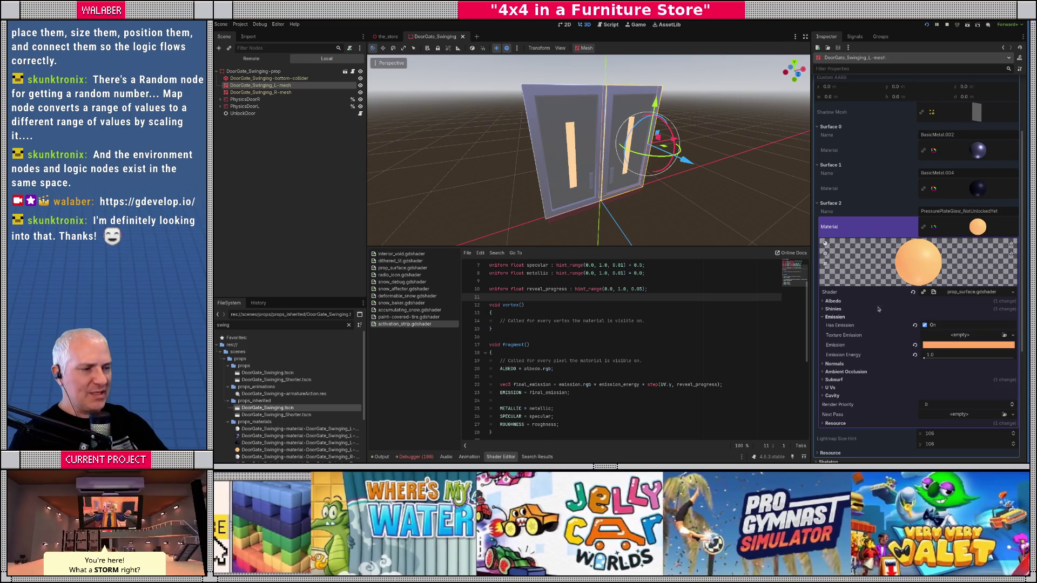
scroll(635, 151, "up", 5)
scroll(635, 151, "down", 5)
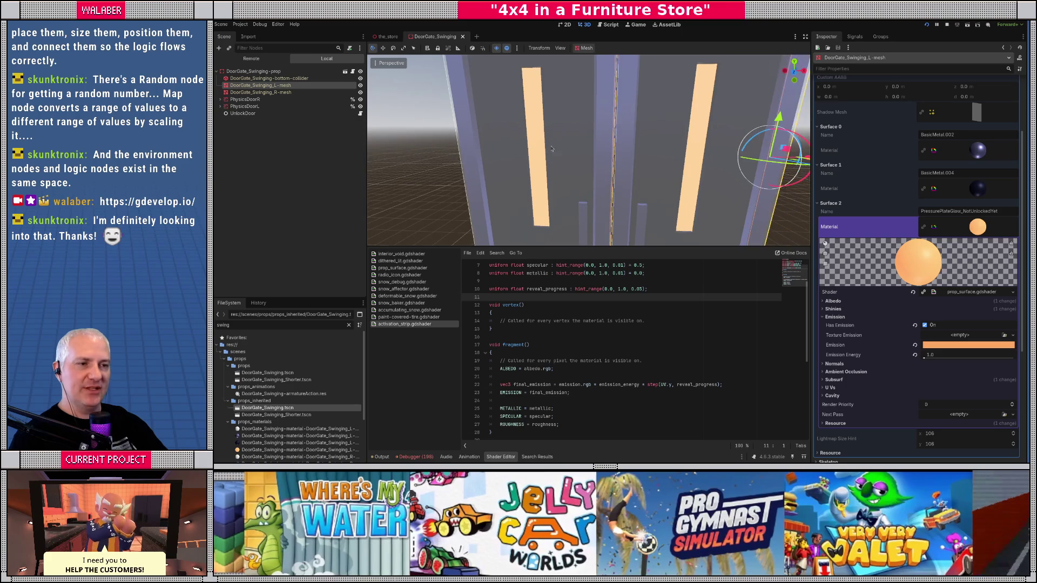
left_click_drag(588, 246, 589, 232)
scroll(588, 291, "up", 2)
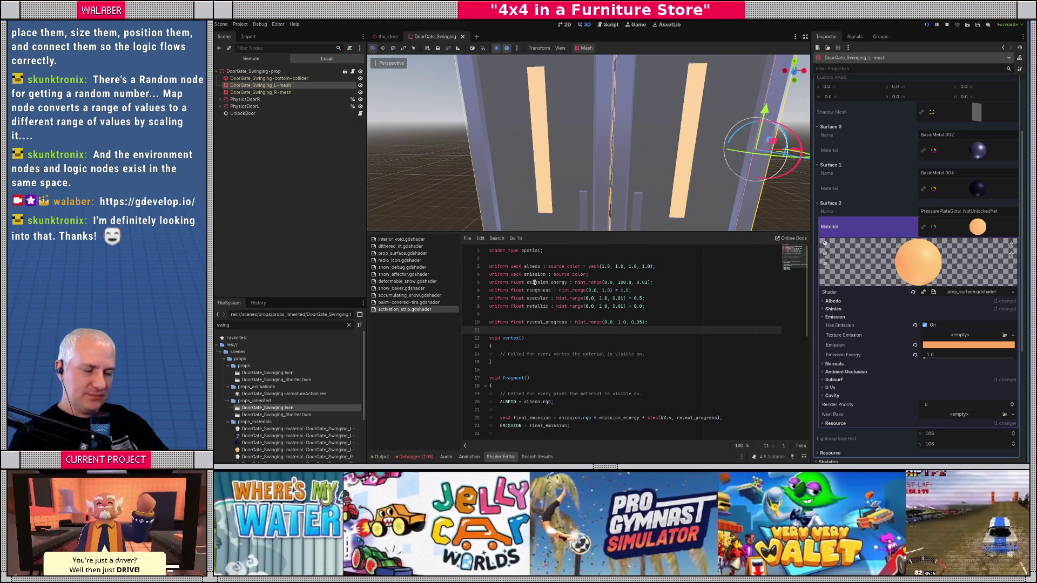
left_click(545, 274)
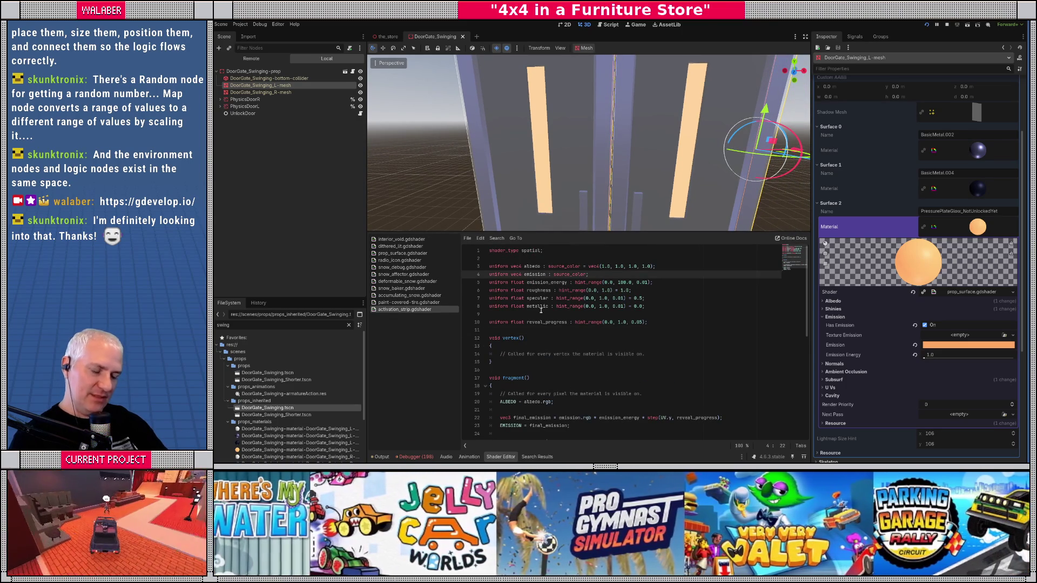
- Rename the emission uniforms to emission_off and emission_energy_off, then duplicate both declarations
type("_off")
key("shift+Home")
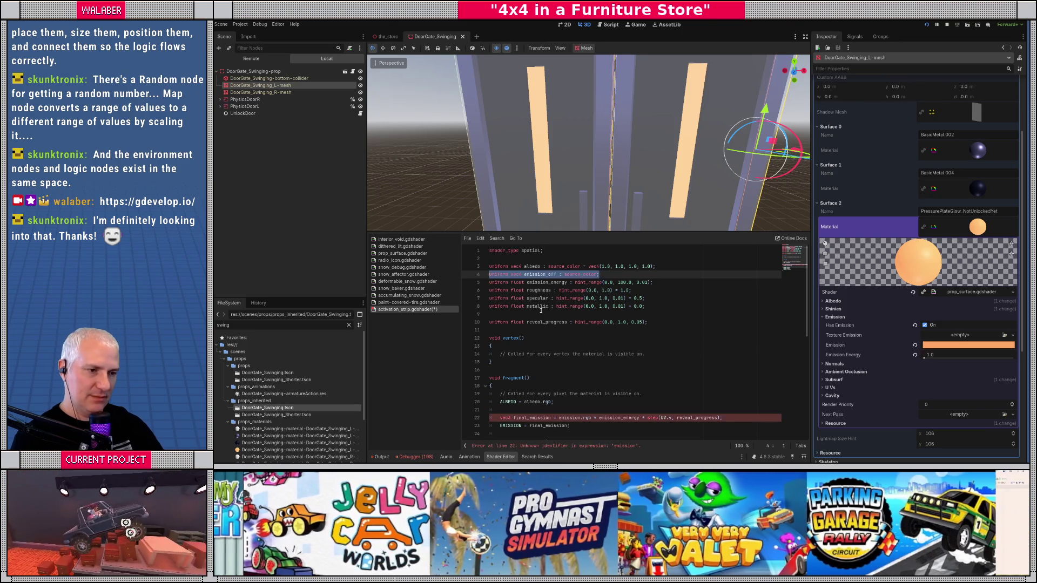
key("Down")
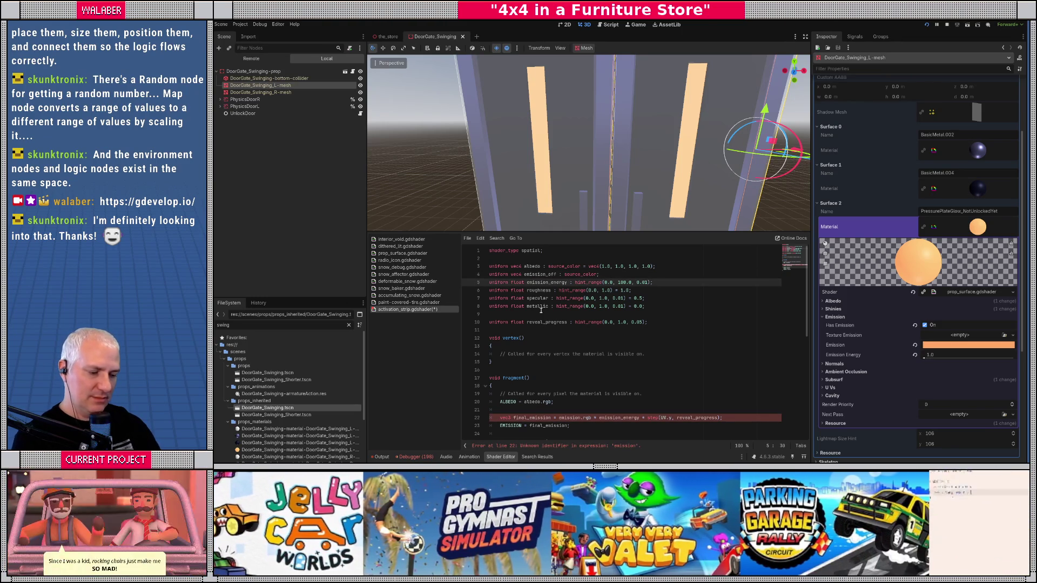
type("_off")
key("Up")
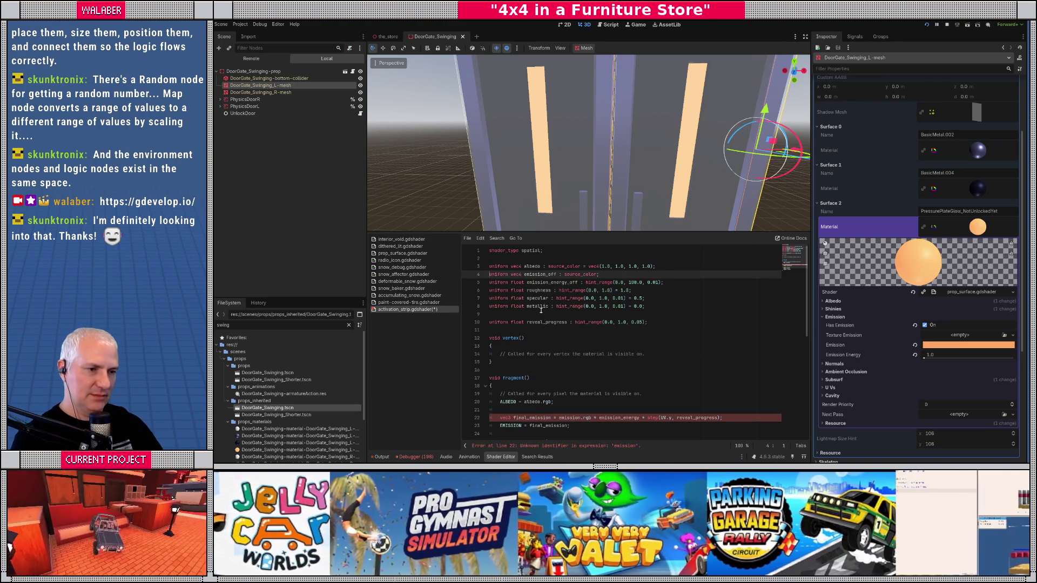
key("shift+Down")
key("shift+End")
key("ctrl+c")
key("End")
key("Return")
key("ctrl+v")
key("Up")
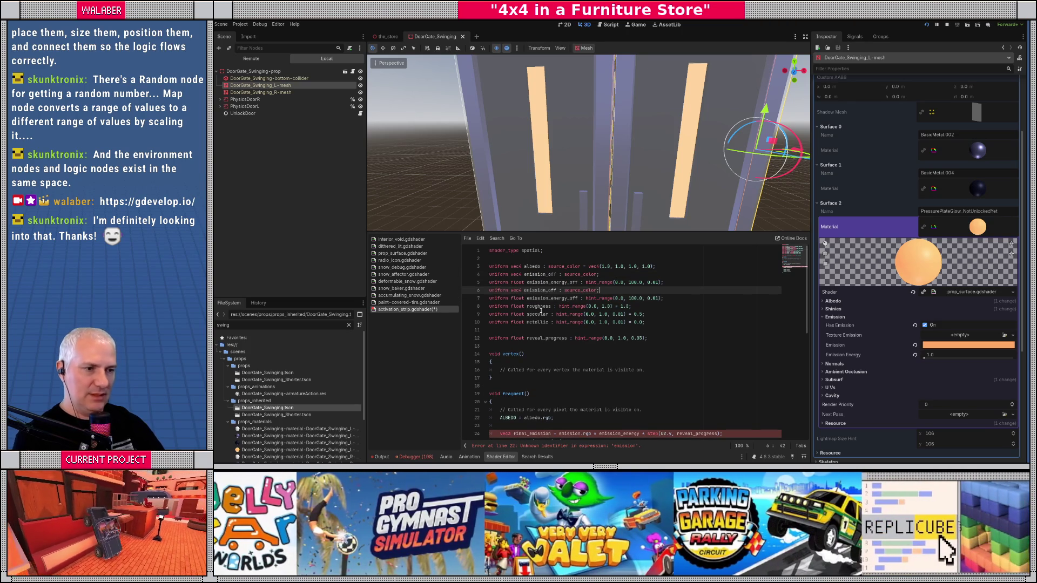
- Rename the copied uniforms to emission_on and emission_energy_on
key("ctrl+Left")
key("ctrl+Left")
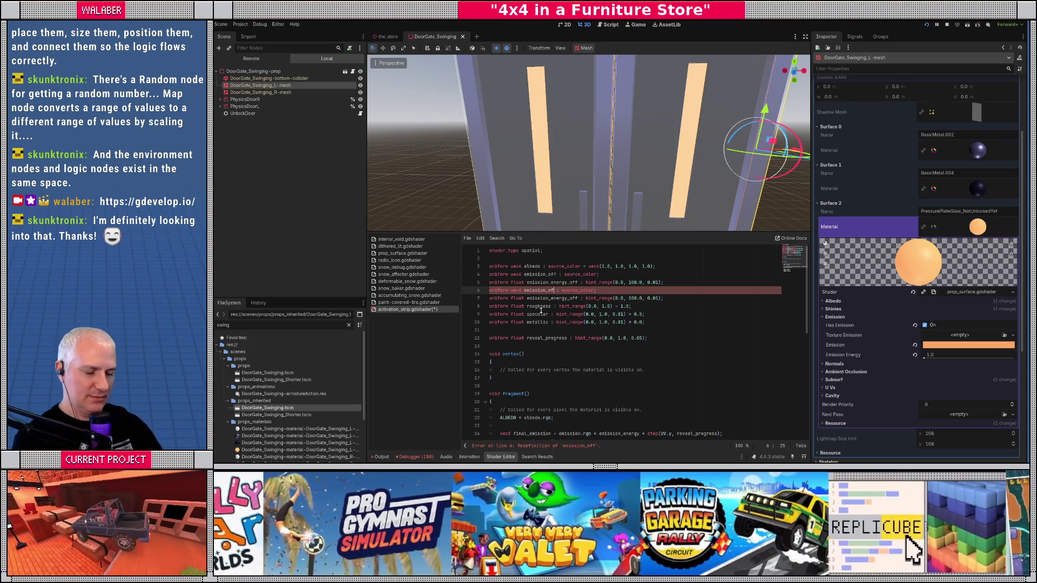
type("n")
key("Down")
key("ctrl+Right")
key("BackSpace")
key("BackSpace")
type("n")
- Add vec3 emit_off and emit_on, each multiplying the emission colour's rgb by its energy
scroll(540, 372, "down", 4)
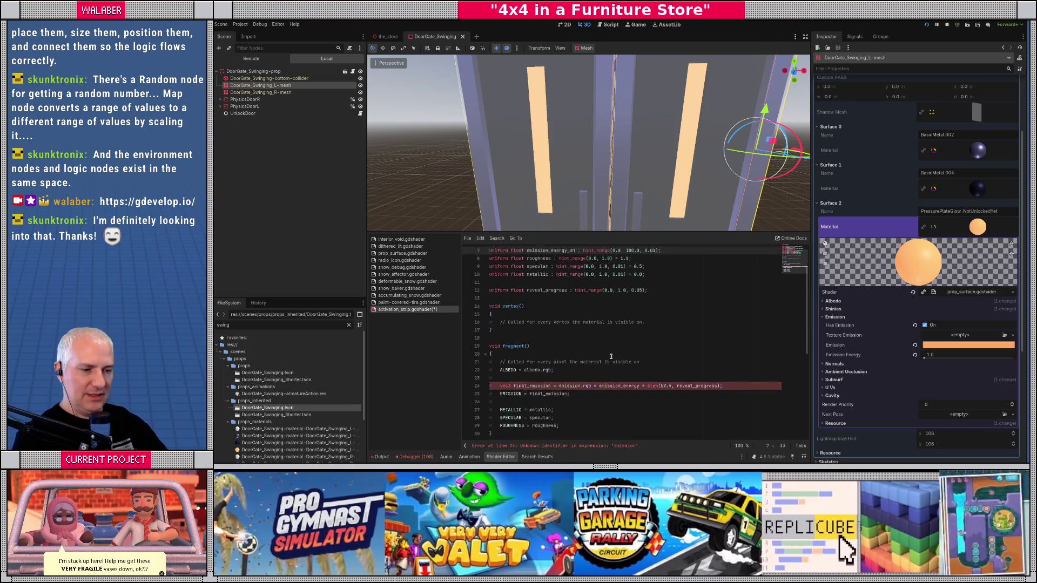
left_click(554, 331)
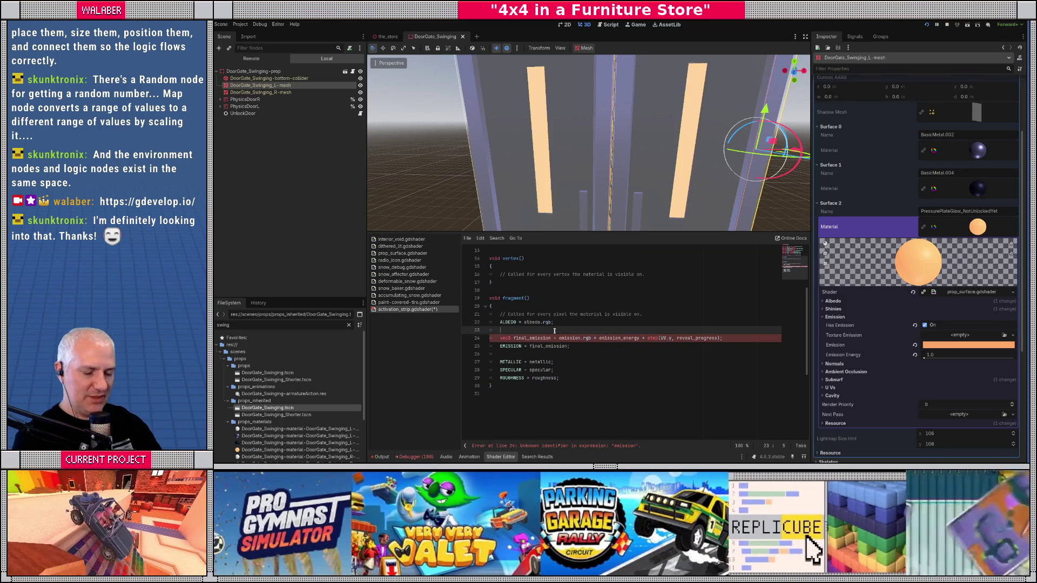
key("Return")
type("vec3 ")
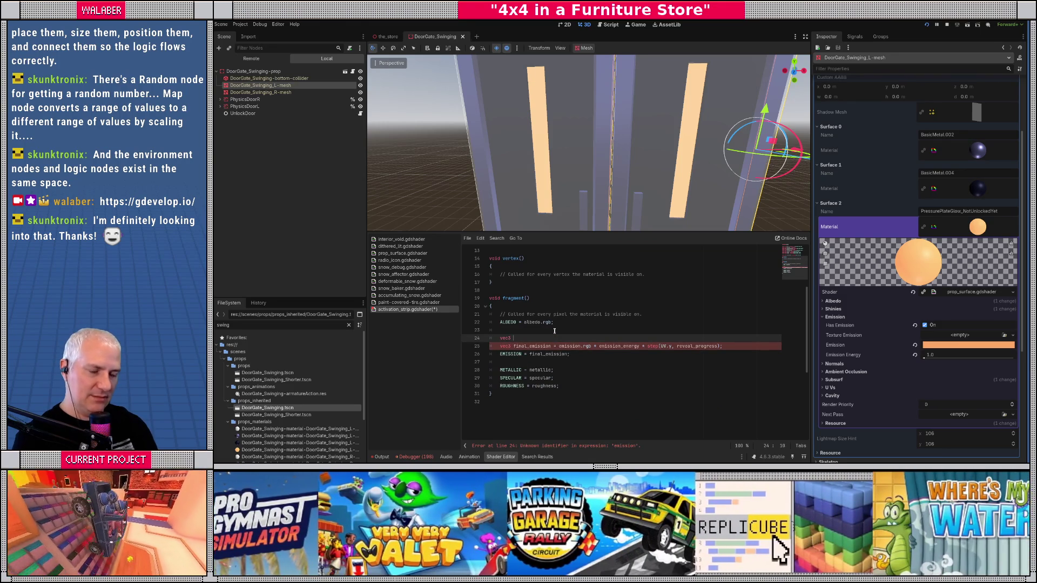
type("emit_off = e")
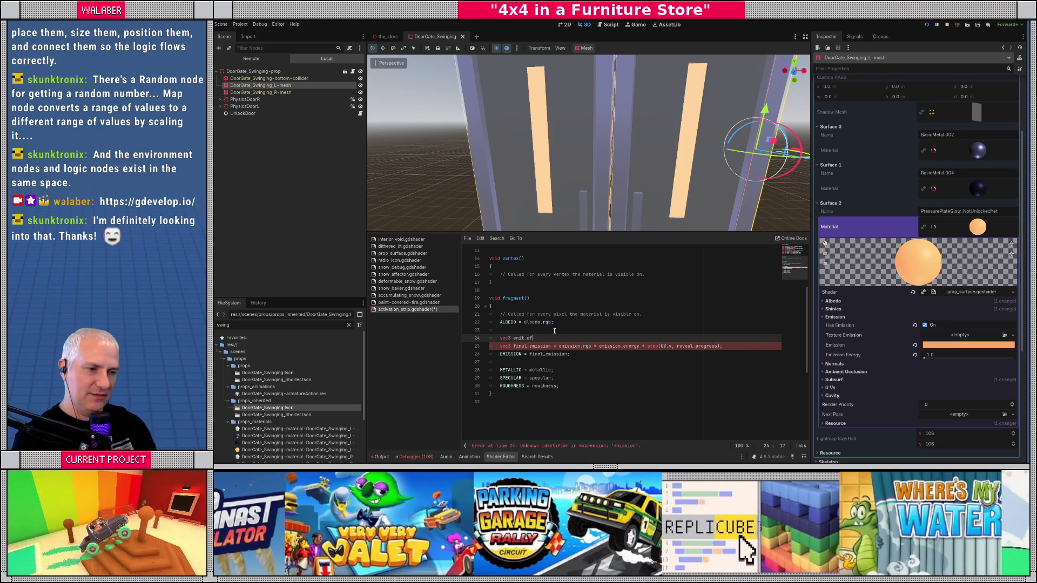
type("mission_off")
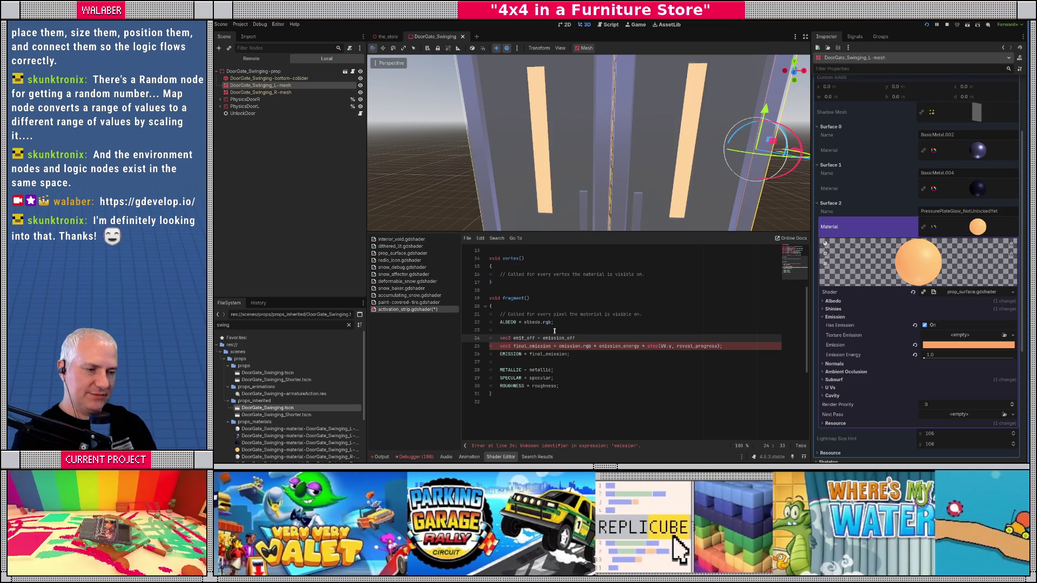
type(".rgb * emission_en")
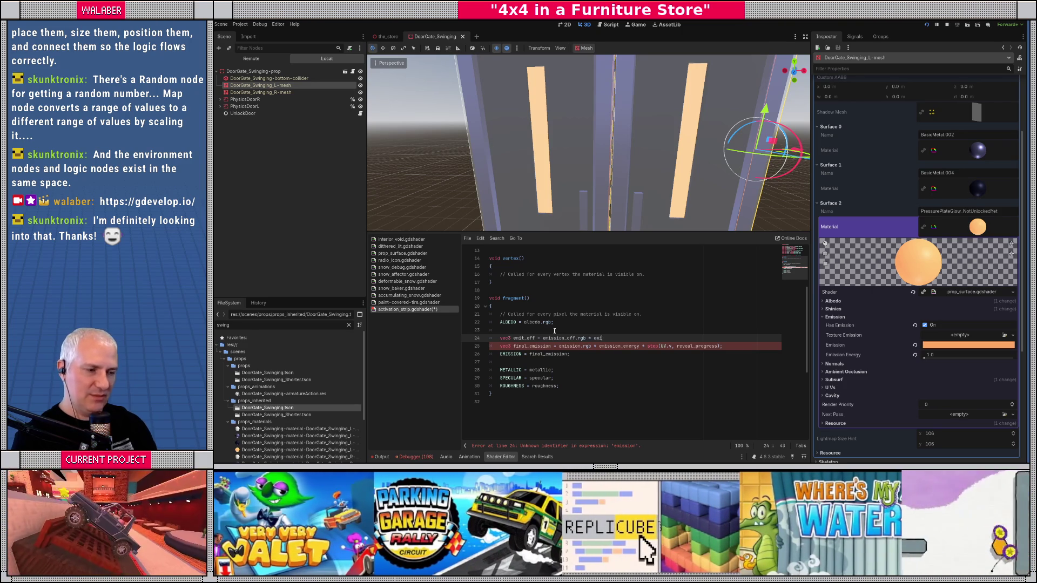
key("Return")
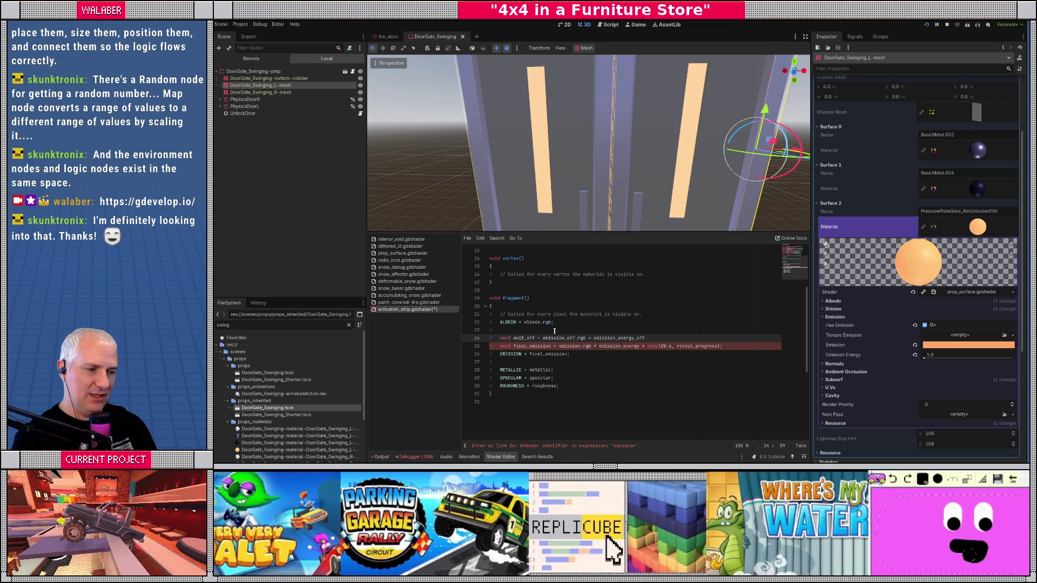
type(";")
key("Return")
type("vec")
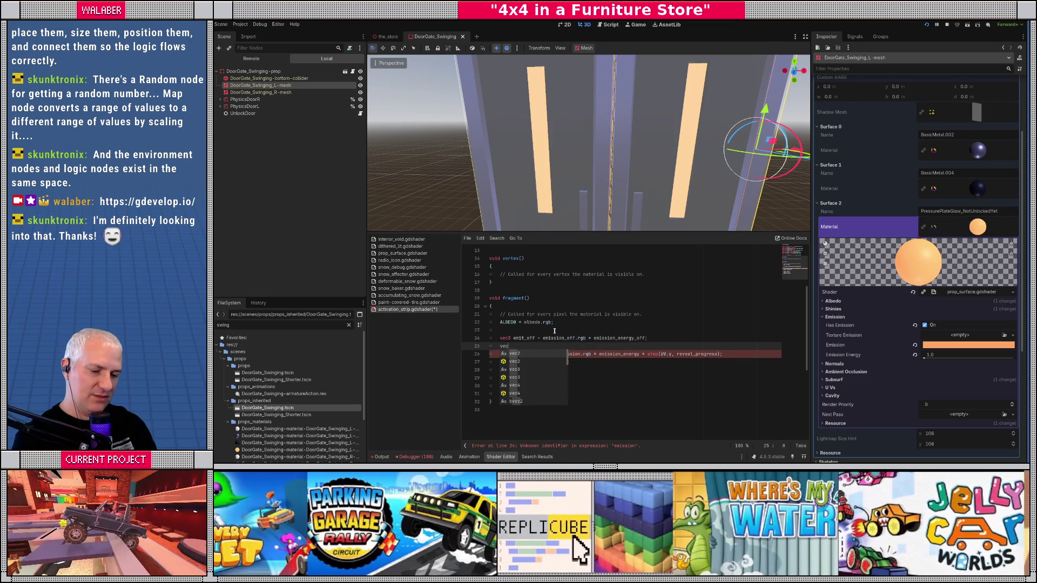
type("3 emit_o")
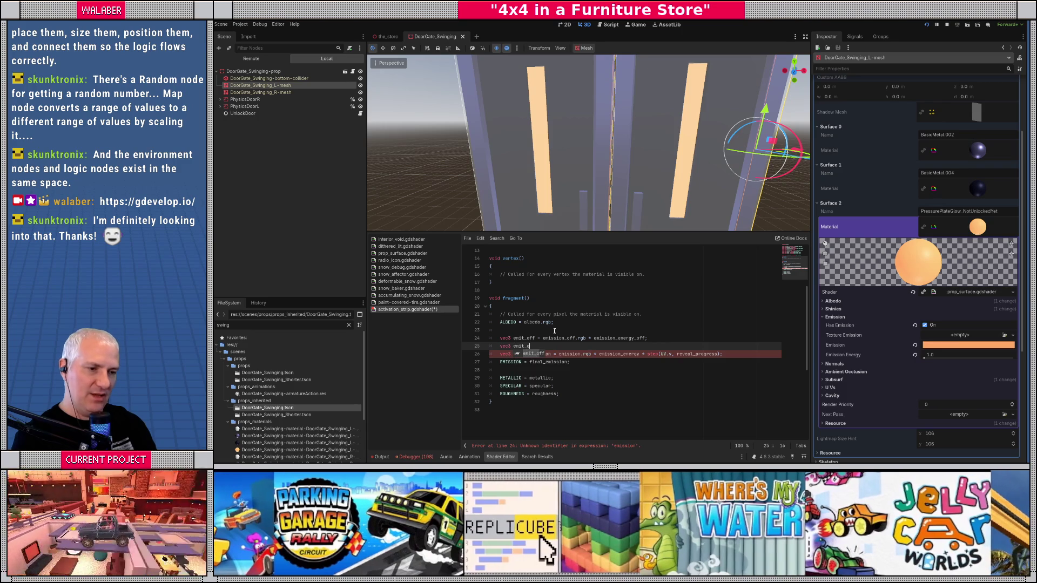
type("n = emission_on")
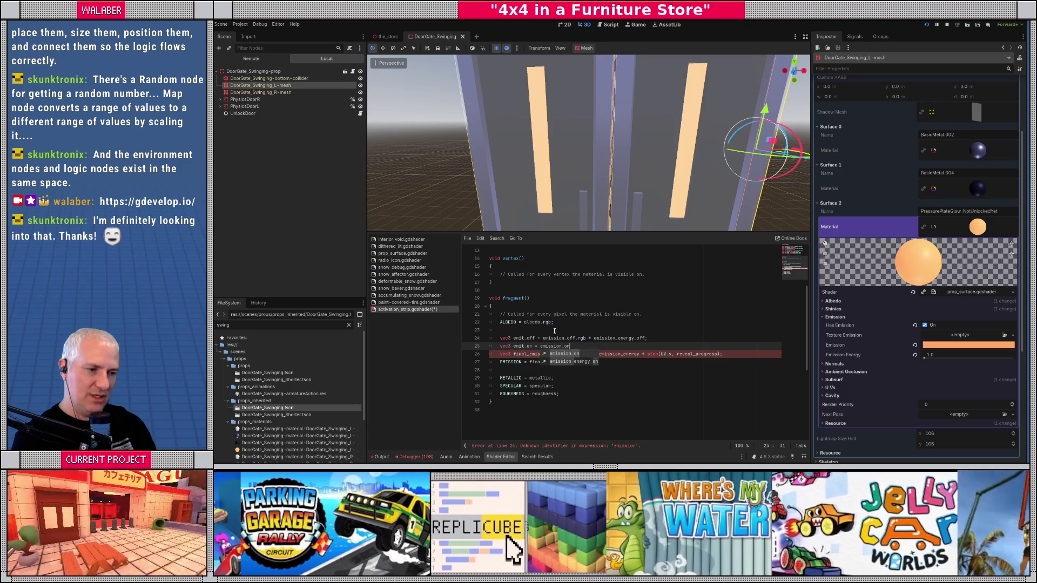
type(".rgb *")
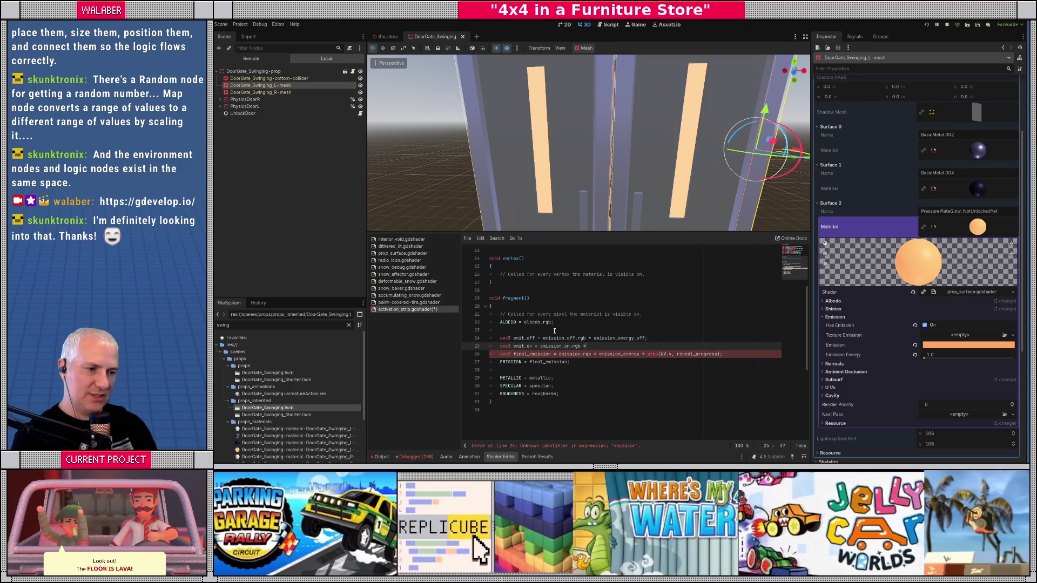
type(" emission_on")
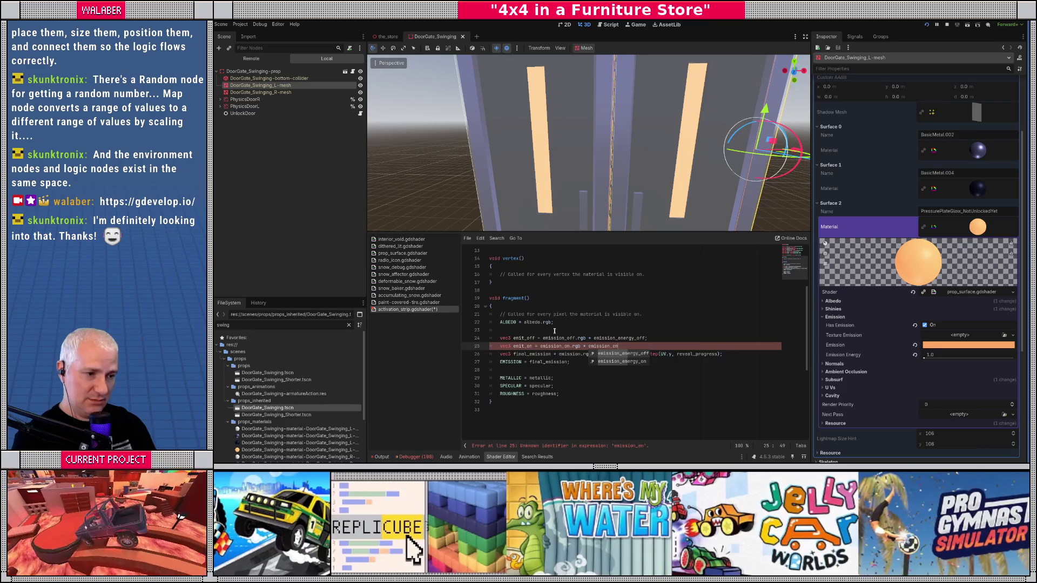
key("Return")
type(";")
key("Return")
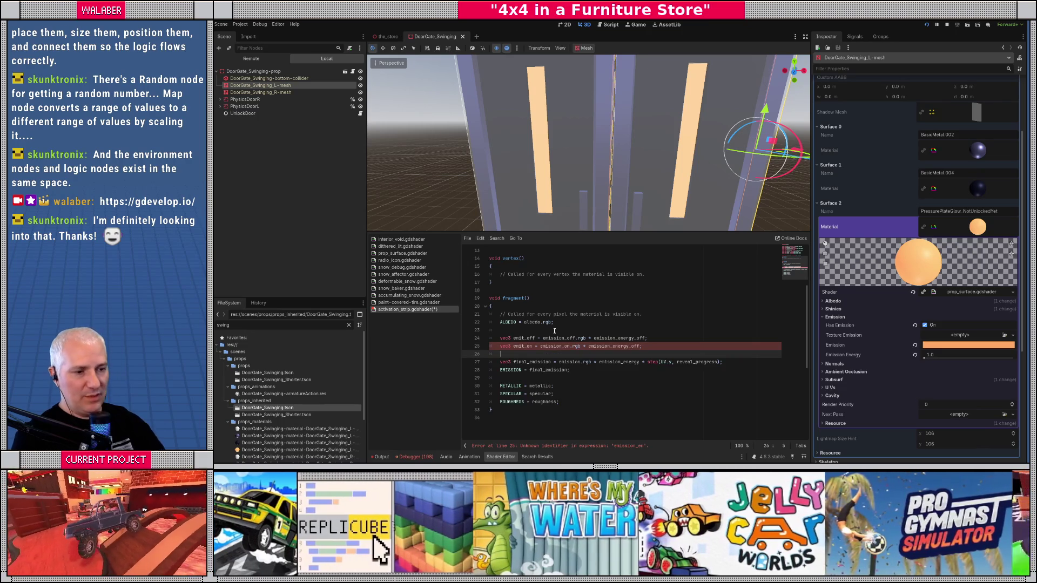
- Set final_emission to mix(emit_off, emit_on, step(UV.y, reveal_progress)) and save the shader
left_click(556, 361)
type("mix(emit")
type("_off, emit_")
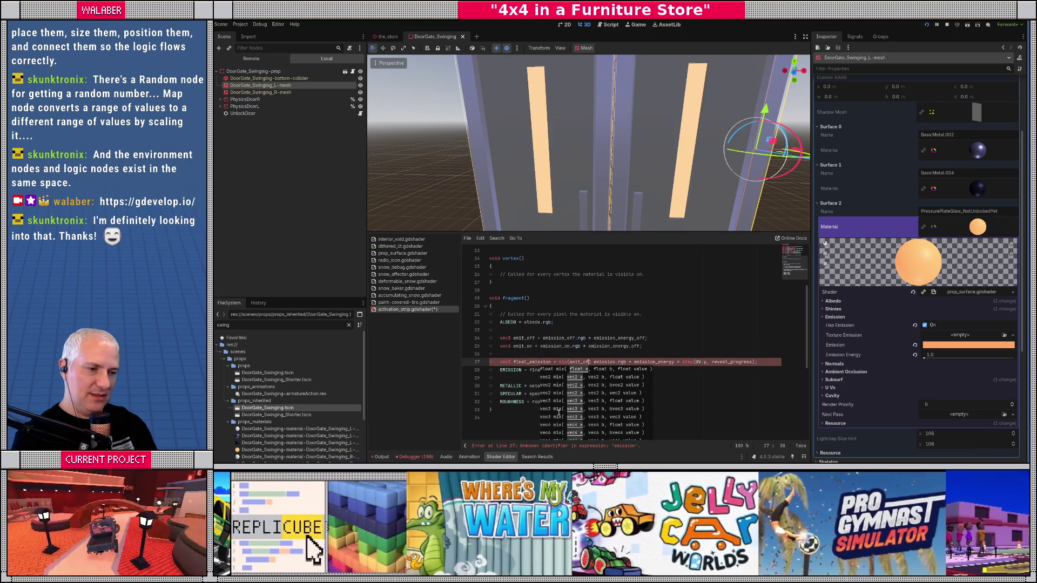
type("on,")
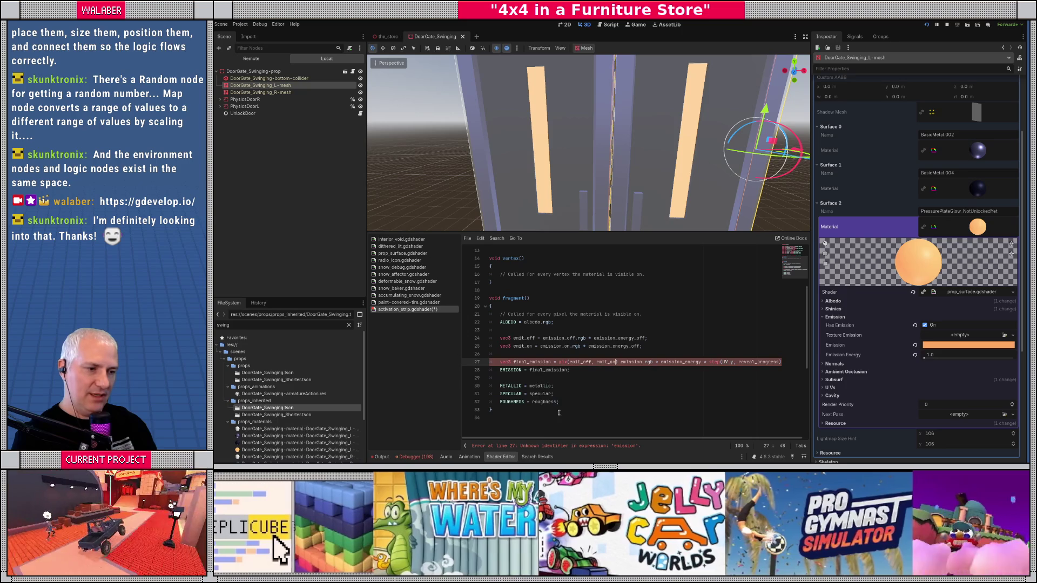
key("Delete")
key("Delete")
key("Delete")
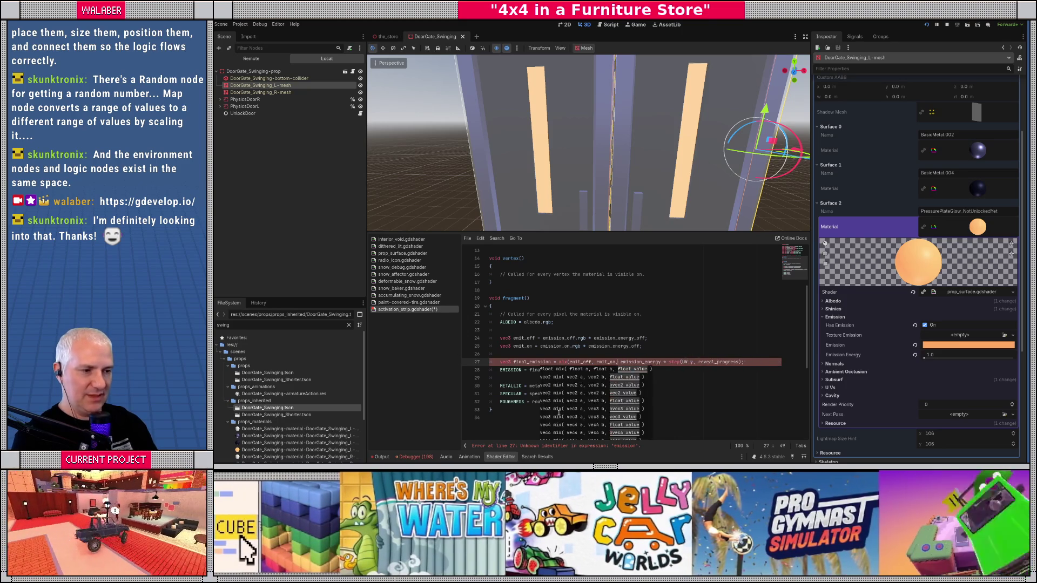
key("Delete")
key("End")
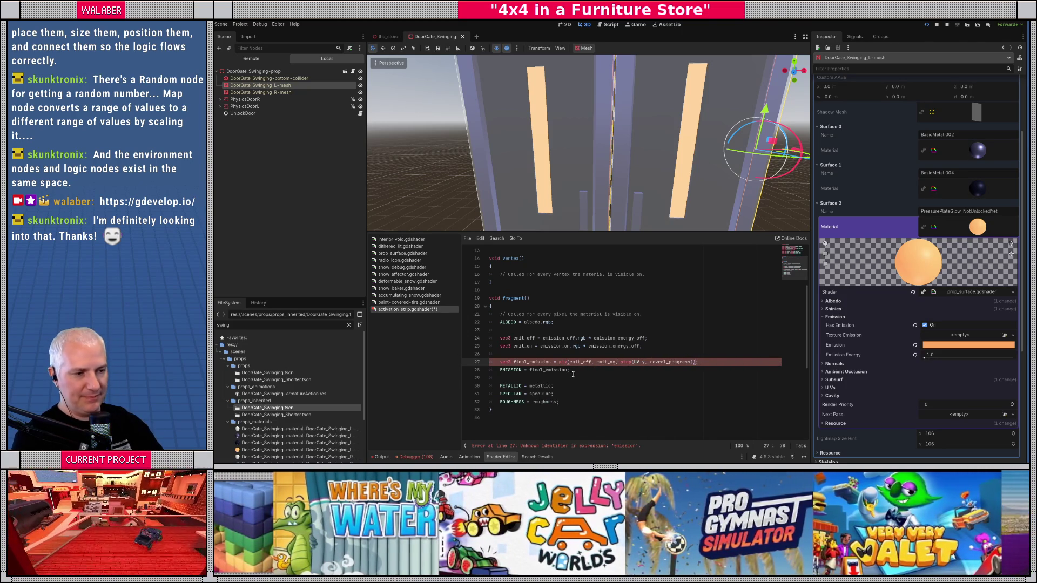
left_click(575, 353)
key("ctrl+s")
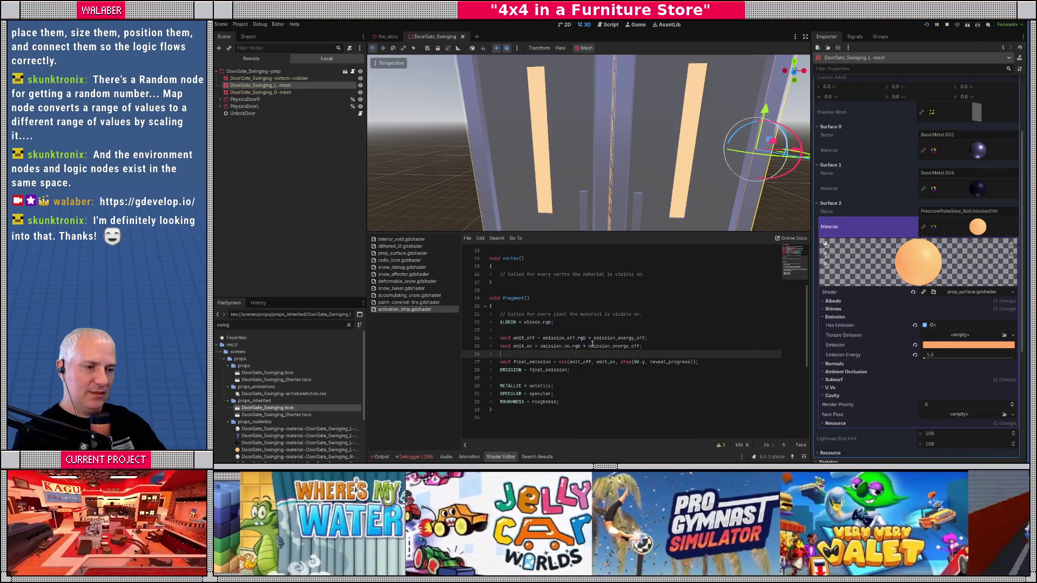
scroll(533, 180, "down", 8)
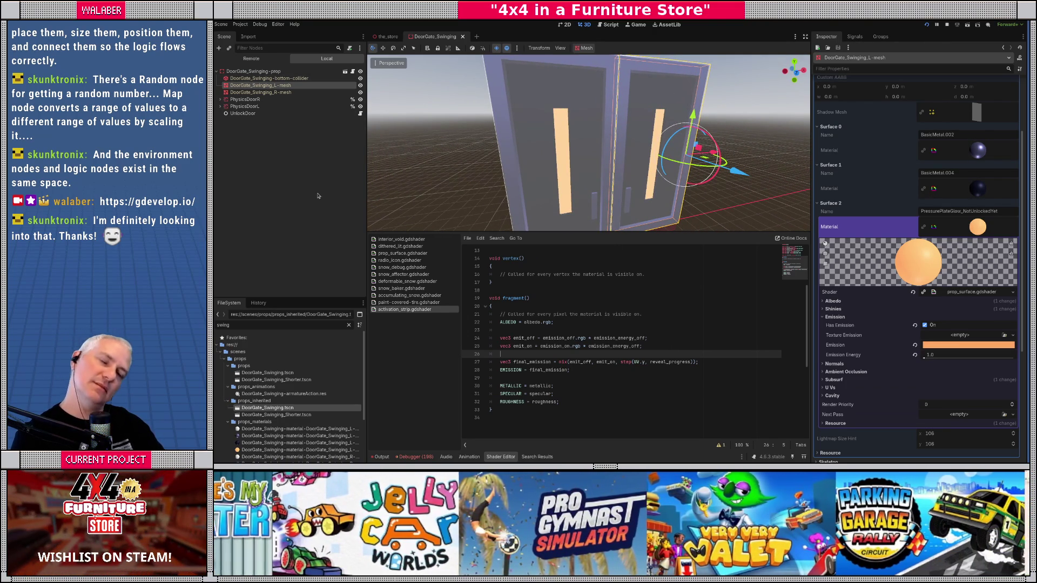
left_click(353, 72)
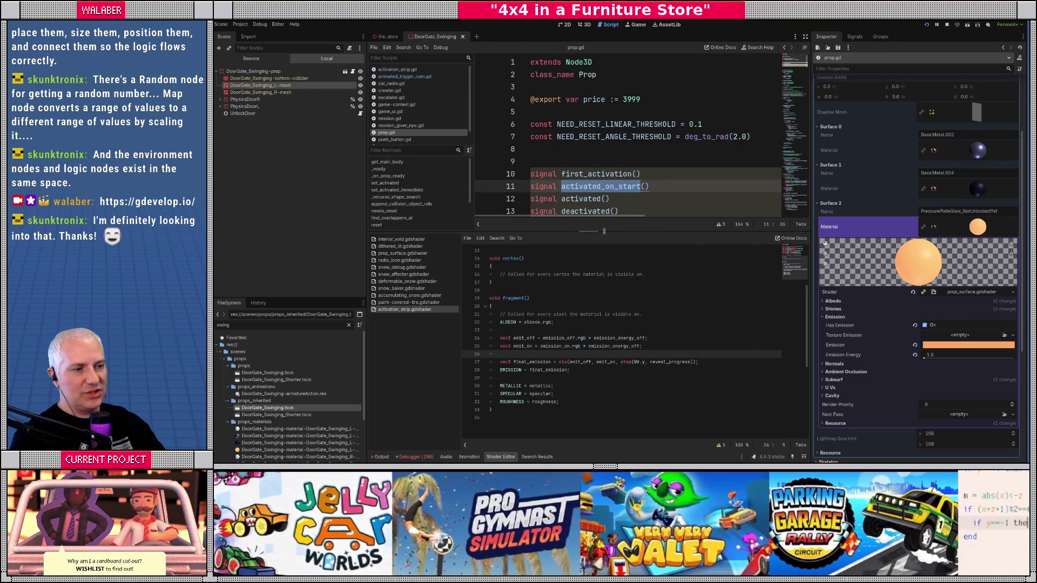
left_click_drag(603, 234, 602, 272)
left_click(345, 113)
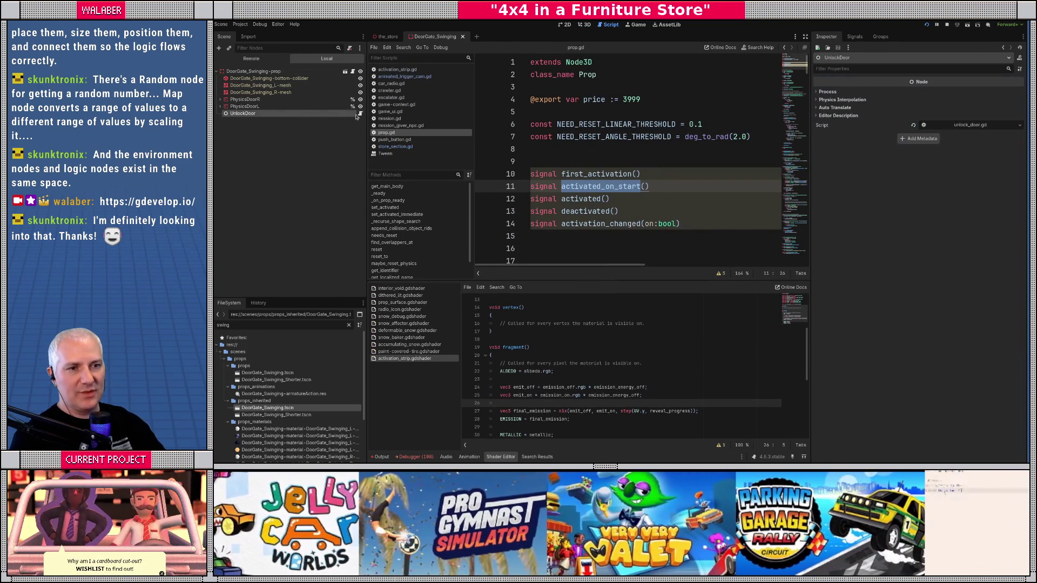
left_click(360, 114)
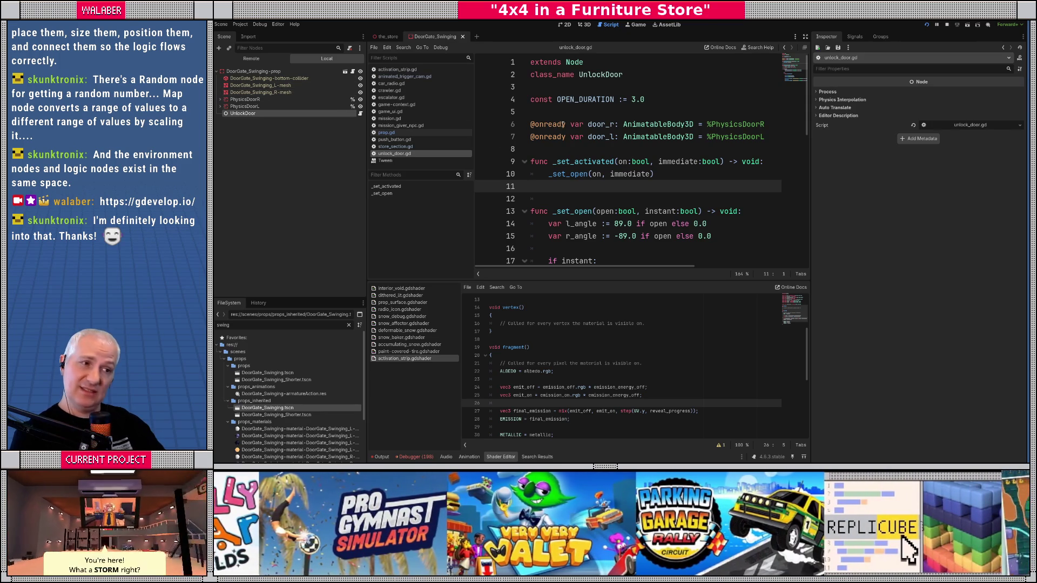
left_click(569, 148)
type("@")
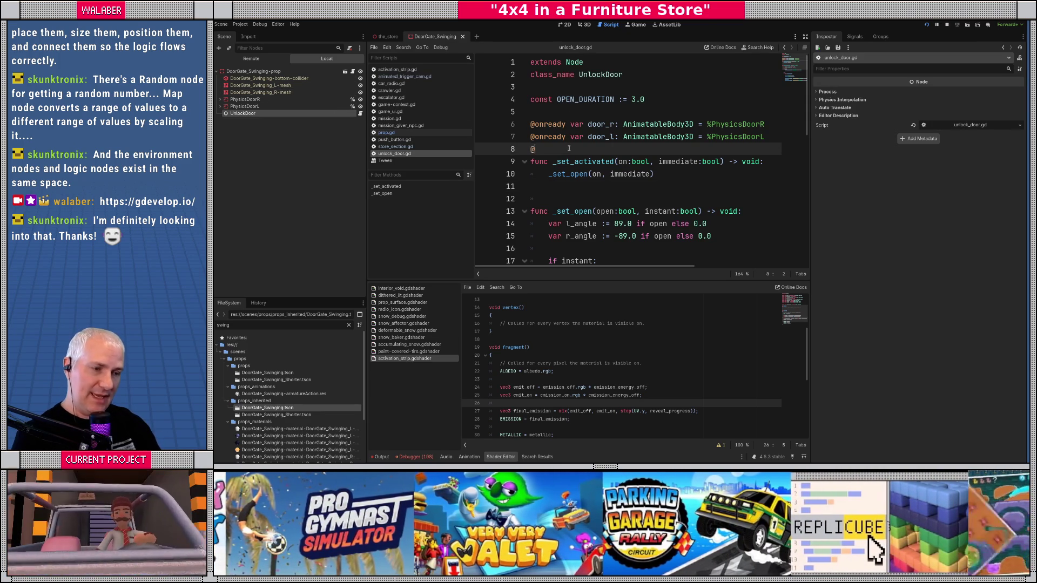
type("export ")
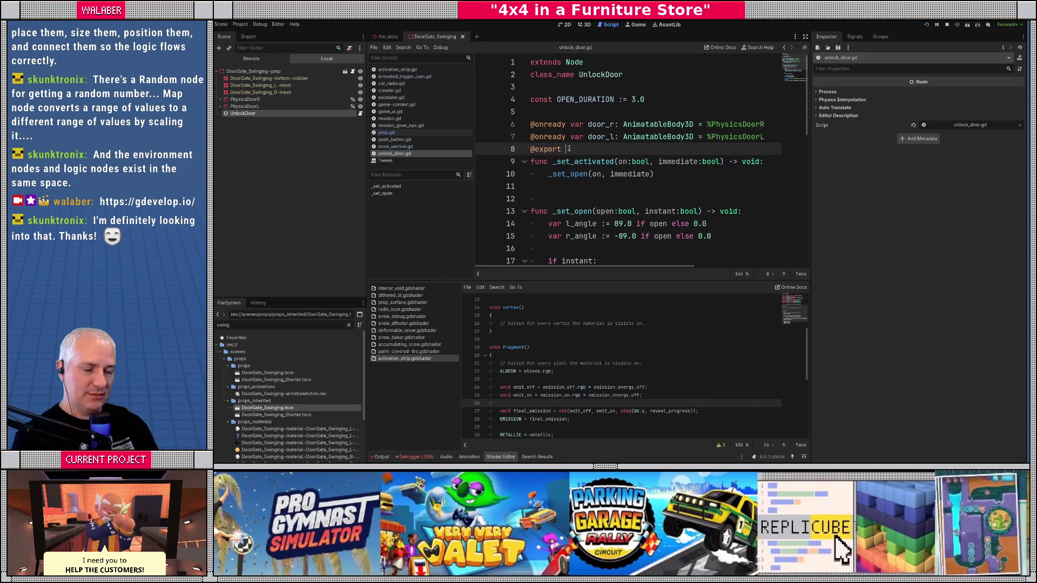
type("var meshes : ")
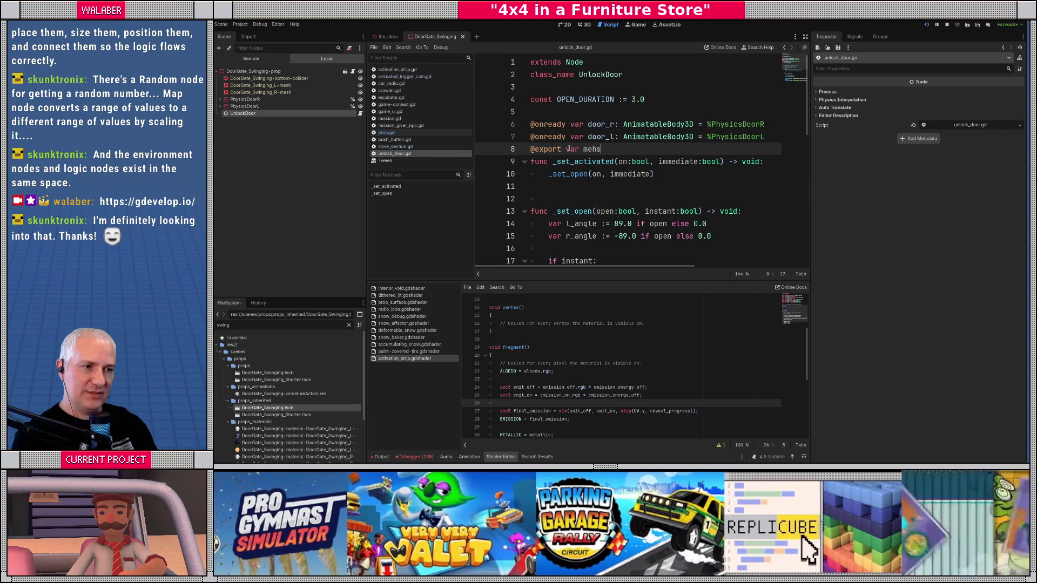
type("Array[MeshI")
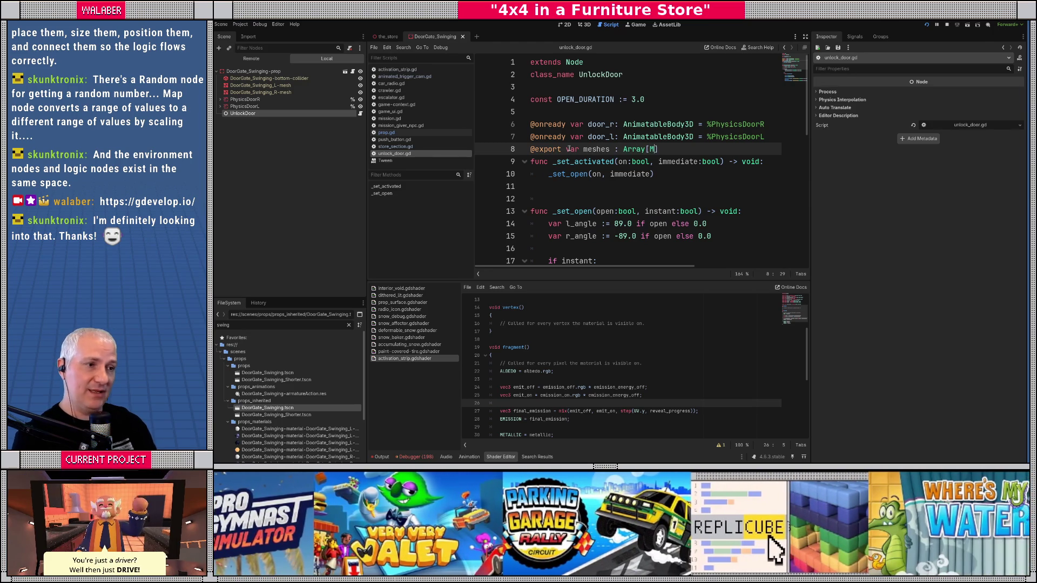
type("nstance3D] = ")
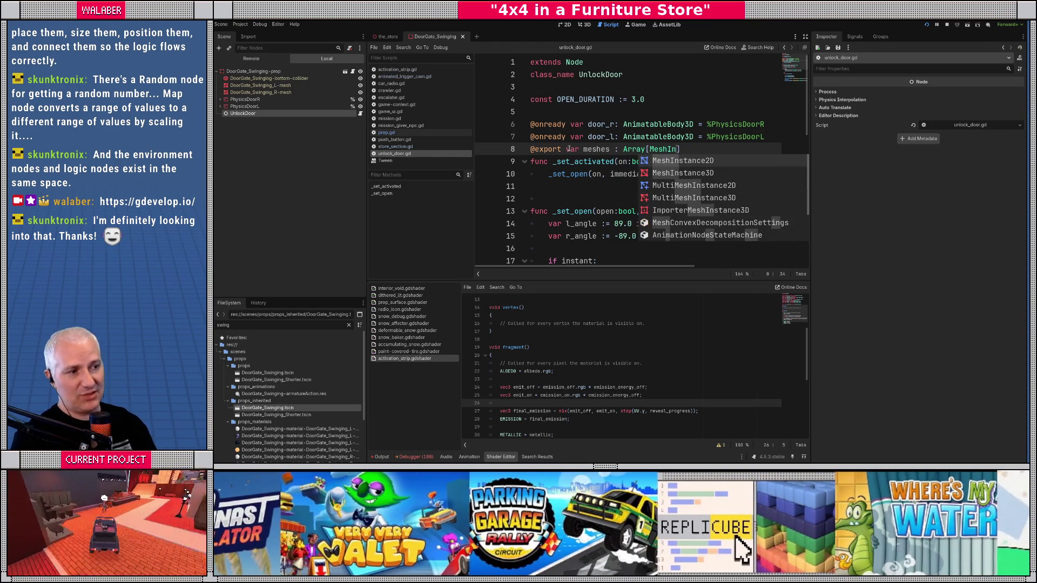
type("[]")
key("Return")
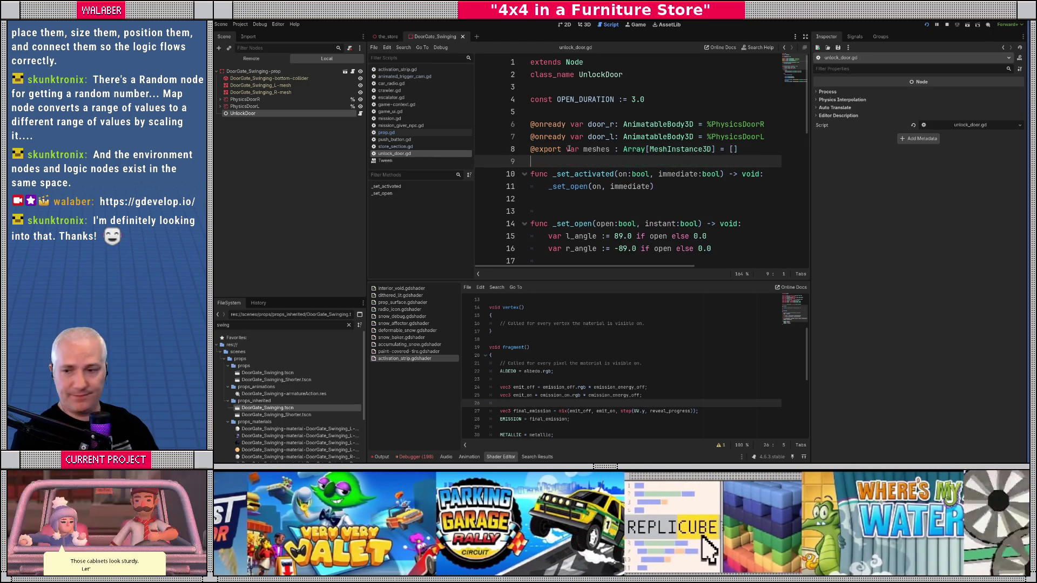
left_click_drag(589, 280, 589, 354)
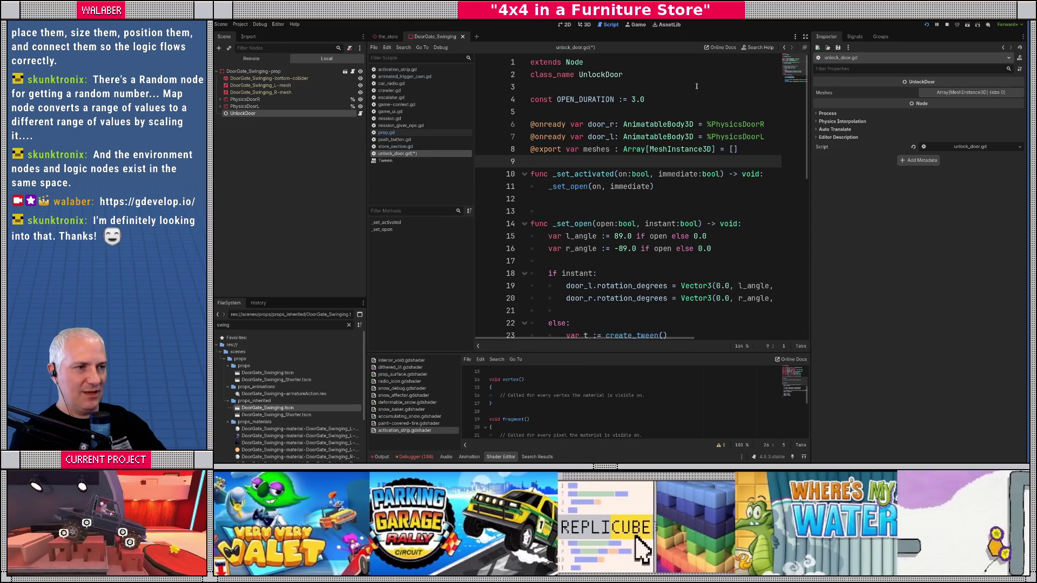
left_click_drag(474, 197, 345, 195)
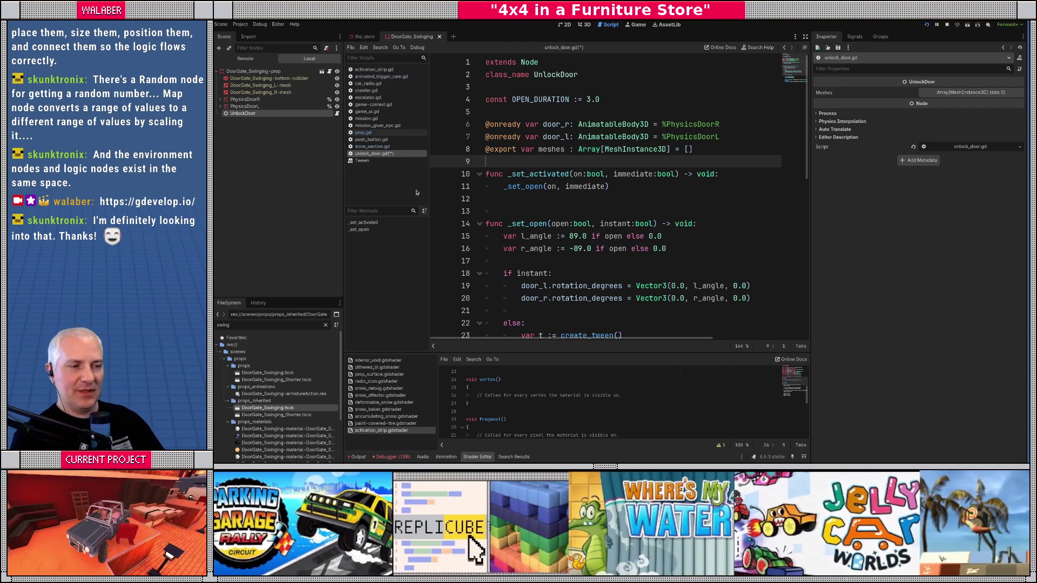
left_click(530, 198)
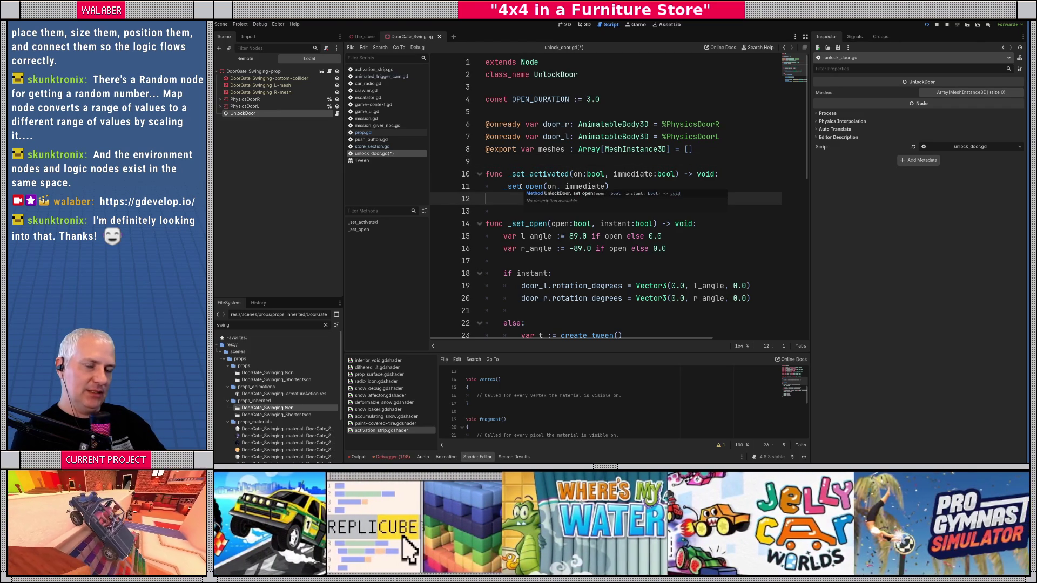
left_click(526, 159)
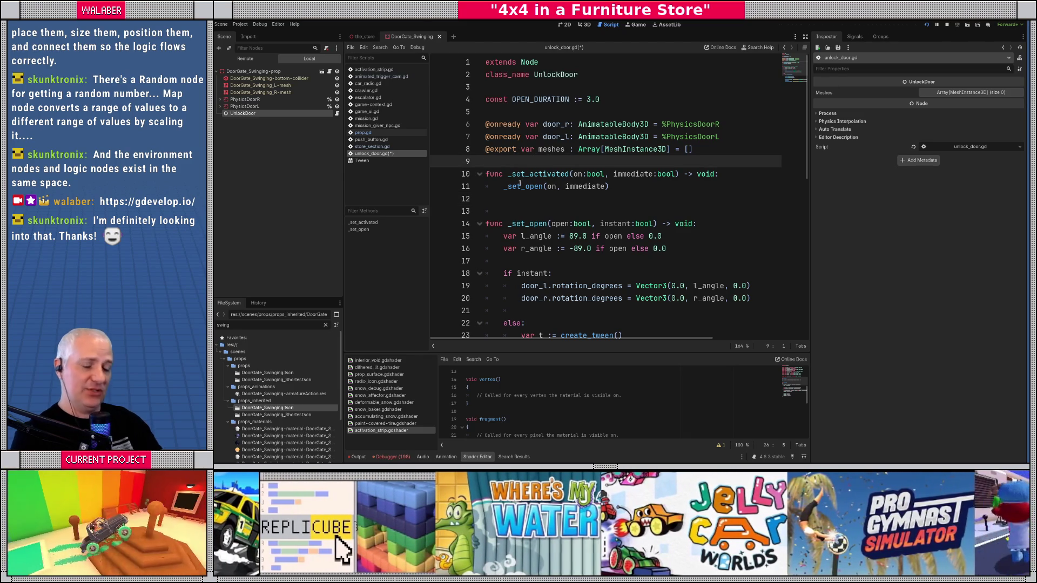
type("@export var")
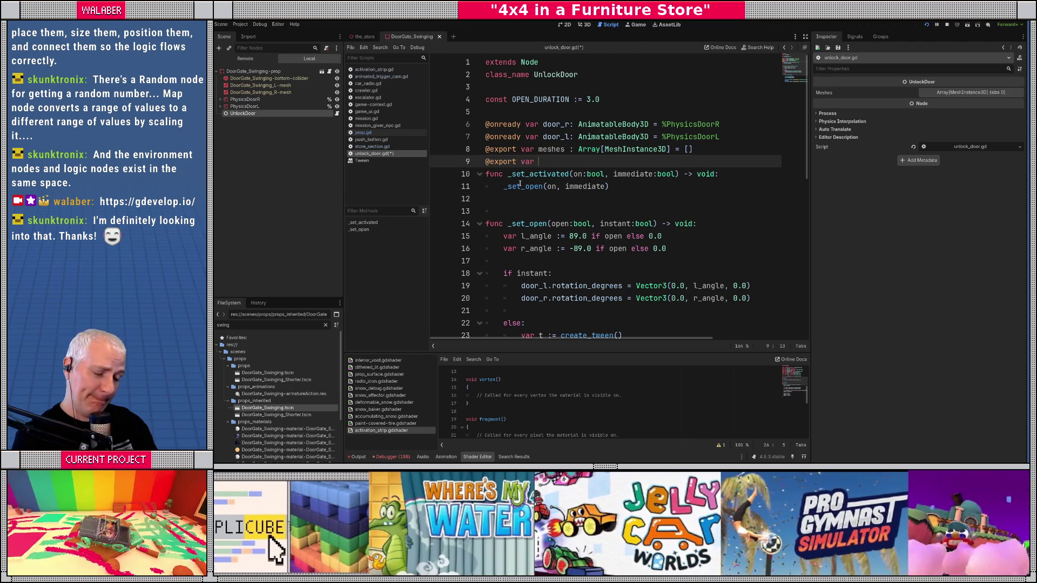
type("surface_")
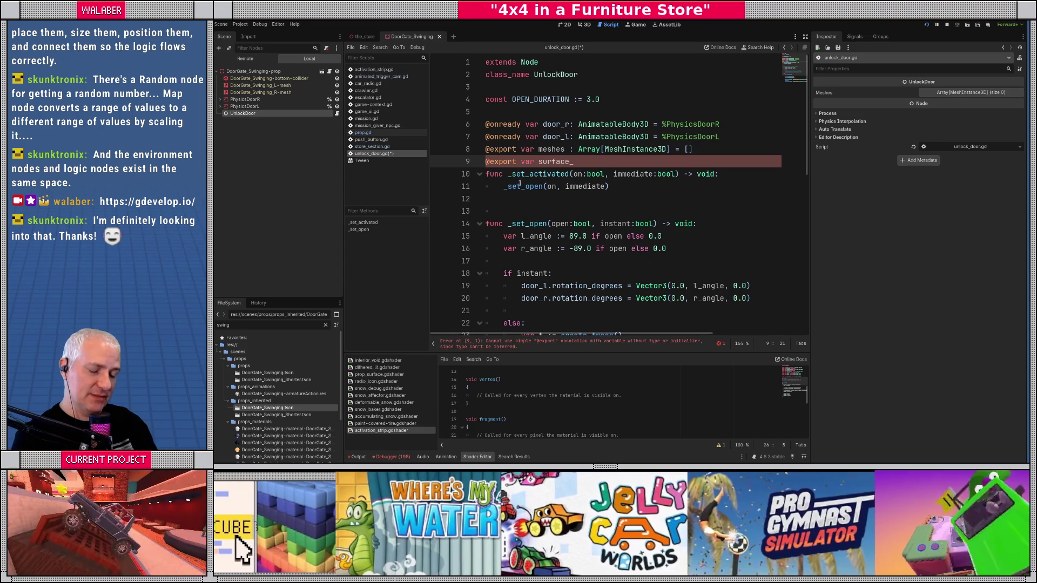
type("idx ")
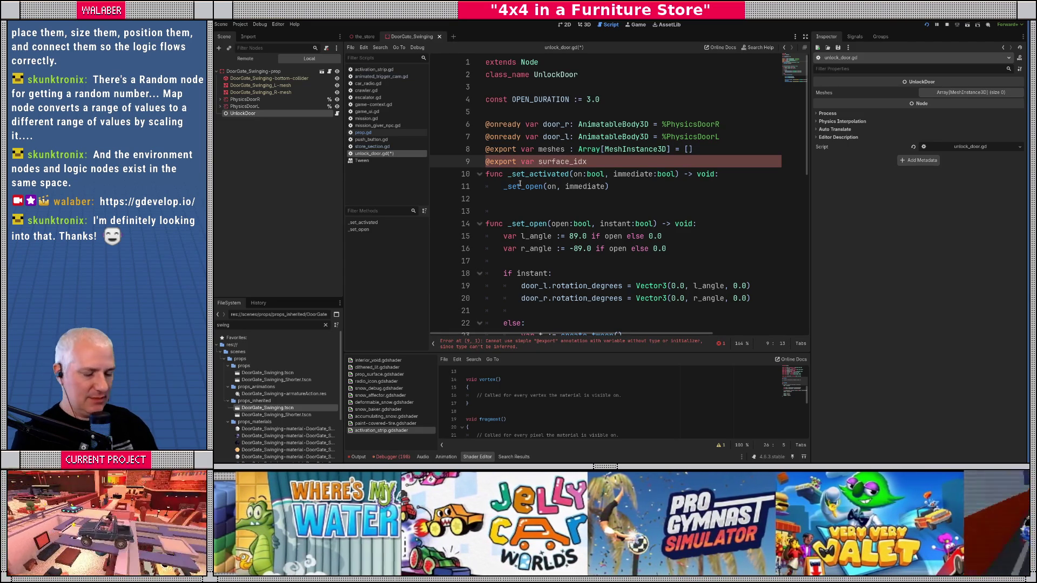
type("emission_")
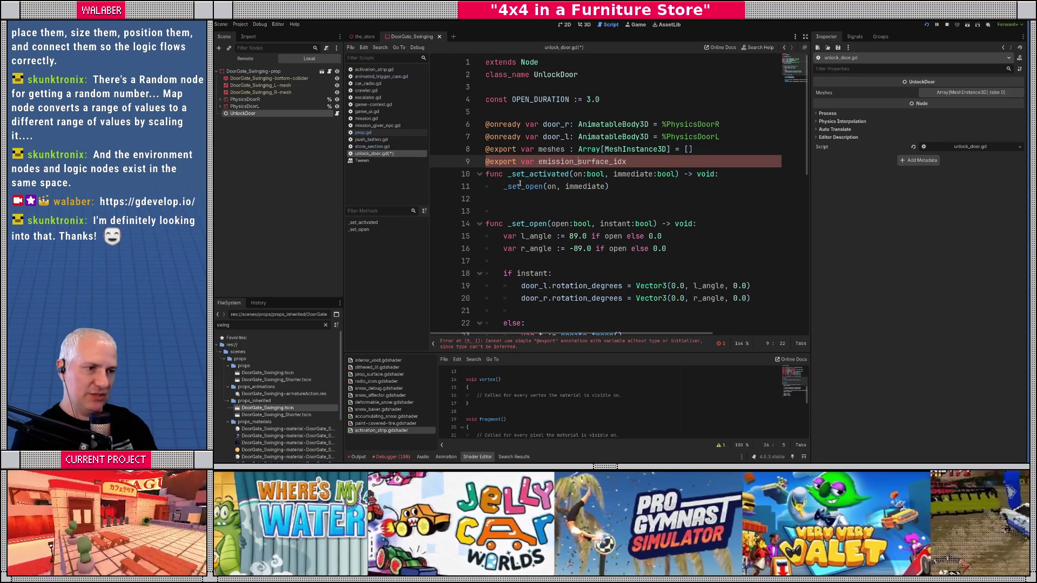
type("=")
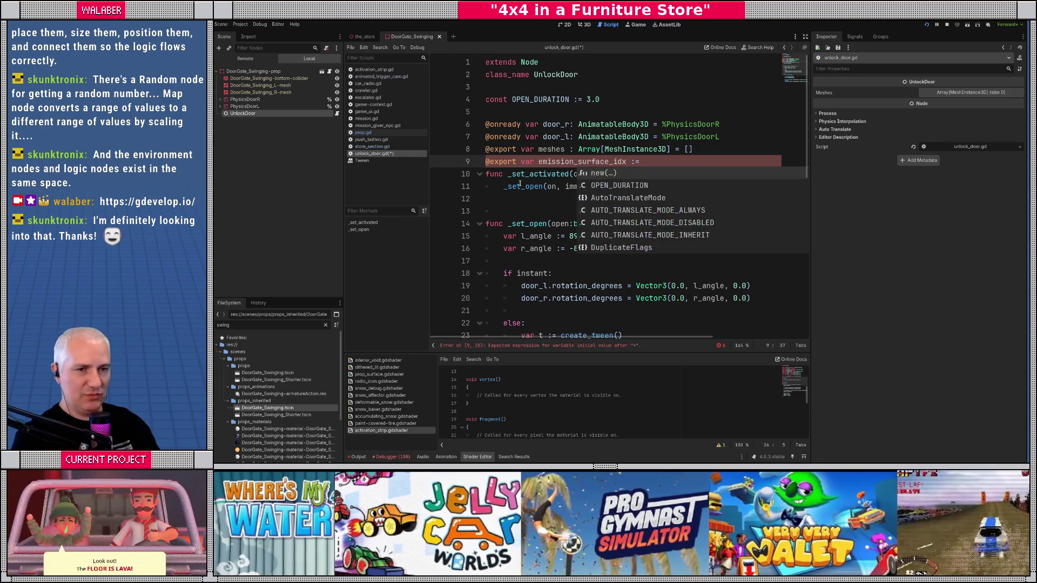
left_click(261, 92)
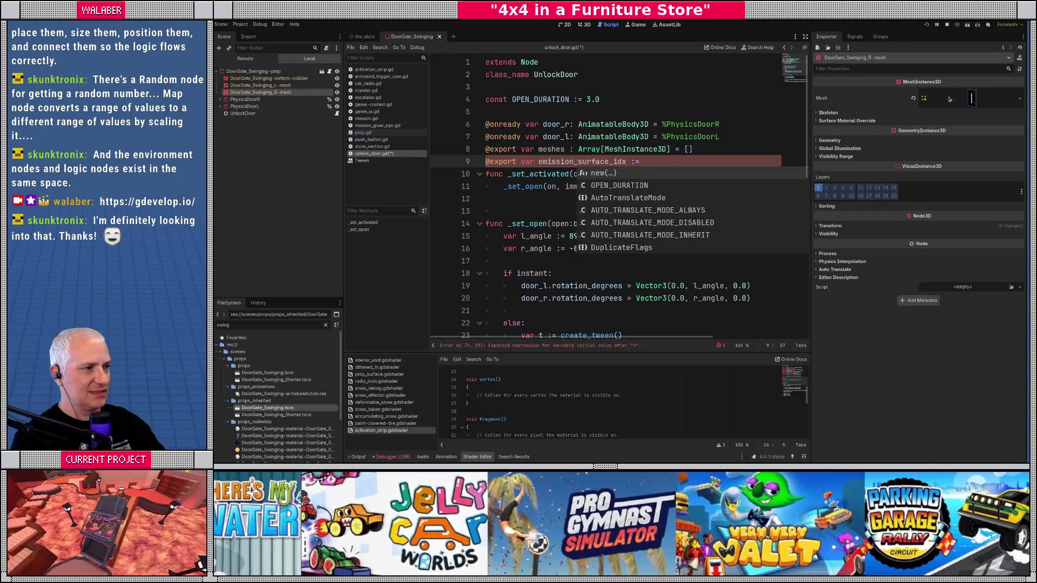
- Check the door mesh's Surface 2 material and default emission_surface_idx to 2
left_click(937, 100)
left_click(831, 239)
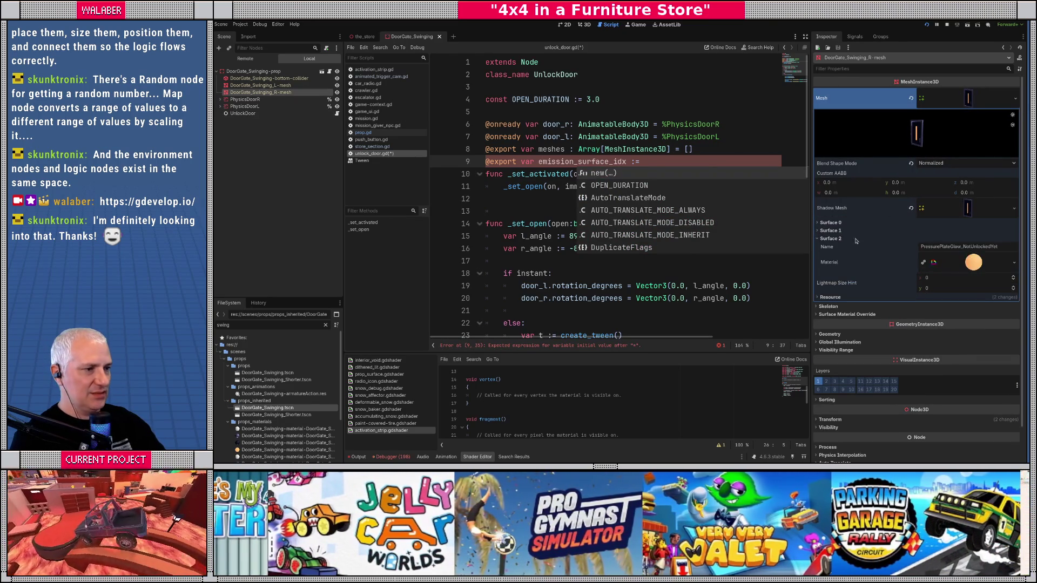
key("Escape")
type("2")
key("Return")
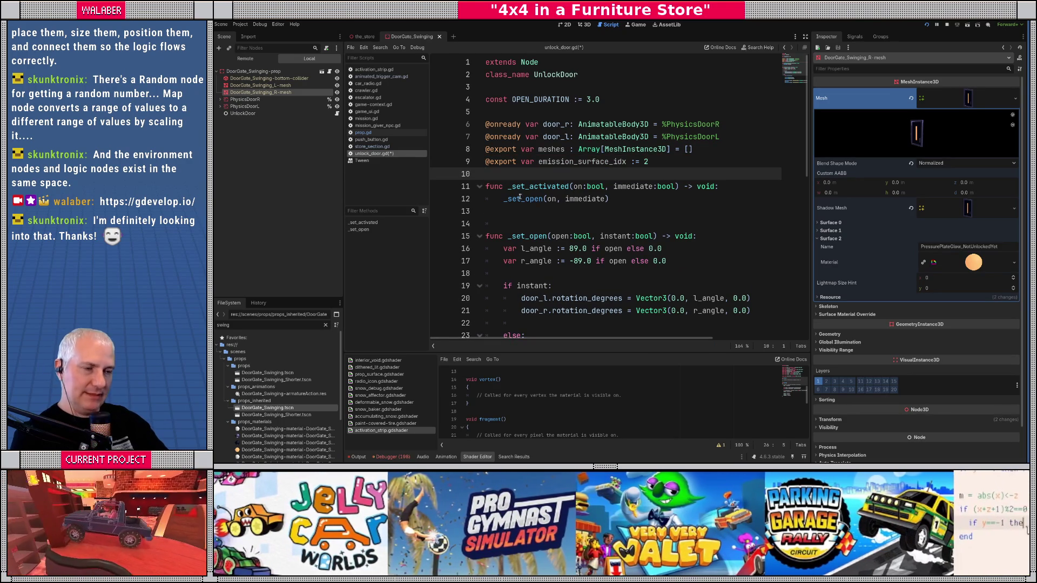
- Declare 'var _emit_mat : ShaderMaterial' and hide the side docks for a wider code view
key("Return")
type("var _")
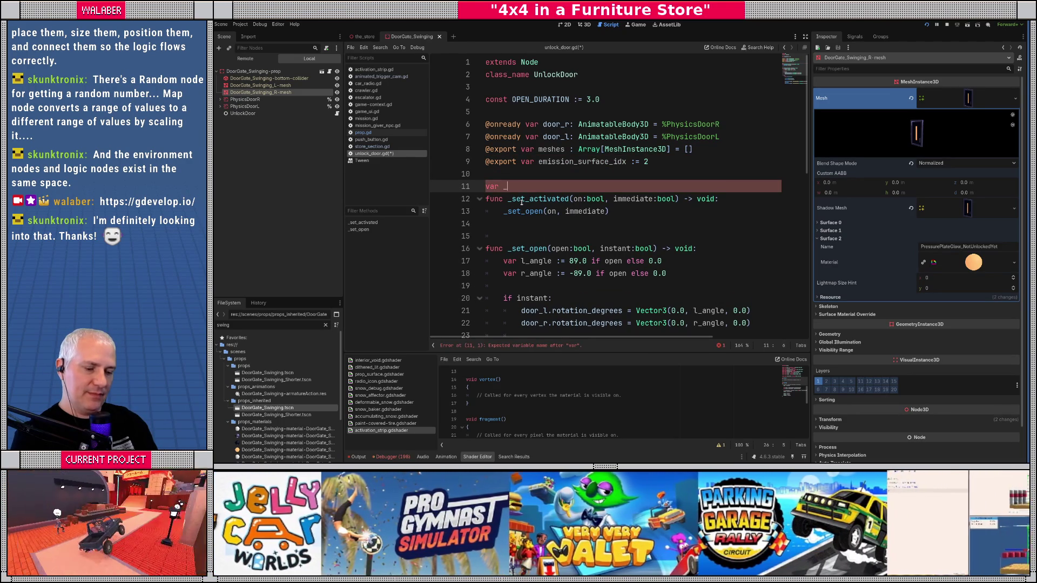
type("emit_mat")
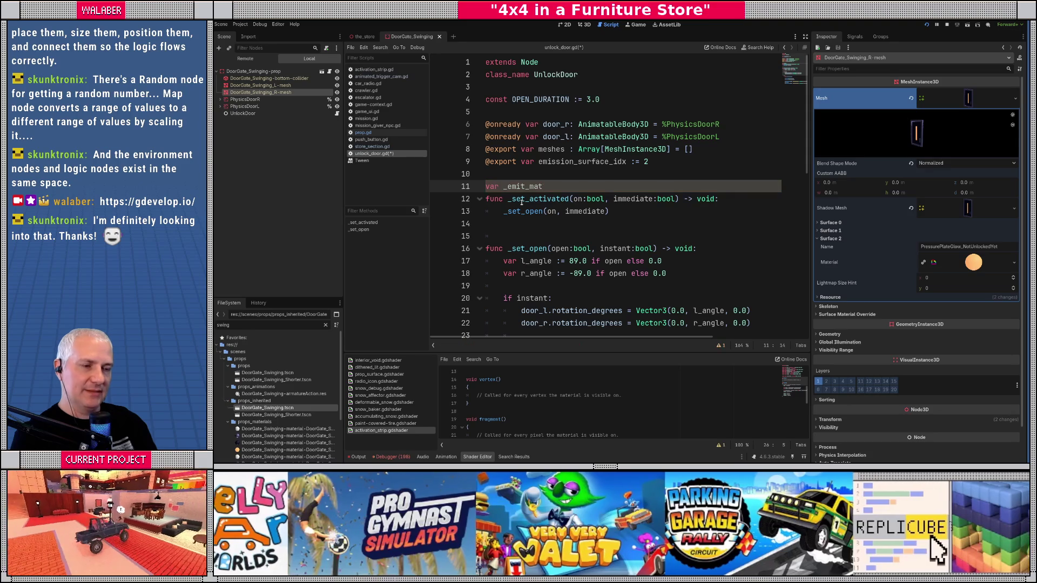
type(" : ShaderMa")
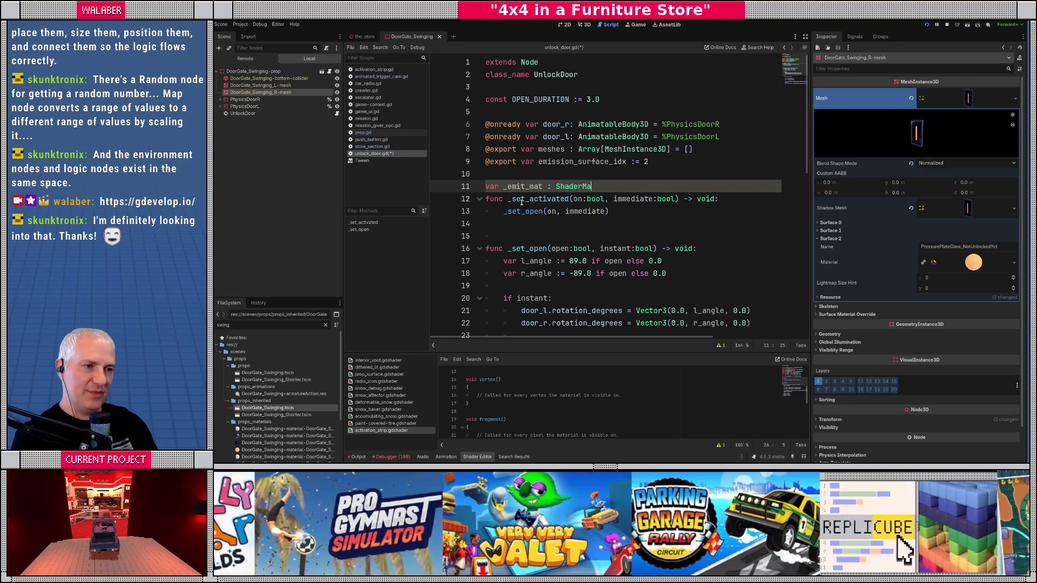
key("Return")
key("Return")
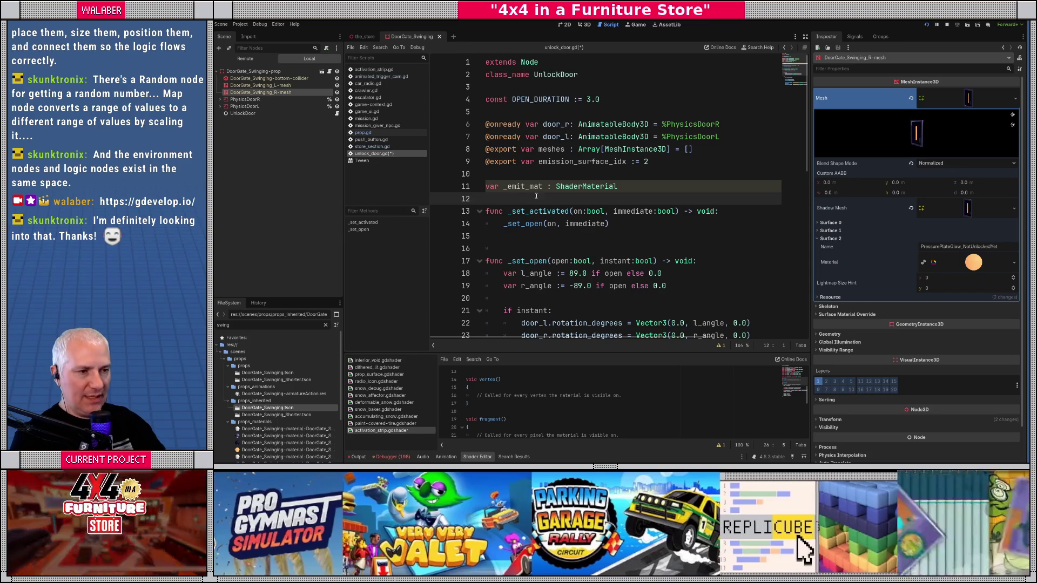
scroll(533, 195, "down", 1)
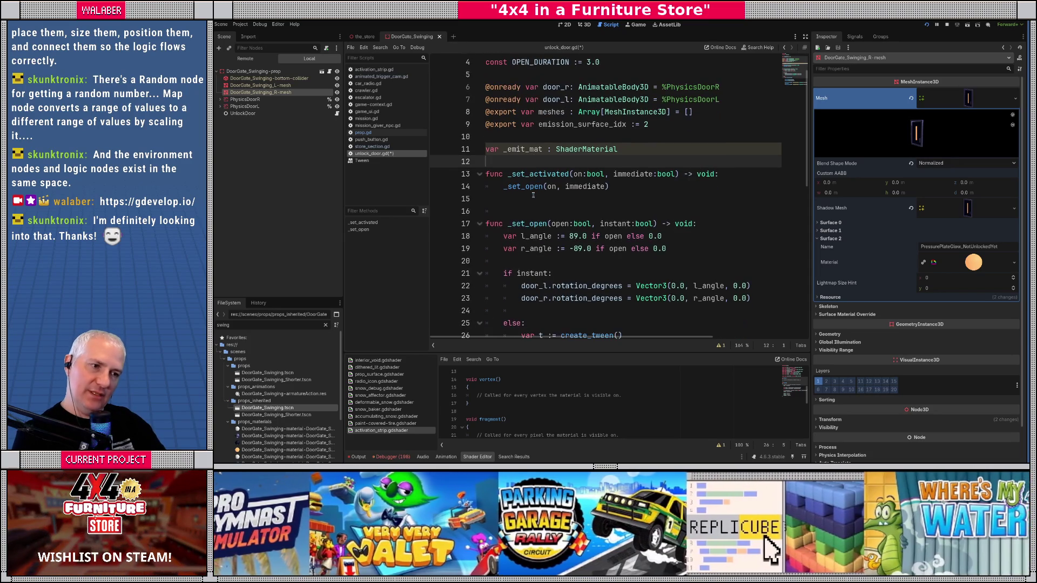
left_click(806, 36)
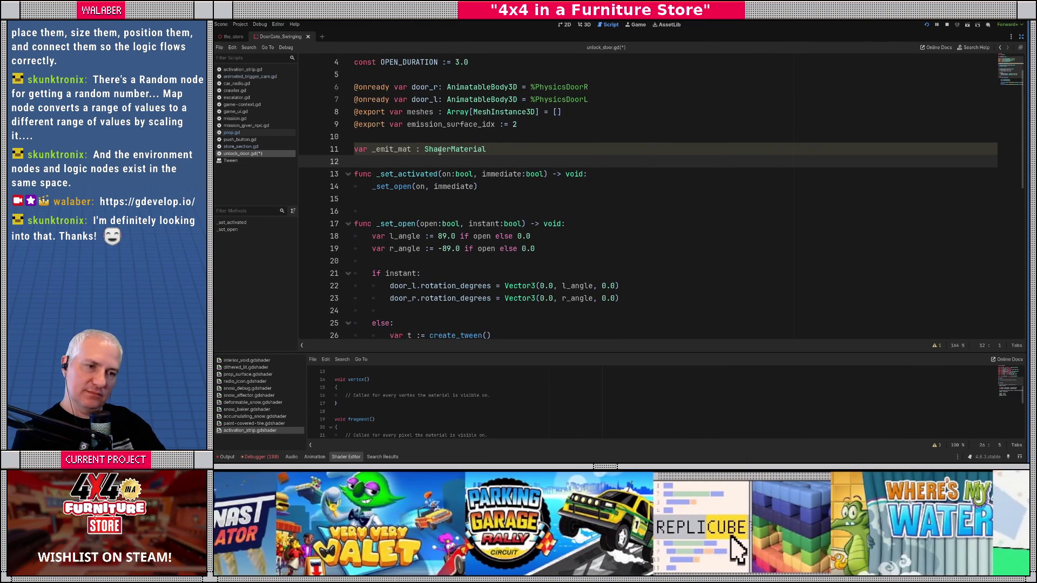
- Add a '_ready() -> void' function below the variables
scroll(401, 187, "down", 3)
scroll(405, 191, "up", 3)
key("Return")
type("func _r")
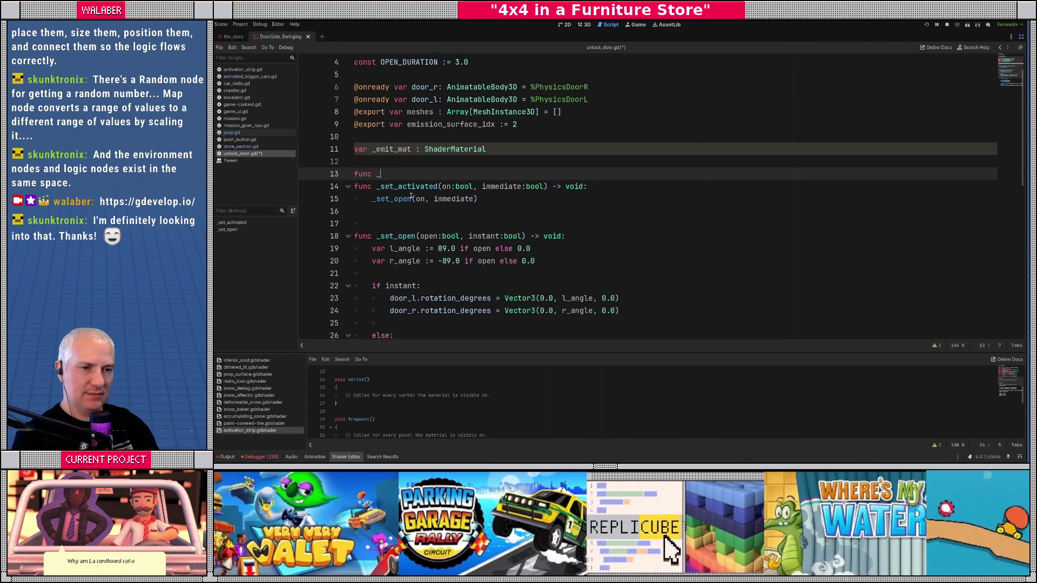
key("Return")
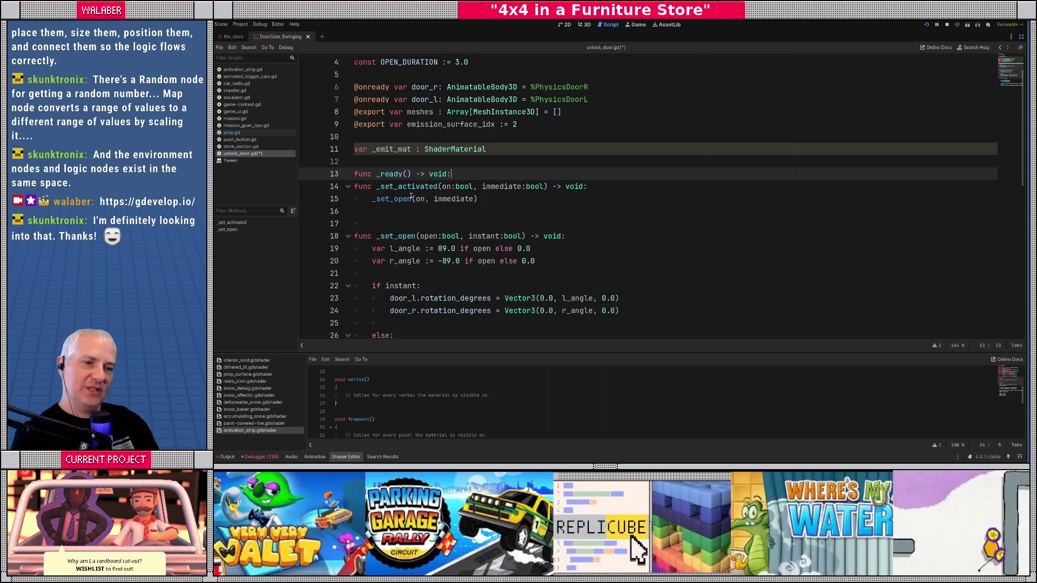
key("Return")
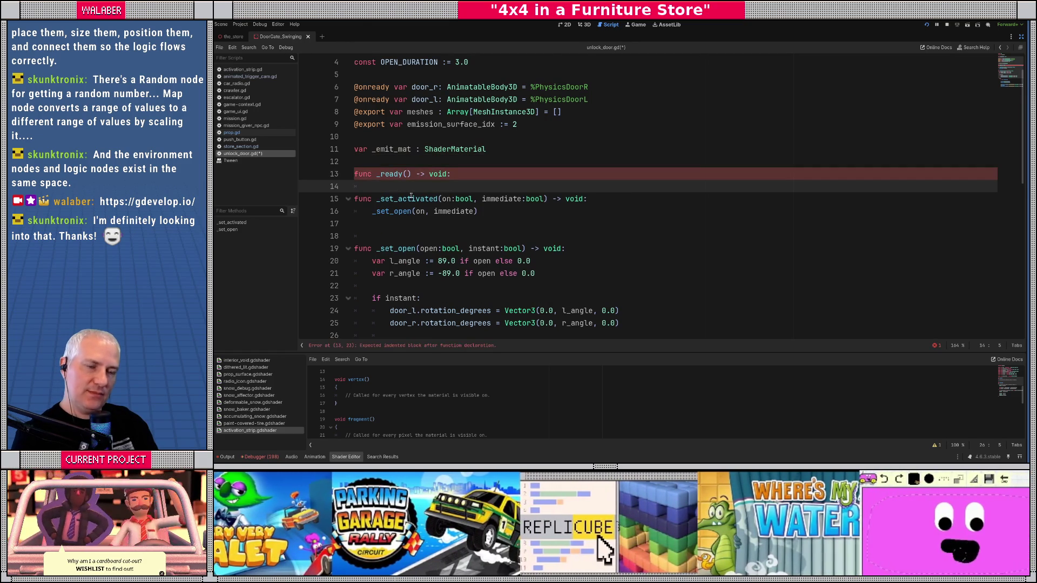
- Start assigning _emit_mat = load(ActivationStrip.MATERIAL_PATH) in _ready, checking activation_strip.gd for the path
type("_e")
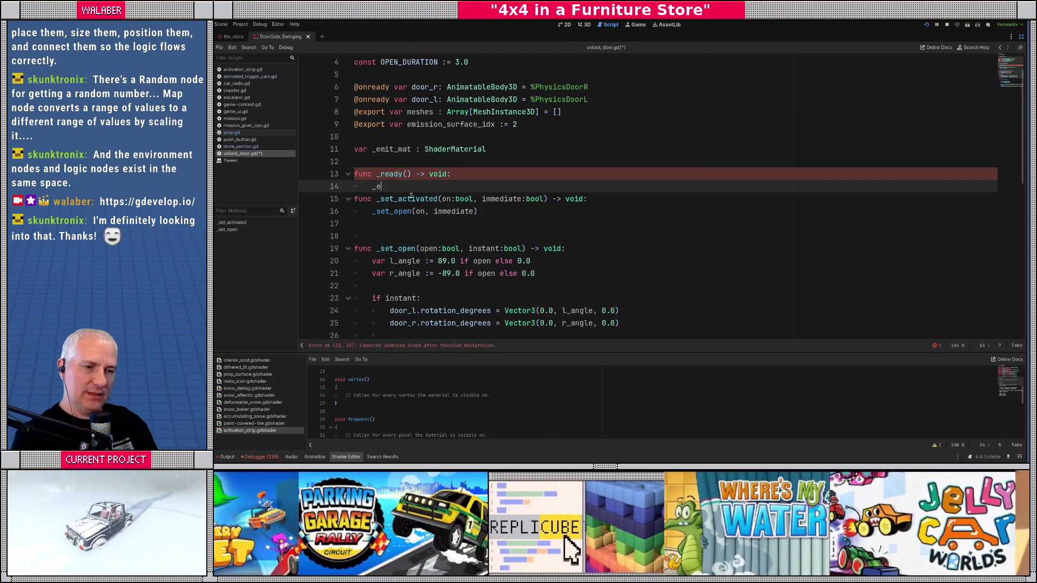
type("mit_m")
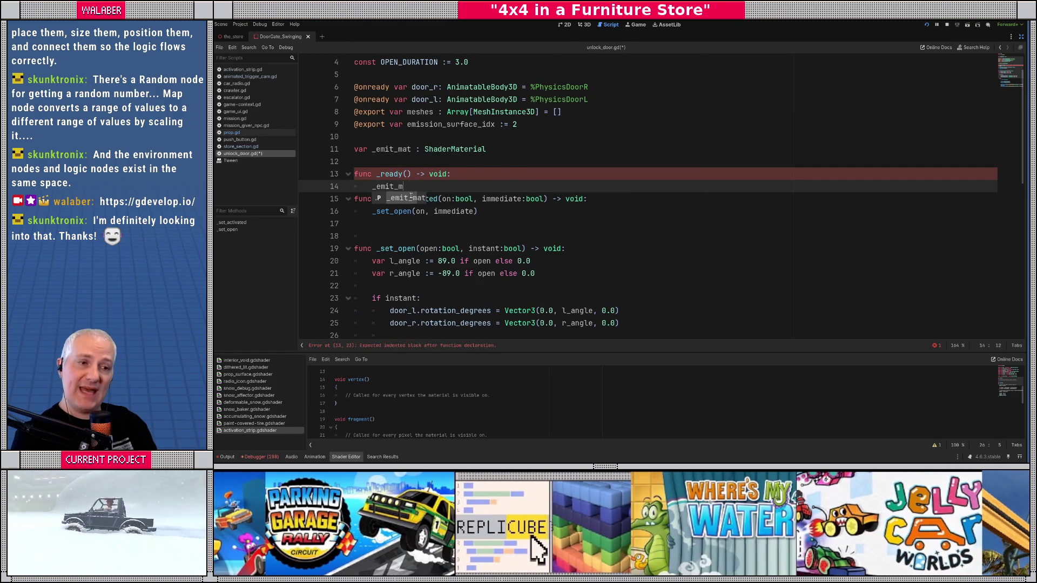
type("at =oad(")
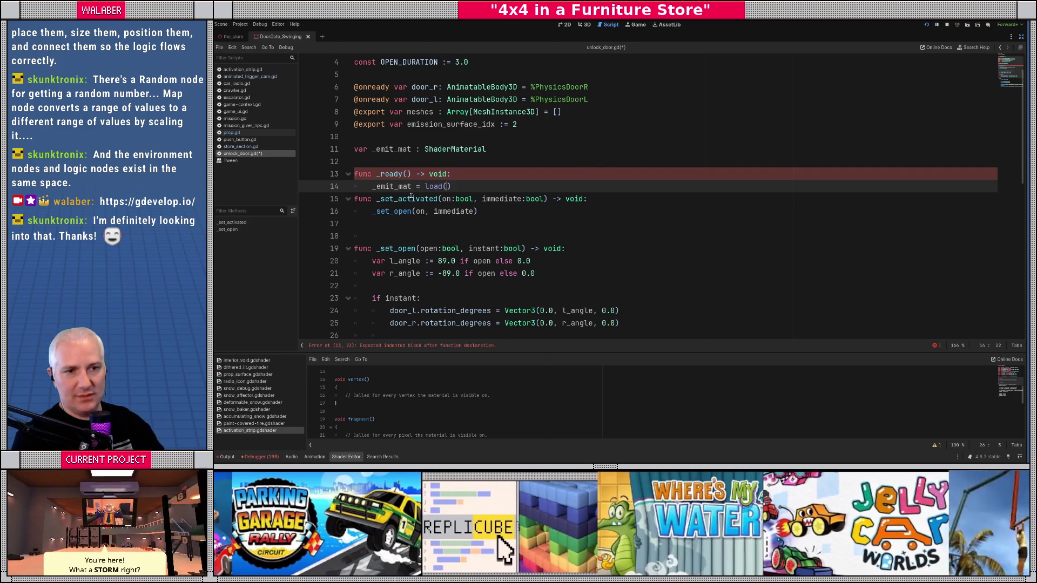
type("\"")
left_click(254, 69)
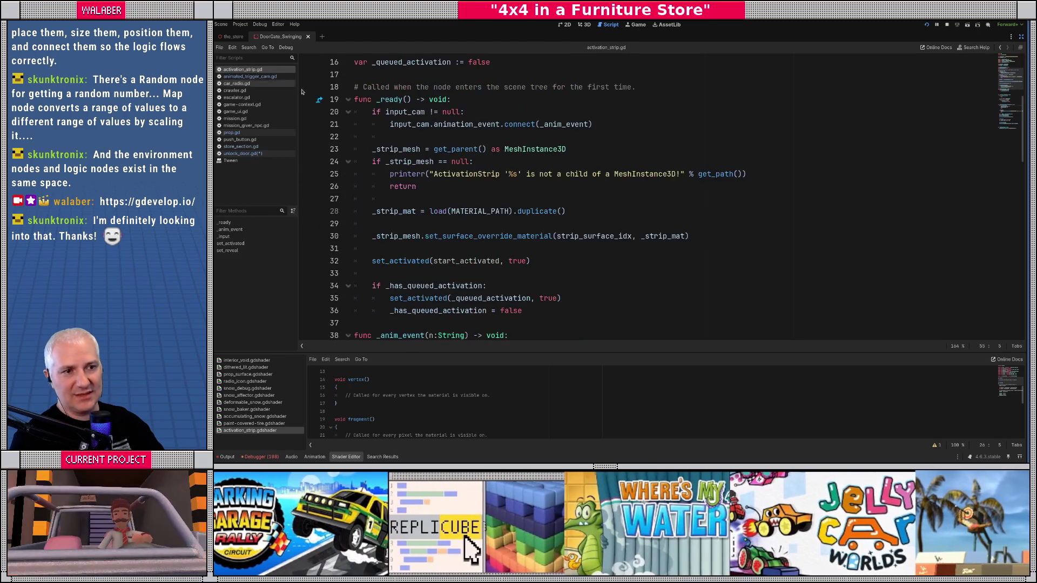
left_click(243, 153)
key("ctrl+space")
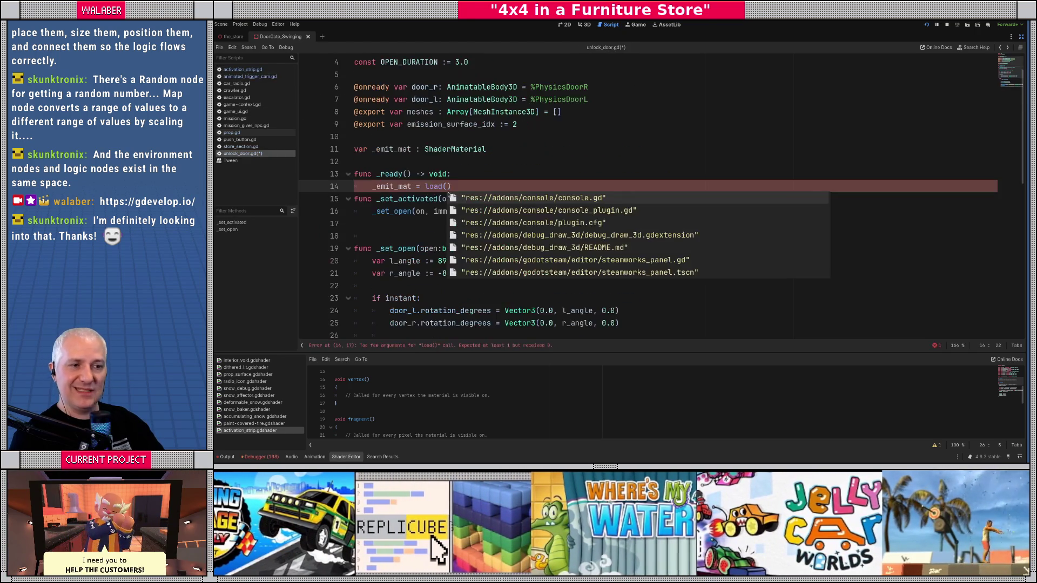
type("ActivationSt")
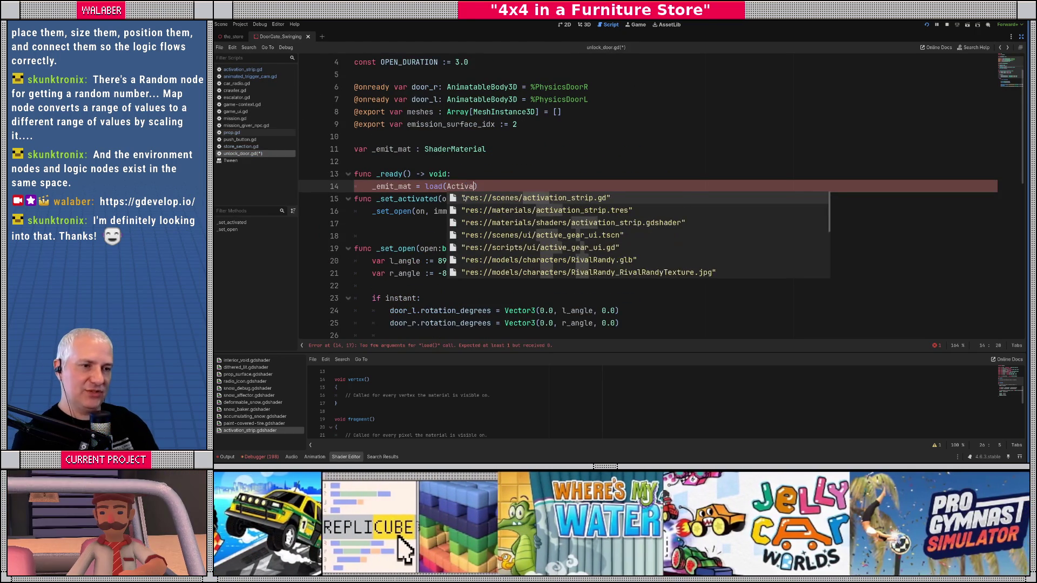
type("rip.")
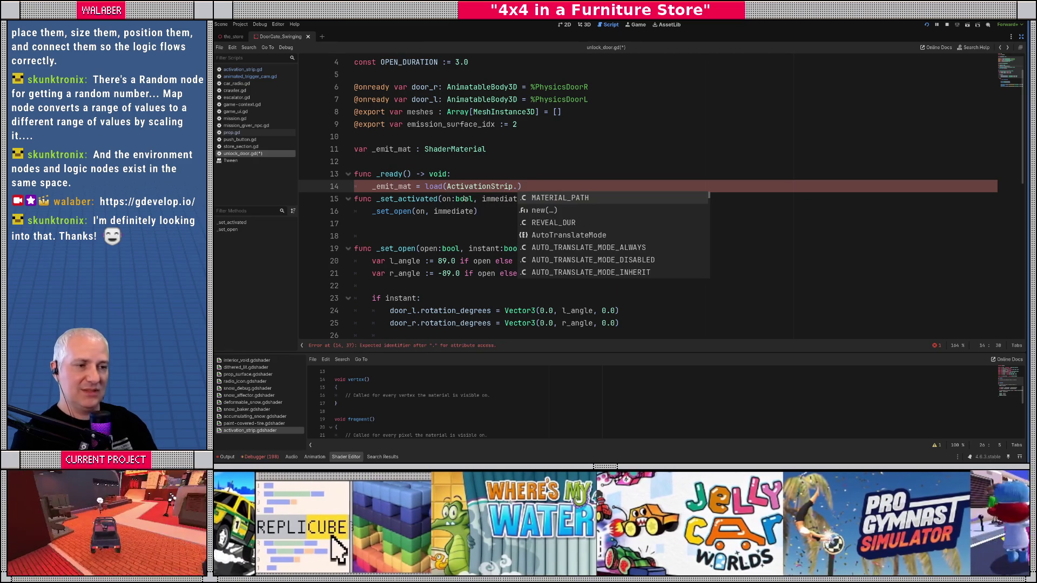
key("Return")
type("dup")
key("Return")
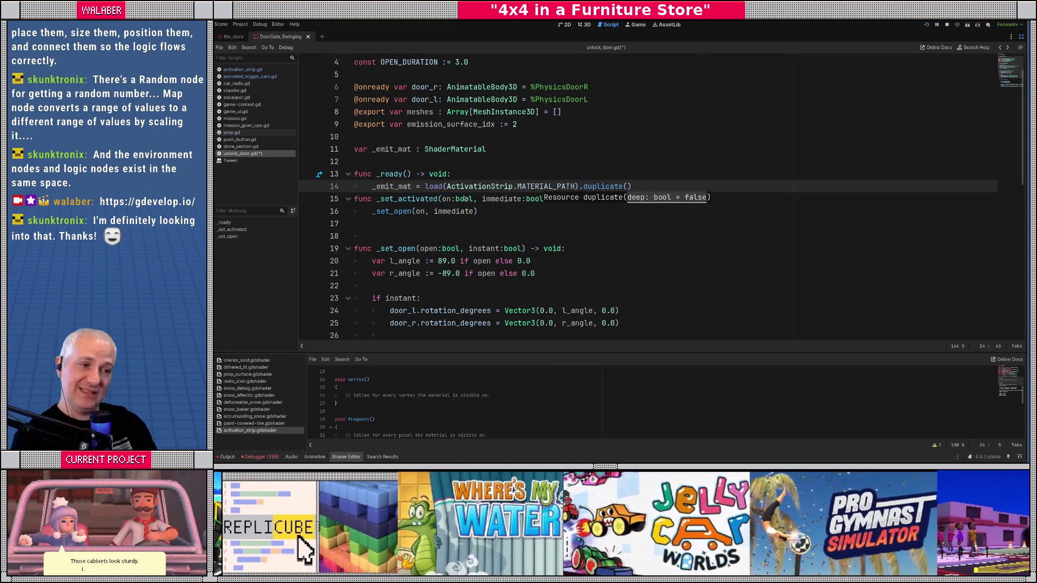
key("BackSpace")
key("BackSpace")
key("BackSpace")
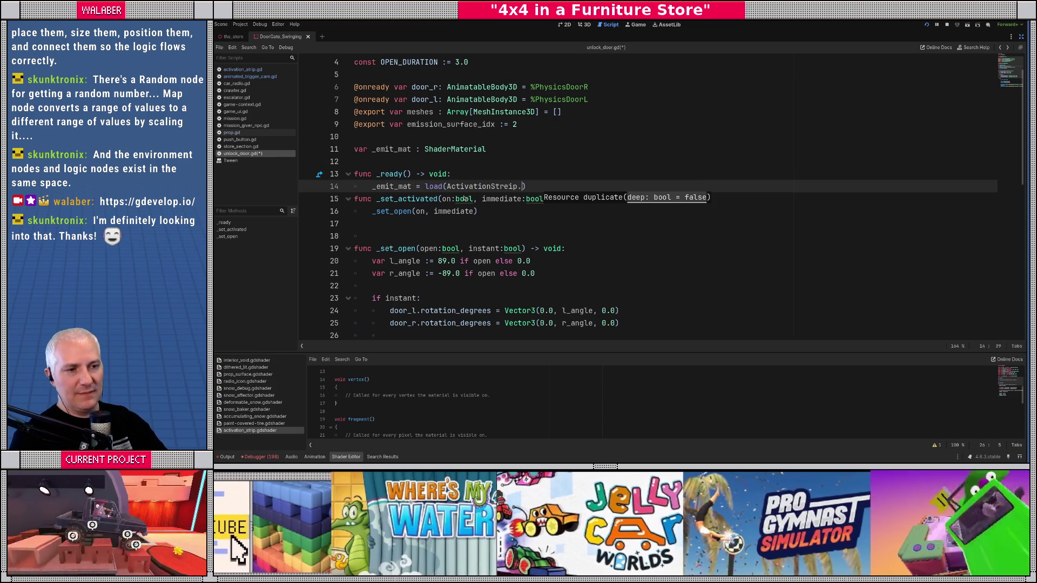
scroll(464, 200, "up", 1)
left_click(257, 77)
left_click(243, 69)
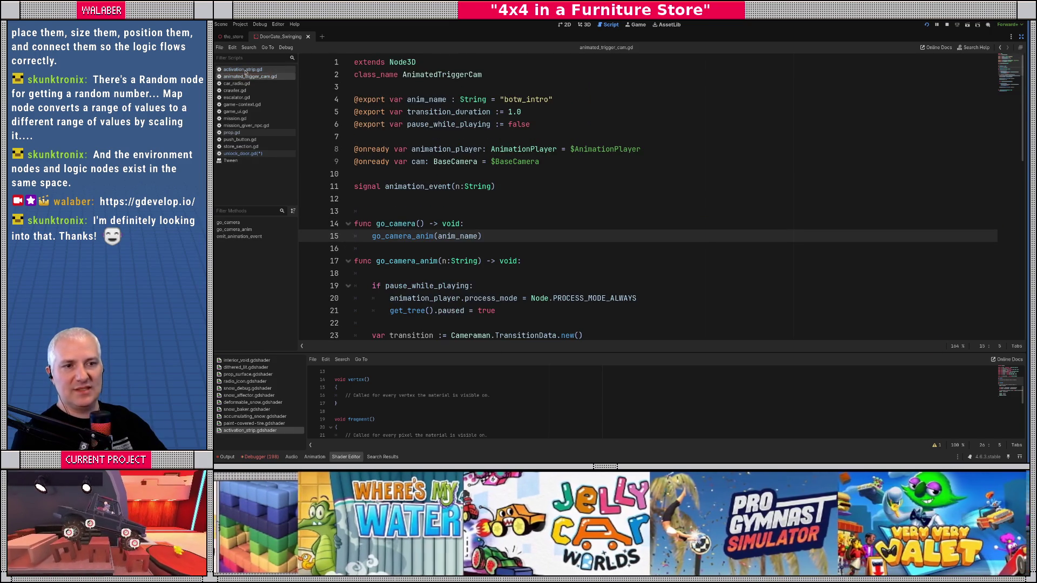
- Copy the MATERIAL_PATH const from activation_strip.gd into unlock_door.gd on line 5
scroll(496, 112, "up", 3)
left_click_drag(635, 99, 354, 100)
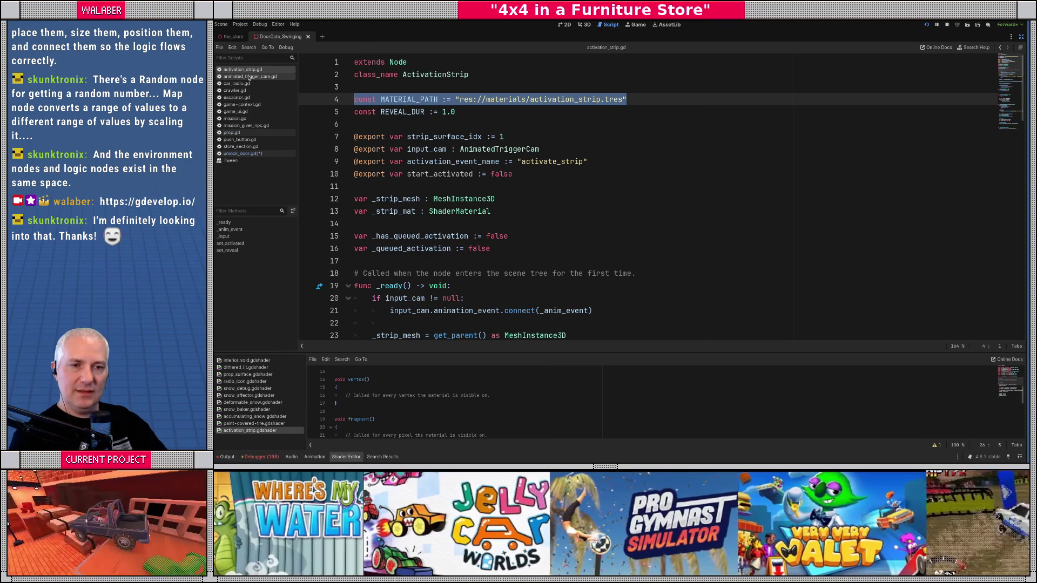
left_click(243, 153)
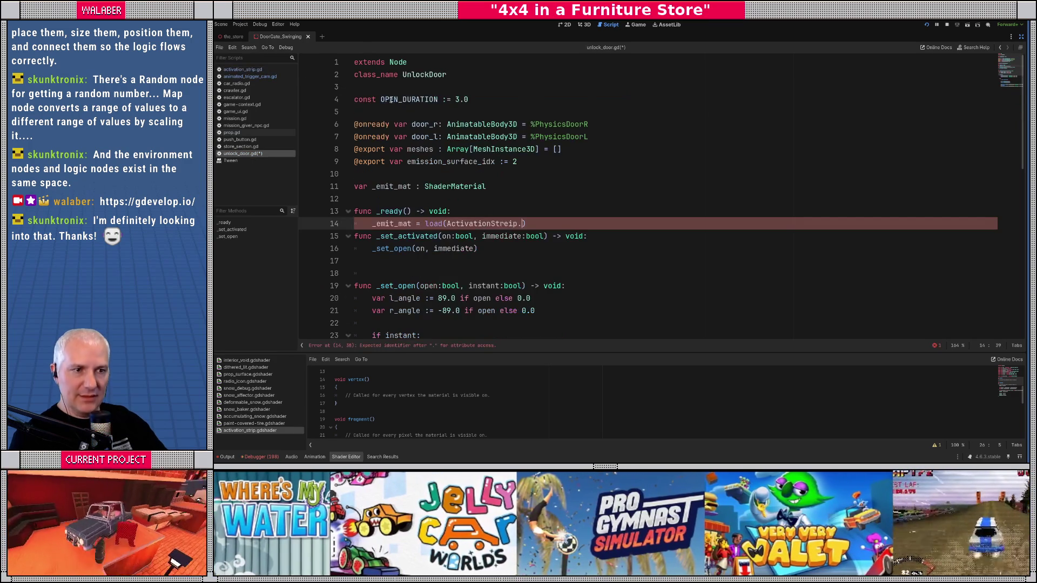
left_click(393, 112)
type("const MATERIAL_PATH := \"res://materials/activation_strip.tres\"")
key("Return")
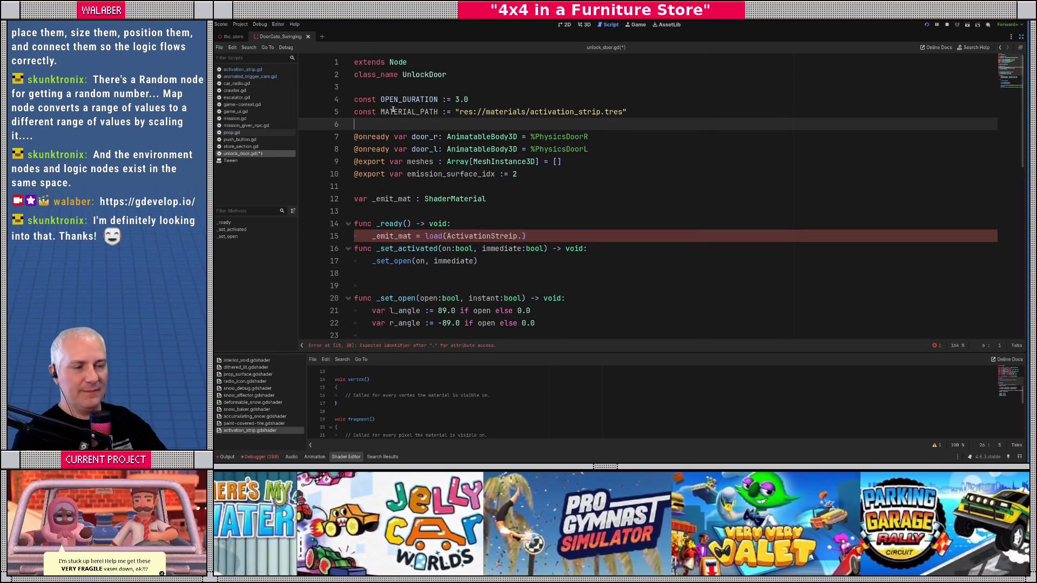
- Make _ready assign _emit_mat from load(MATERIAL_PATH).duplicate()
double_click(568, 112)
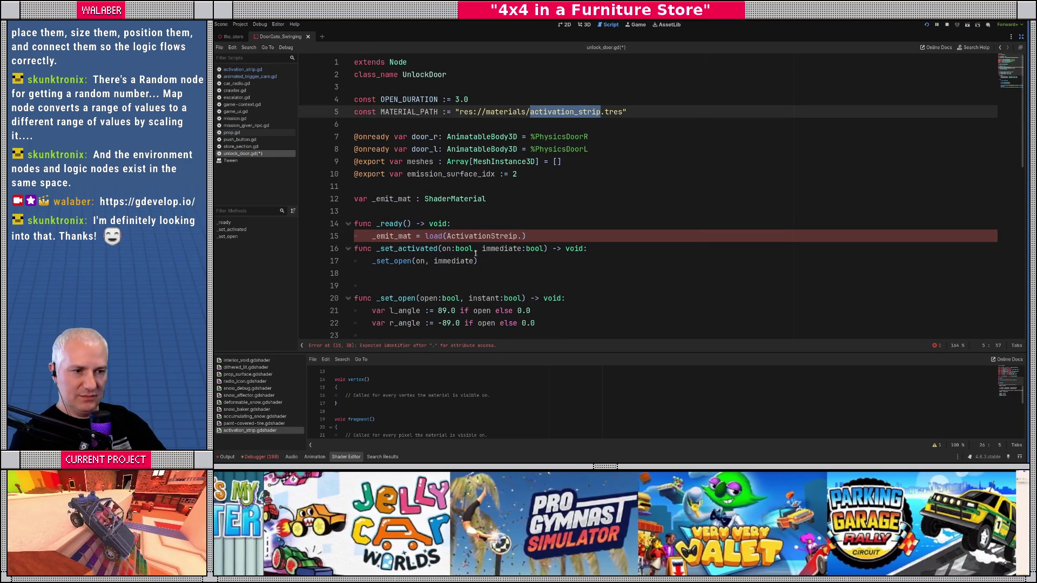
double_click(470, 235)
type("MATERIAL")
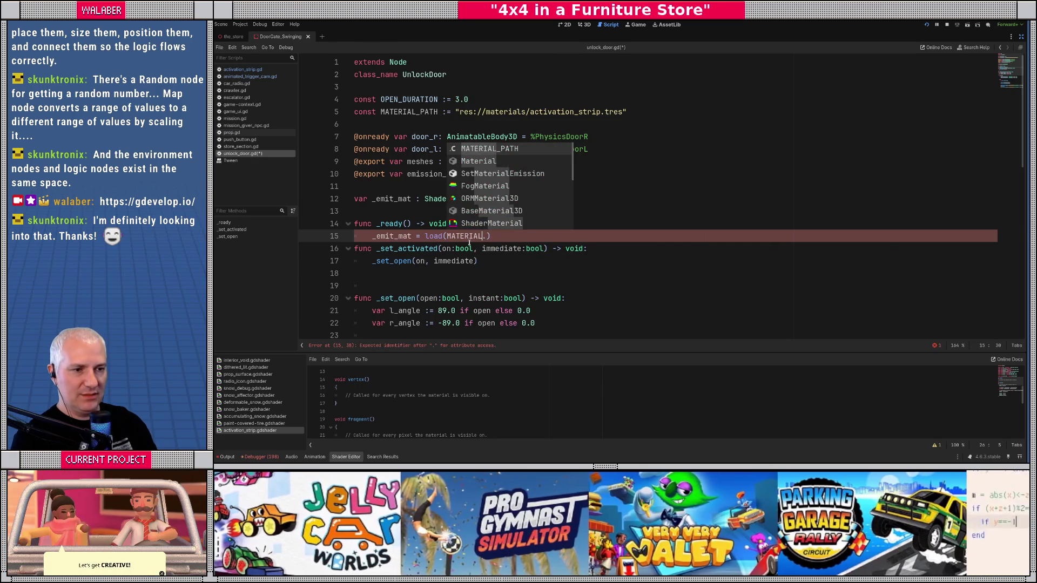
key("Return")
key("End")
type(".du")
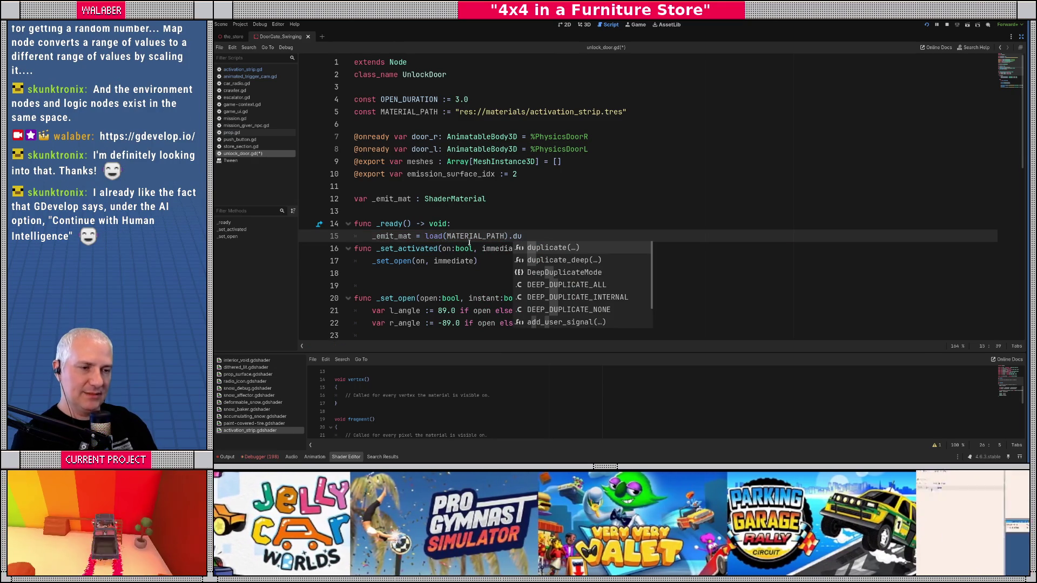
key("Return")
key("End")
key("Return")
- Loop over meshes, calling set_surface_override_material(emission_surface_idx, _emit_mat) on each
type("for ")
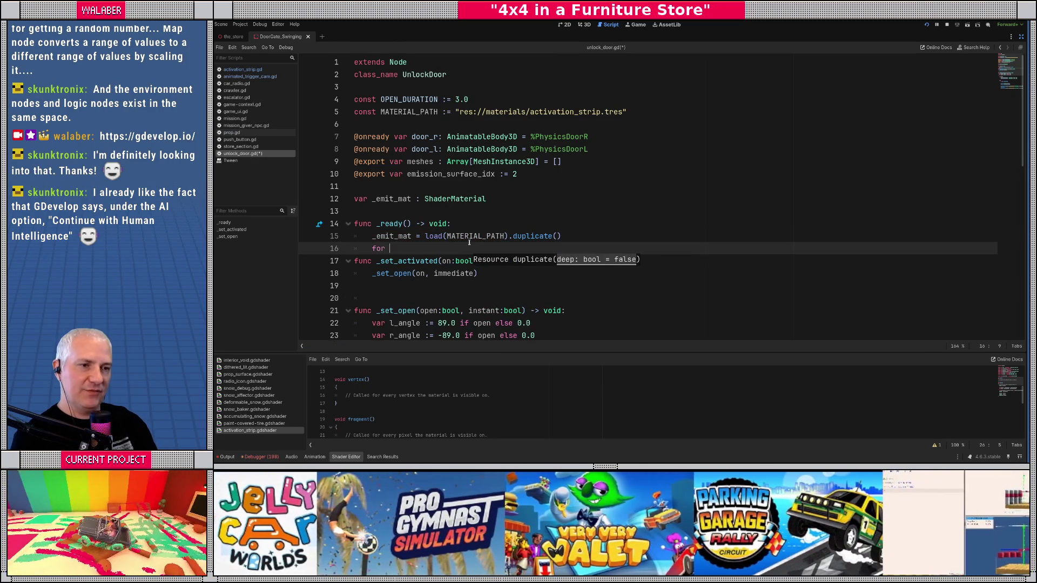
type("meshMeshInstance3D in meshes:")
key("Return")
type("mesh.set_")
key("Down")
key("Return")
type("emission_fu")
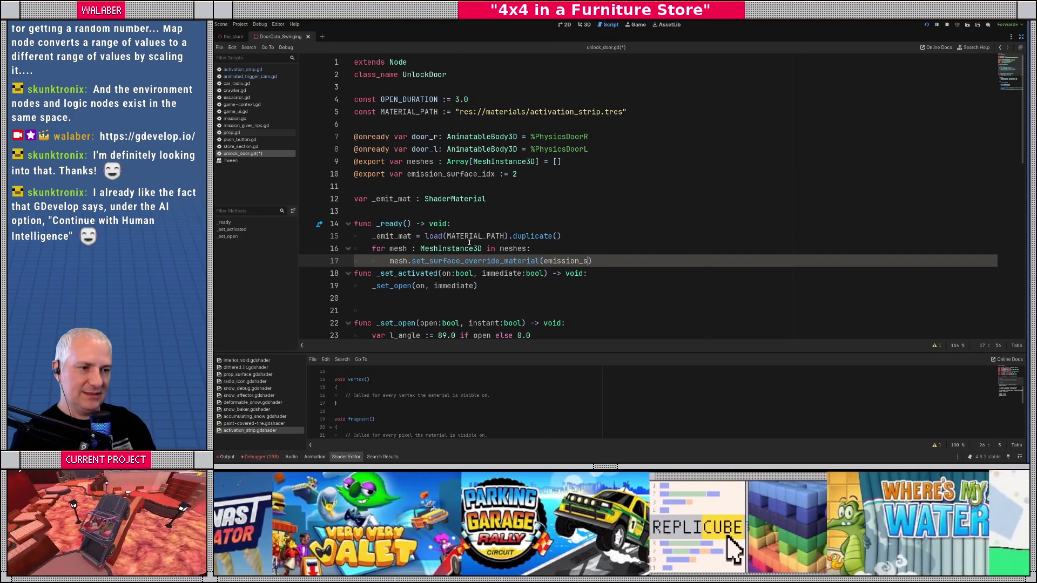
key("Return")
type(", _")
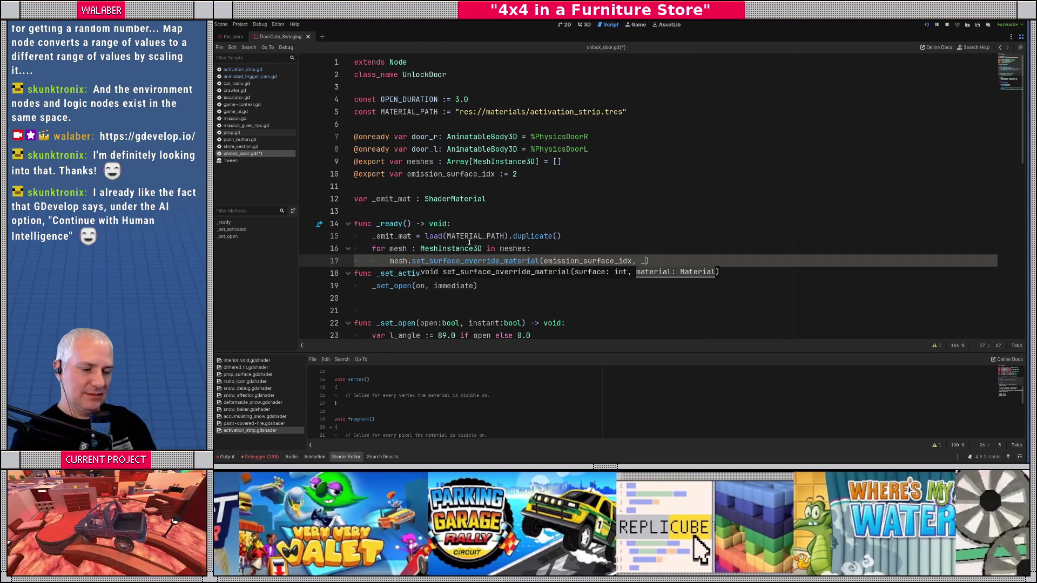
type("emi")
key("Return")
key("End")
key("Return")
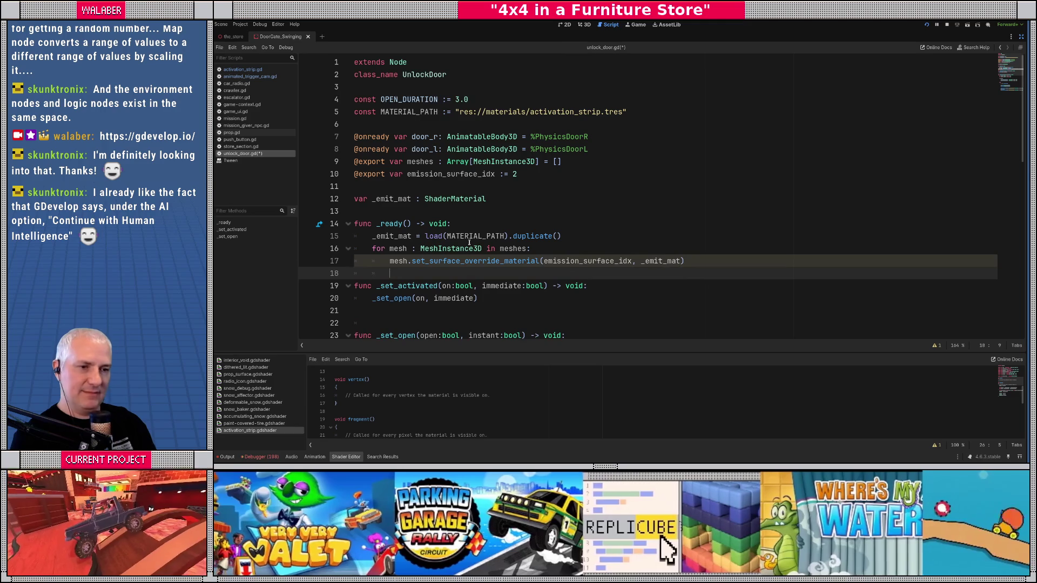
scroll(448, 242, "down", 2)
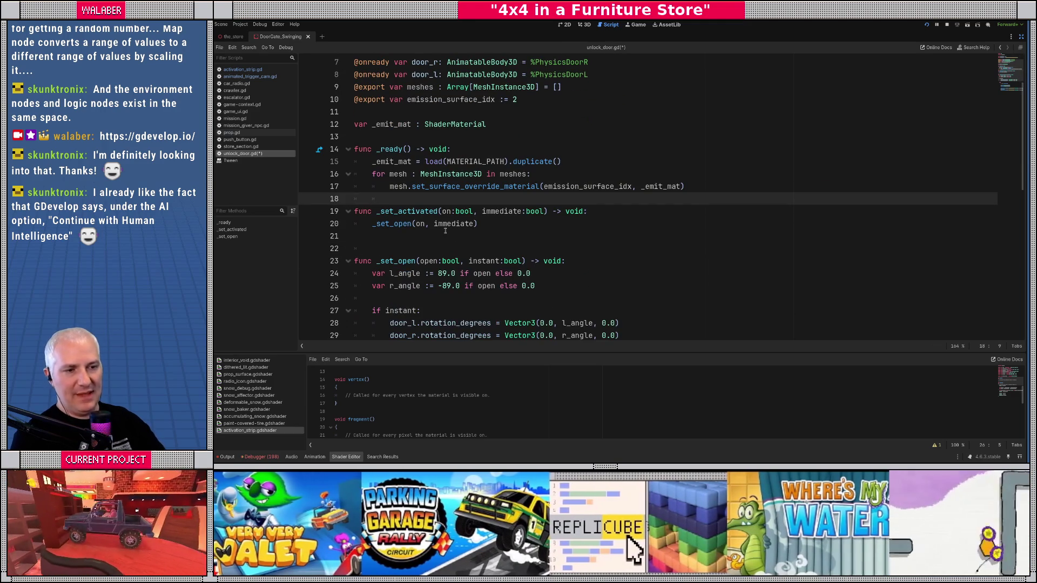
- In the instant branch, call _emit_mat.set_shader_parameter with 1.0 if open else 0.0
left_click(392, 231)
scroll(391, 231, "down", 3)
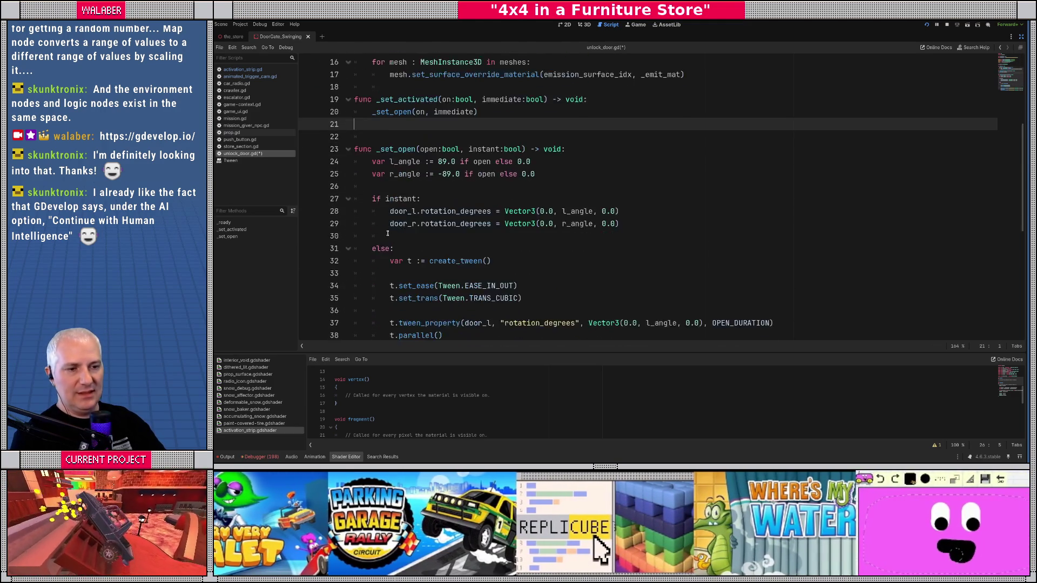
scroll(389, 227, "up", 2)
scroll(390, 227, "down", 2)
left_click(489, 236)
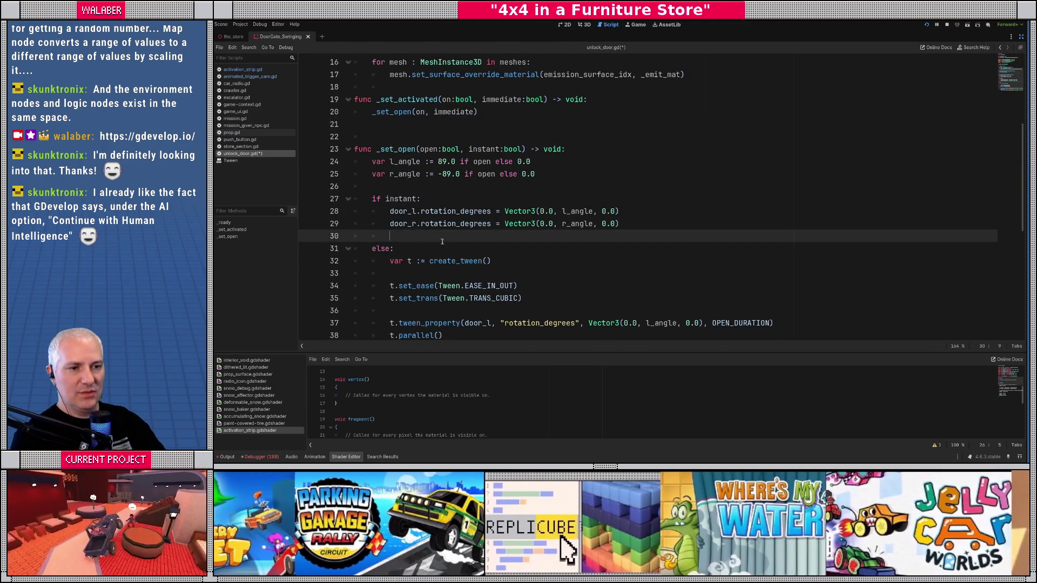
scroll(494, 277, "up", 3)
type("_emit_")
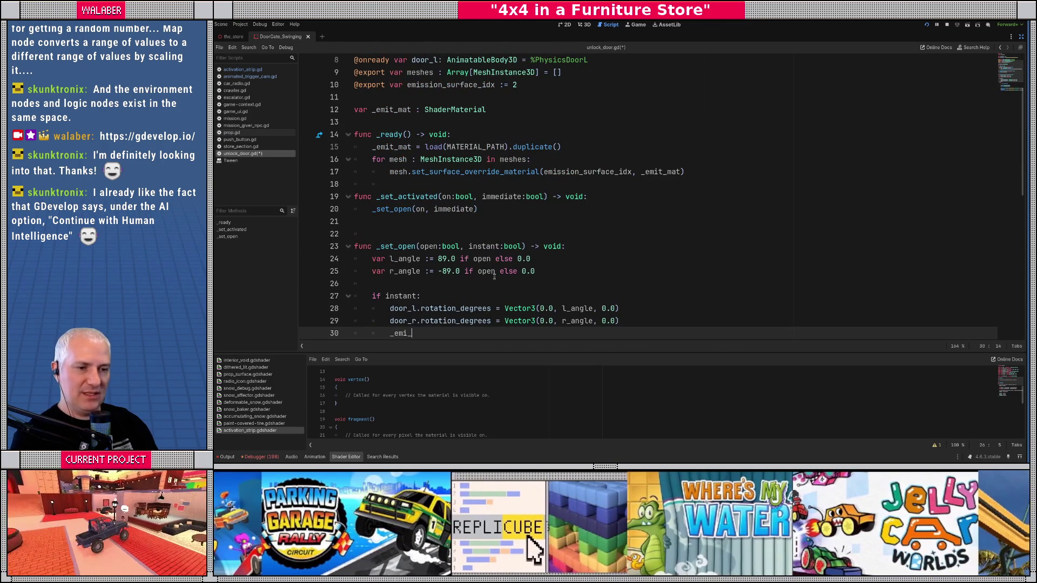
type("mat.s")
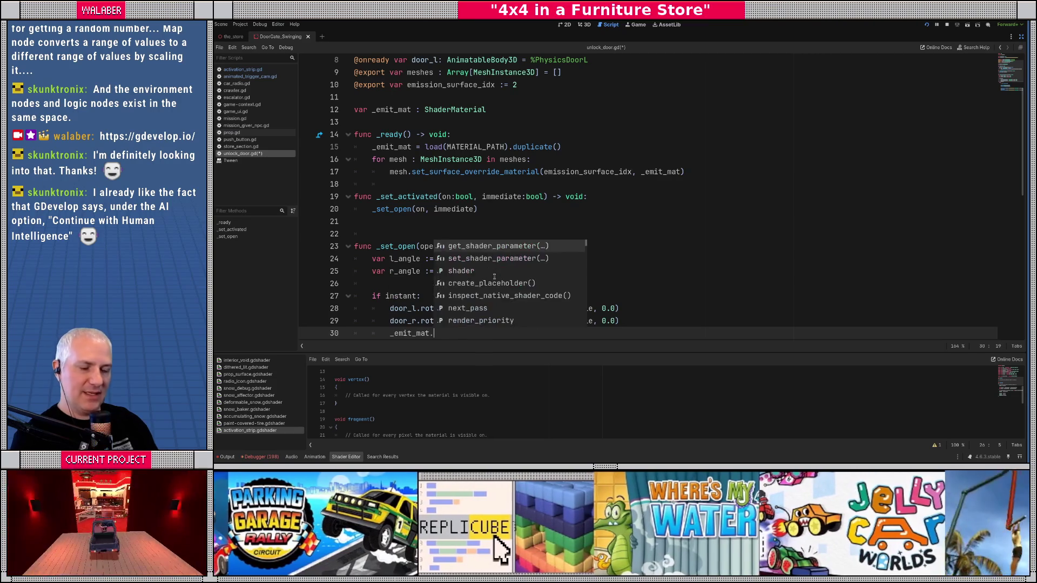
key("Return")
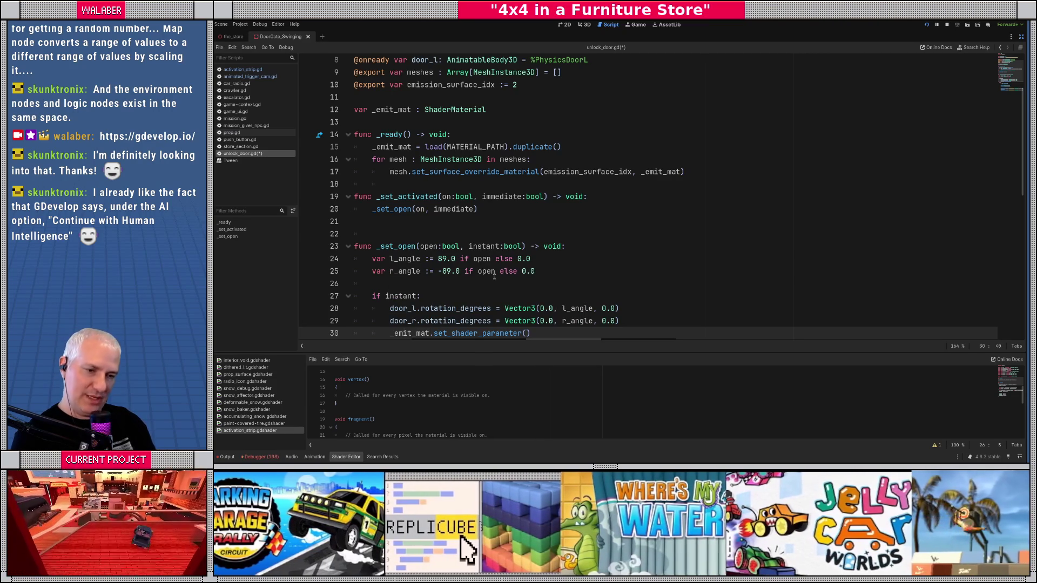
type("\"")
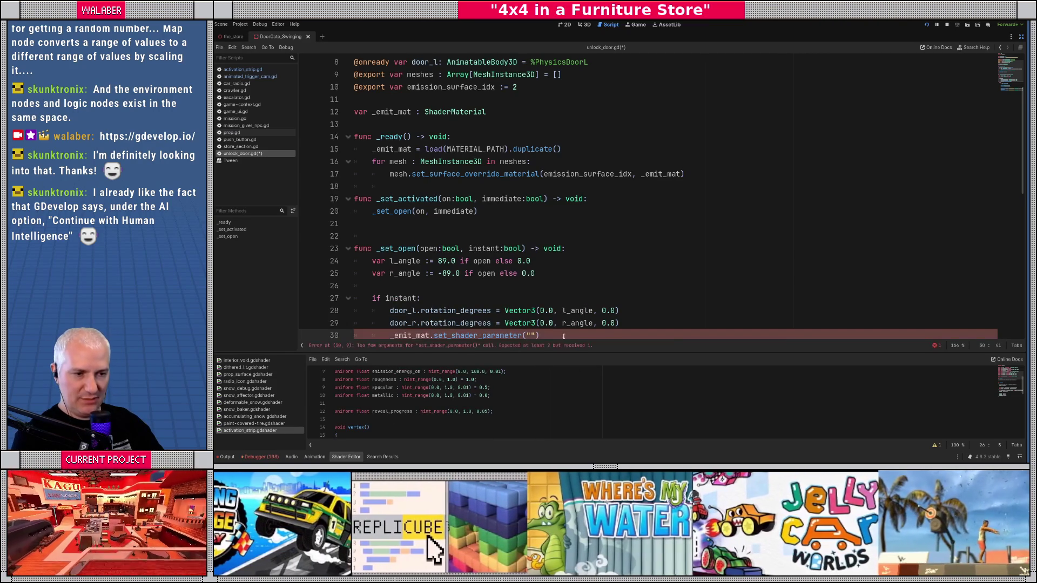
type("reveal_progre")
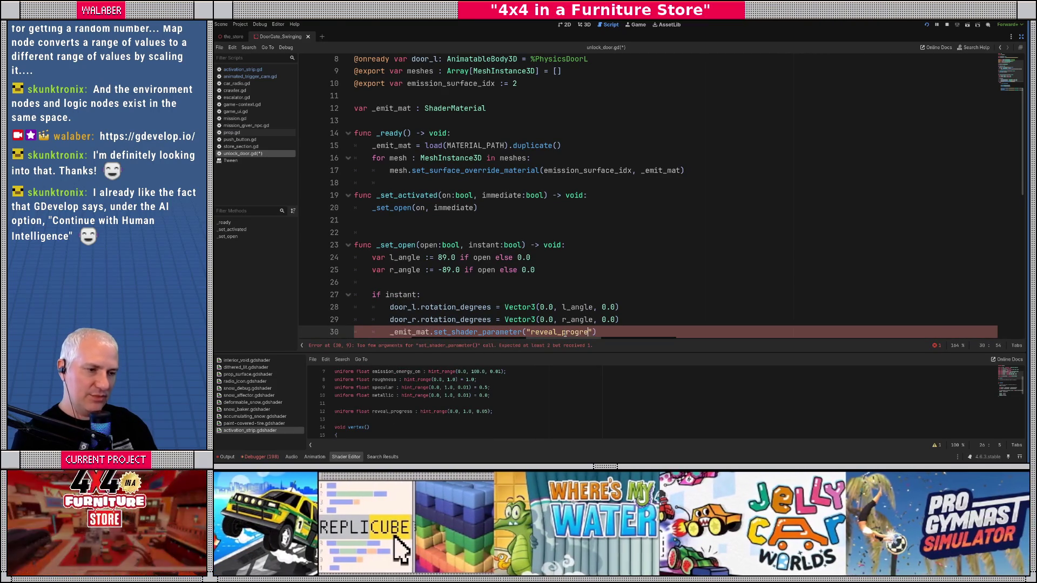
type("s\",")
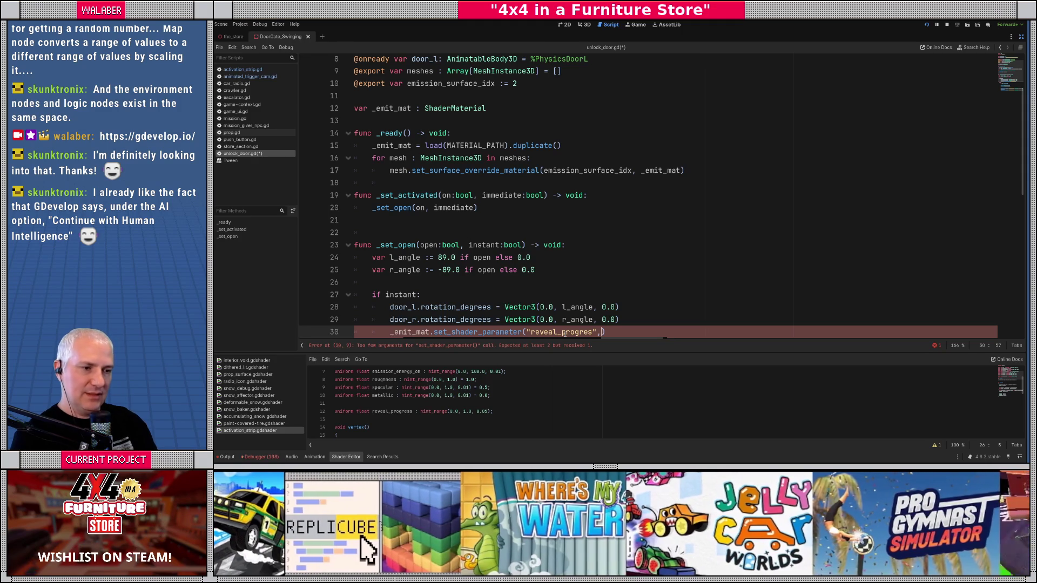
type(" 1.0 if ")
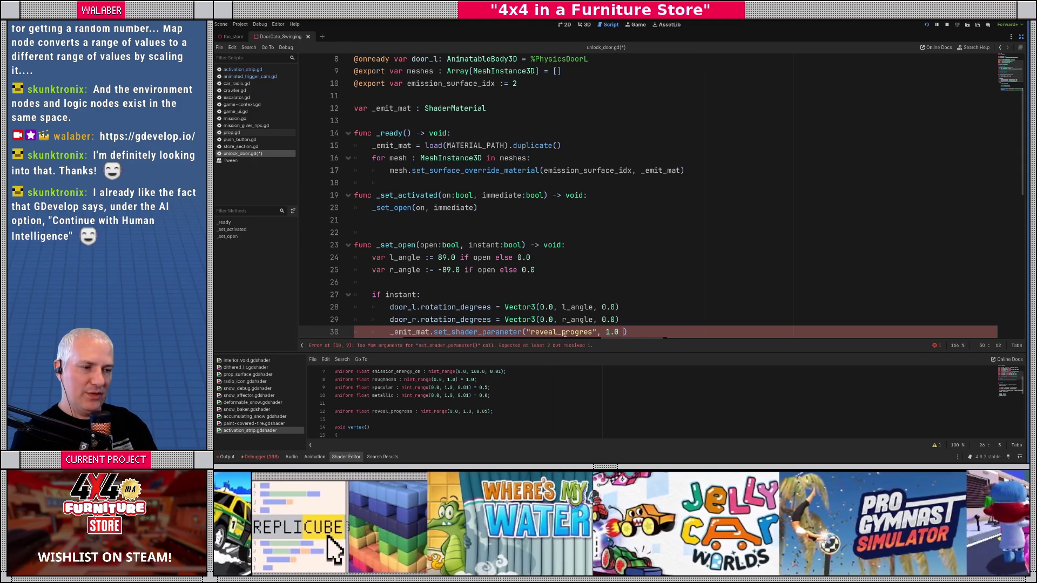
type("open else 0.")
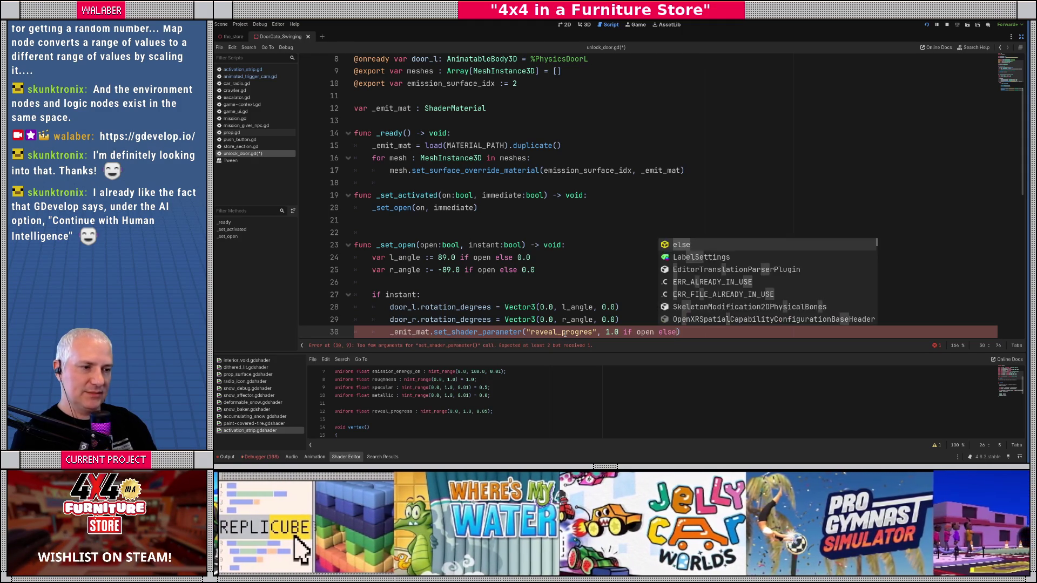
type("0")
key("Return")
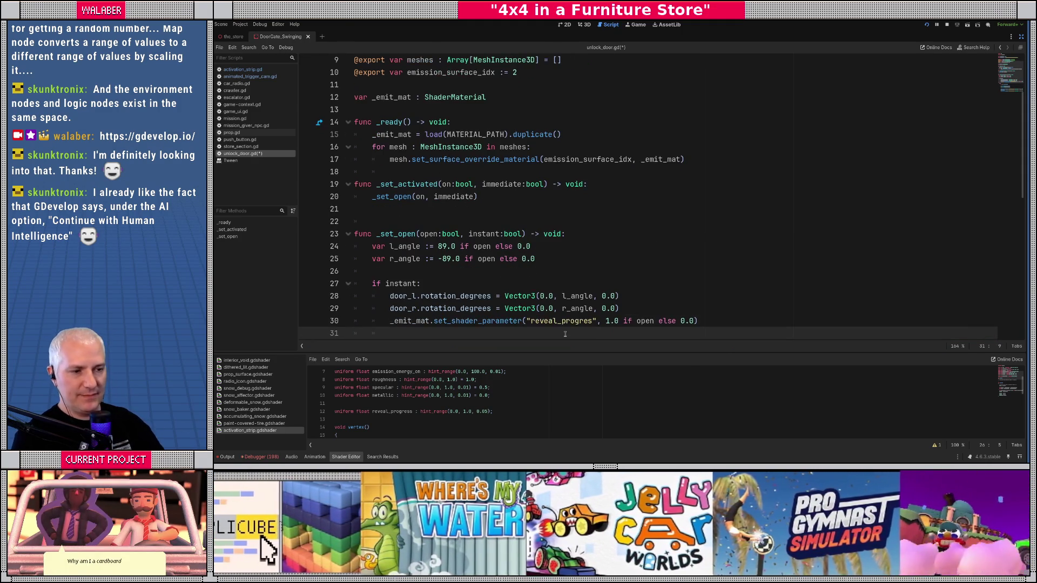
- Fix the parameter name typo so it reads "reveal_progress"
left_click(597, 322)
type("s")
scroll(412, 216, "down", 4)
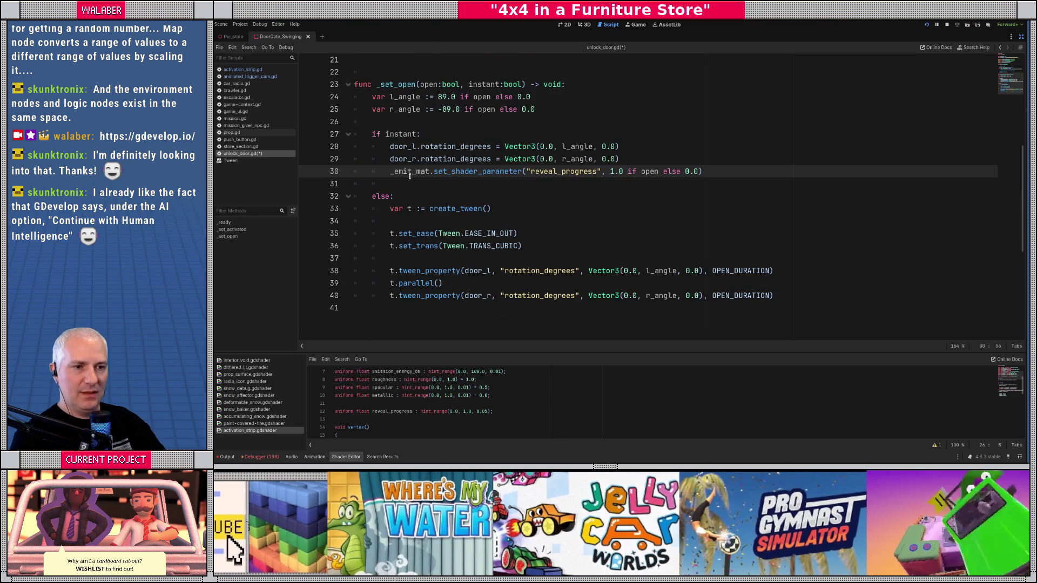
left_click_drag(390, 171, 741, 173)
key("ctrl+c")
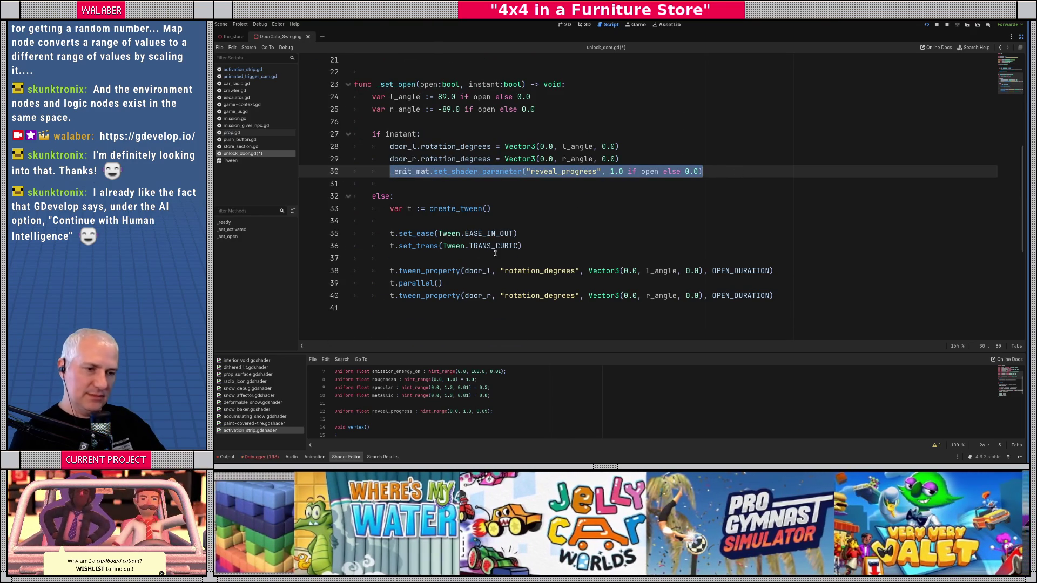
left_click(796, 297)
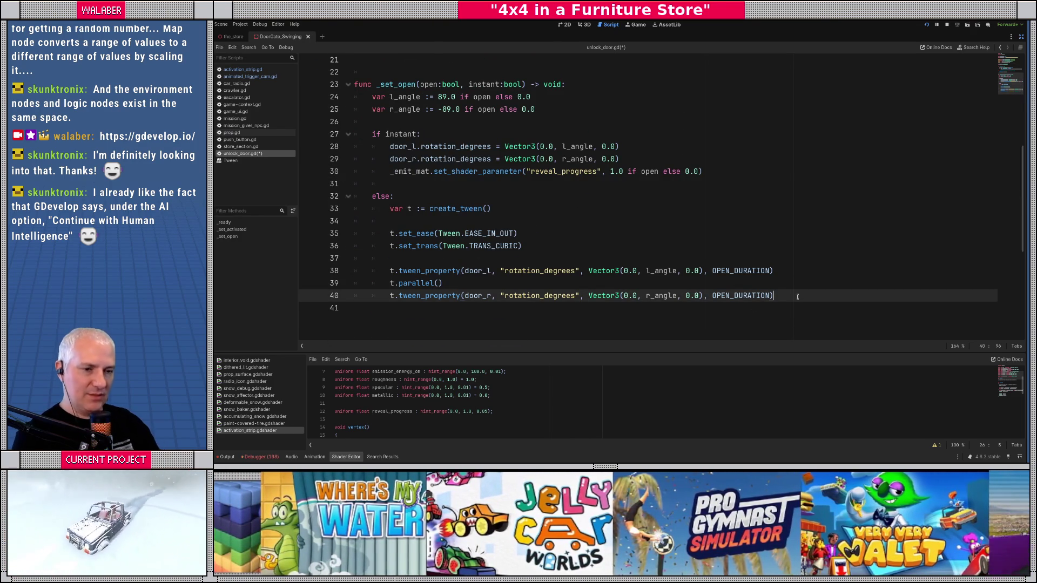
- Add t.parallel() and t.tween_method(_set_emission, 0.0 if open else 1.0, 1.0 if open else 0.0, OPEN_DURATION * 0.2)
key("Return")
type("t.pra")
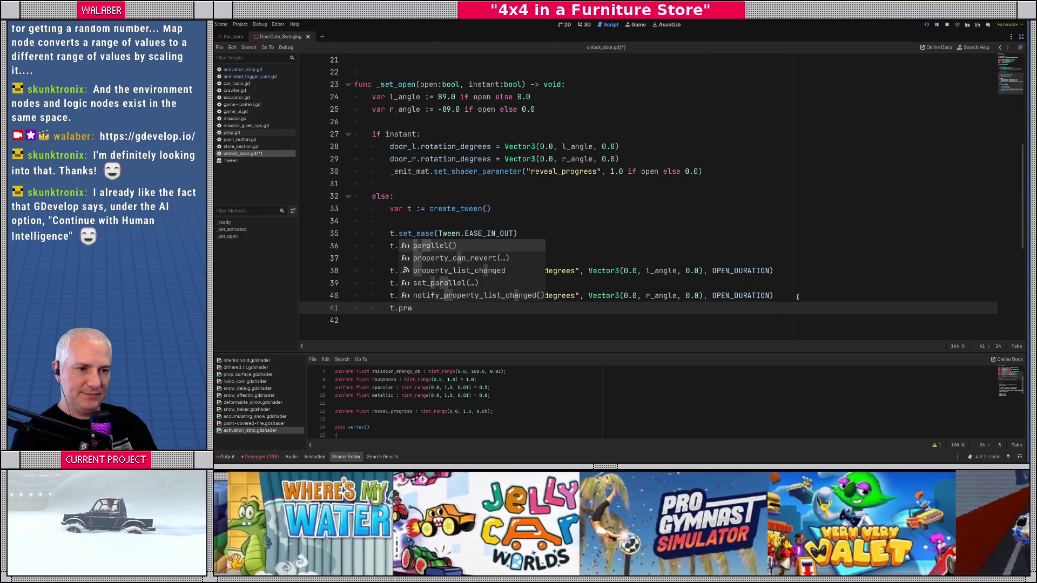
key("Return")
key("Return")
type("t.tween_")
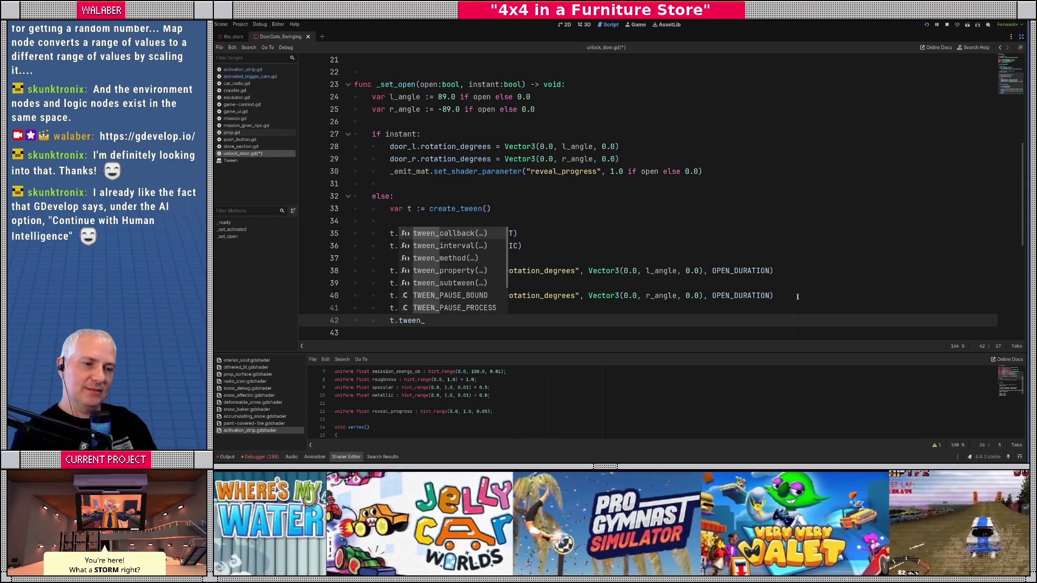
type("m")
key("Return")
type("_set")
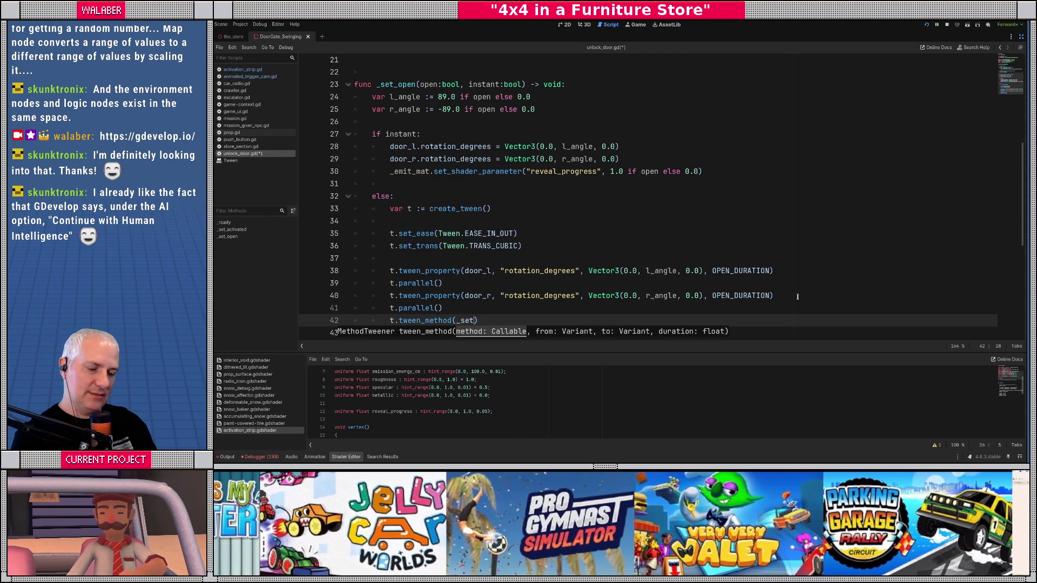
type("_emission")
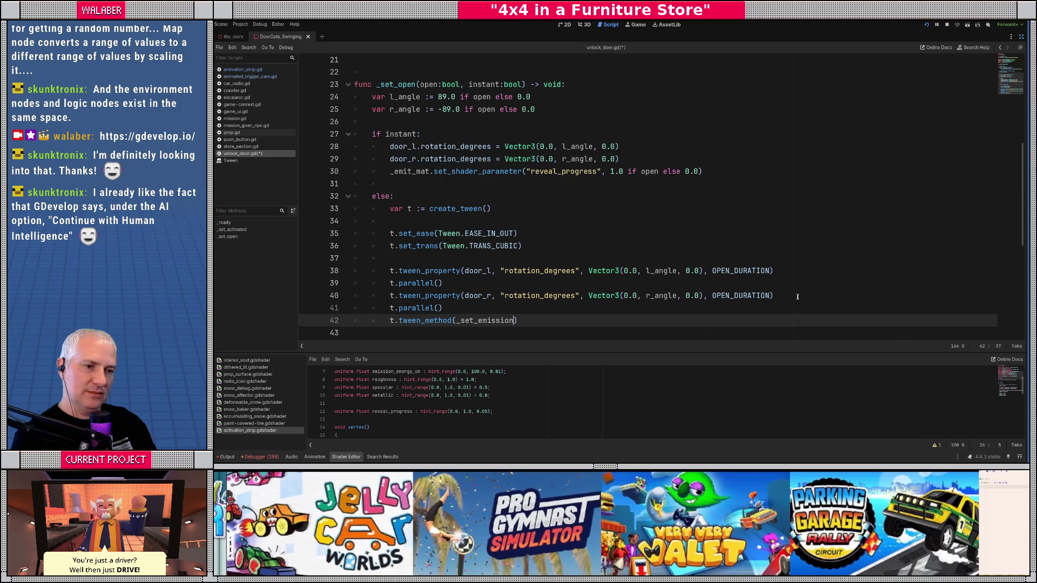
type(",")
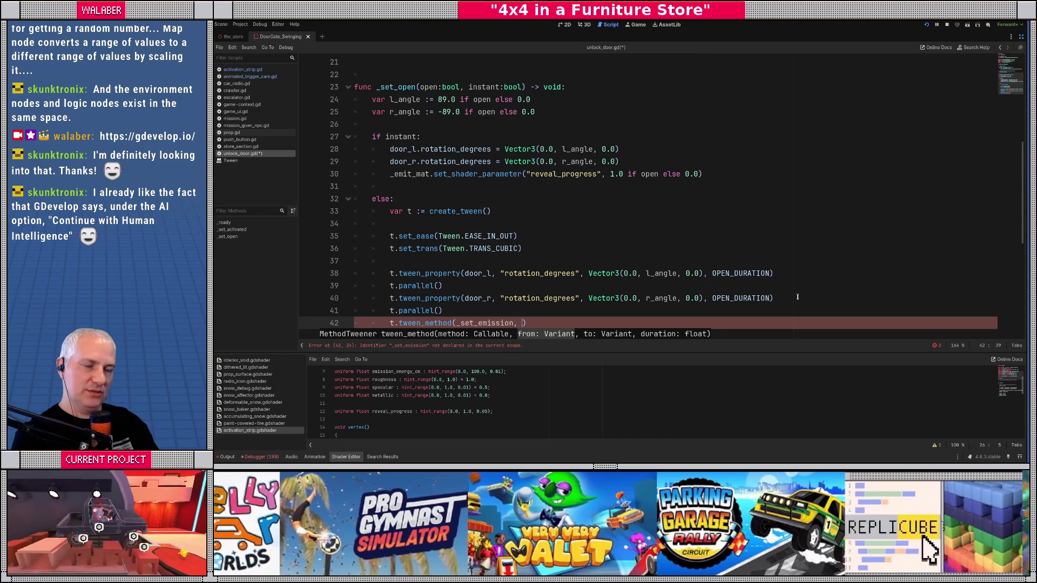
type("0.0 if o")
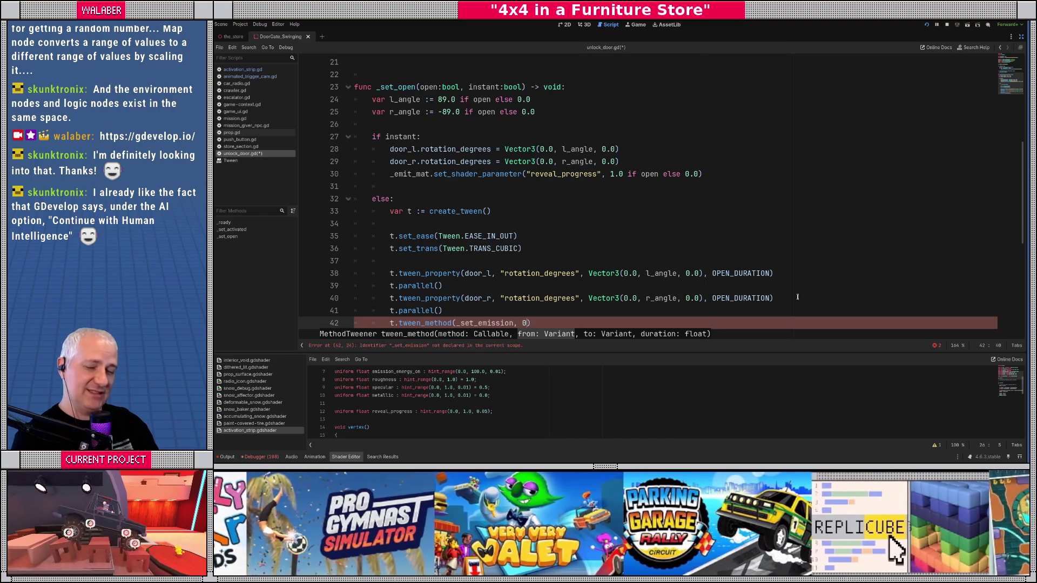
type("pen else ")
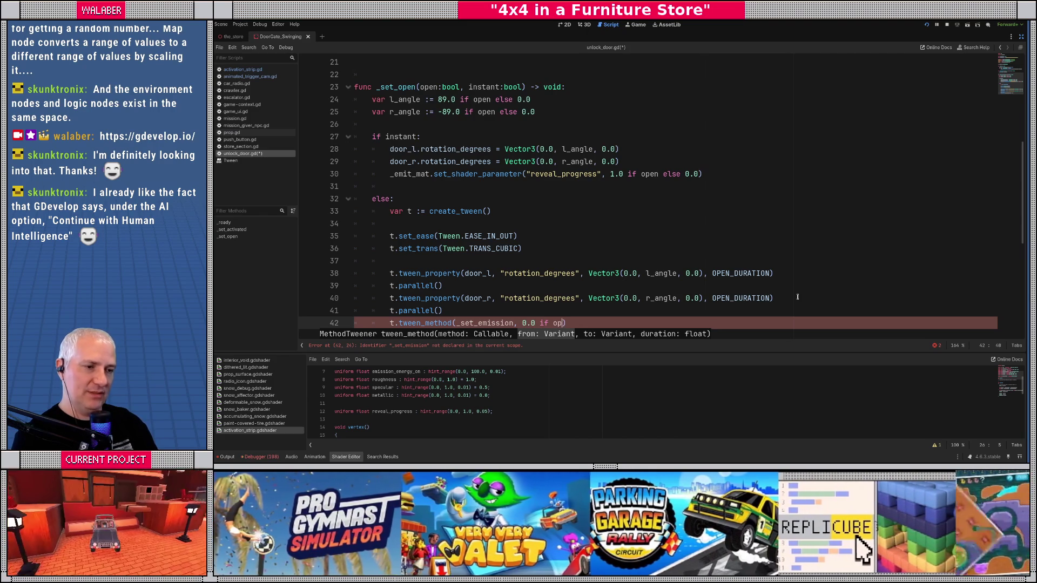
type("1.0, 1.0")
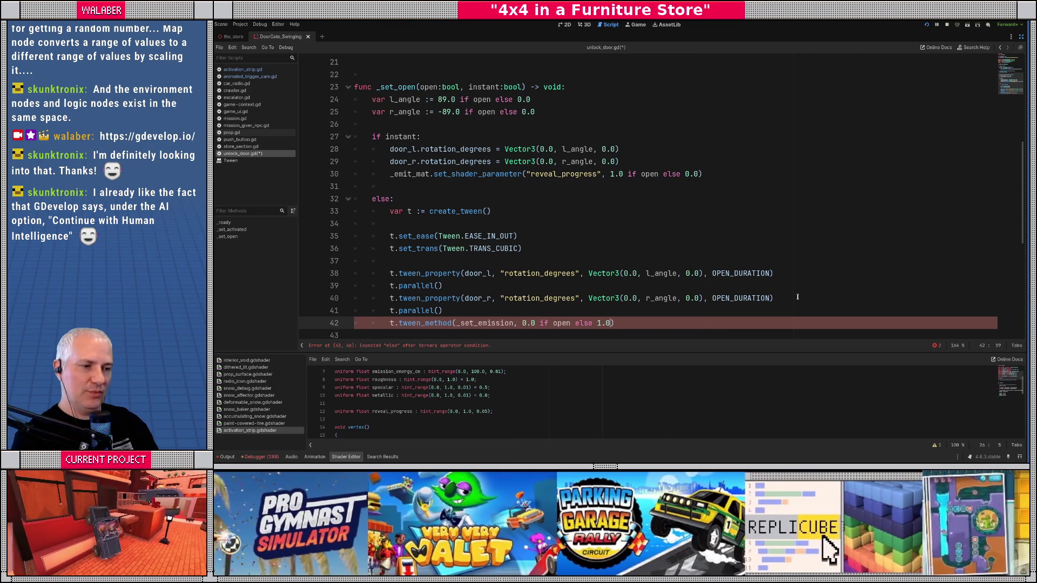
type(" if open")
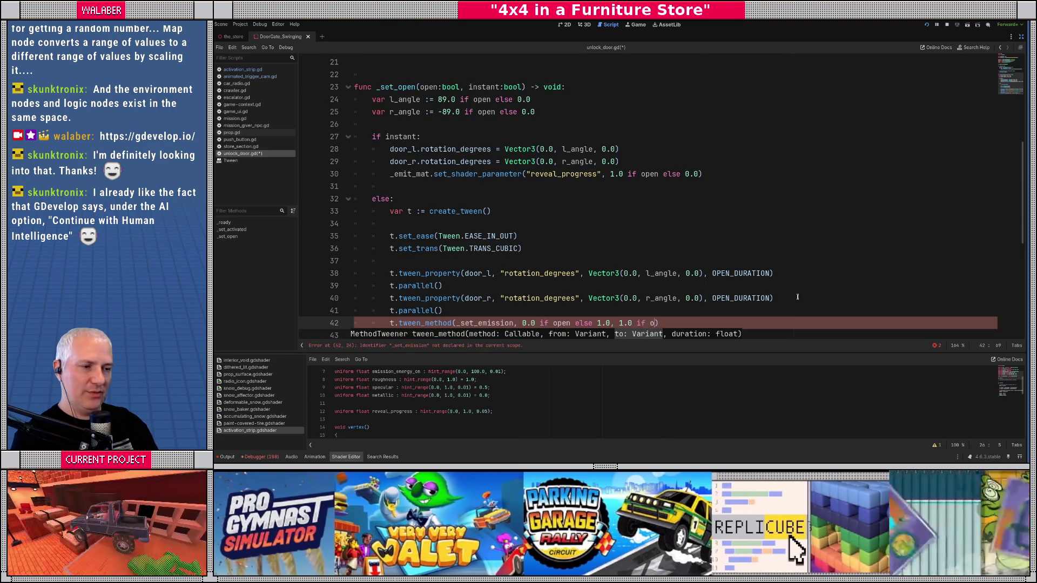
type(" else 0.0")
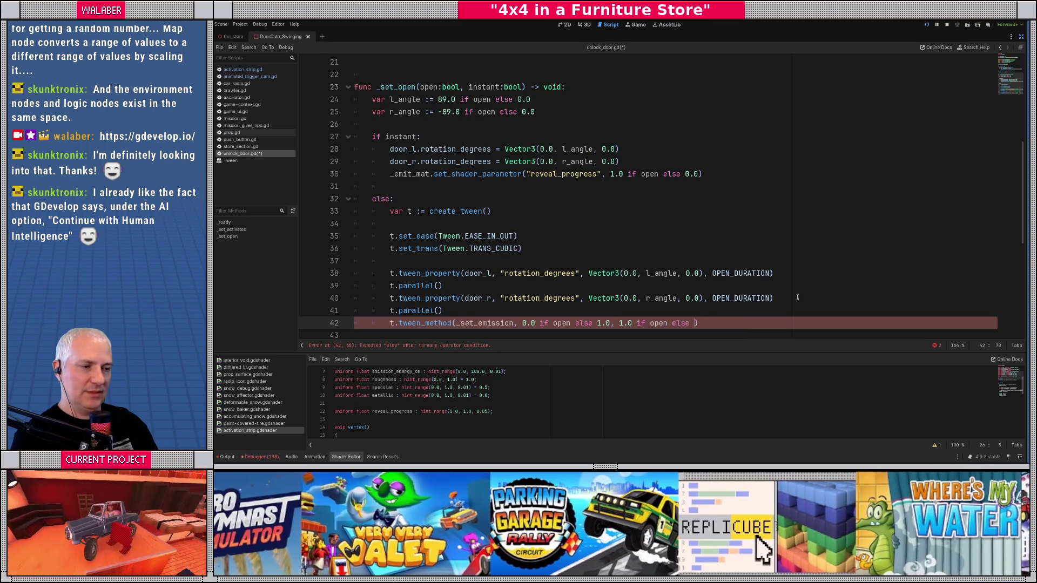
type(", OPEN")
key("Return")
type("* 0.")
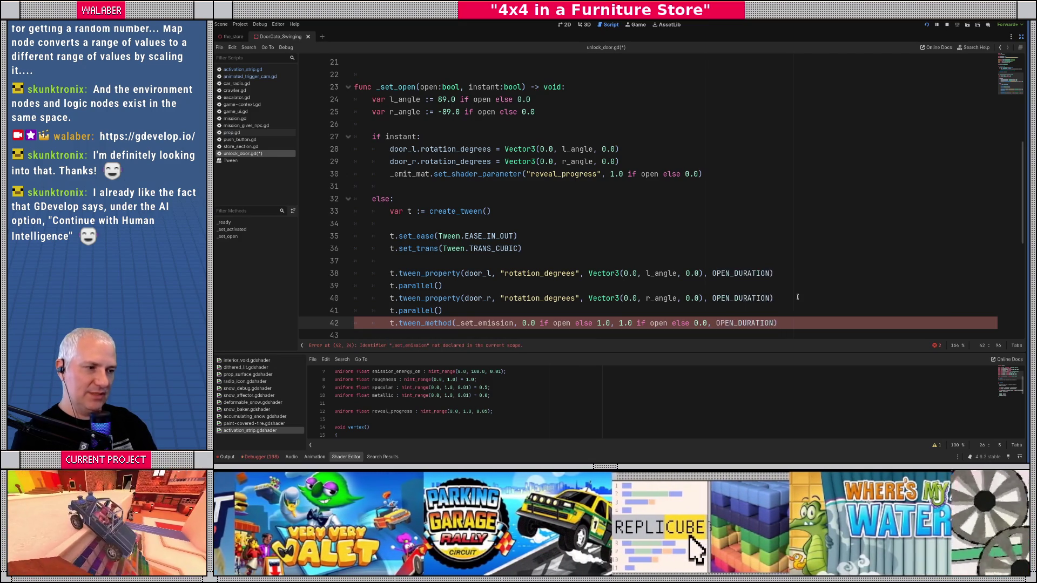
type("2)")
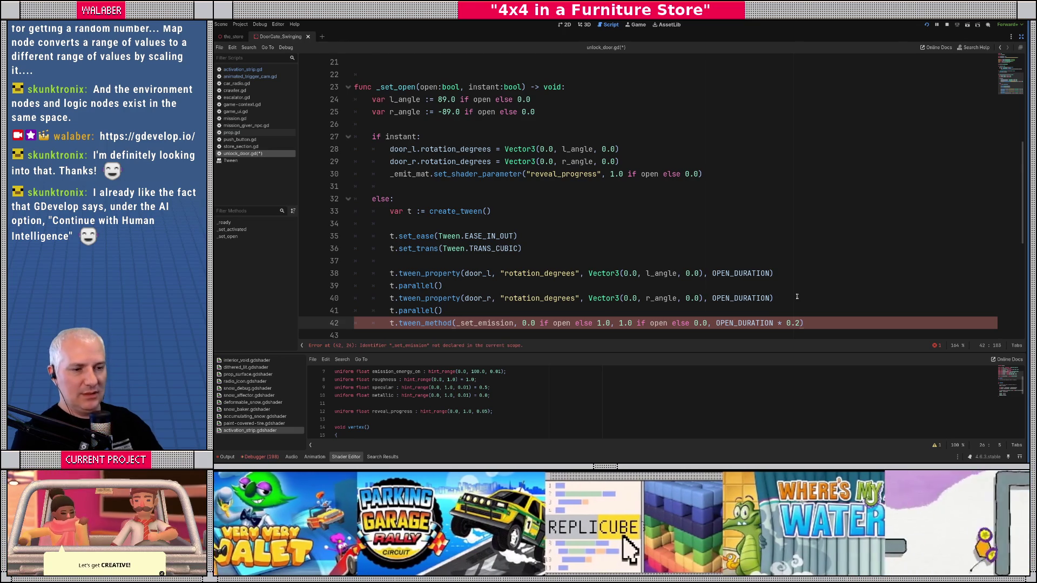
- Begin a new function 'func _set_emission(i:float) -> void:'
key("Return")
scroll(756, 286, "down", 2)
key("Return")
type("func ")
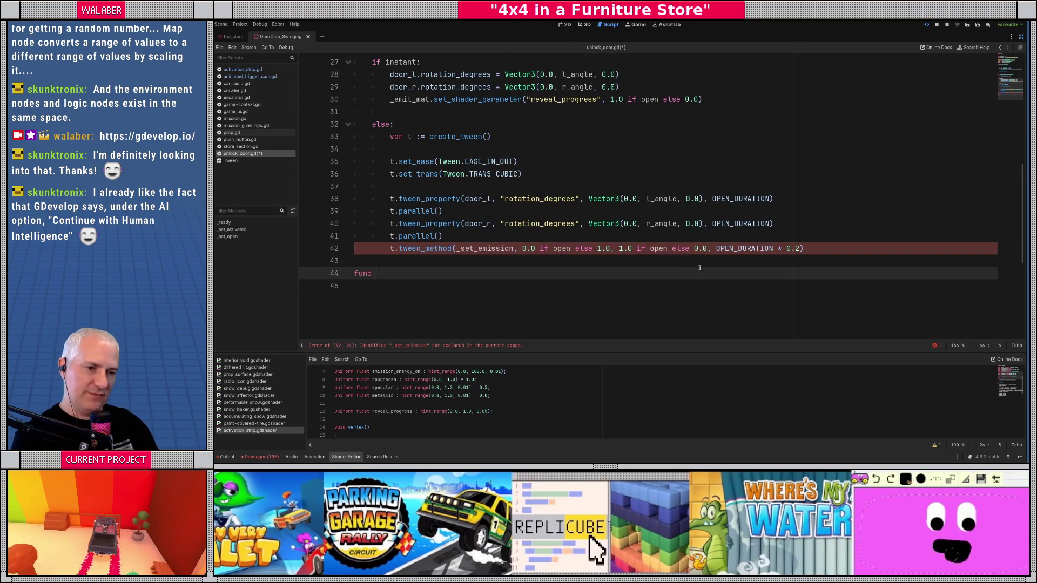
type("_set_emission(")
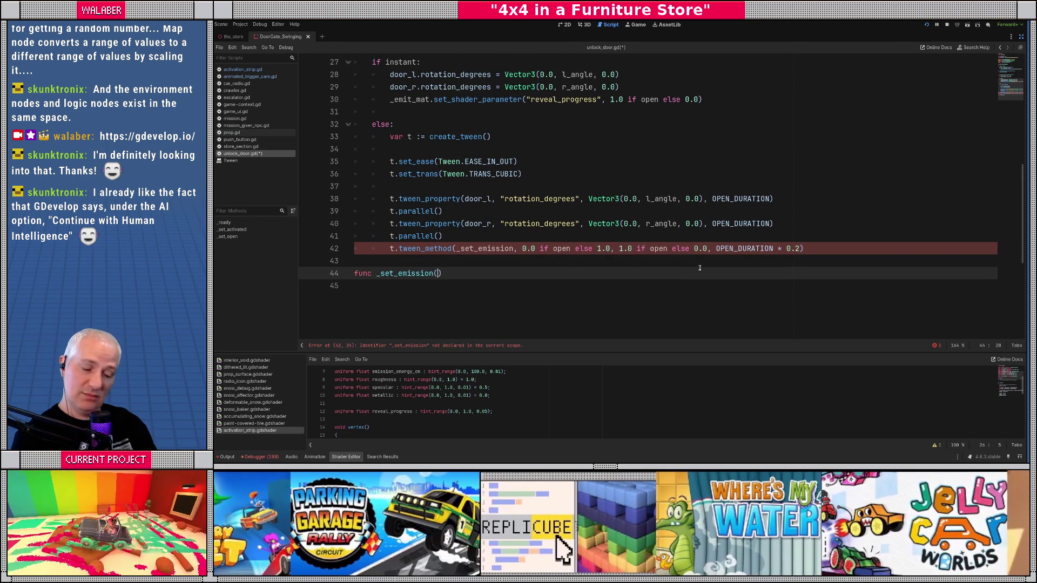
type("i:float) -> void:")
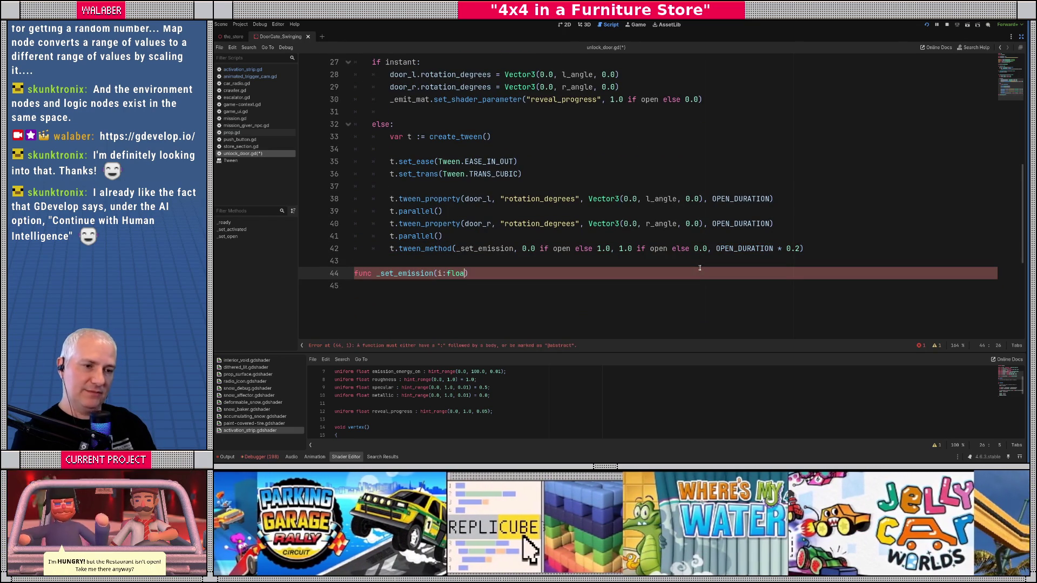
- Make the _set_emission body pass i as reveal_progress instead of the hard-coded value, and save
key("Return")
key("ctrl+v")
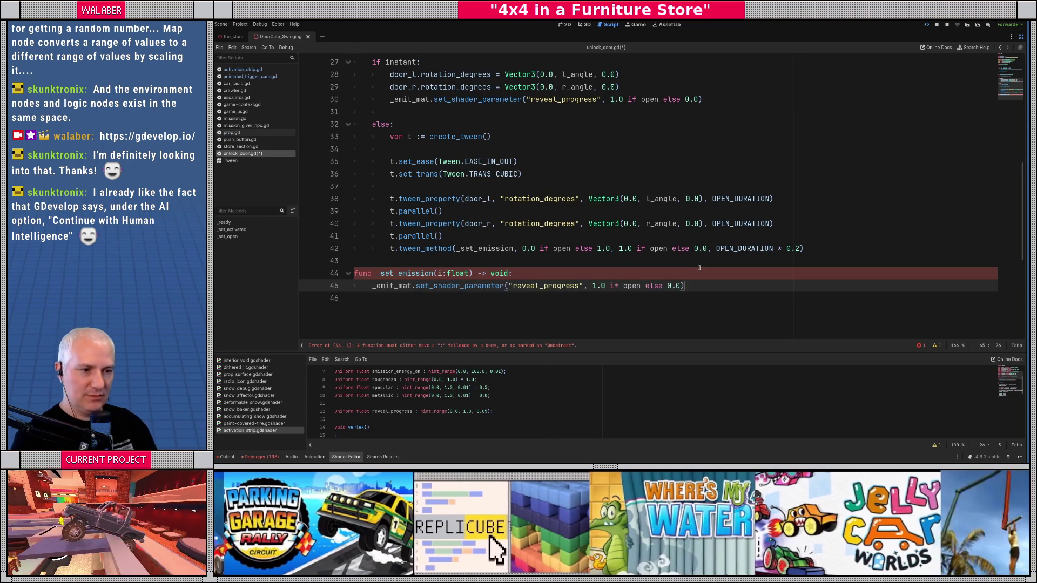
left_click_drag(589, 286, 680, 286)
type("i")
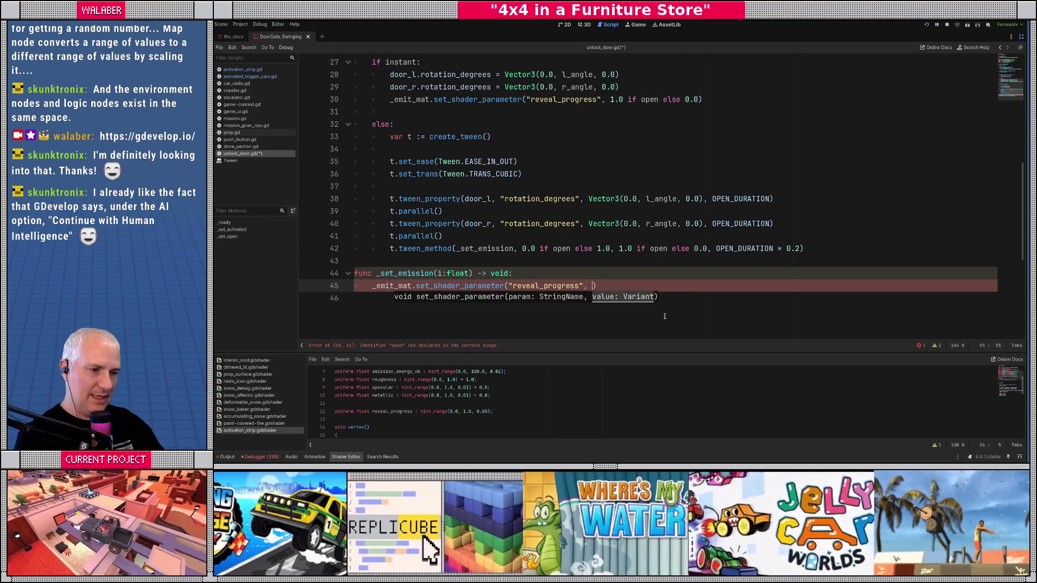
key("Escape")
left_click(523, 265)
key("ctrl+s")
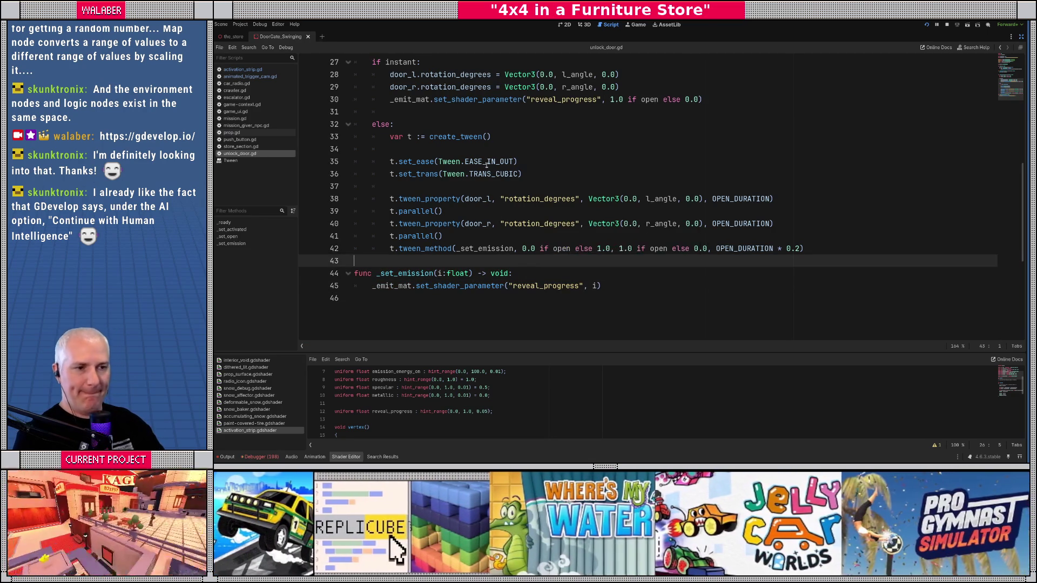
- Return to the tween code at line 26 and exit distraction-free mode to restore the side panels
left_click(531, 149)
scroll(531, 166, "up", 2)
left_click(486, 124)
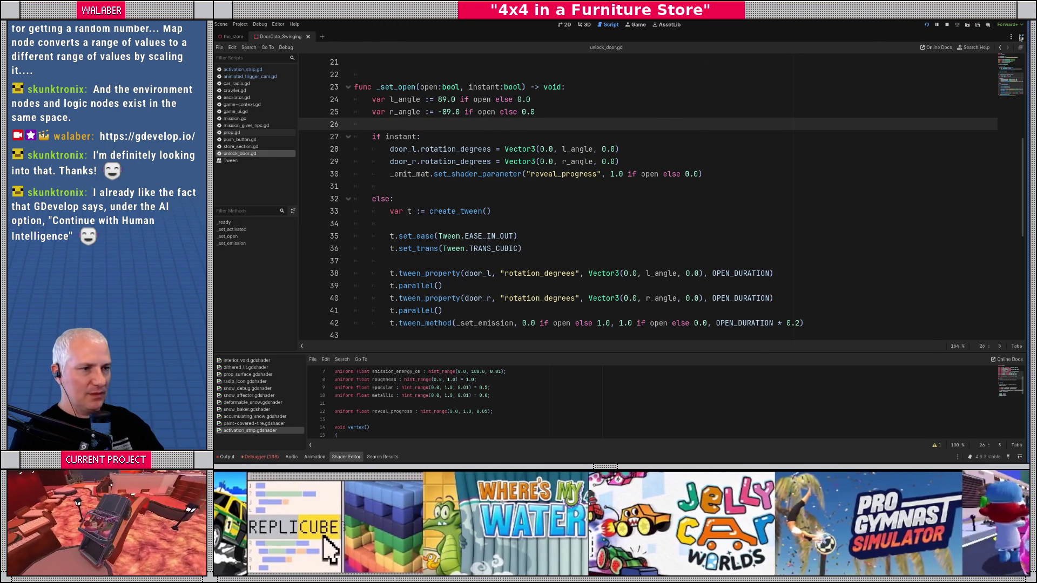
left_click(1021, 37)
left_click(584, 24)
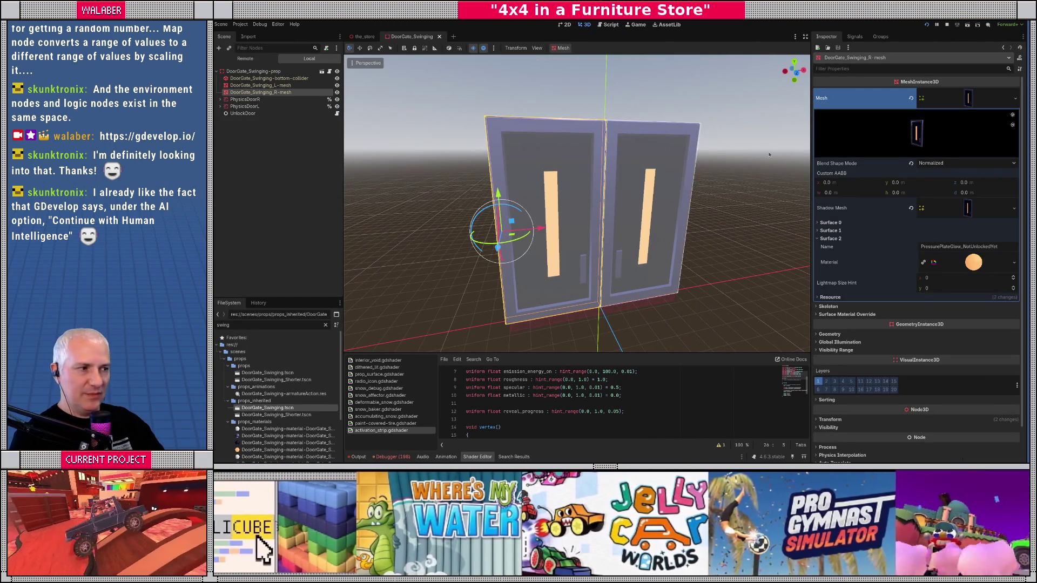
- Filter the FileSystem for 'activation' and select the activation_strip.tres material
left_click(325, 325)
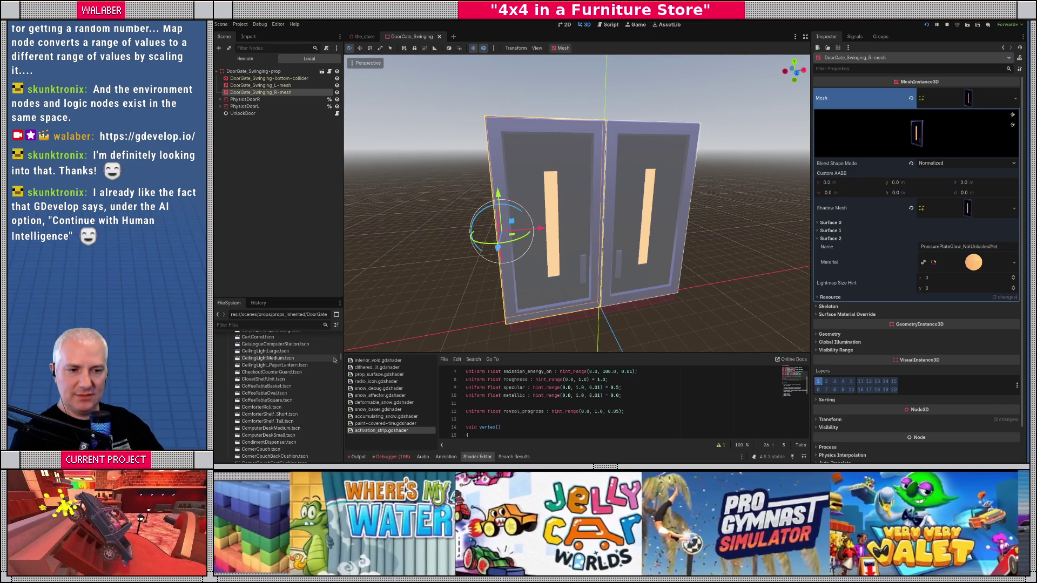
left_click_drag(341, 360, 341, 333)
type("activation")
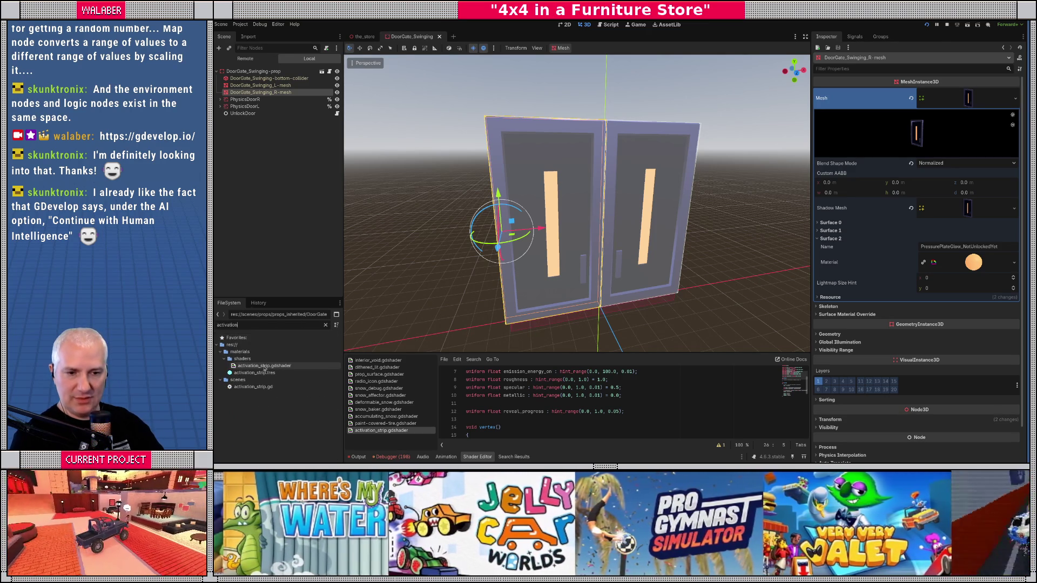
left_click(257, 373)
left_click(326, 325)
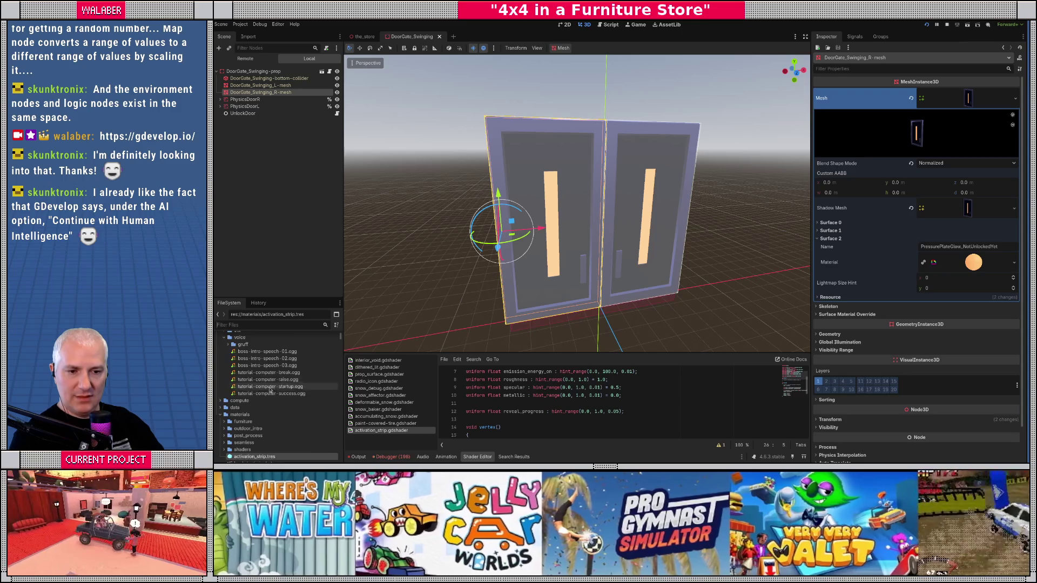
left_click(248, 431)
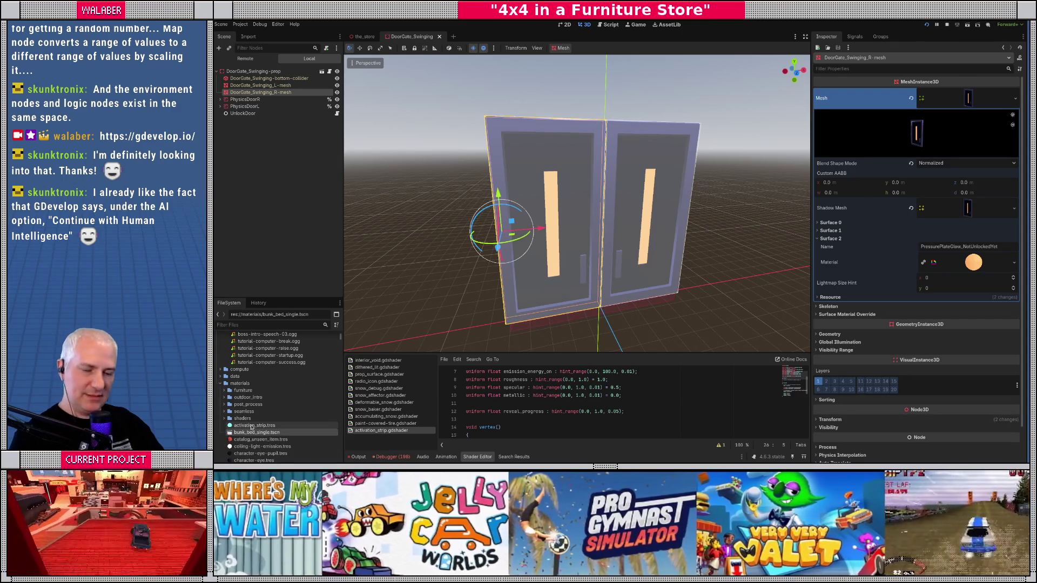
key("Up")
- Duplicate activation_strip.tres as door_activation_light.tres
key("ctrl+d")
type("door_activa")
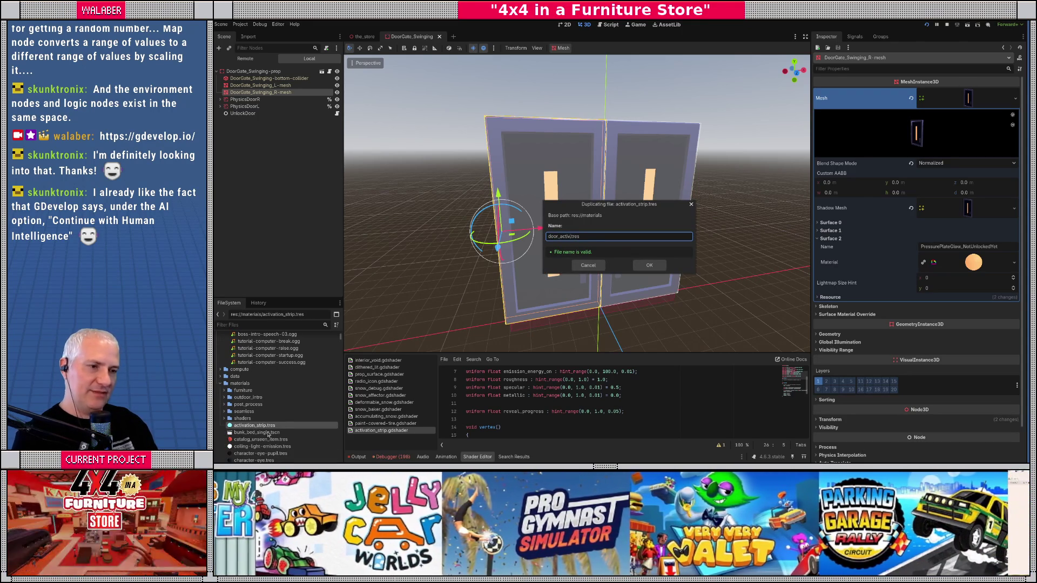
type("tion_strip")
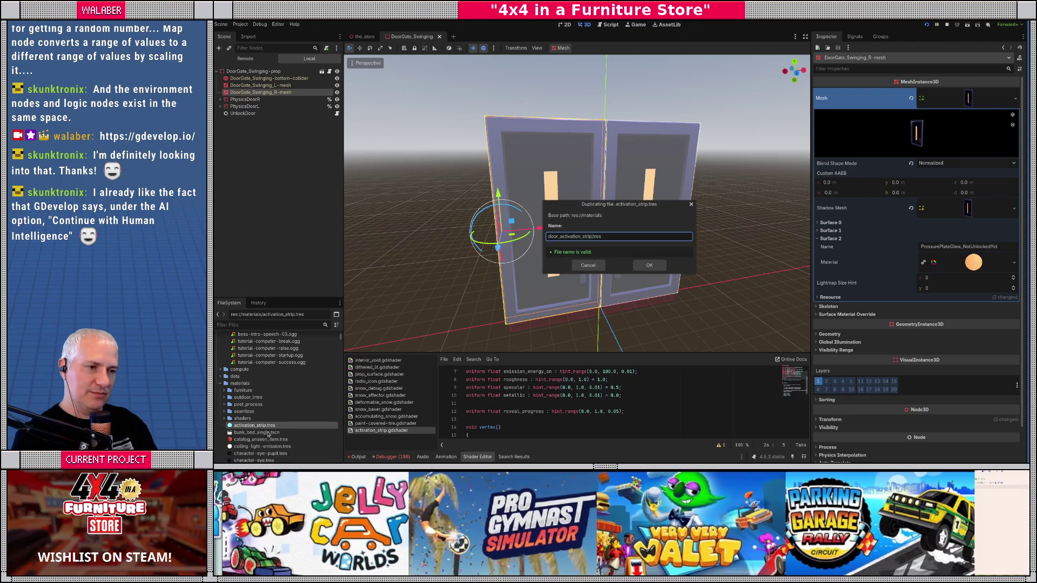
key("BackSpace")
key("BackSpace")
key("BackSpace")
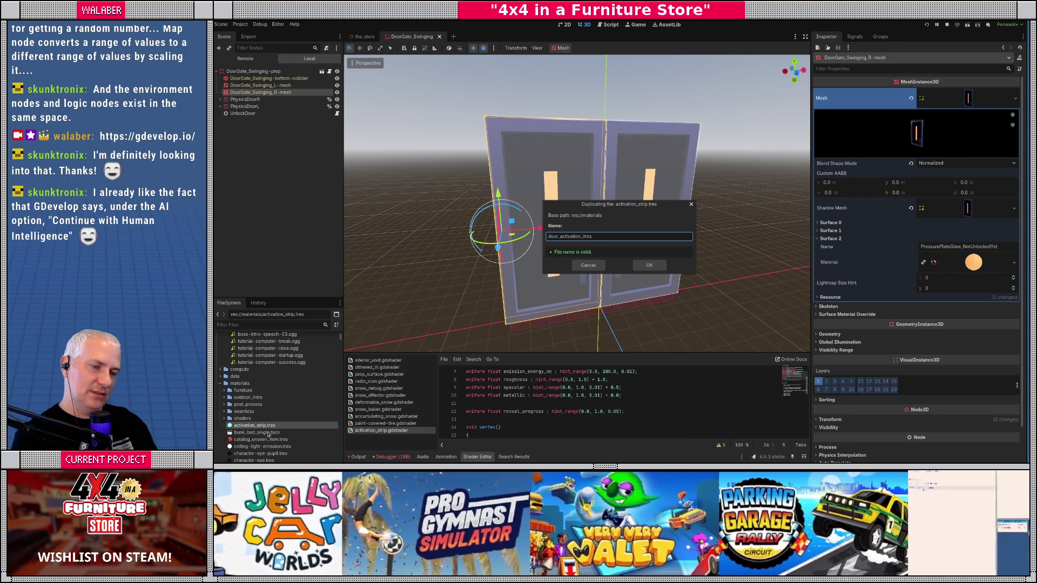
type("light")
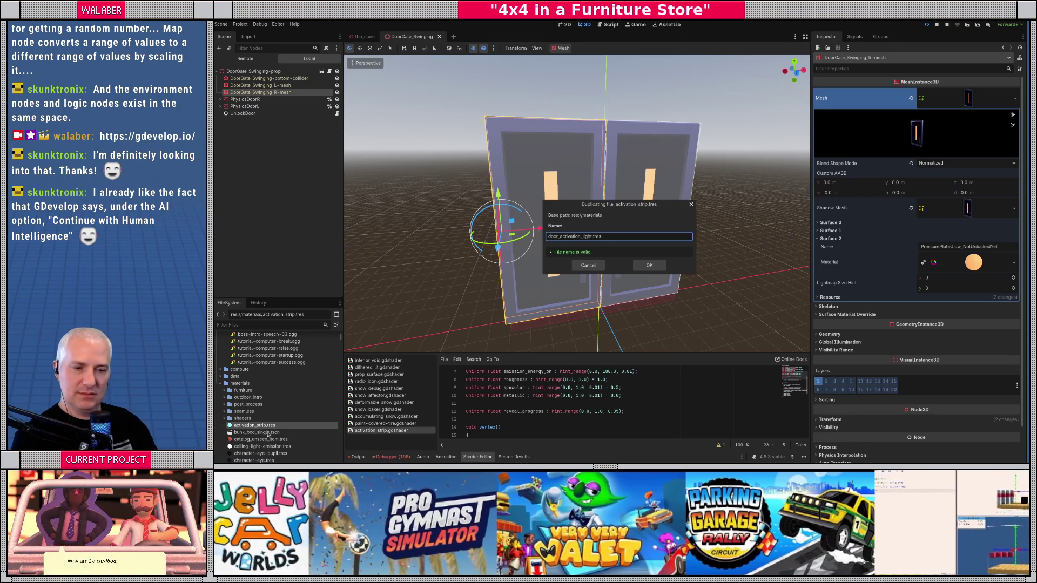
key("Return")
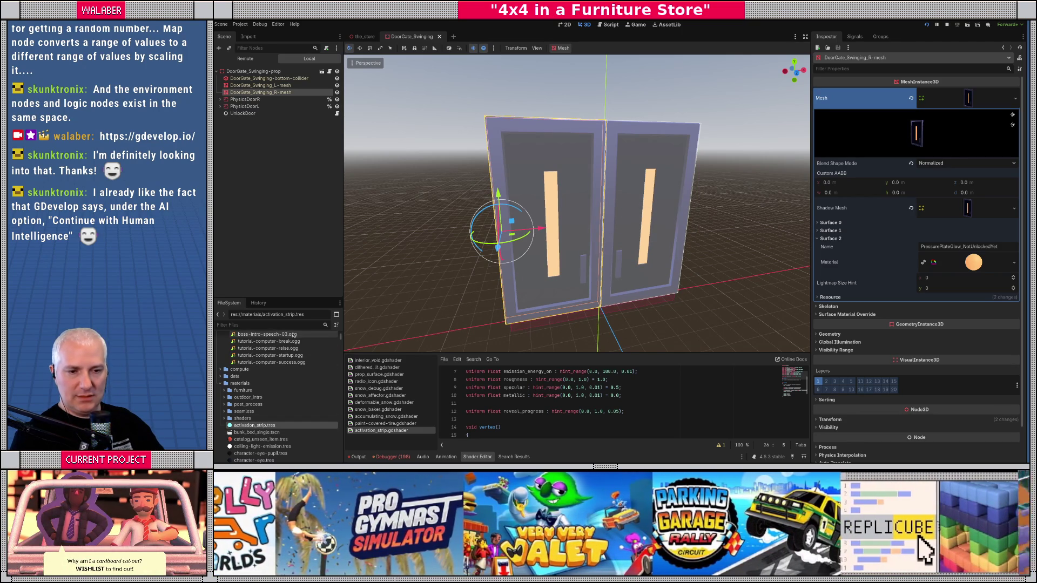
scroll(287, 405, "down", 3)
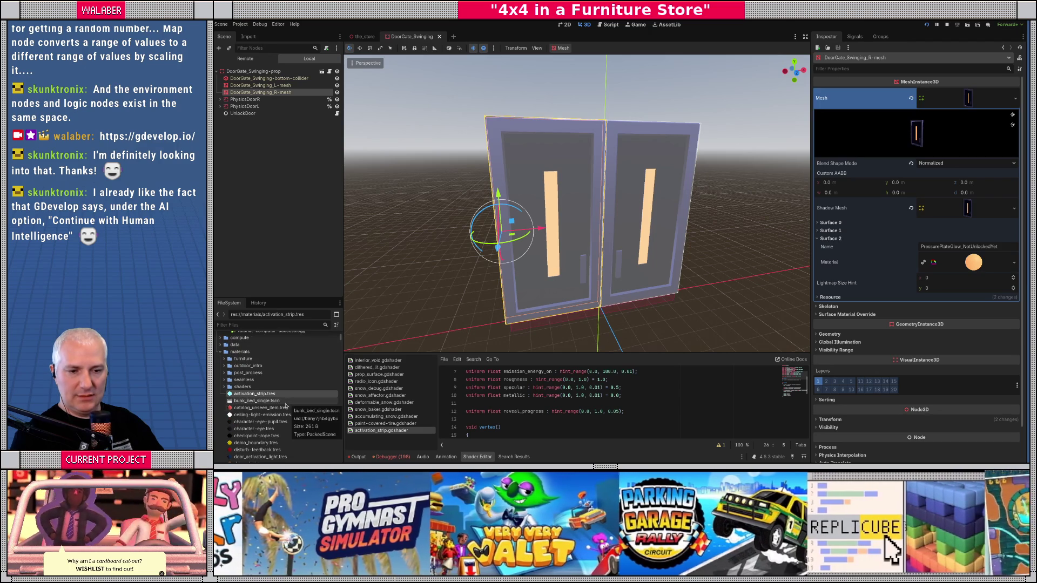
scroll(288, 405, "down", 1)
- Set activation_strip.tres's Emission On colour to the albedo blue 002c57
left_click(260, 441)
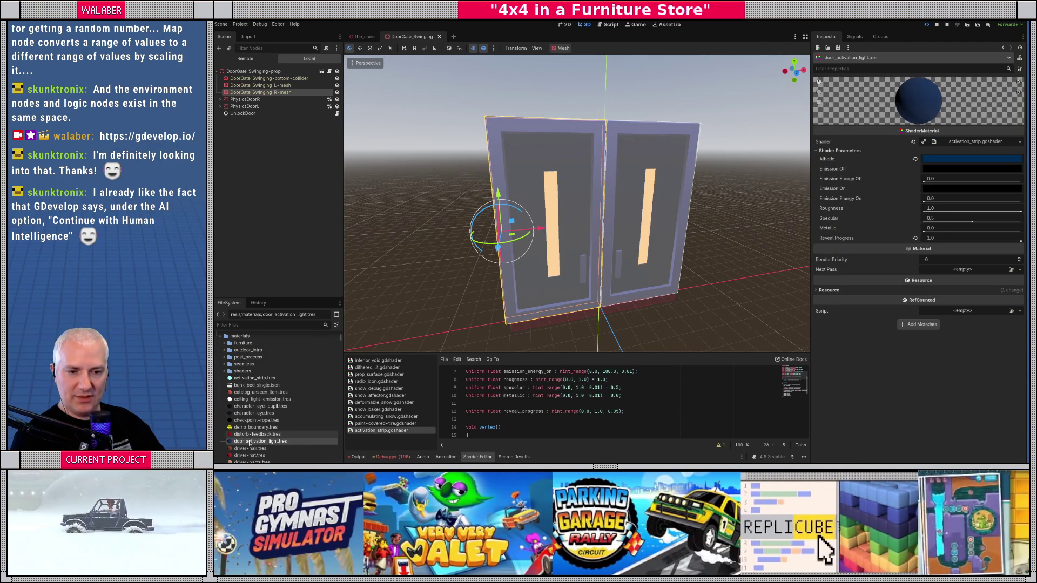
left_click(253, 378)
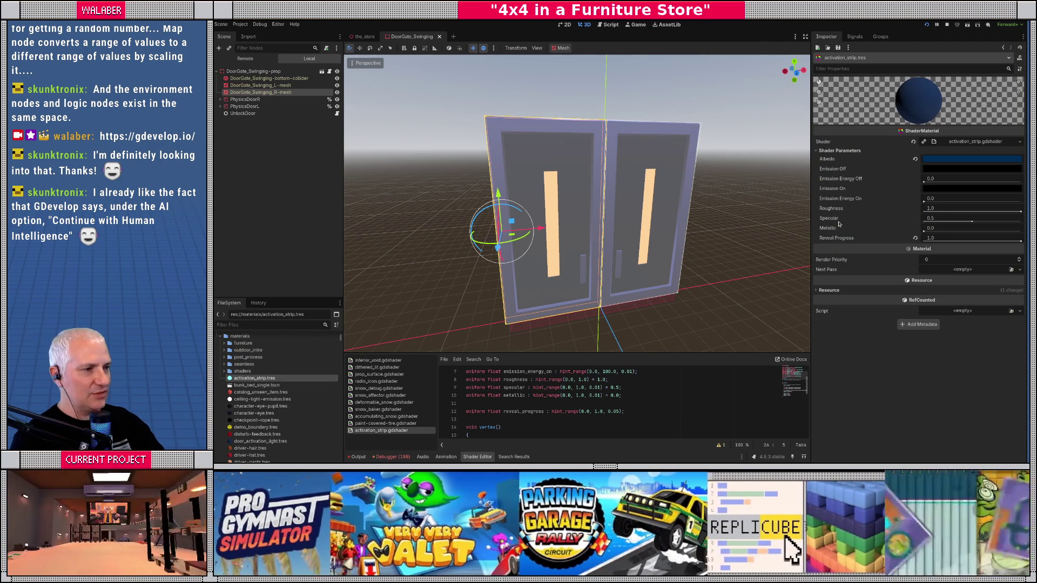
mouse_move(949, 162)
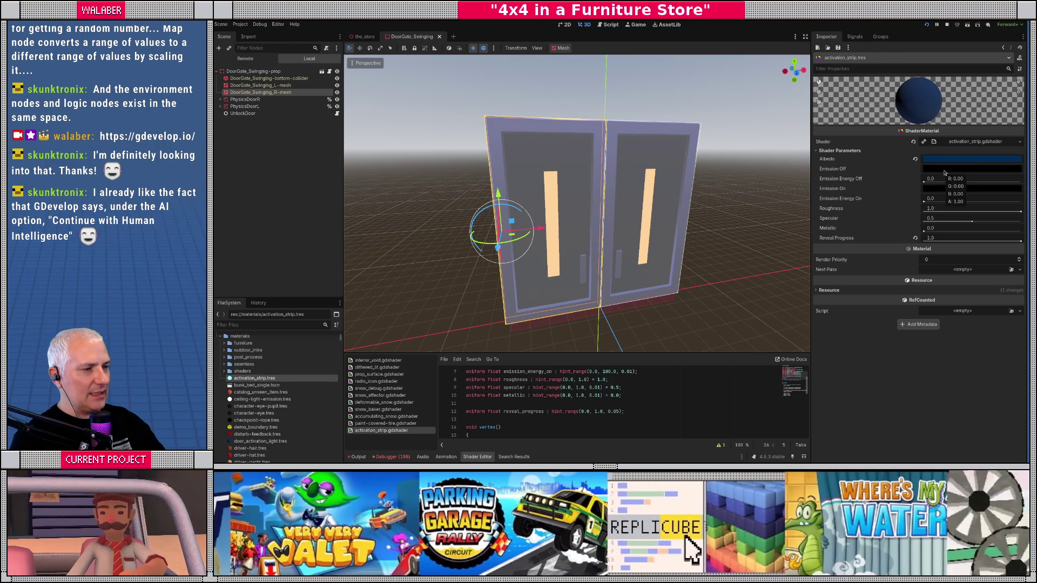
left_click(945, 189)
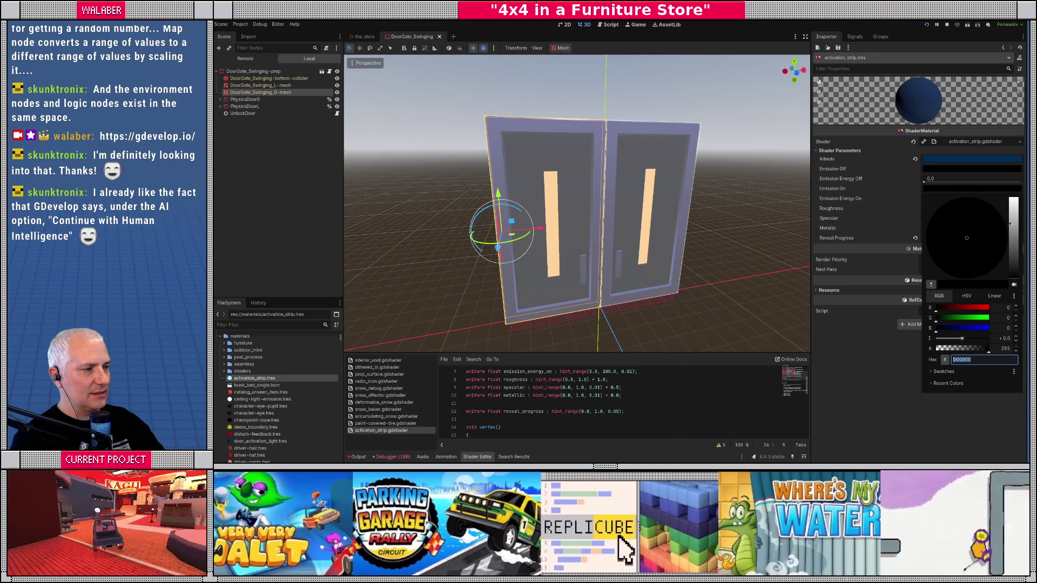
left_click(979, 160)
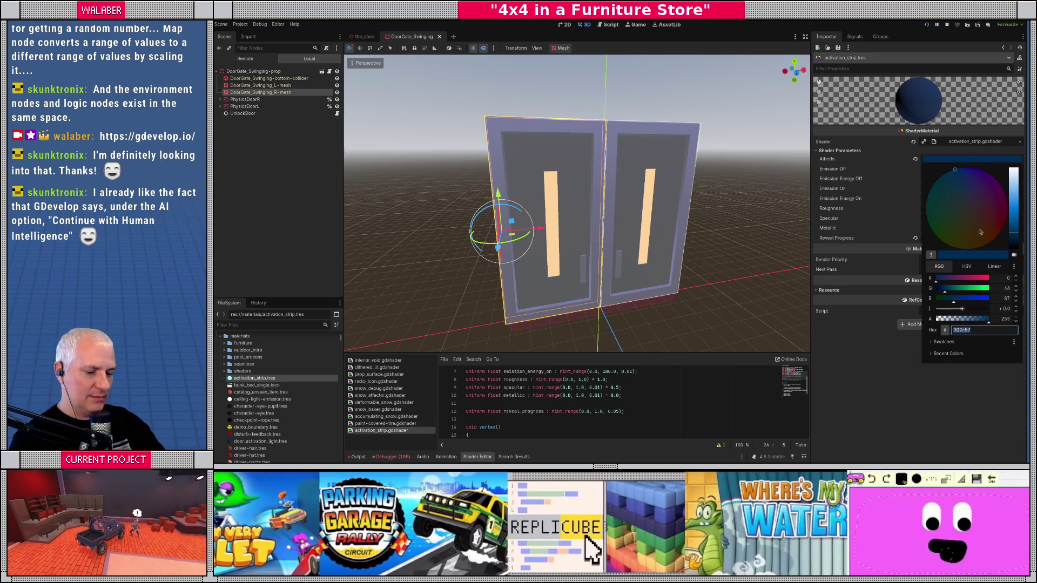
left_click(935, 189)
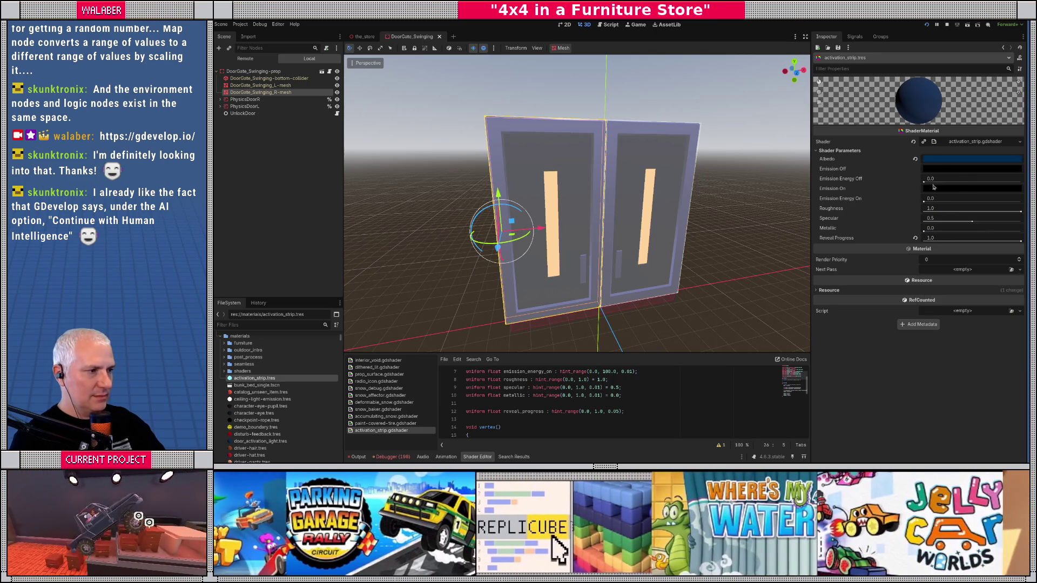
left_click(935, 189)
key("ctrl+v")
key("Return")
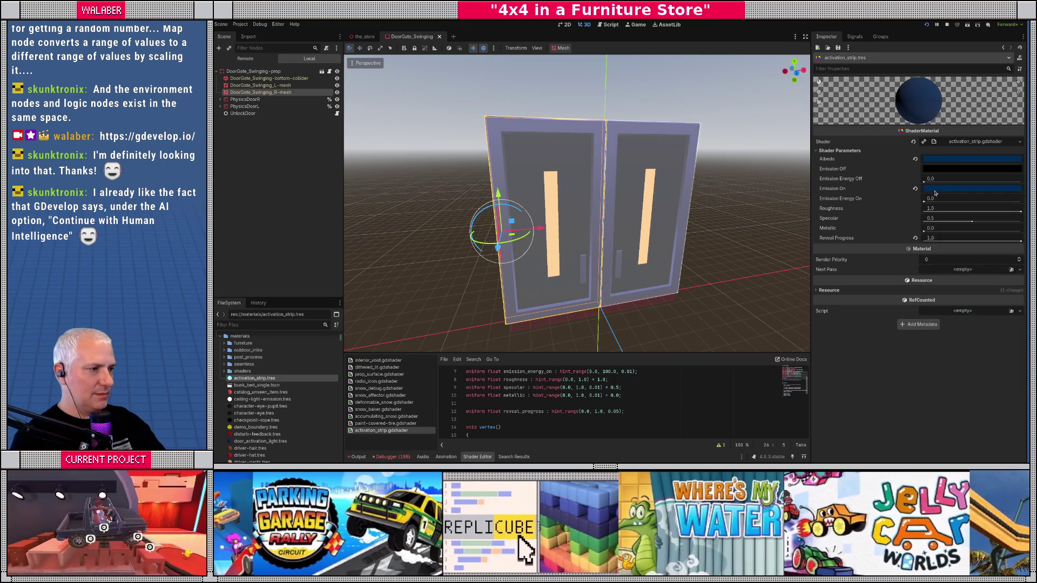
- Brighten the emission blue and set Emission Energy On to 2.5
mouse_move(1014, 260)
left_mouse_down()
mouse_move(1014, 211)
mouse_move(1015, 231)
left_mouse_up()
left_click(992, 227)
left_click(937, 199)
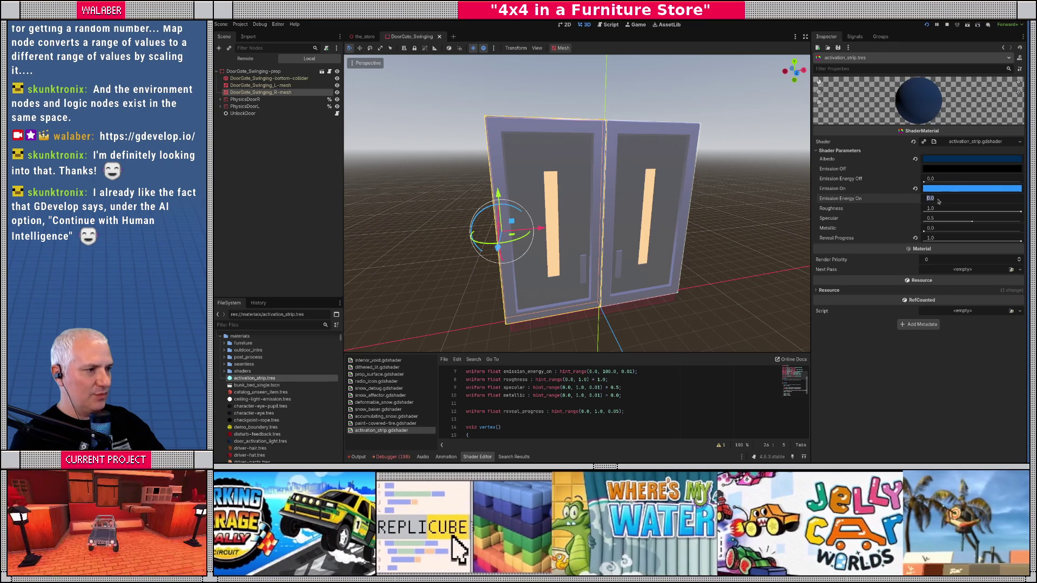
type("2.5")
key("Return")
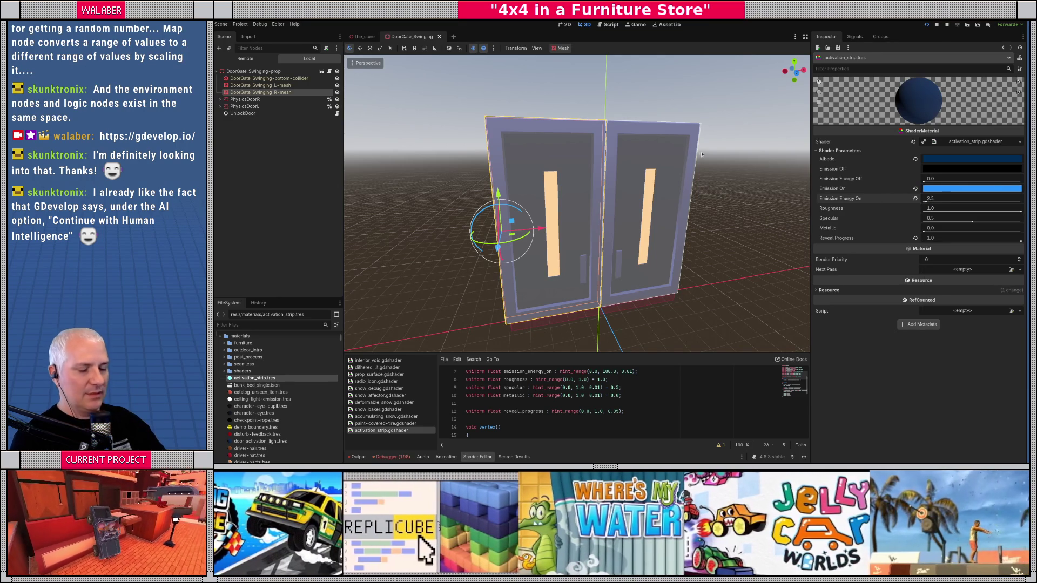
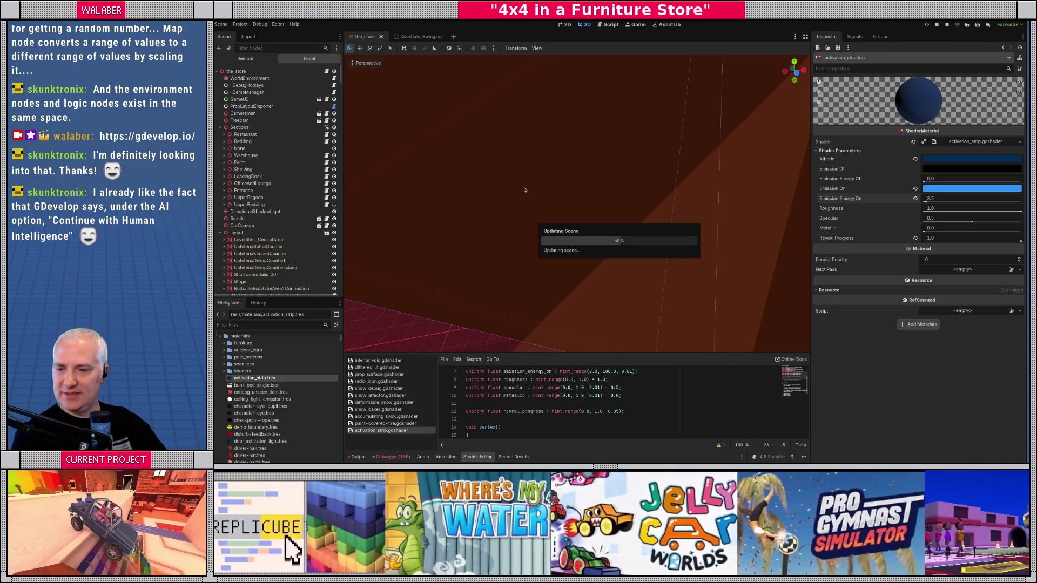
- Select the escalator button connection strip under the KAGU sign and preview activation_strip.tres
scroll(524, 190, "down", 6)
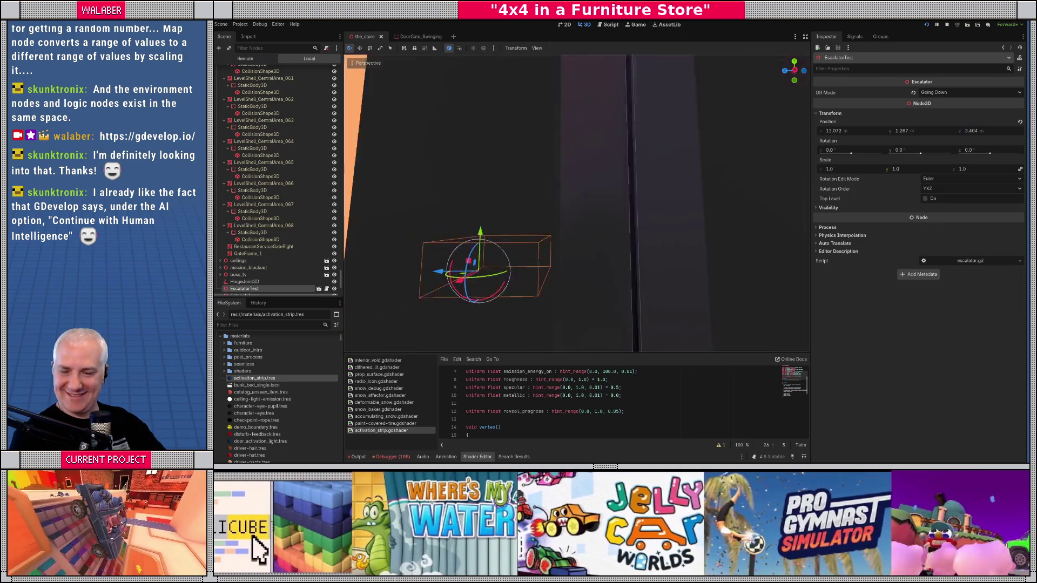
scroll(575, 200, "up", 5)
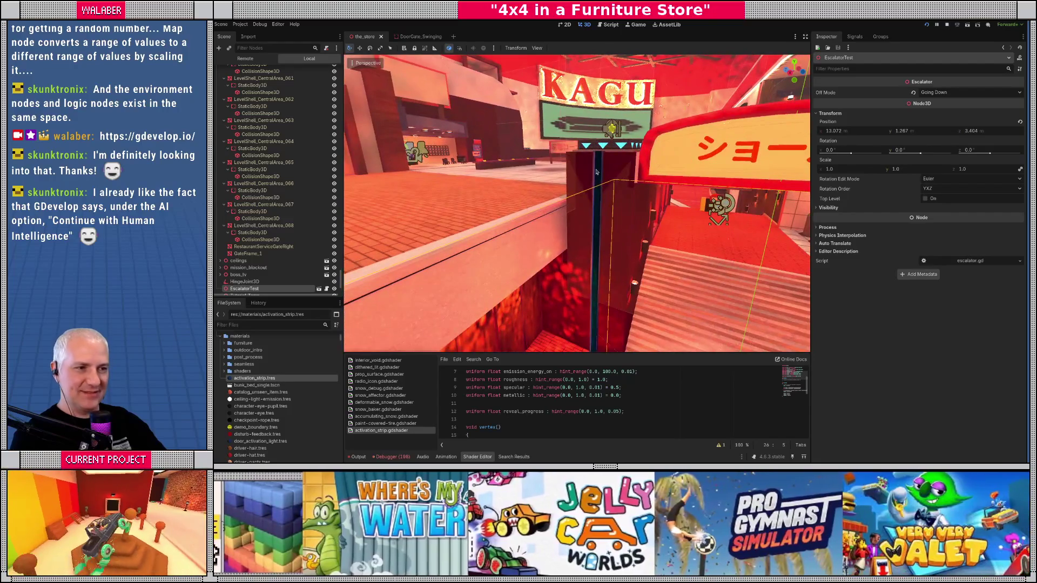
left_click(596, 172)
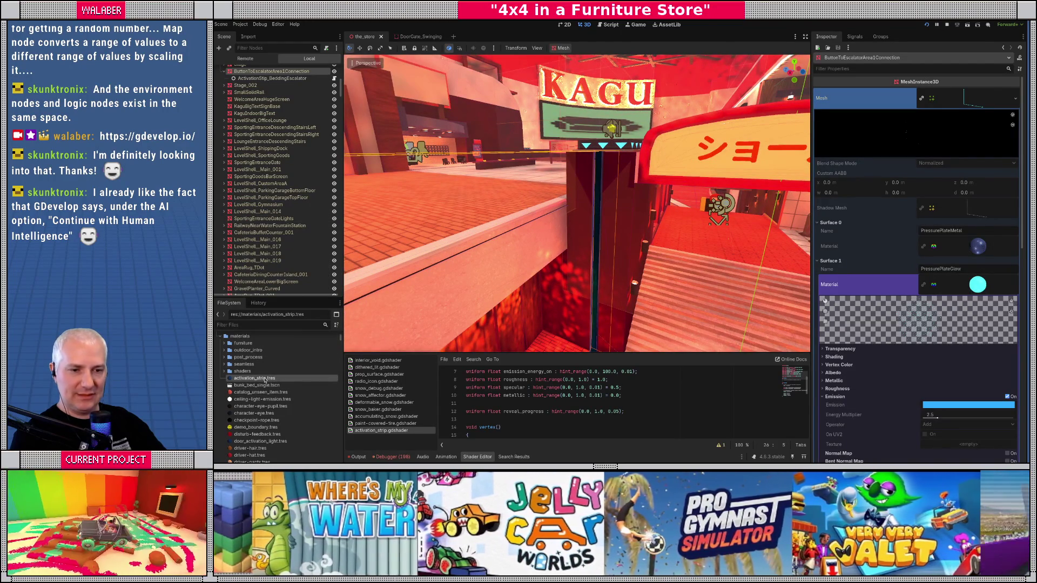
left_click(265, 379)
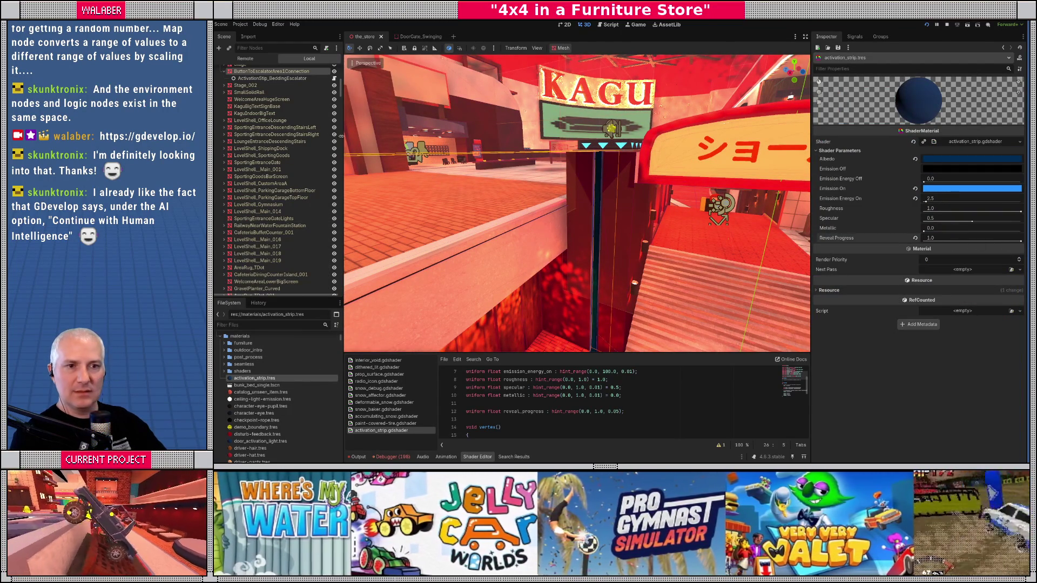
- Return to the strip mesh's properties and drop activation_strip onto its second surface
left_click(262, 72)
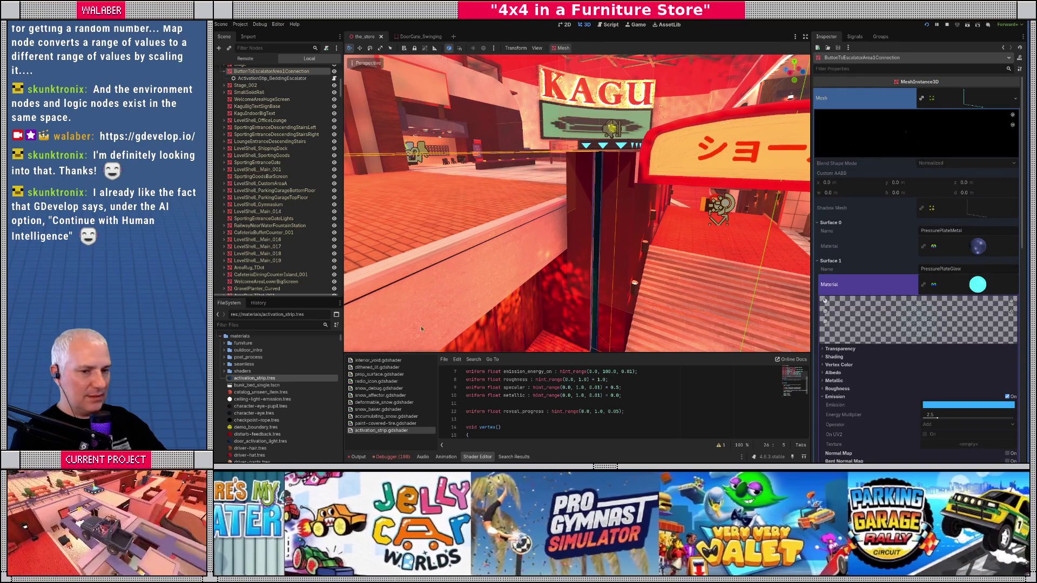
left_click_drag(269, 379, 639, 293)
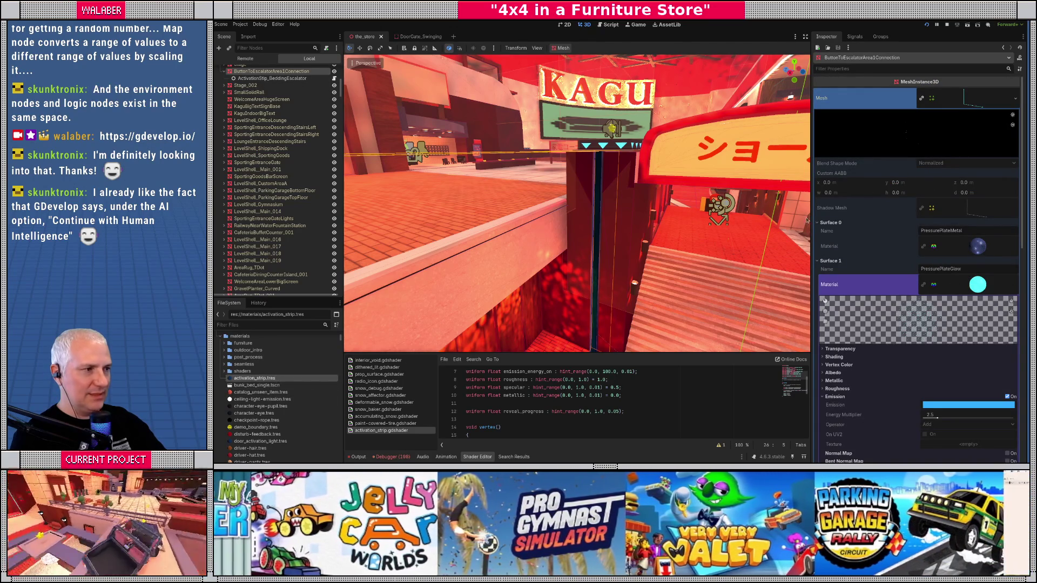
left_click(960, 105)
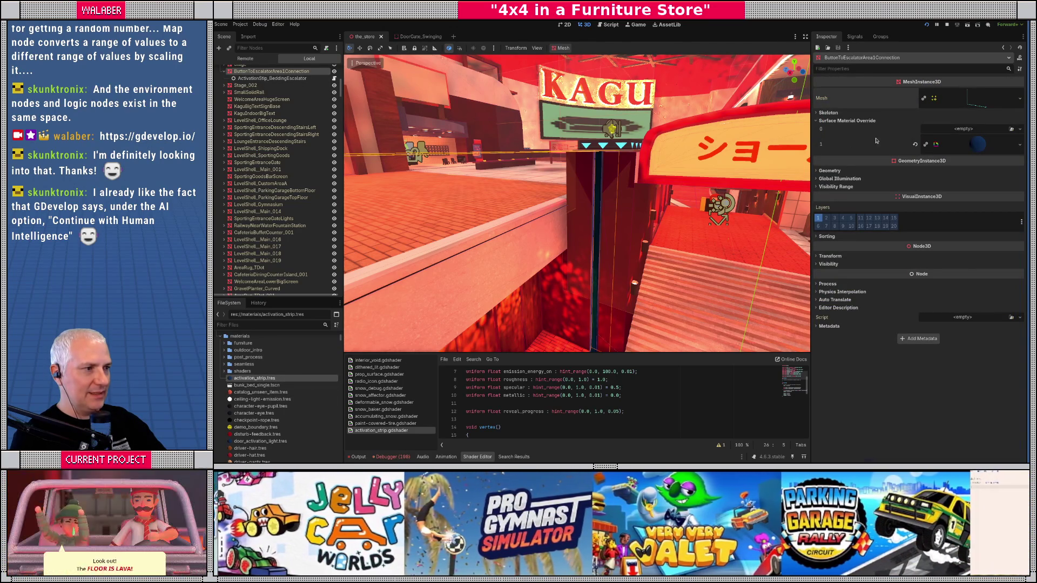
- Apply activation_strip as the surface 1 override and set Reveal Progress to 0.0
left_click_drag(267, 381, 972, 144)
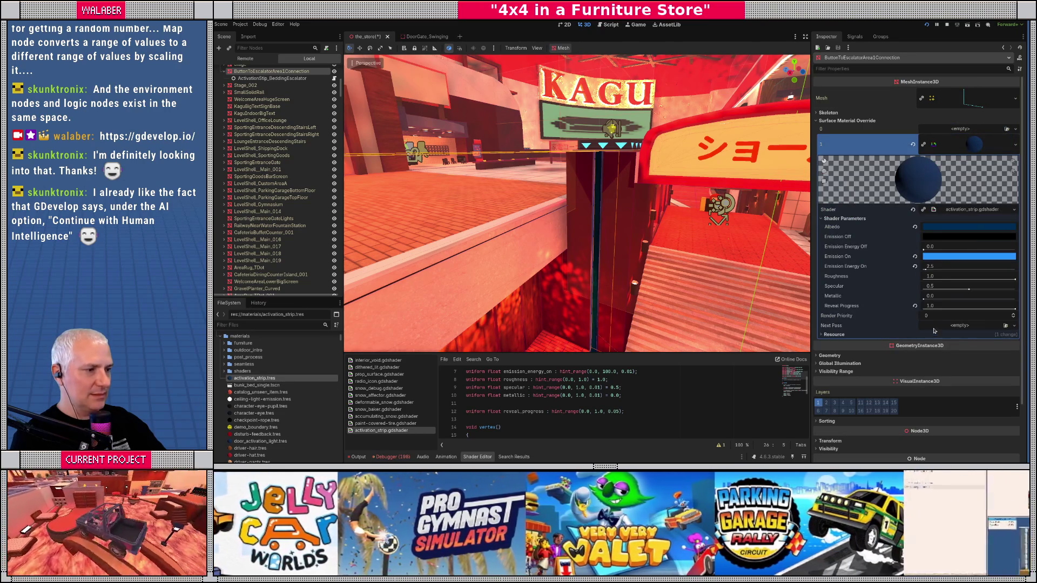
left_click_drag(1015, 309, 946, 312)
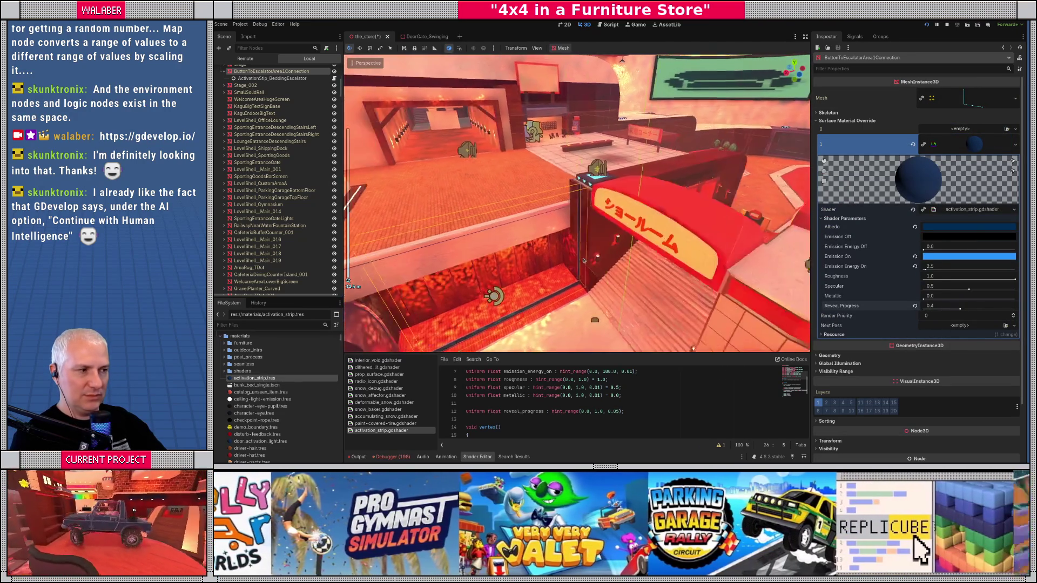
scroll(579, 262, "up", 5)
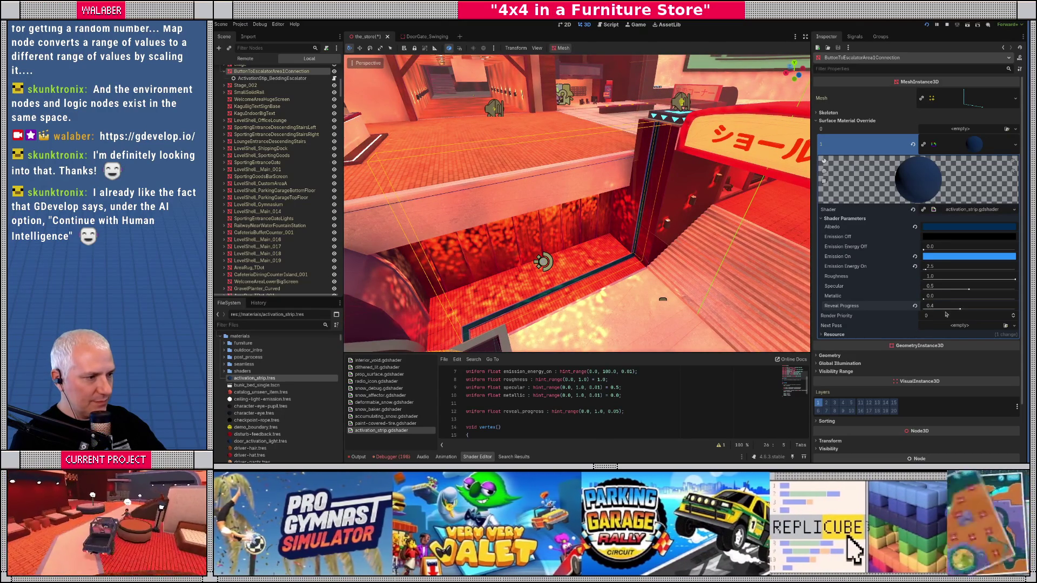
left_click_drag(945, 313, 921, 313)
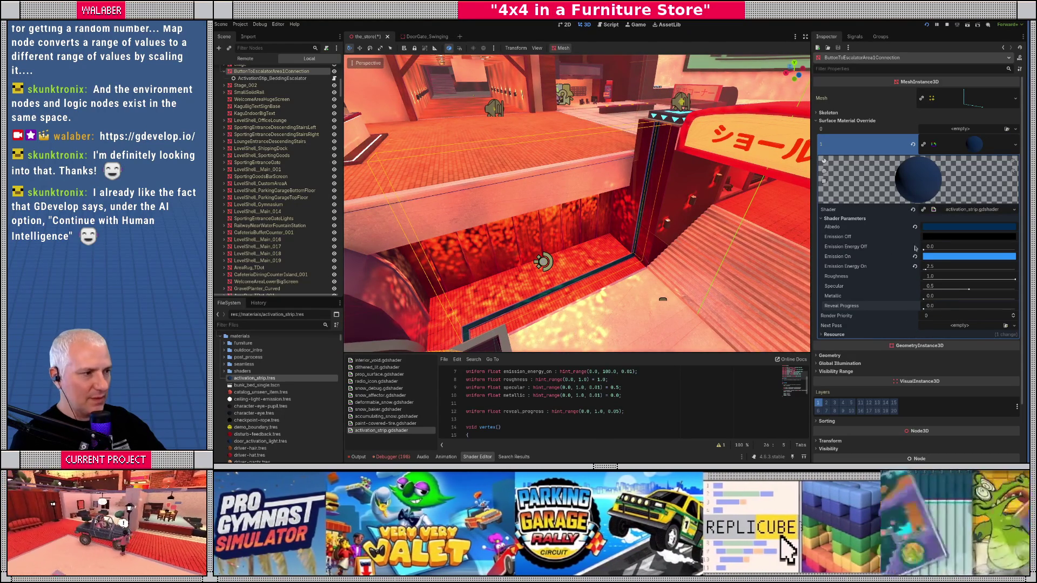
- Test a lighter Emission Off colour and higher energy, revert them, and enlarge the shader code
left_click(947, 238)
left_click_drag(1008, 281, 1007, 253)
left_click(909, 253)
mouse_move(924, 250)
left_mouse_down()
mouse_move(947, 250)
mouse_move(922, 250)
left_mouse_up()
left_click(914, 236)
left_click_drag(583, 354, 586, 198)
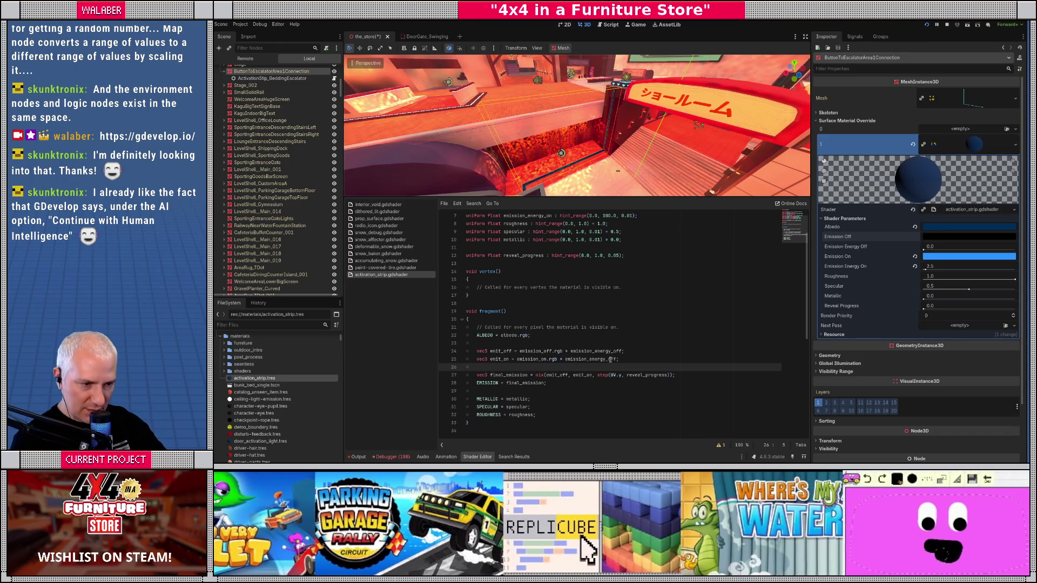
- Change line 25 of the shader to use emission_energy_on and save
left_click(609, 360)
key("Delete")
key("Delete")
key("Delete")
type("on")
key("ctrl+s")
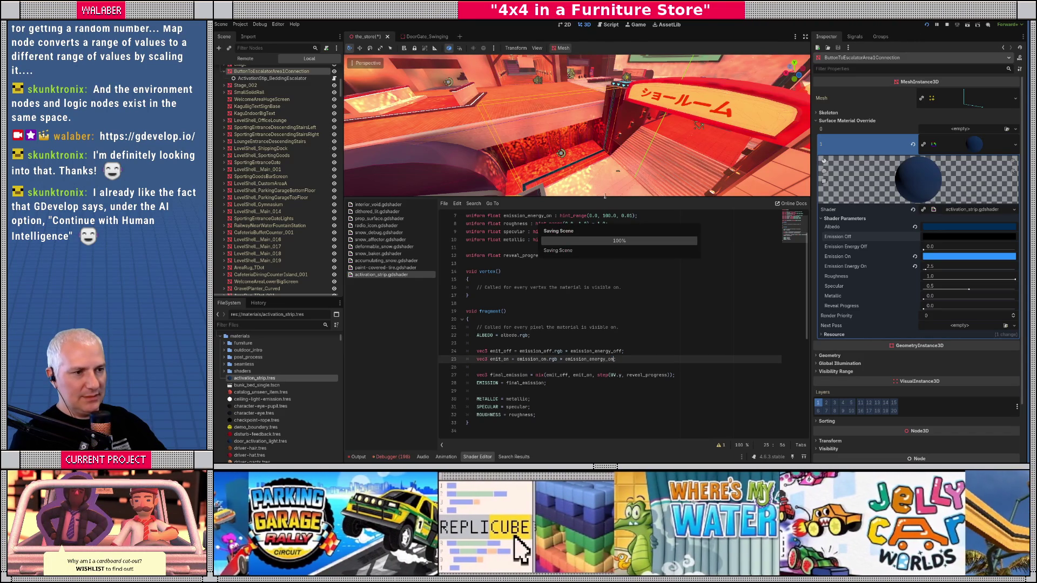
- Preview the strip's reveal, reset Reveal Progress to 0.0, and view the KAGU sign
left_click_drag(606, 195, 616, 304)
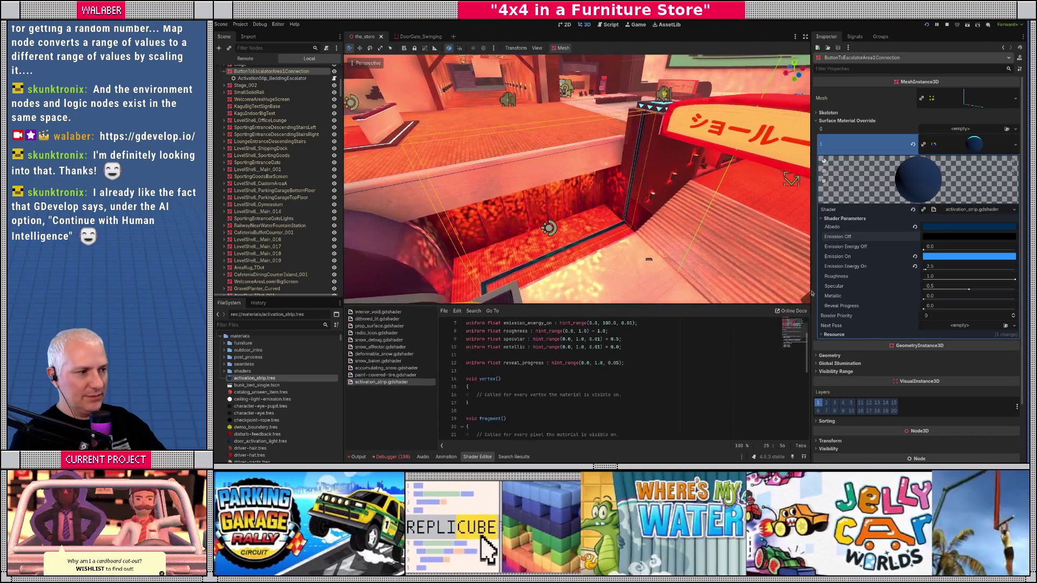
left_click_drag(930, 309, 1024, 309)
left_click_drag(692, 182, 673, 151)
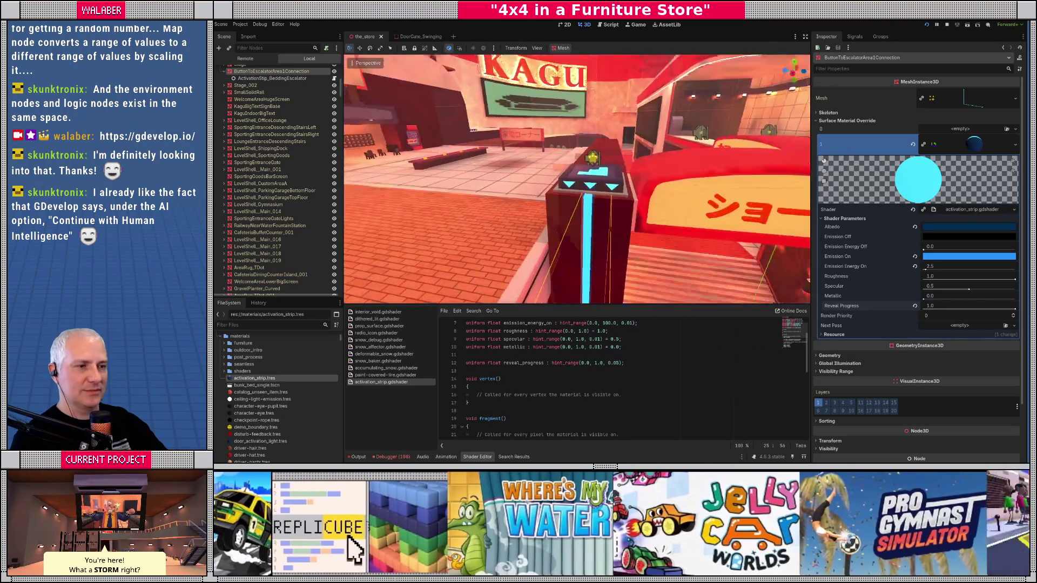
scroll(576, 178, "up", 3)
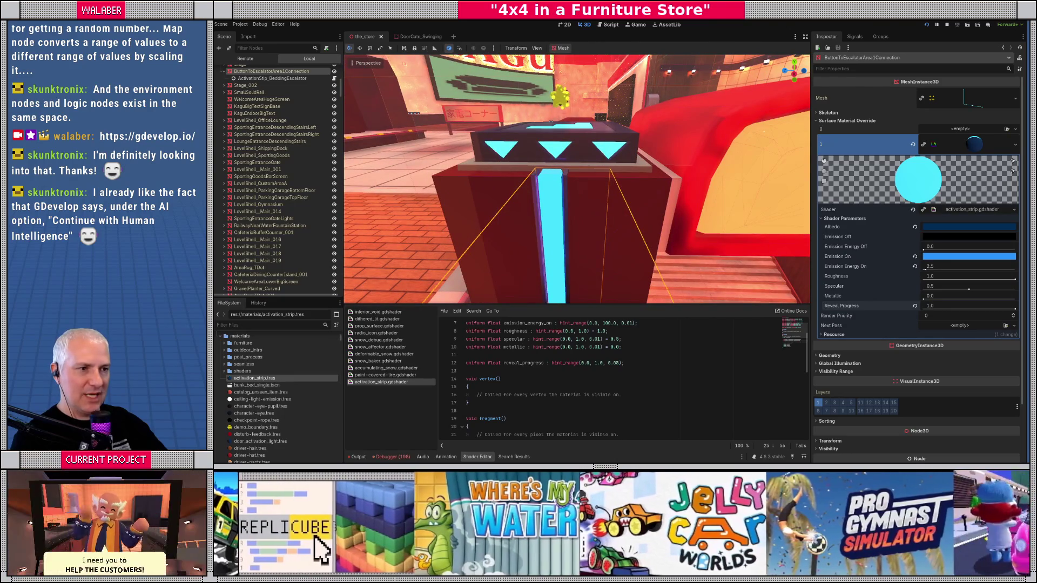
- Set Emission On to the deeper cyan 0fa1d2 and switch to the DoorGate_Swinging scene
left_click(960, 256)
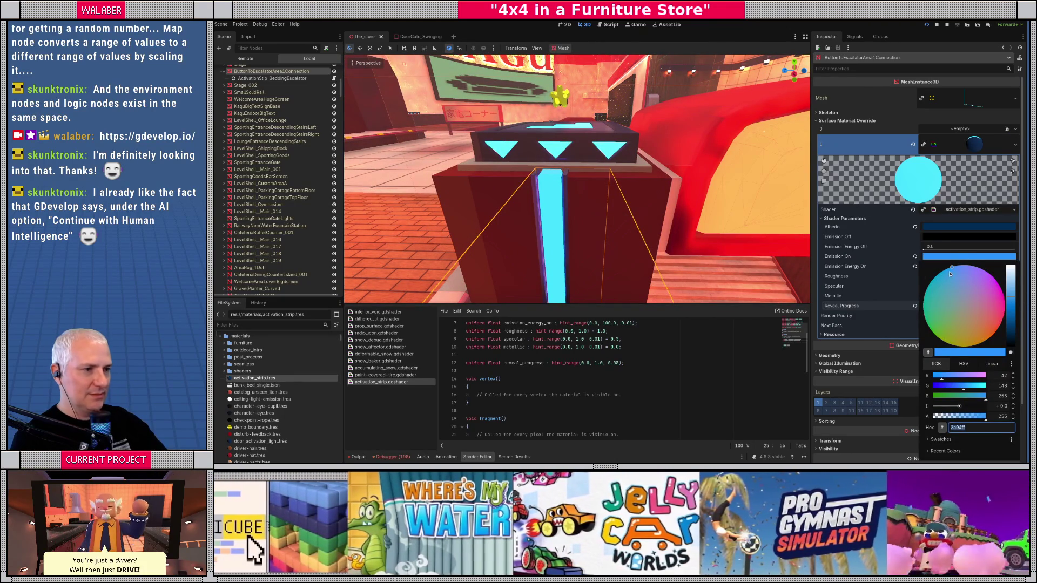
left_click_drag(950, 274, 938, 279)
left_click(881, 198)
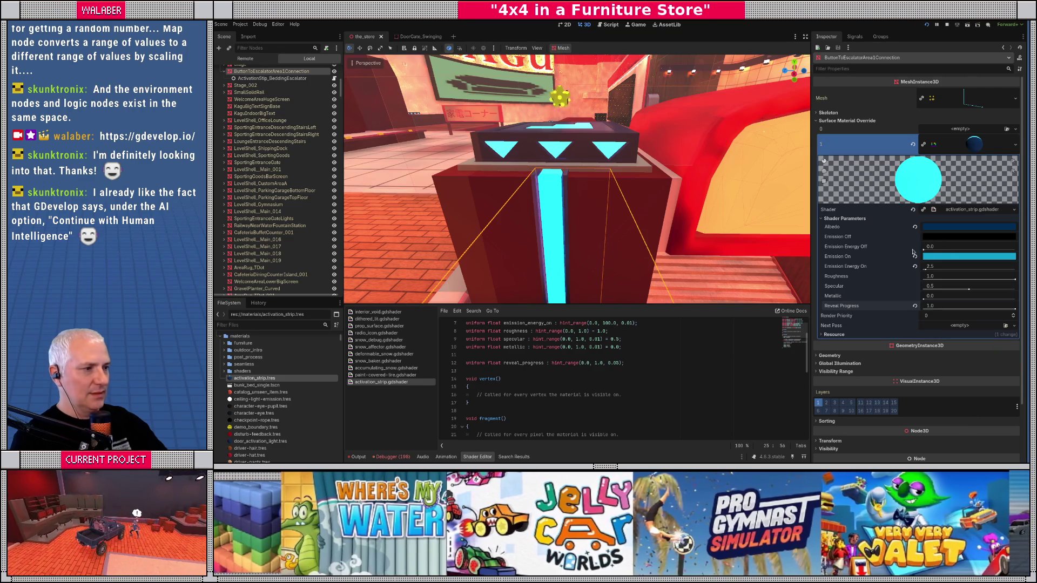
left_click(943, 258)
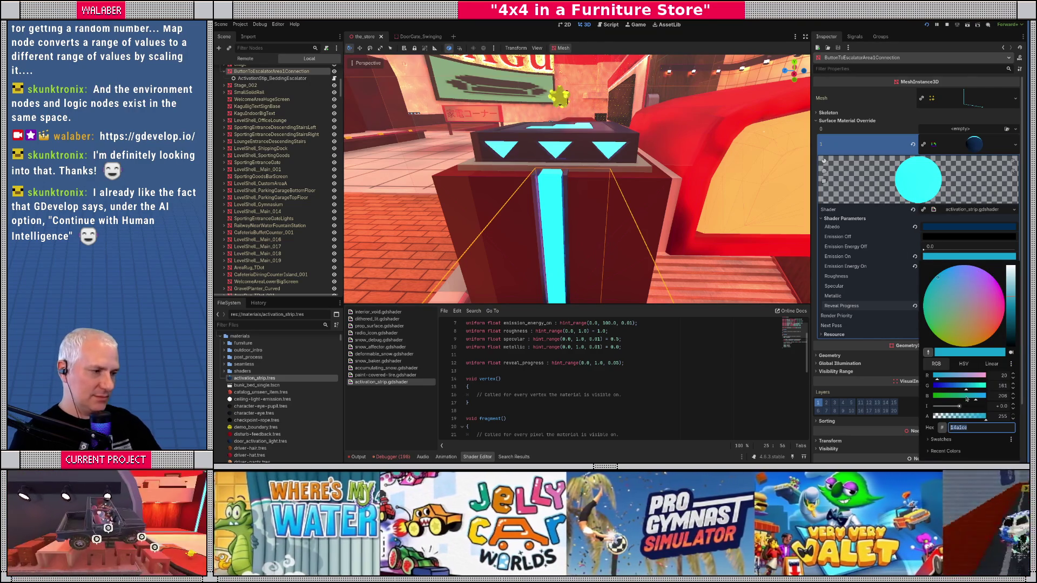
key("Escape")
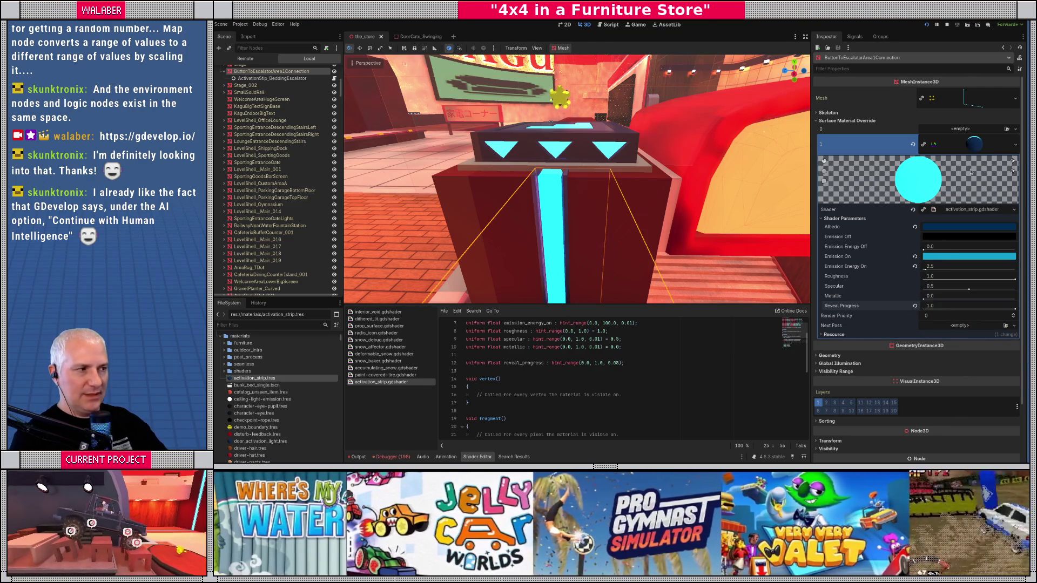
left_click(996, 146)
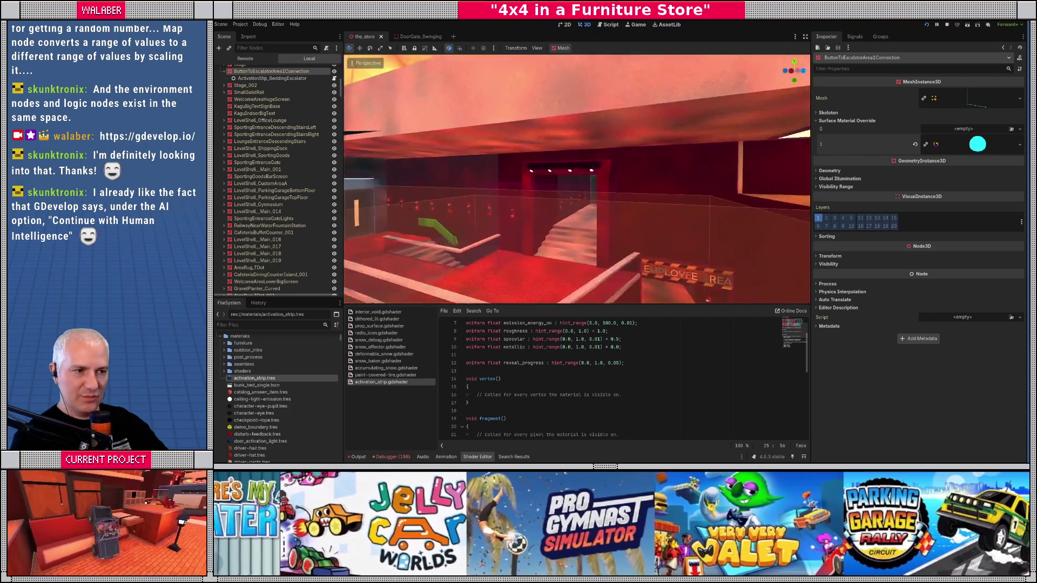
left_click(415, 37)
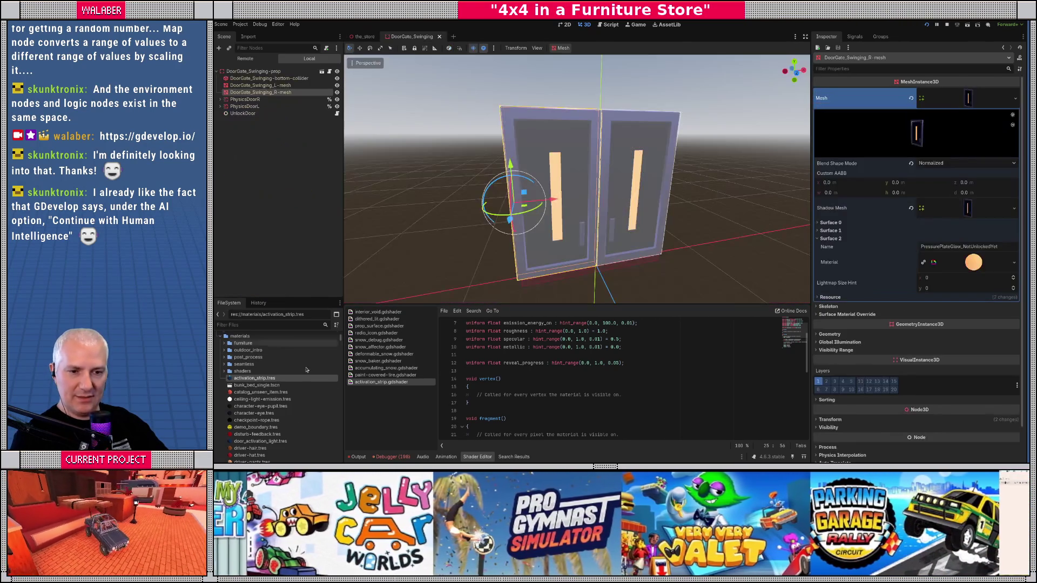
- Give door_activation_light a cyan Emission On colour with Emission Energy On 2.5
scroll(249, 414, "down", 1)
left_click(259, 425)
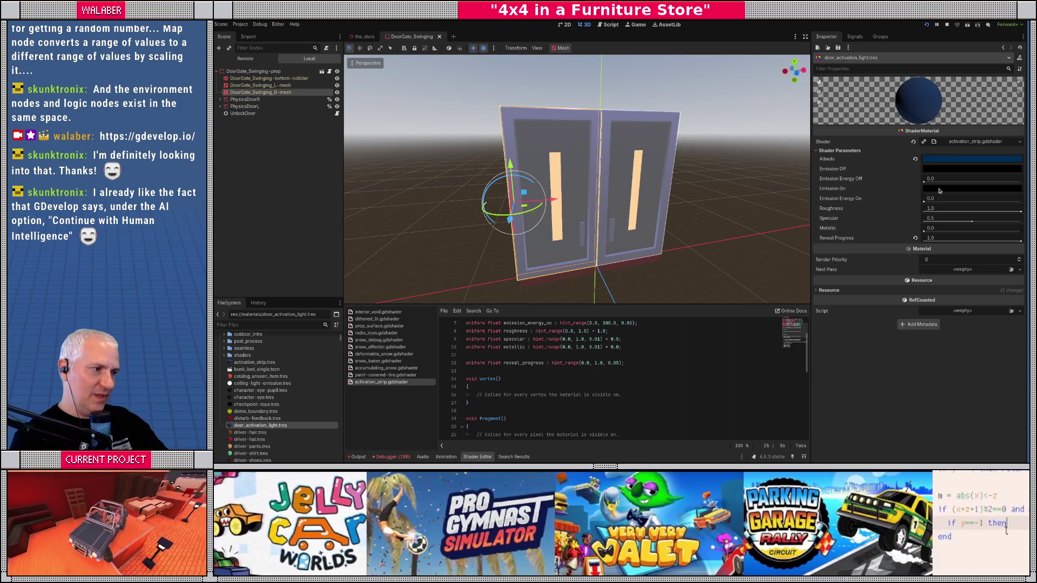
left_click(939, 191)
type("14a1ce")
left_click(943, 199)
left_click(944, 199)
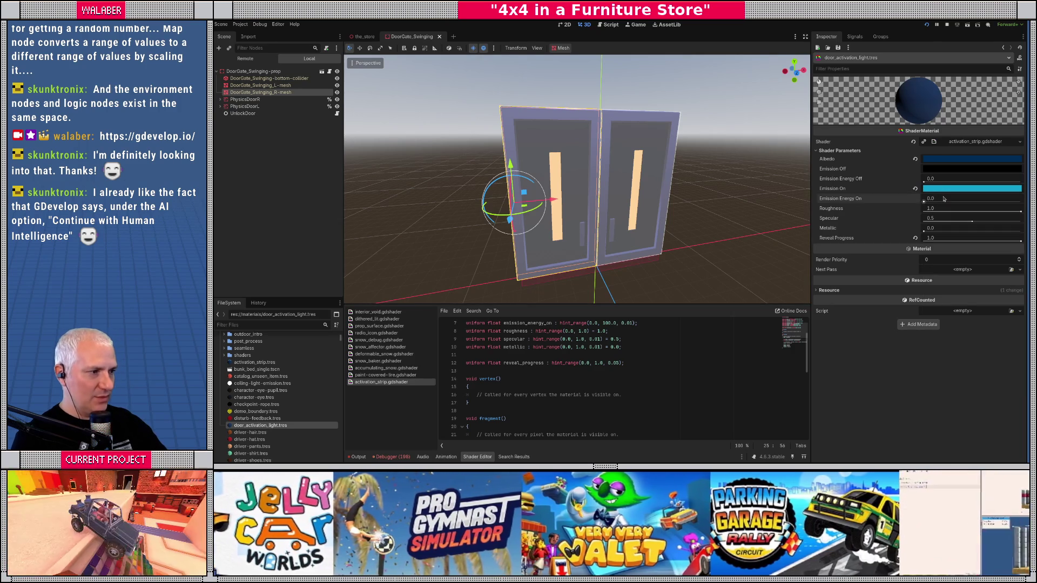
type("2.5")
key("Return")
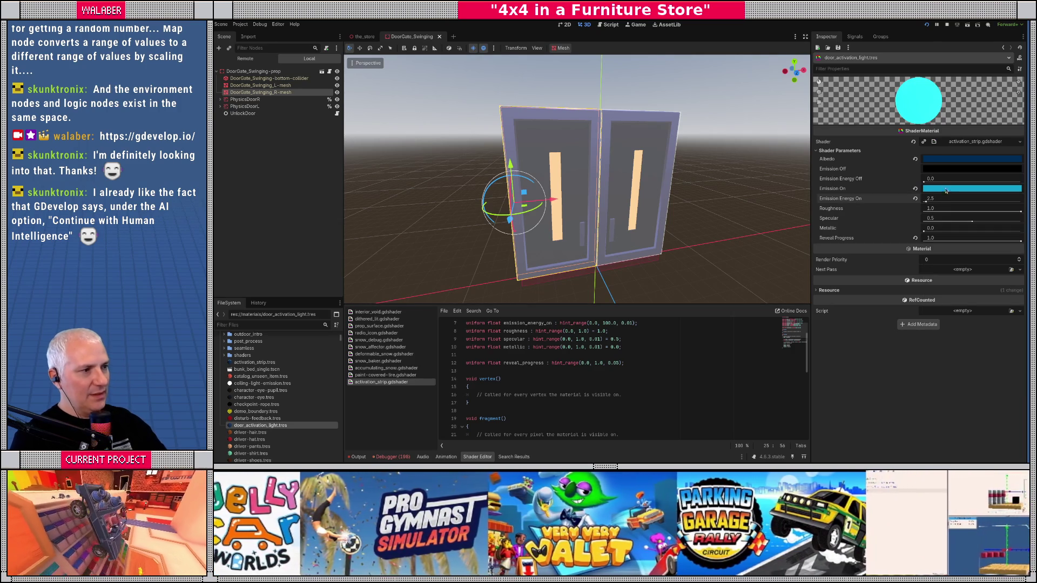
- Inspect the right door's surface 2 material Albedo colour and Emission settings
left_click(263, 93)
left_click(973, 262)
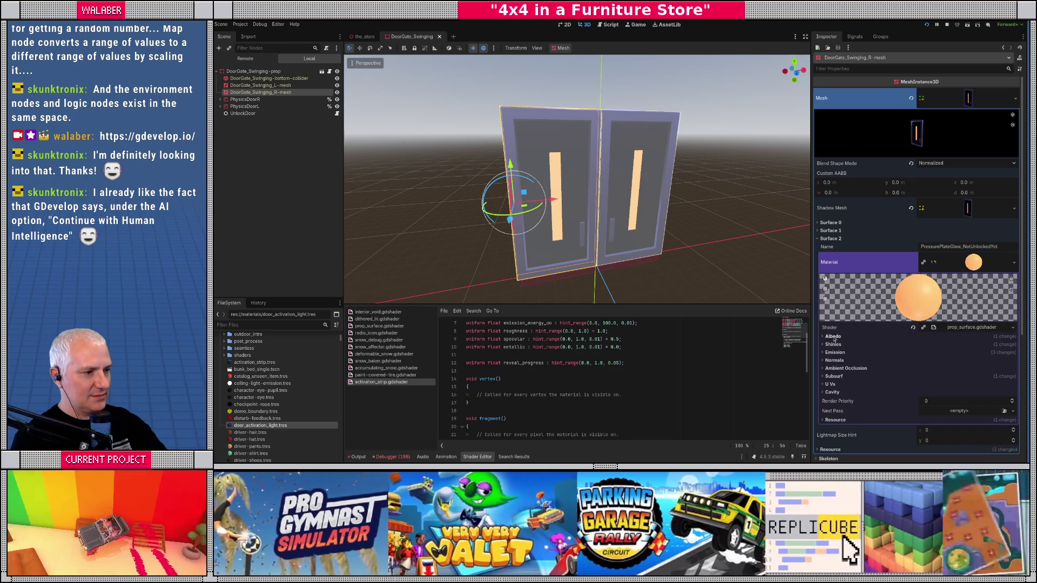
left_click(896, 335)
left_click(931, 346)
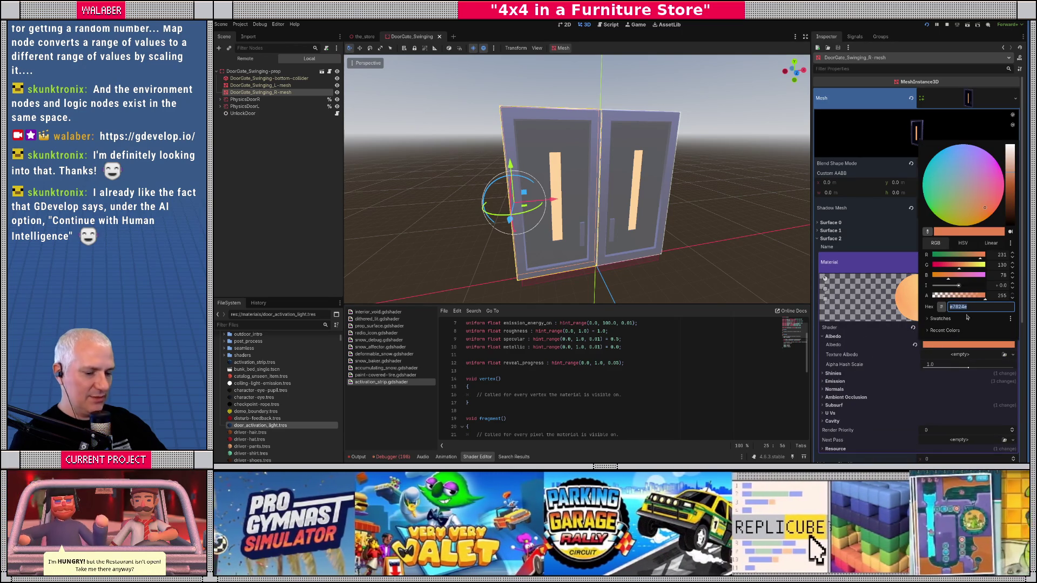
key("Escape")
left_click(836, 382)
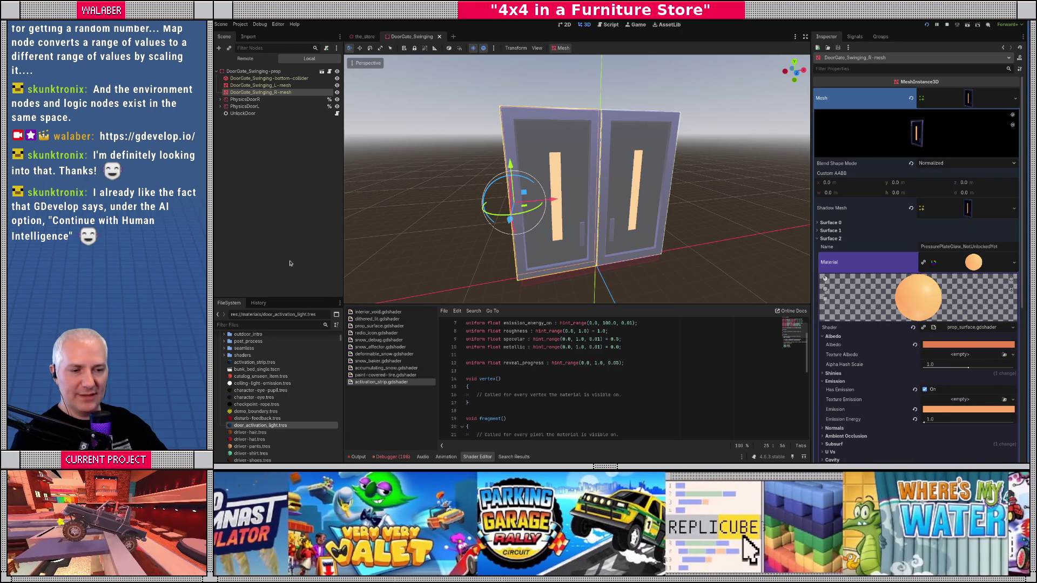
- Set door_activation_light's Emission Energy Off to 1.0 and reselect the right door mesh
double_click(261, 425)
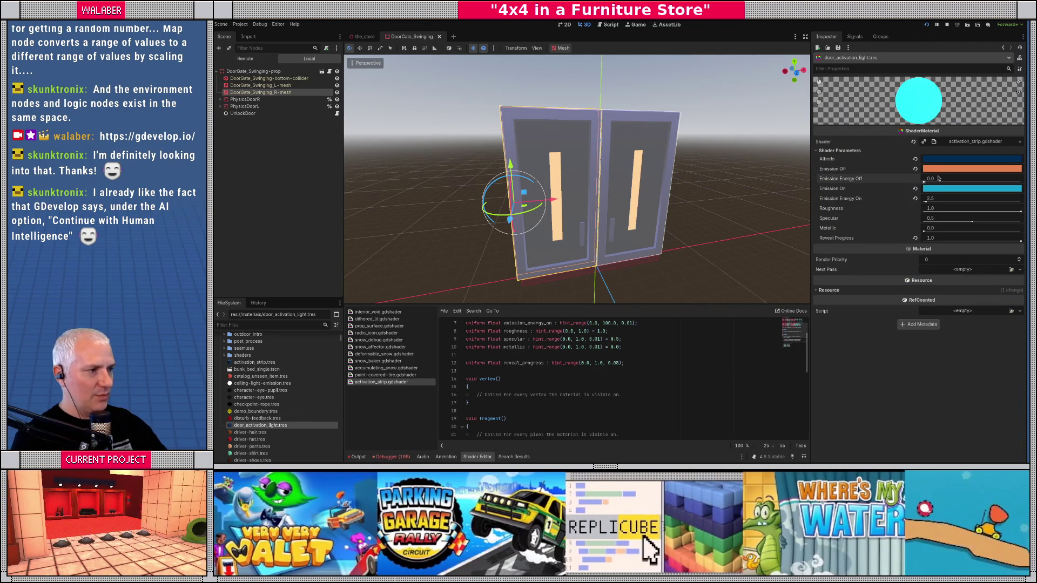
left_click(939, 178)
type("1")
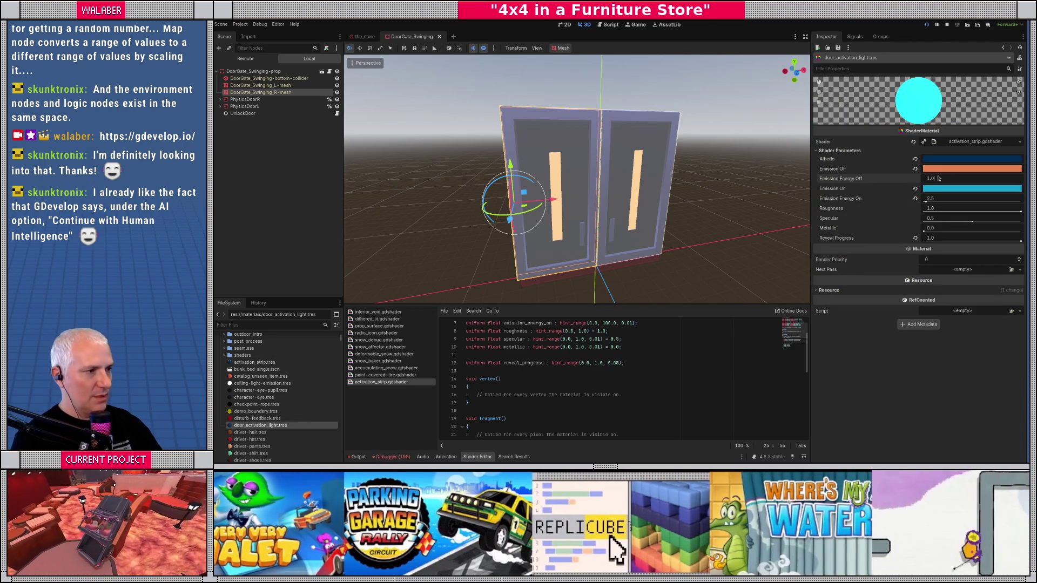
key("Return")
left_click(257, 93)
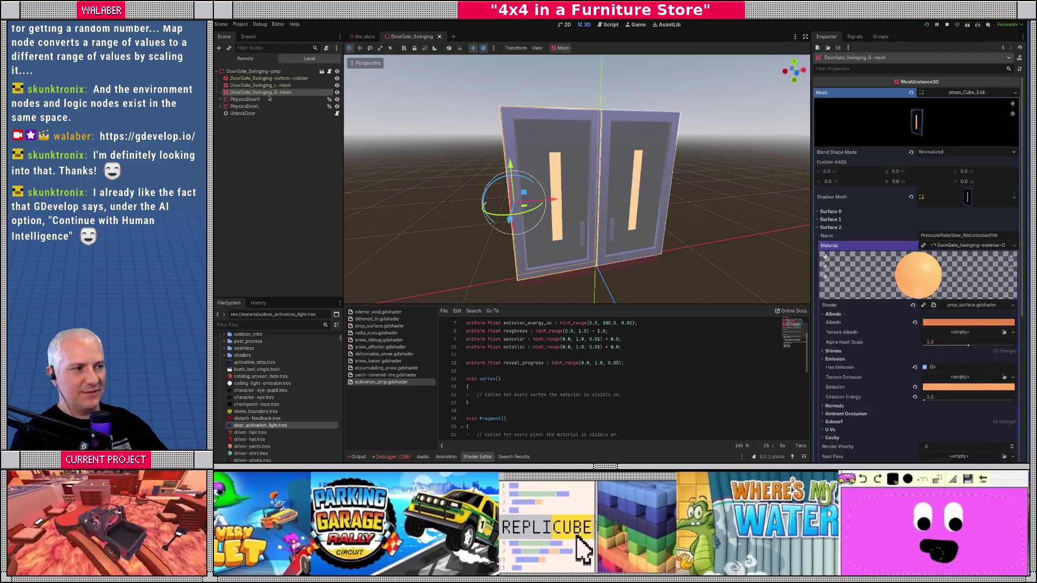
- Assign door_activation_light to the left door's surface 2 override and lower Reveal Progress to 0.85
left_click(961, 262)
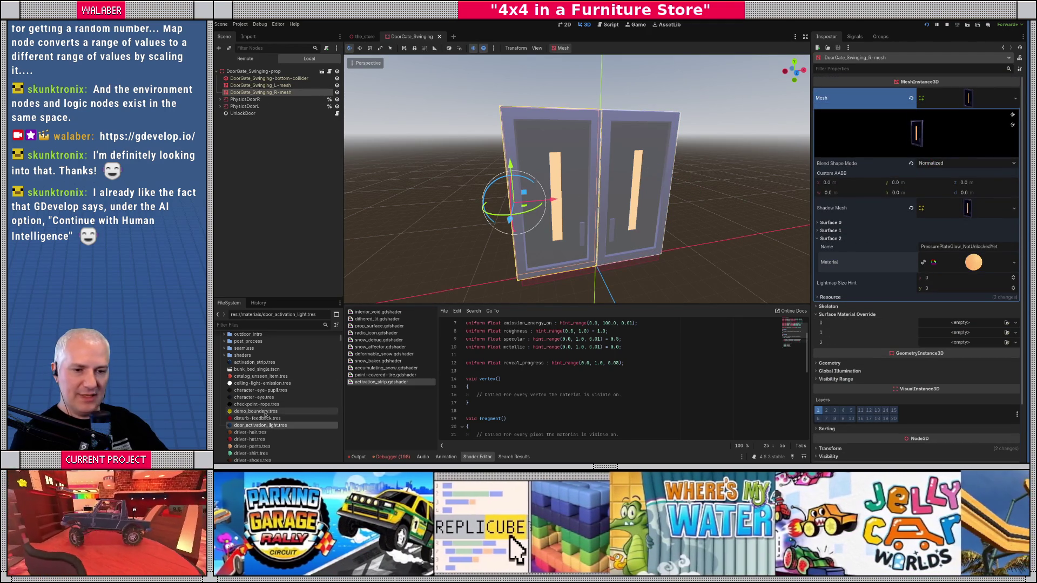
mouse_move(259, 427)
left_mouse_down()
mouse_move(864, 320)
mouse_move(958, 344)
left_mouse_up()
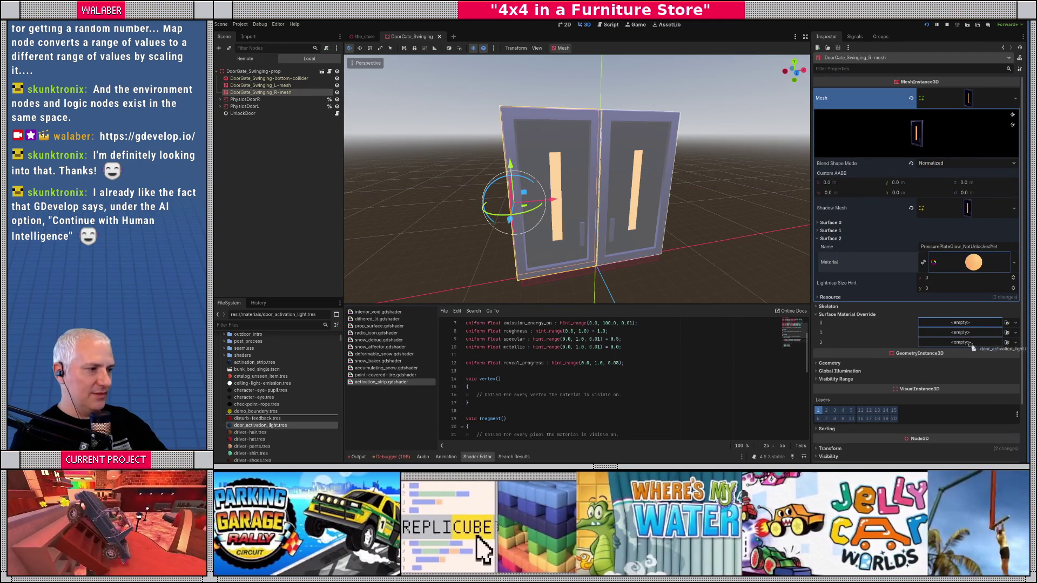
left_click(280, 427)
mouse_move(1020, 241)
left_mouse_down()
mouse_move(917, 245)
mouse_move(1018, 244)
mouse_move(923, 243)
mouse_move(1017, 245)
mouse_move(936, 243)
mouse_move(1008, 243)
mouse_move(987, 243)
left_mouse_up()
- Add the uniform 'bool direction_flipped = false' below reveal_progress
left_click_drag(596, 304, 594, 186)
left_click(521, 243)
left_click(501, 251)
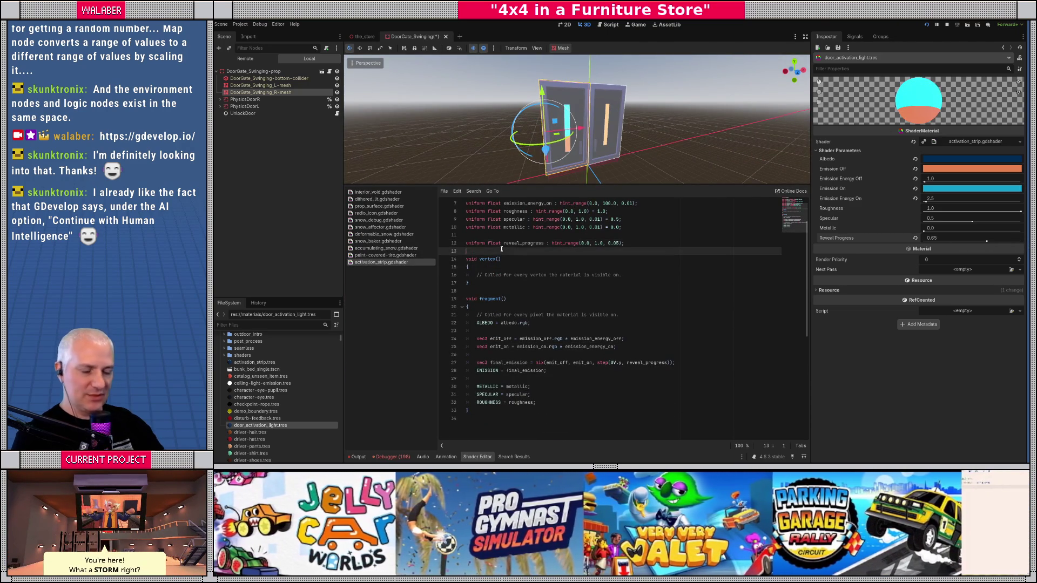
type("uniform bool direc")
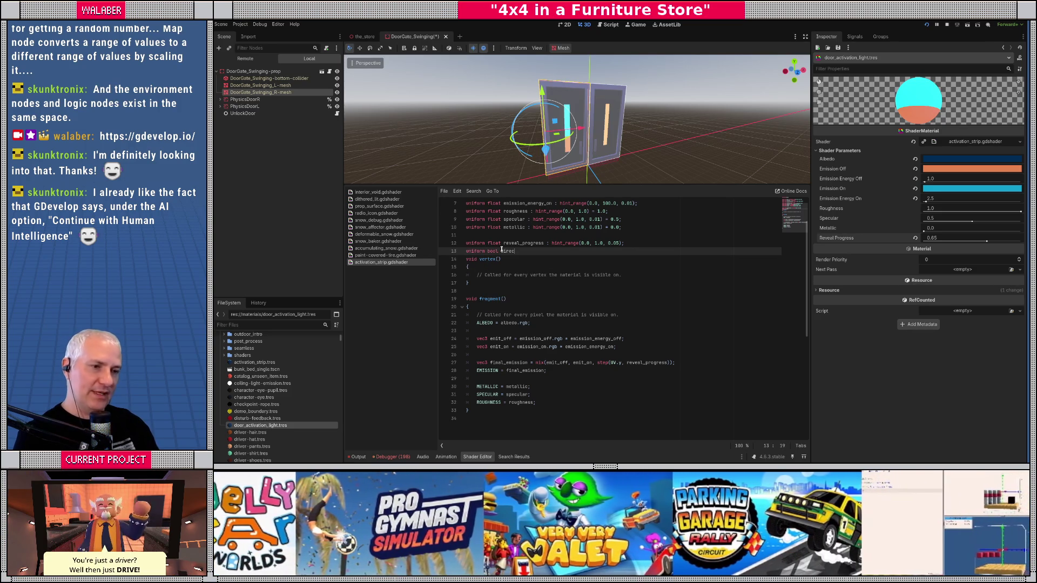
type("tion_flipped = fa")
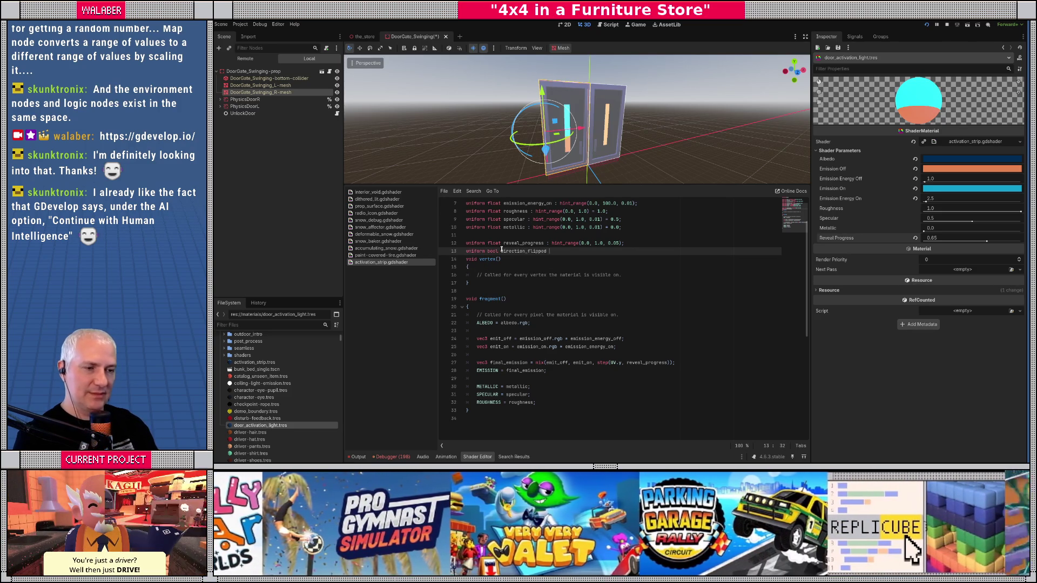
type("lse;")
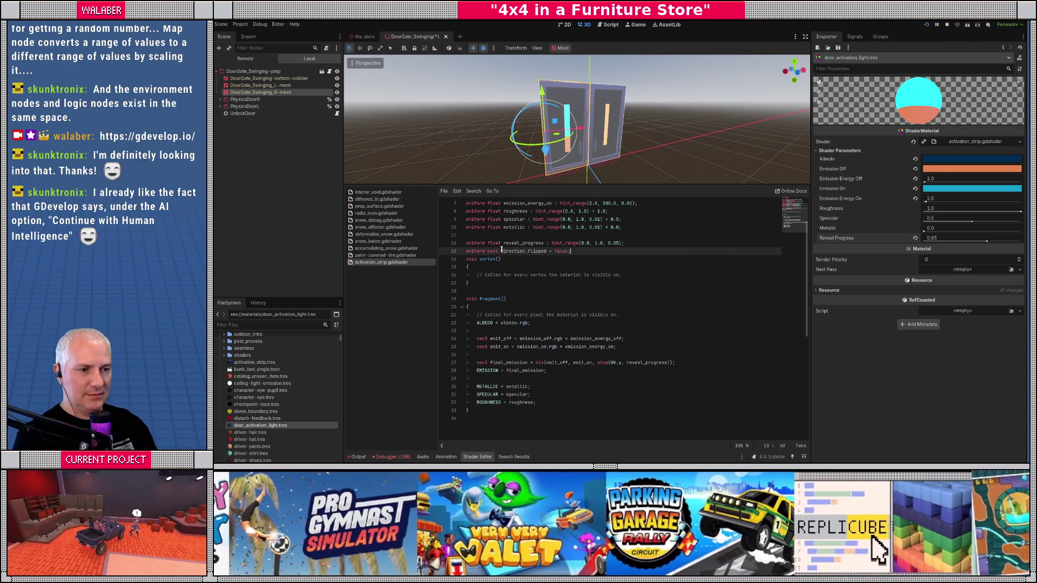
key("Return")
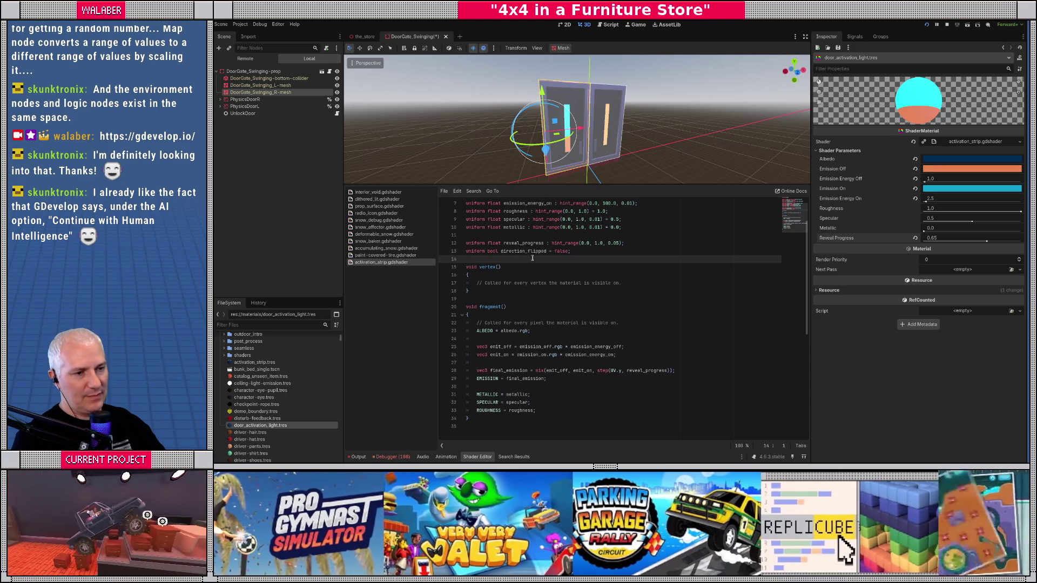
- In the fragment function, add 'float t = step(UV.y, reveal_progress);'
scroll(565, 320, "down", 3)
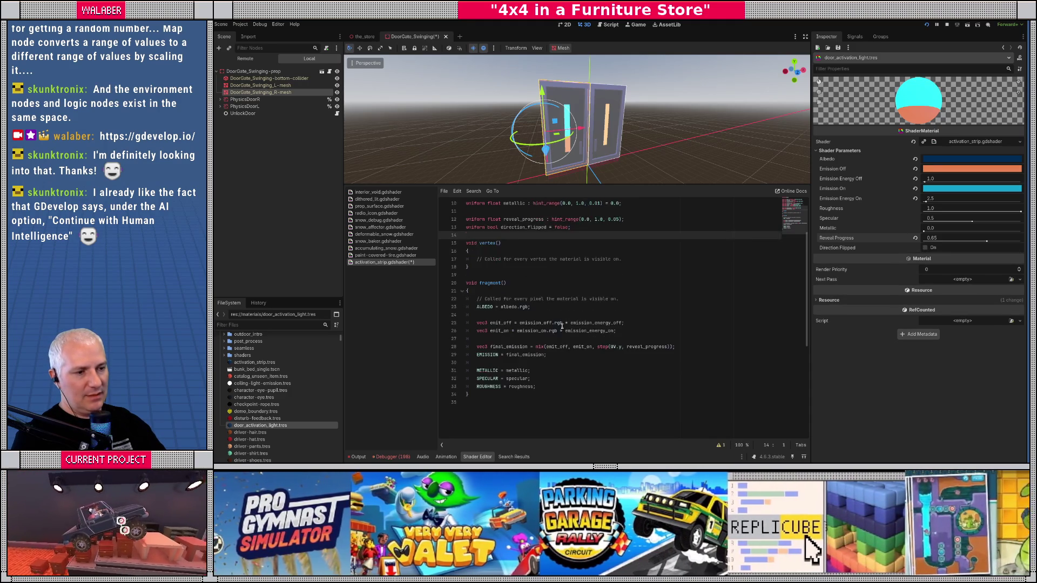
left_click(547, 315)
key("Return")
type("float ")
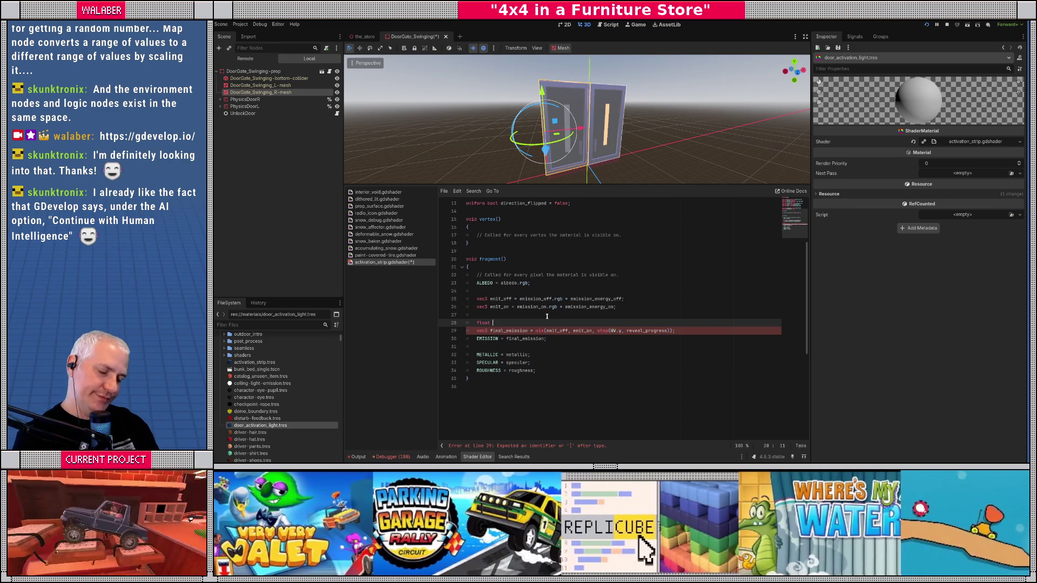
type("t = ste")
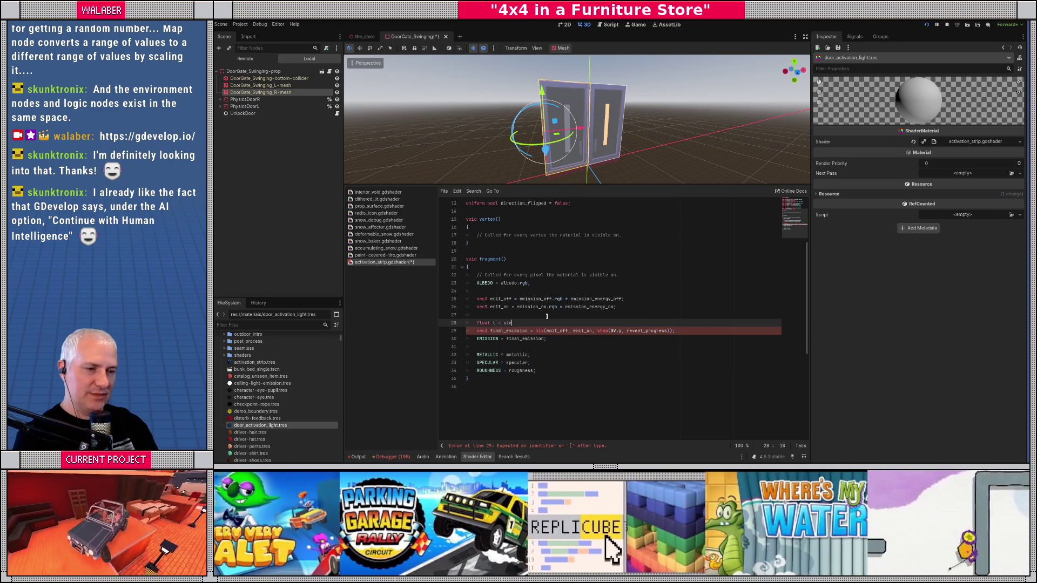
type("p(UV.y, reveal_p")
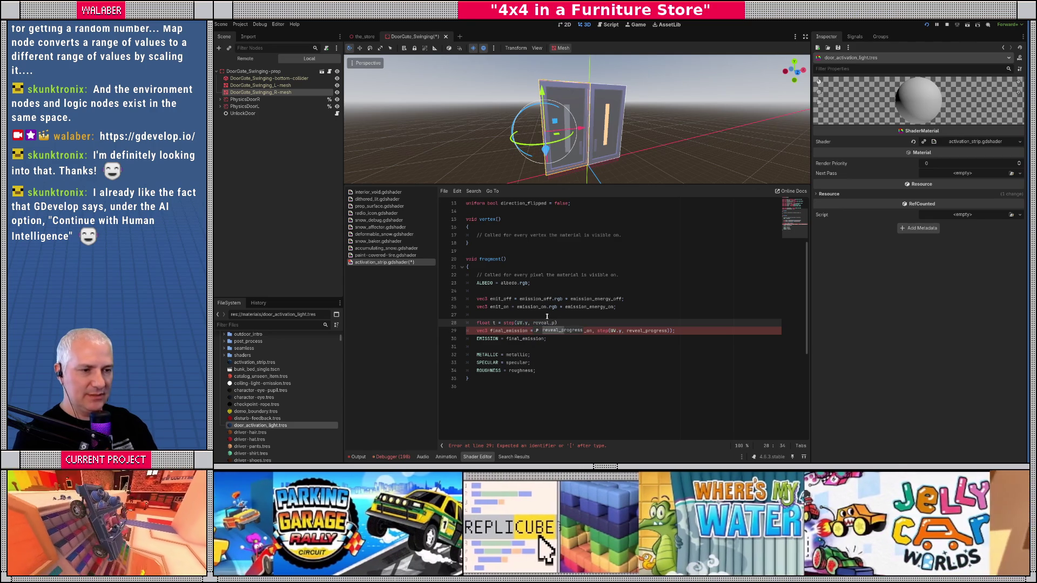
key("Return")
key("End")
type(";")
key("Return")
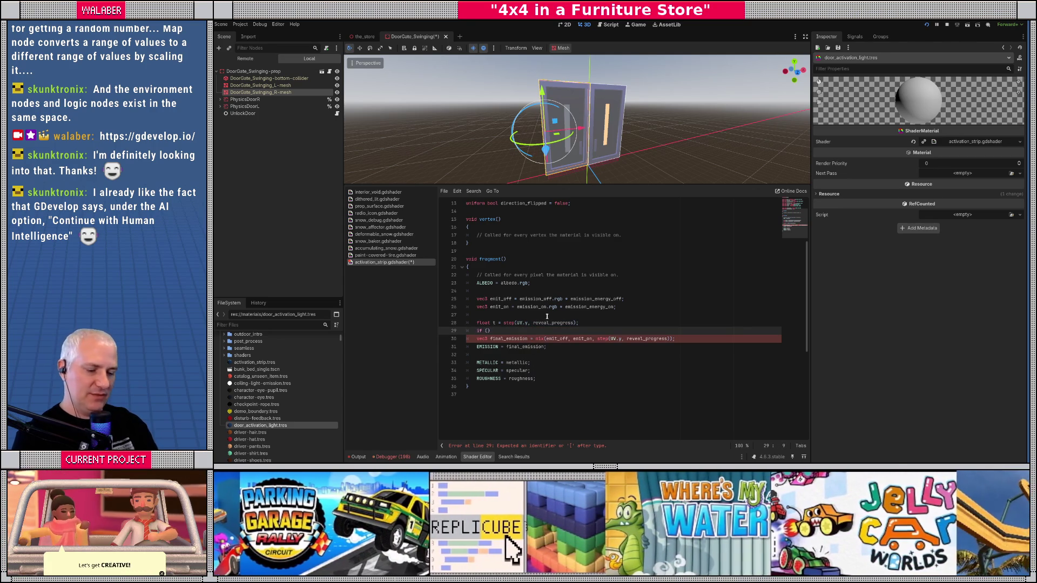
- Add an if (direction_flipped) block setting t = step(reveal_progress, UV.y)
type("fli")
key("Return")
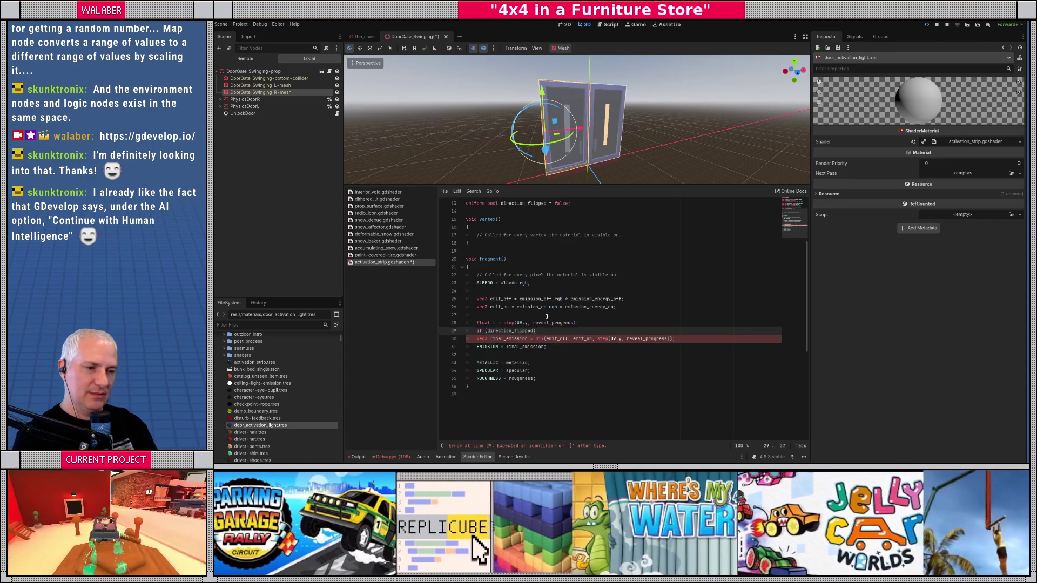
key("End")
key("Return")
type("{")
key("Return")
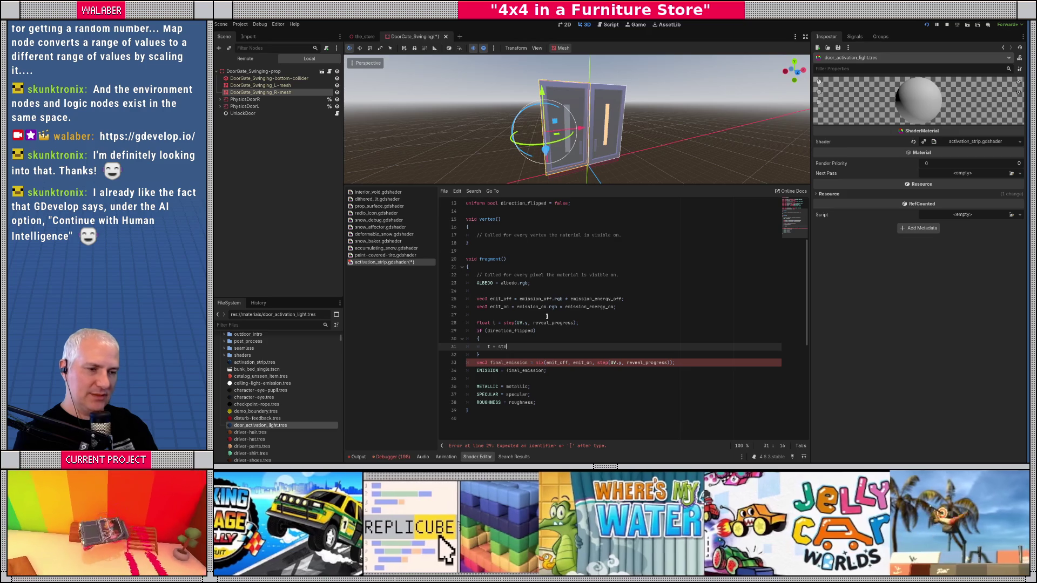
type("p(r")
type("eveal_progress, U")
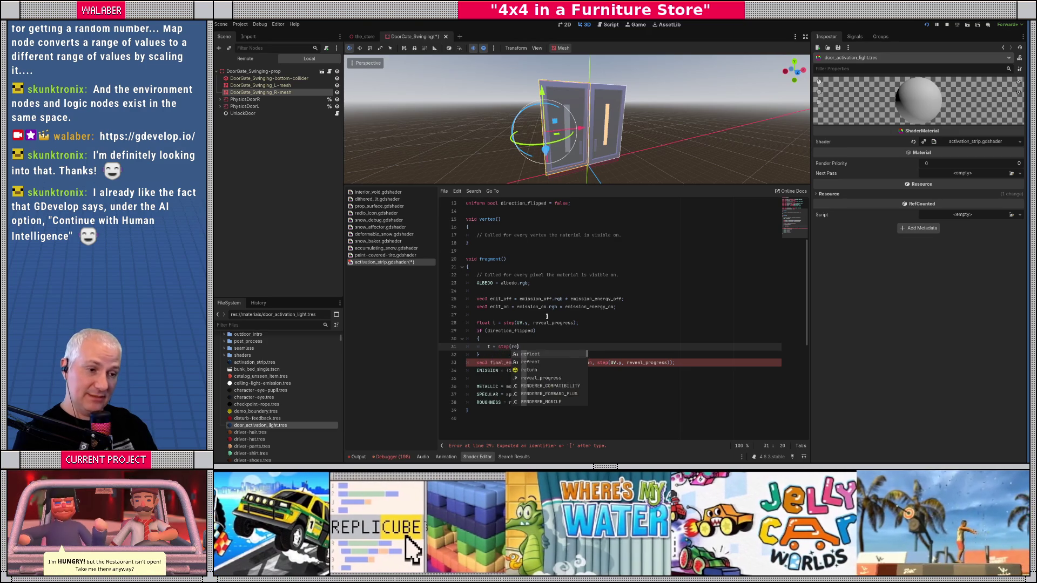
type("V.y")
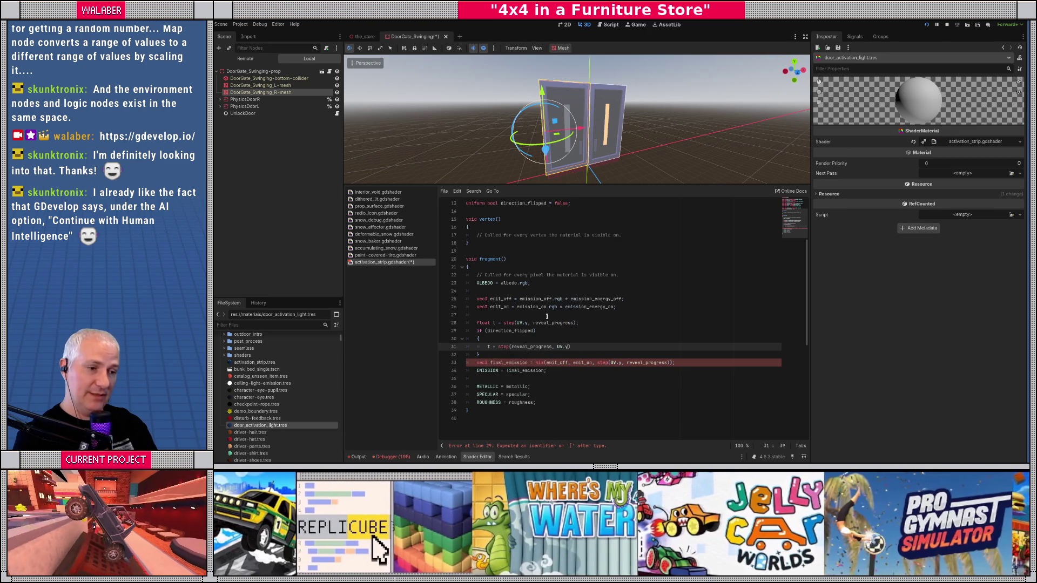
type(");")
key("Down")
key("Return")
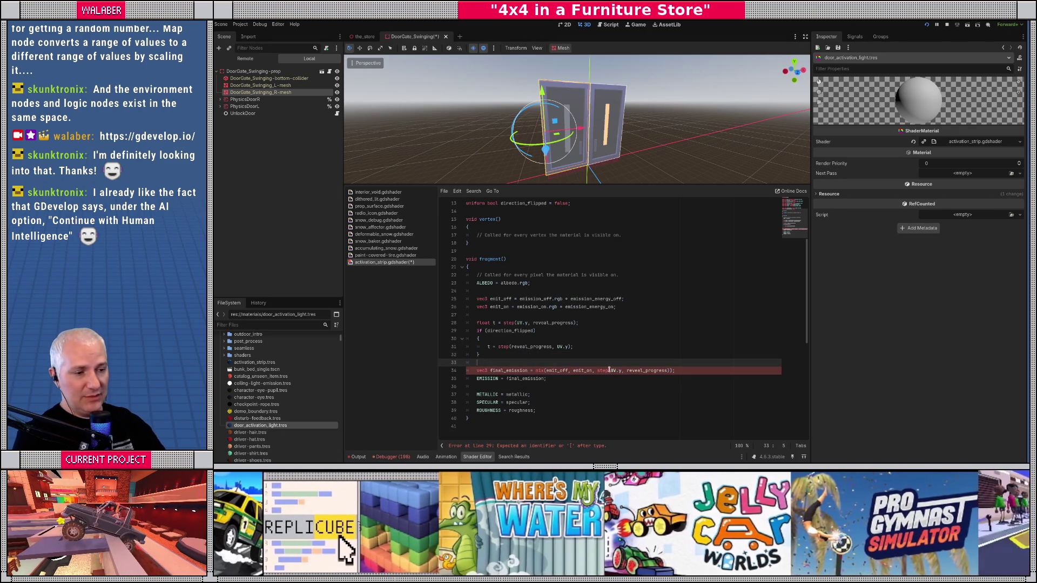
- Replace the step expression on line 34 with t and save the shader
left_click_drag(657, 369, 668, 370)
left_click(673, 370)
left_click_drag(596, 370, 672, 370)
type("t")
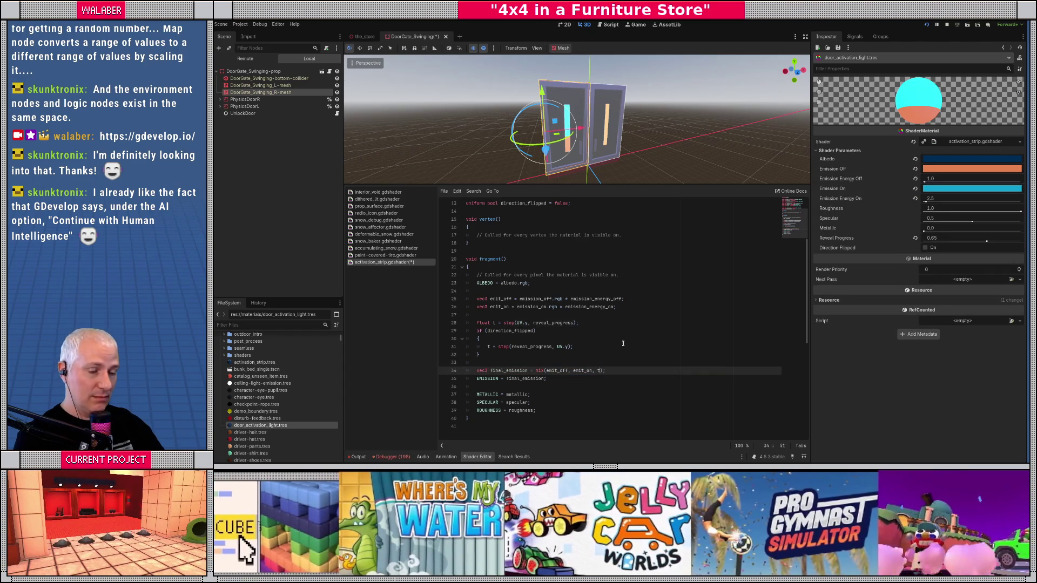
key("ctrl+s")
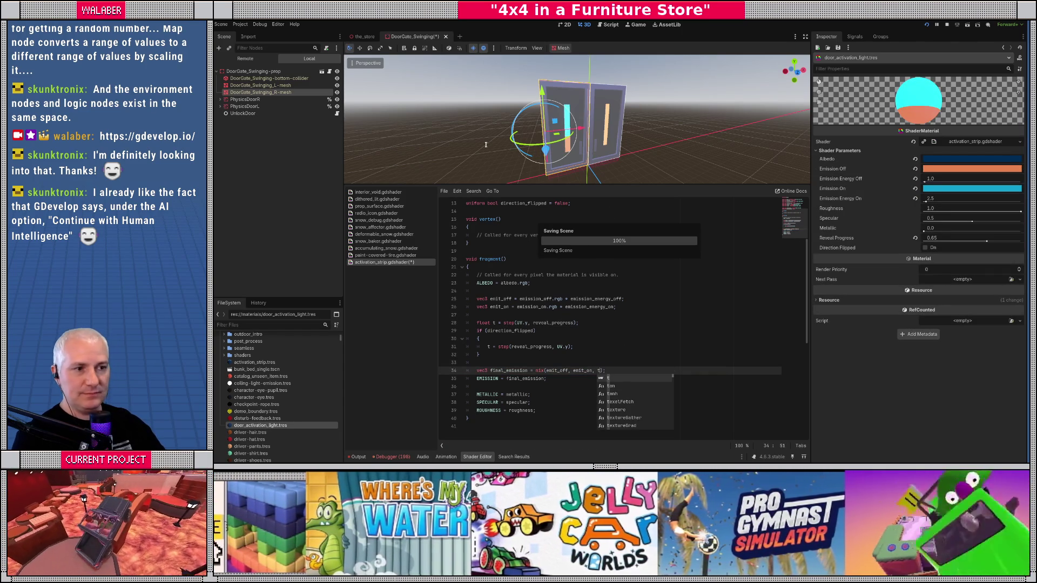
- Test Direction Flipped on and off with Reveal Progress at 0.2 on the door
left_click_drag(582, 184, 582, 301)
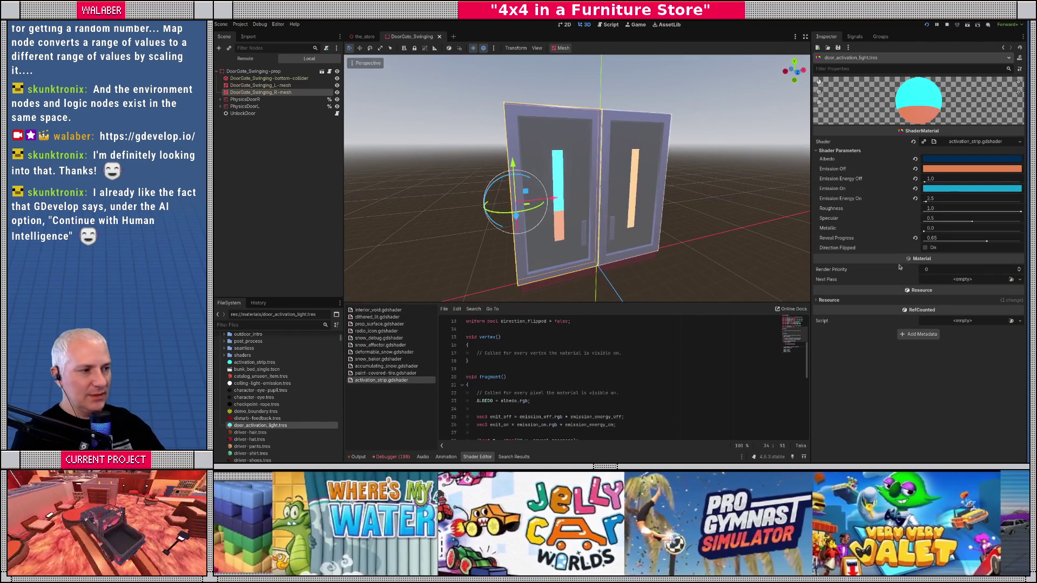
left_click(926, 248)
mouse_move(986, 243)
left_mouse_down()
mouse_move(928, 244)
mouse_move(1015, 243)
mouse_move(931, 245)
mouse_move(967, 241)
left_mouse_up()
left_click(925, 248)
left_click(925, 248)
scroll(696, 330, "down", 4)
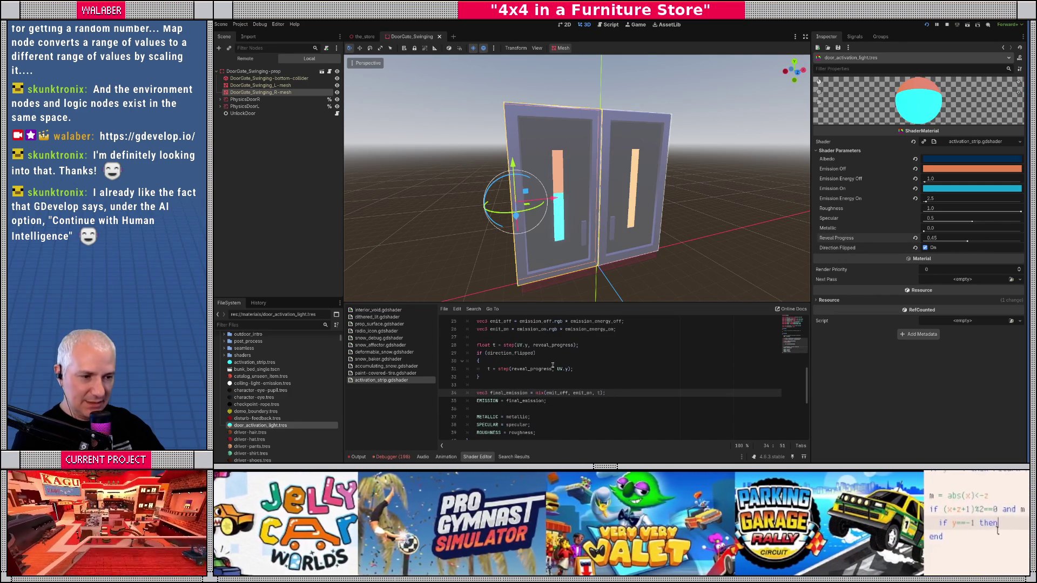
- Change the flipped branch to step(1.0 - reveal_progress, UV.y) and save
left_click(557, 369)
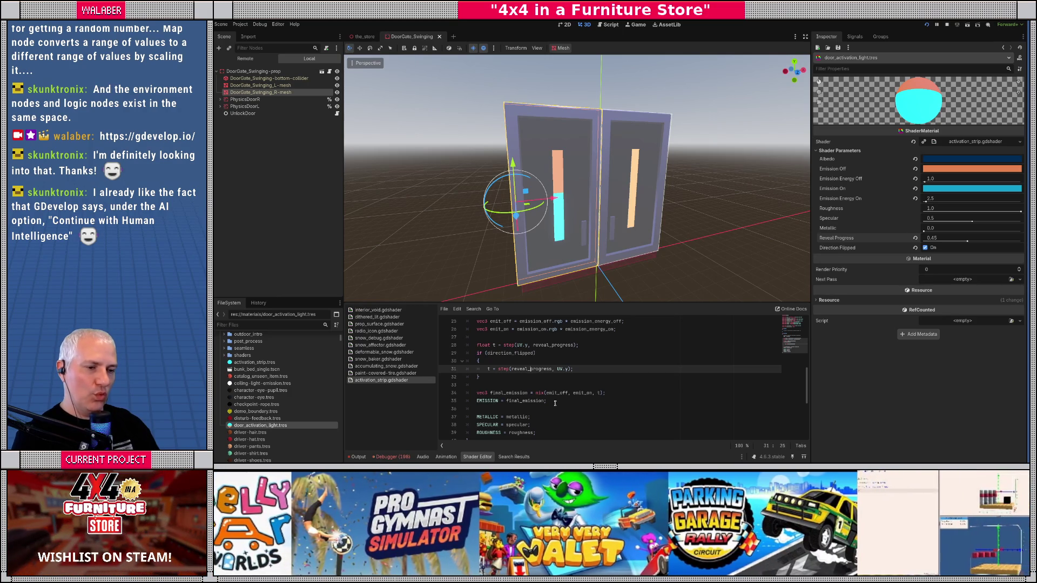
type("1.0 -")
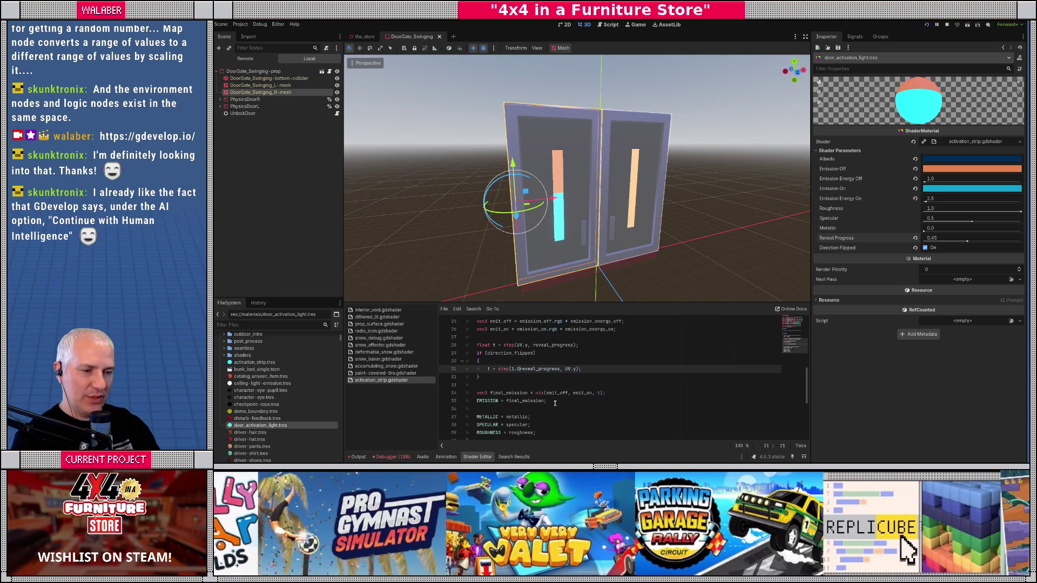
key("ctrl+s")
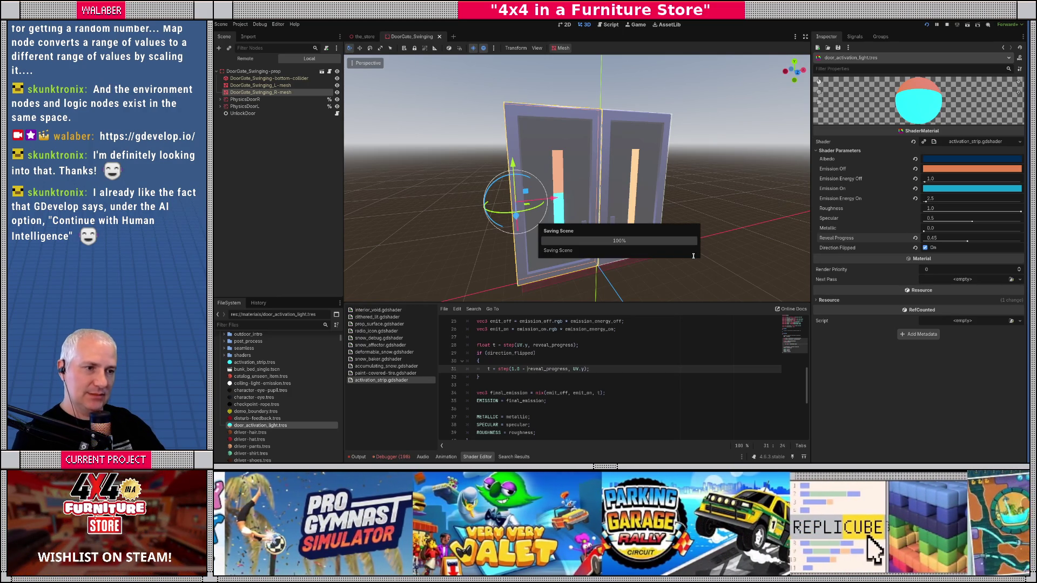
- Retest the flip, leaving Direction Flipped on with Reveal Progress at 0.0
mouse_move(965, 242)
left_mouse_down()
mouse_move(879, 242)
mouse_move(1020, 242)
mouse_move(972, 242)
left_mouse_up()
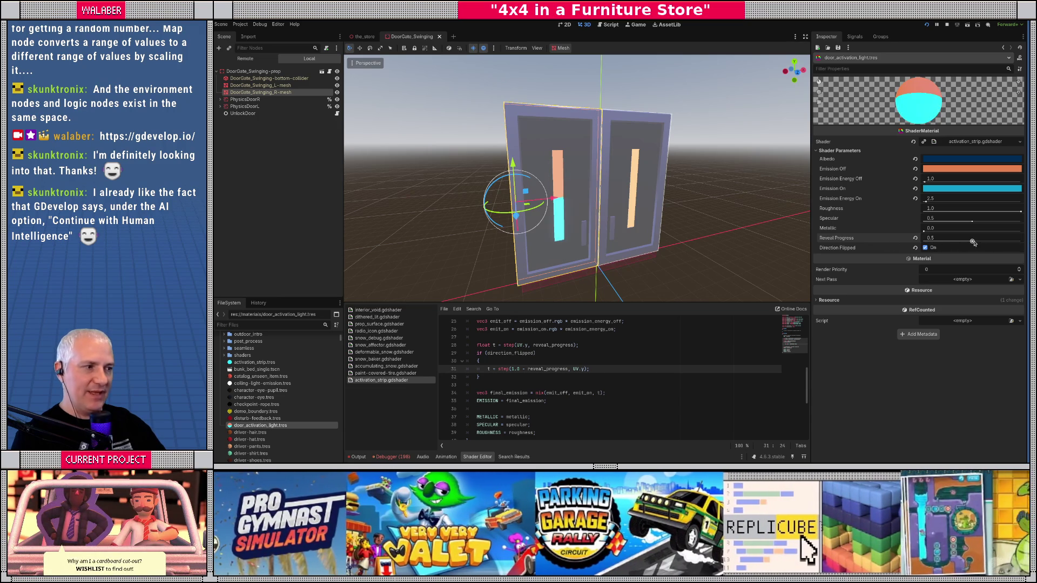
left_click(965, 246)
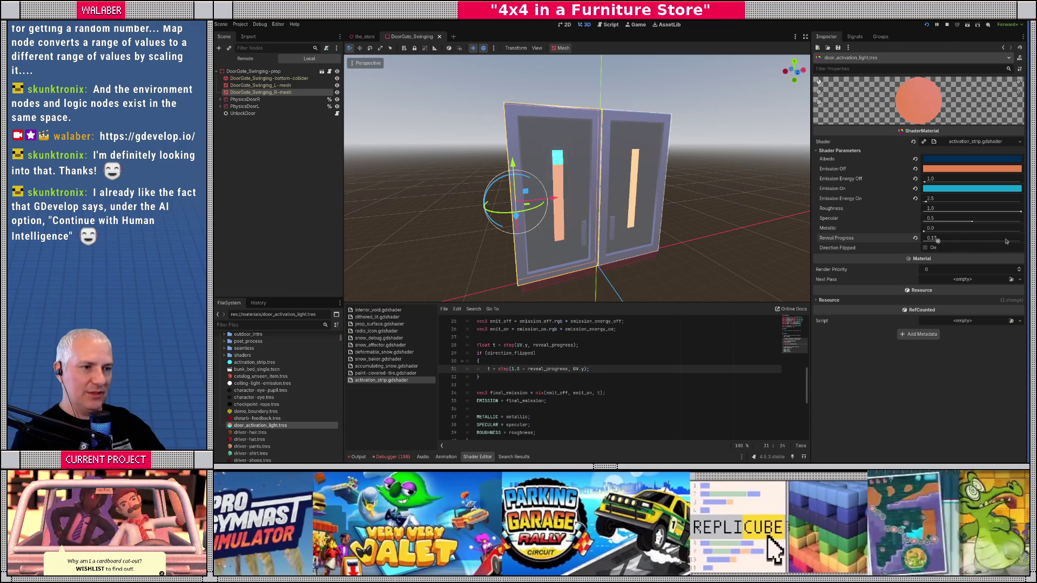
left_click(924, 248)
left_click_drag(972, 242, 943, 241)
mouse_move(868, 244)
left_mouse_down()
mouse_move(779, 246)
mouse_move(1027, 233)
mouse_move(906, 244)
left_mouse_up()
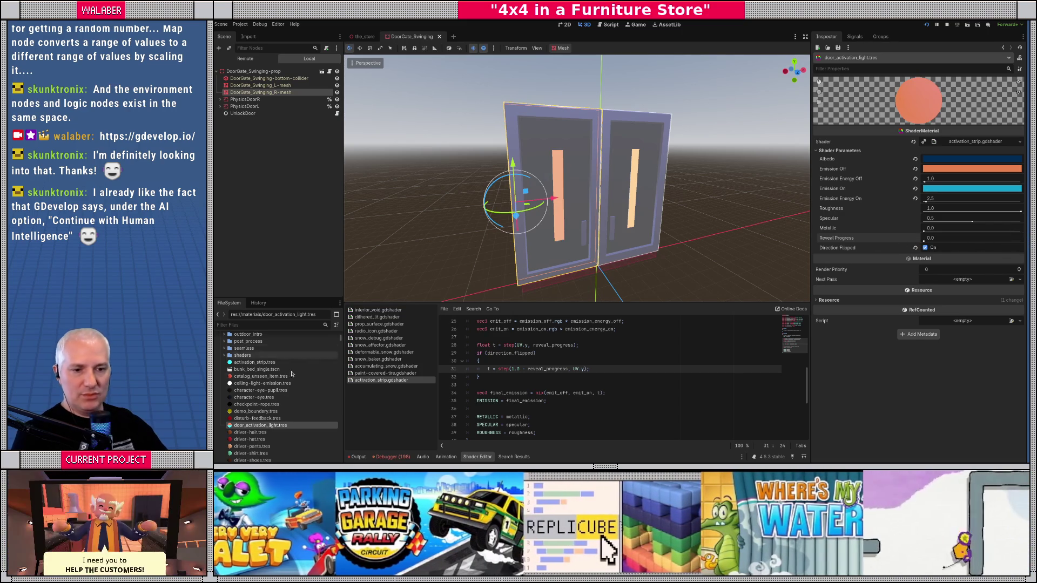
- Replace the material path on line 5 of unlock_door.gd with door_activation_light.tres
right_click(268, 427)
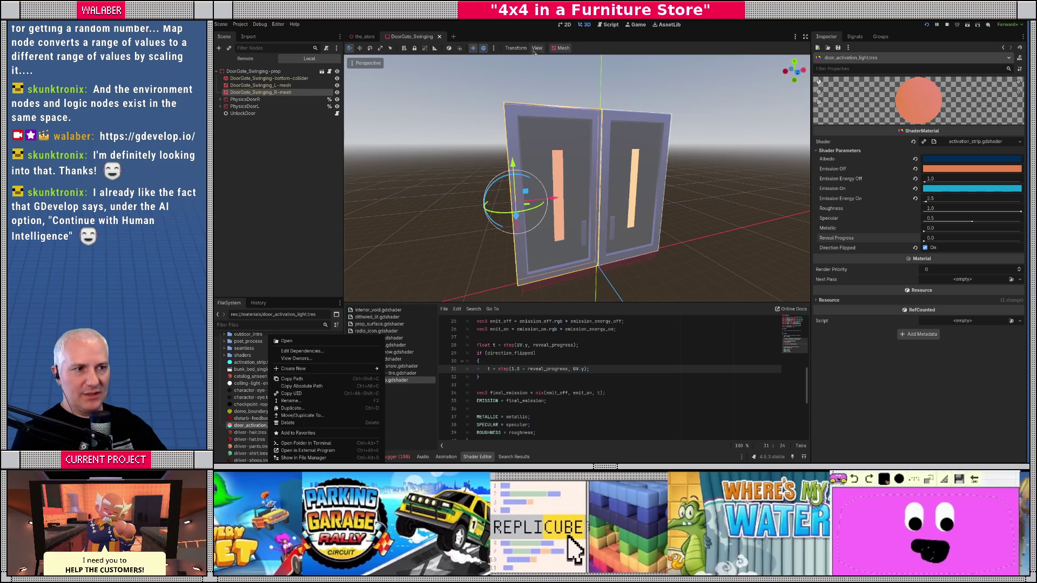
left_click(608, 24)
left_click(608, 24)
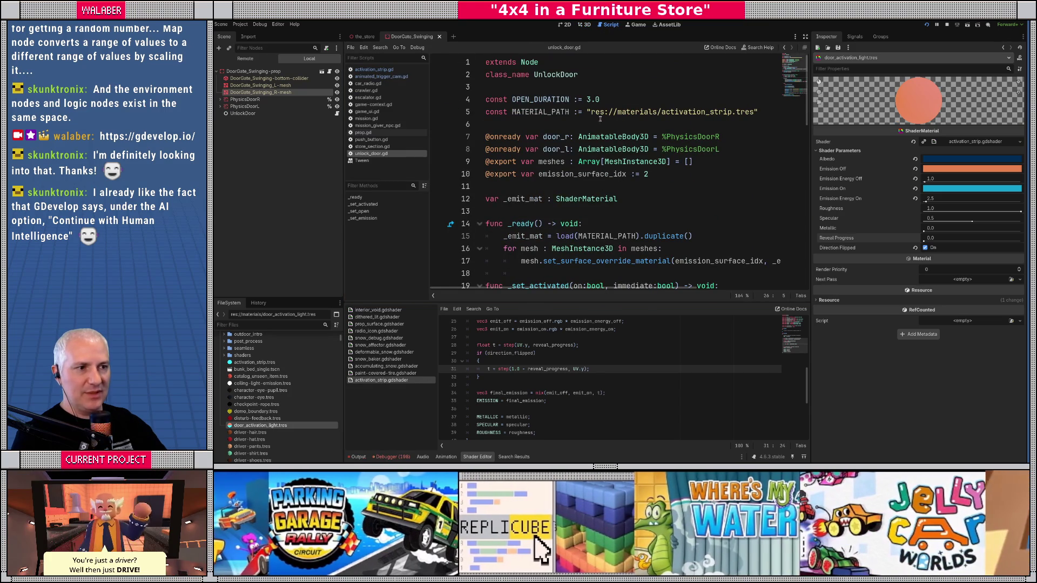
left_click_drag(588, 112, 760, 112)
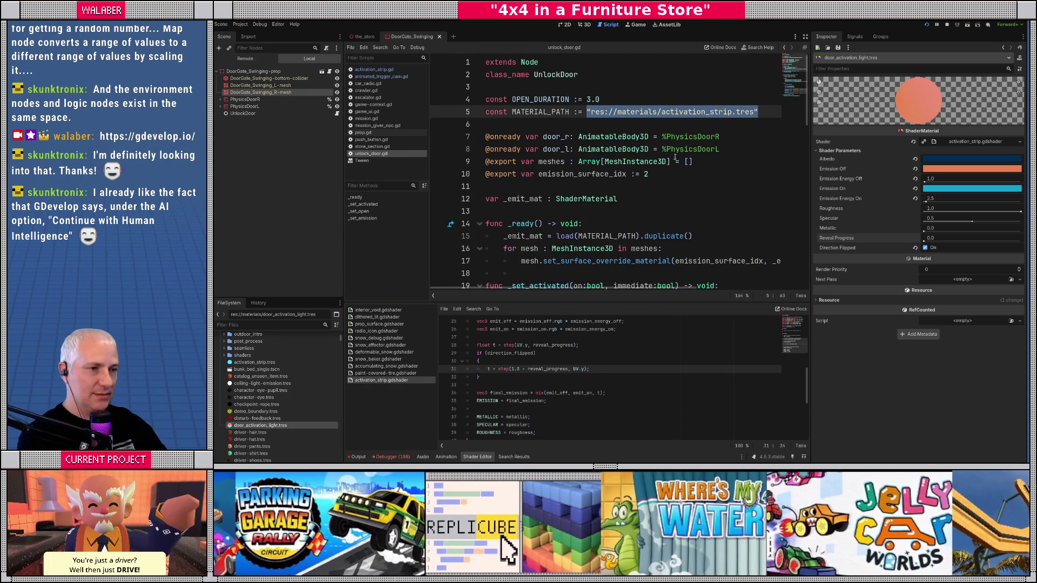
key("BackSpace")
mouse_move(254, 362)
left_mouse_down()
mouse_move(540, 216)
mouse_move(568, 128)
mouse_move(592, 112)
left_mouse_up()
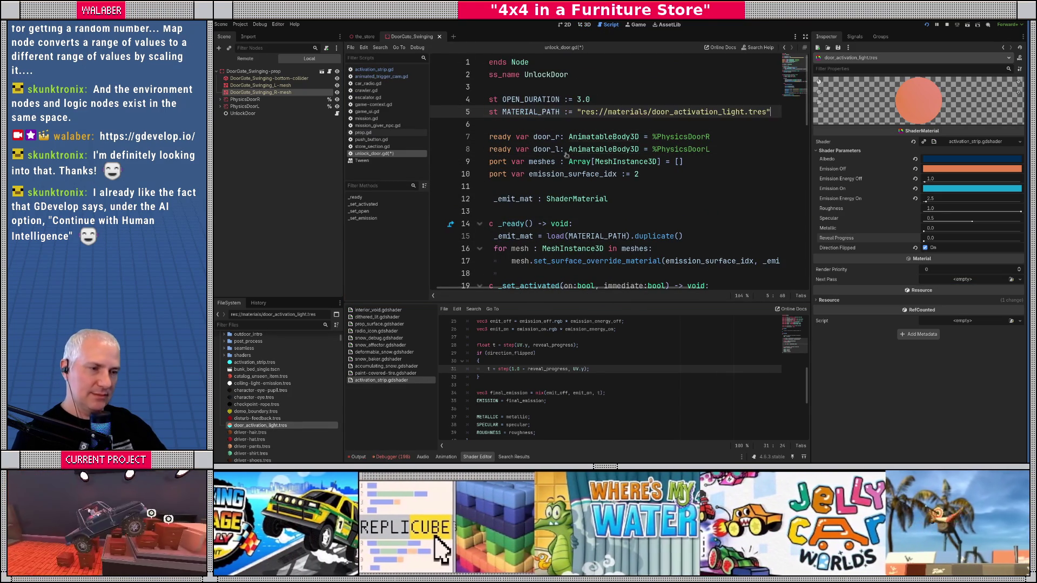
left_click_drag(562, 290, 486, 290)
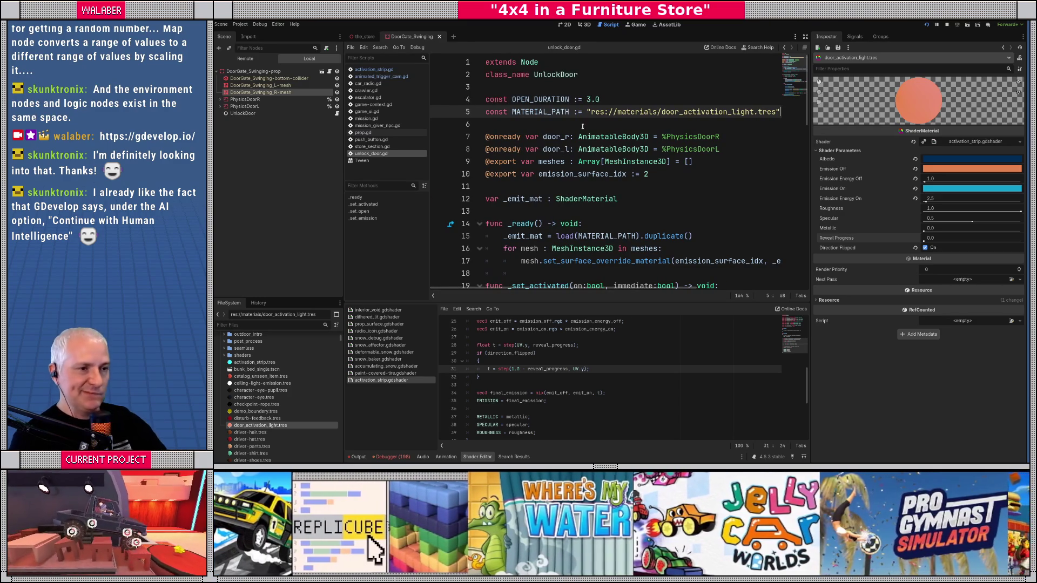
- Hide the side docks to review the full unlock_door.gd script, then restore them
left_click(805, 36)
left_click(426, 186)
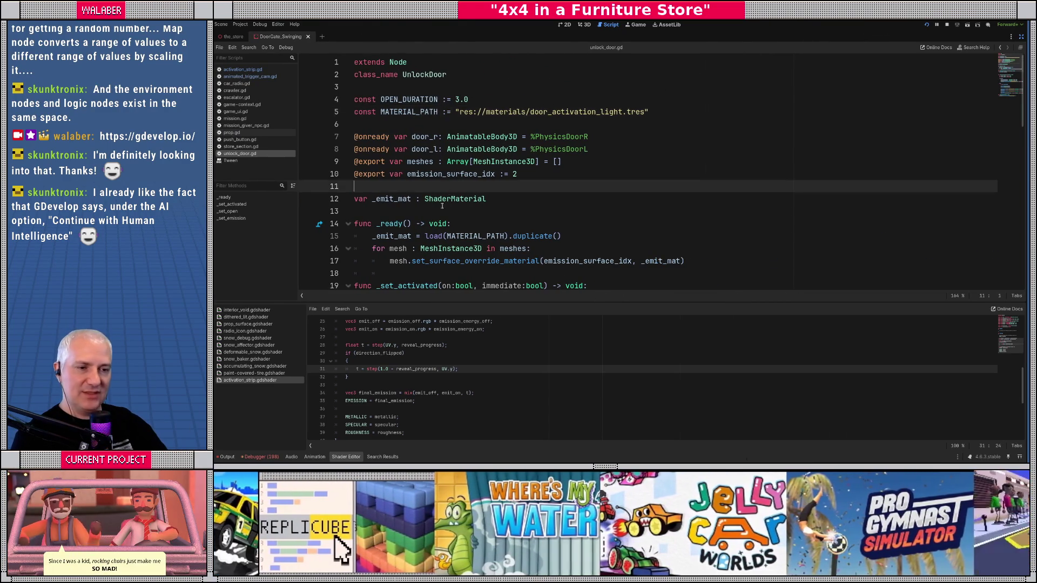
scroll(429, 200, "down", 1)
scroll(428, 201, "down", 9)
scroll(409, 211, "up", 6)
scroll(409, 211, "up", 5)
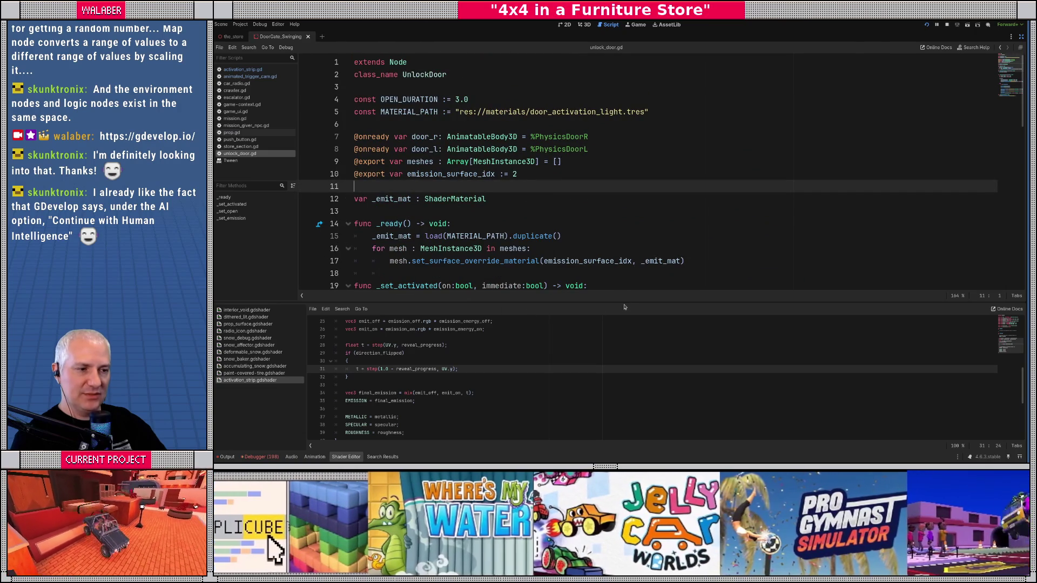
left_click_drag(626, 303, 621, 353)
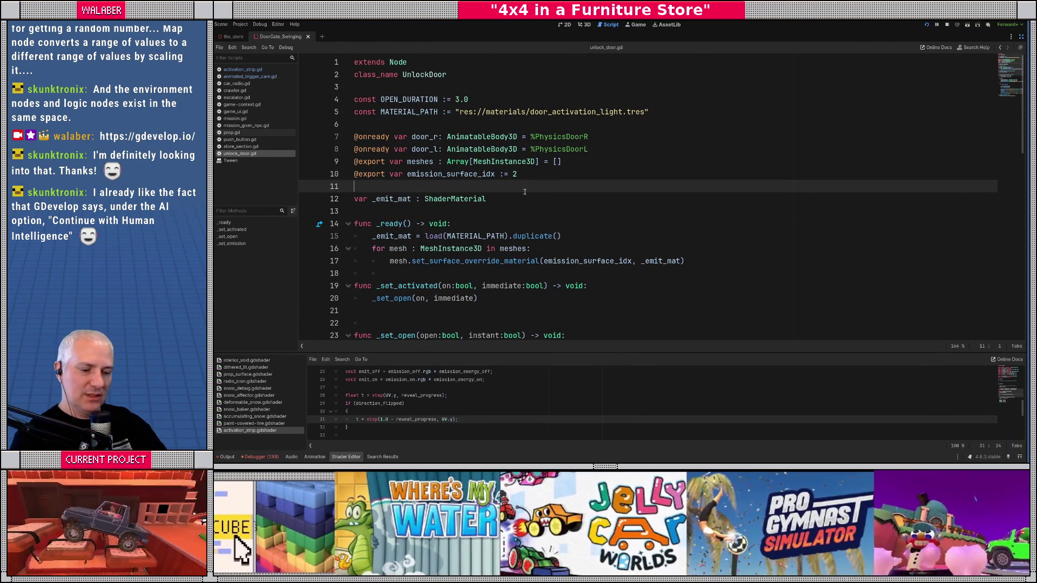
left_click(1021, 36)
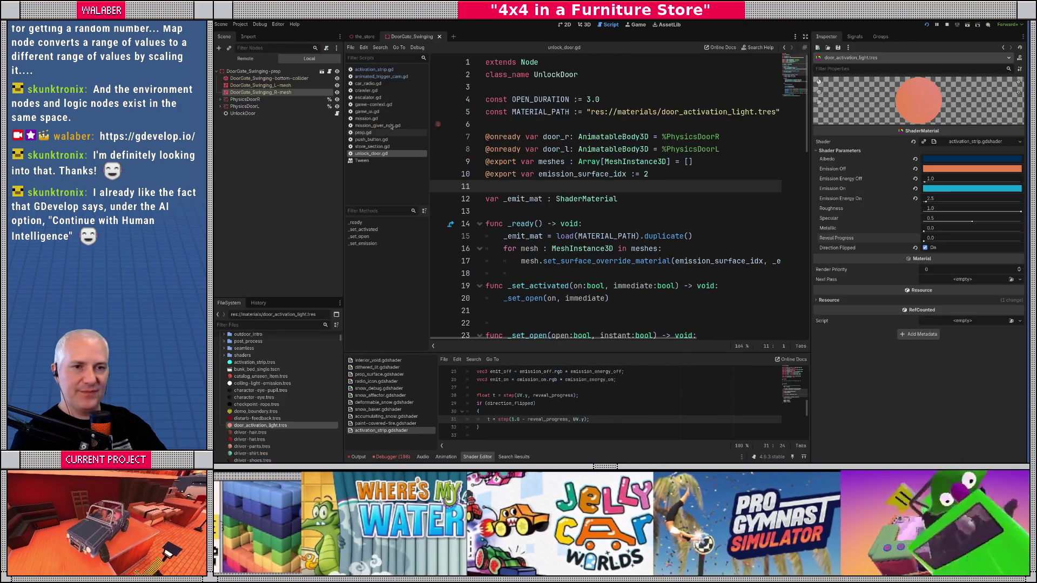
- Add DoorGate_Swinging_L-mesh and R-mesh to UnlockDoor's Meshes list and save the scene
left_click(243, 113)
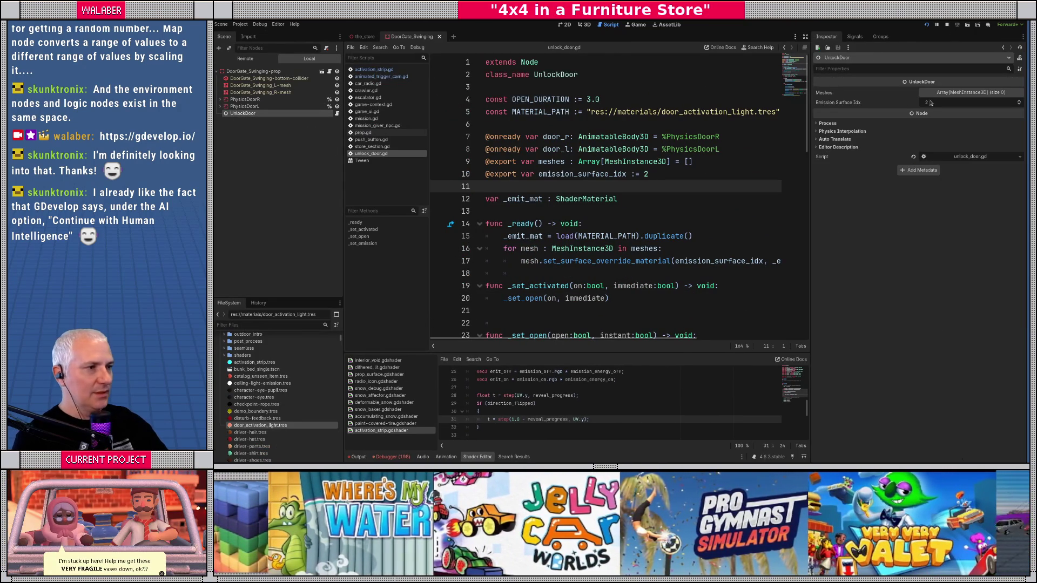
left_click(940, 92)
left_click(933, 113)
left_click(933, 123)
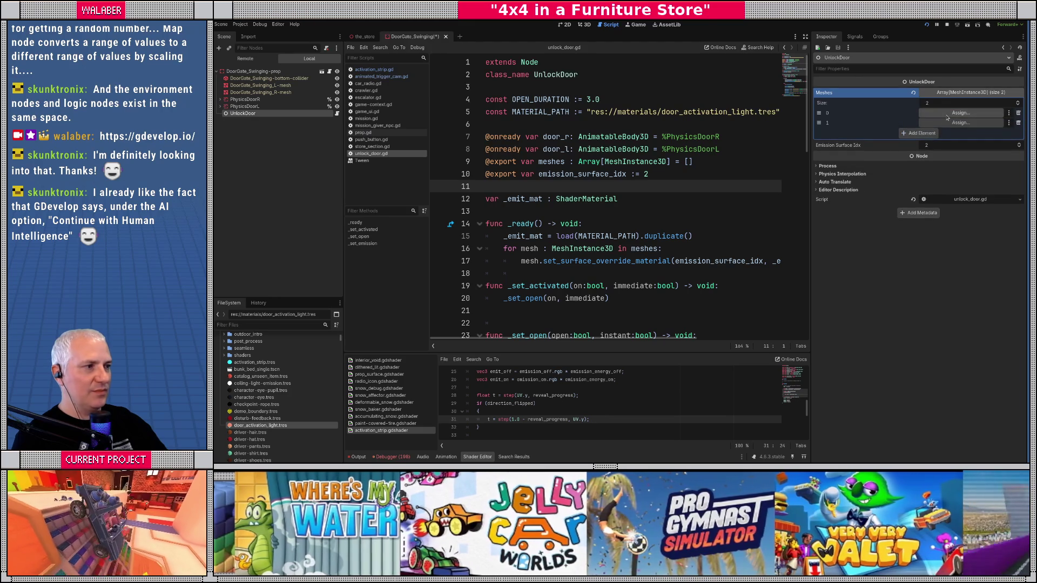
left_click(946, 113)
double_click(600, 149)
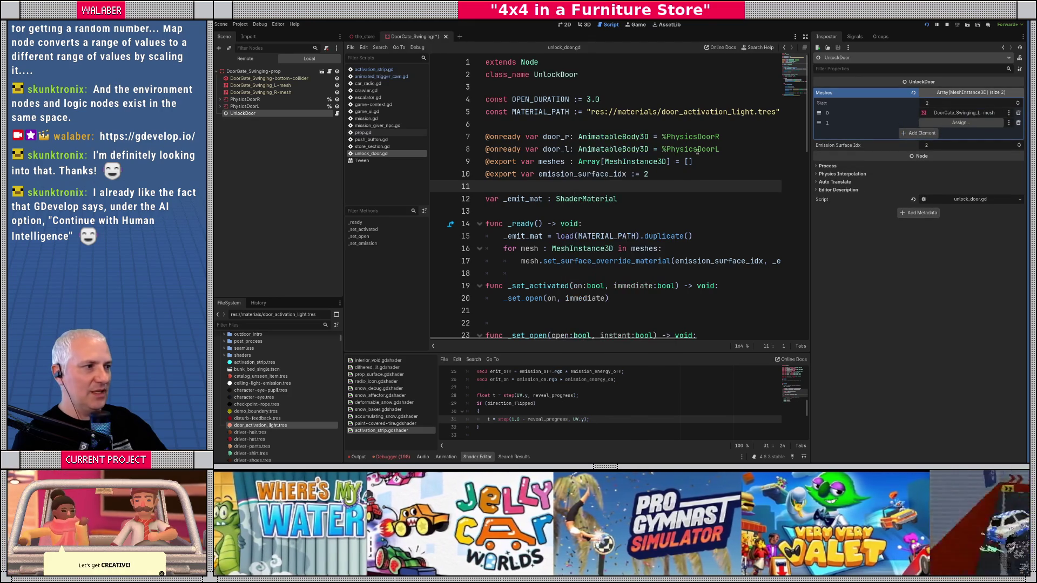
left_click(925, 126)
double_click(625, 175)
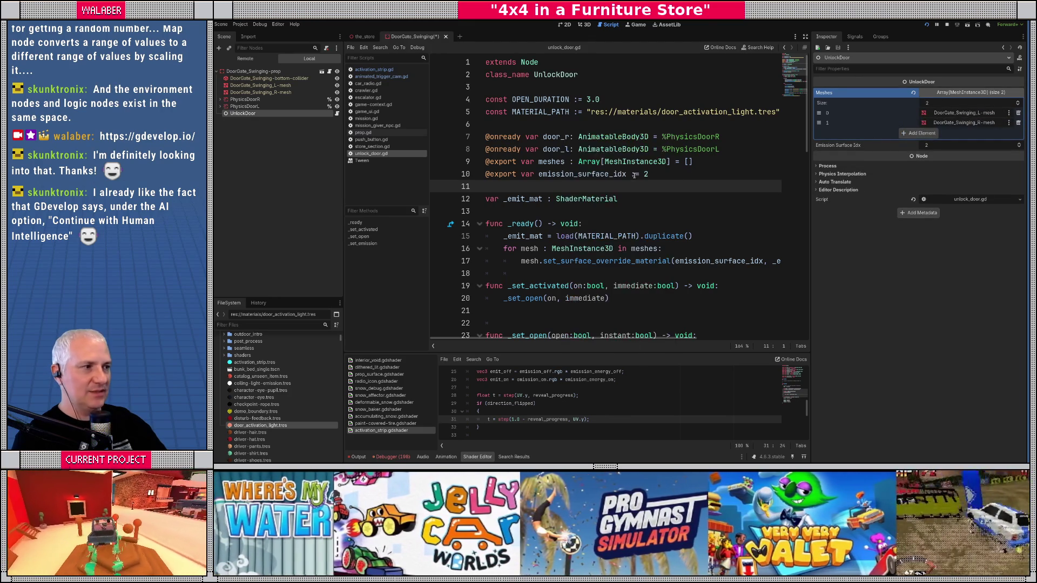
left_click(971, 93)
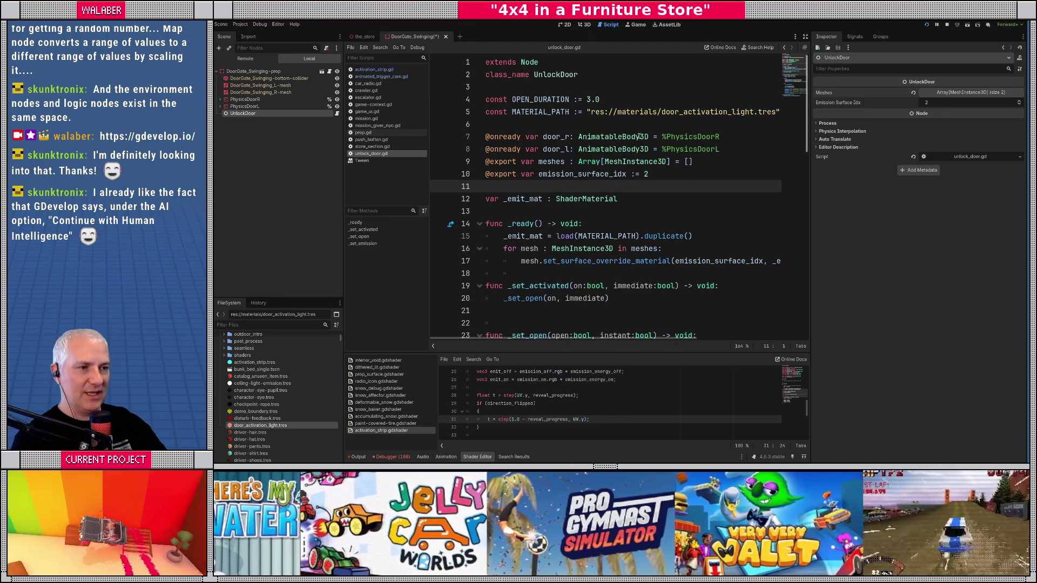
left_click(612, 137)
key("ctrl+s")
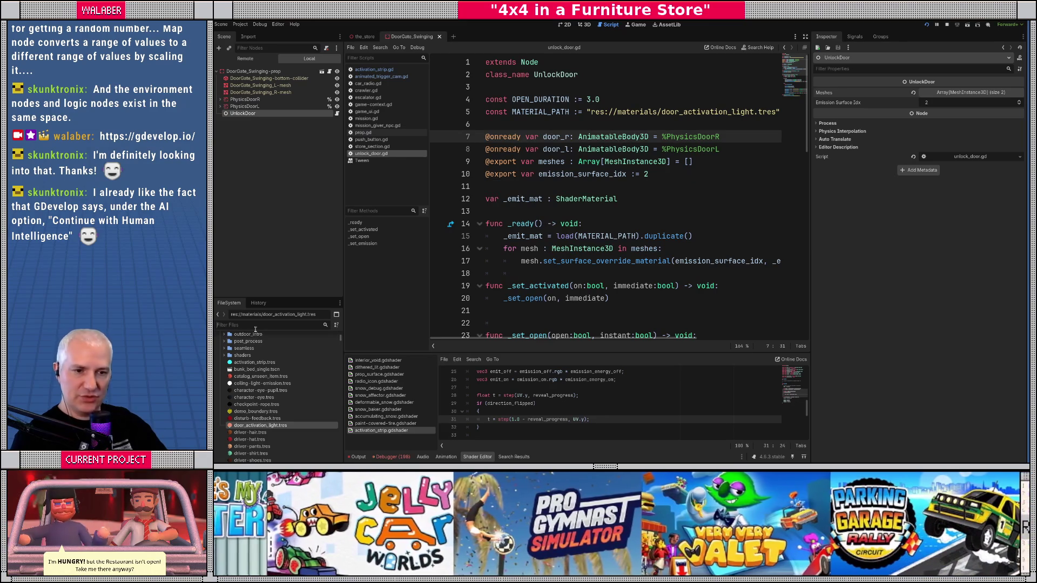
left_click(255, 325)
- Open DoorGate_Swinging_Shorter and assign the left and right shorter door meshes to UnlockDoor's Meshes
type("swingin")
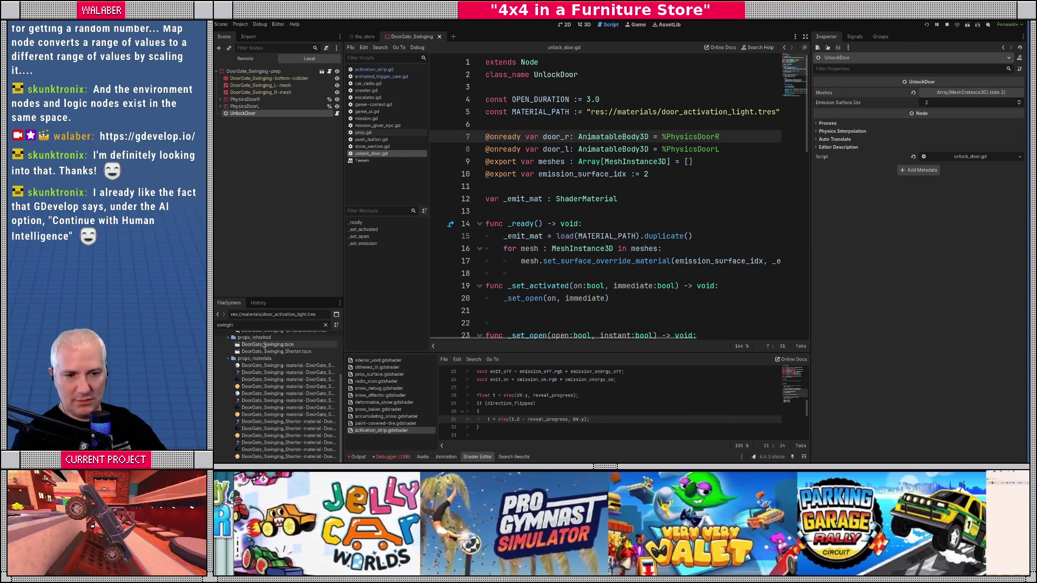
double_click(273, 351)
left_click(258, 143)
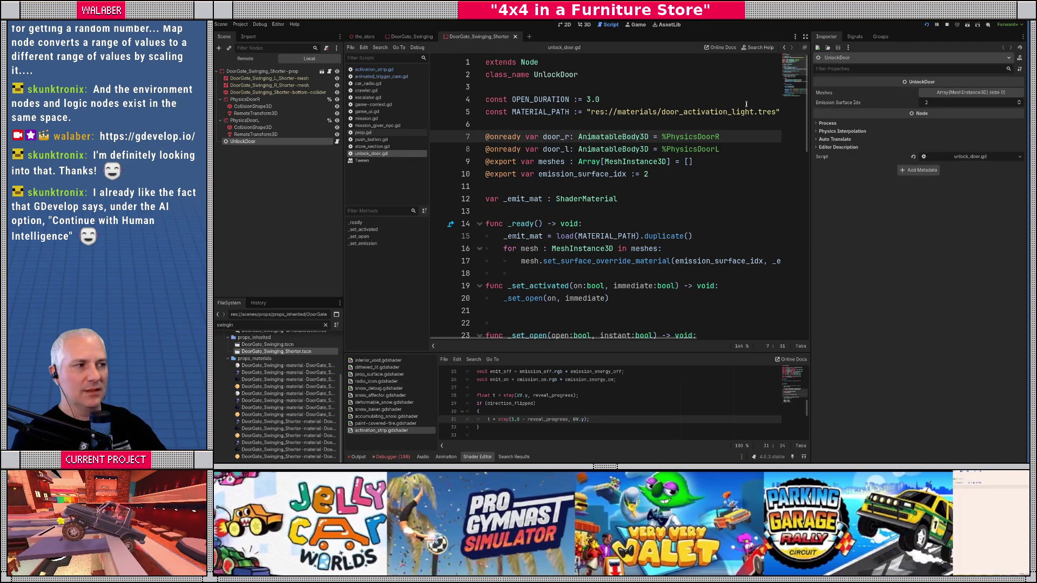
left_click(932, 92)
left_click(924, 112)
left_click(928, 123)
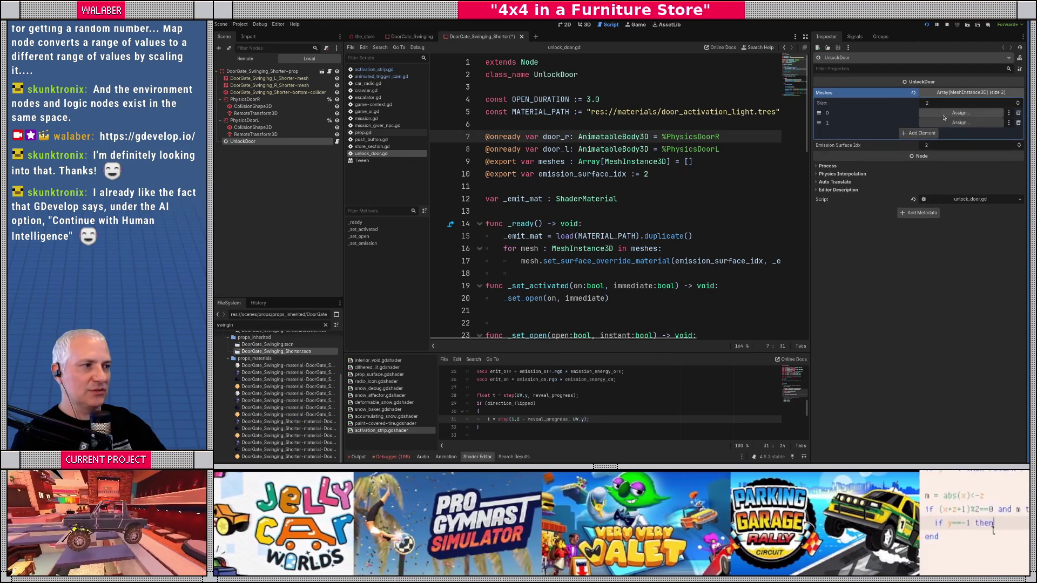
left_click(961, 122)
double_click(628, 168)
left_click(960, 122)
double_click(621, 175)
- Put the orange light material in the right door mesh's surface override 2, previewing Reveal Progress
left_click(270, 86)
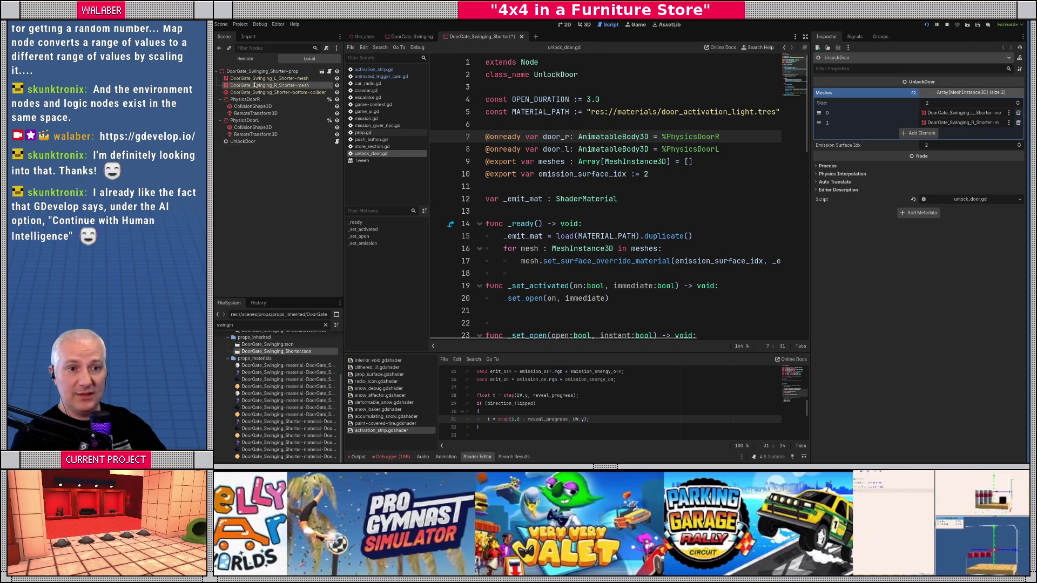
left_click(875, 98)
left_click(828, 239)
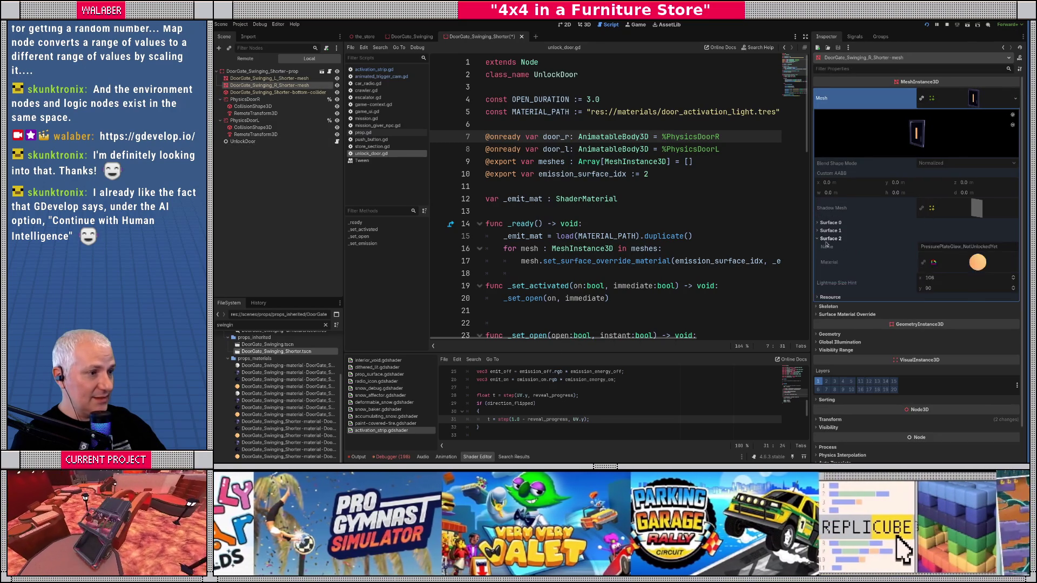
left_click(830, 238)
left_click(973, 98)
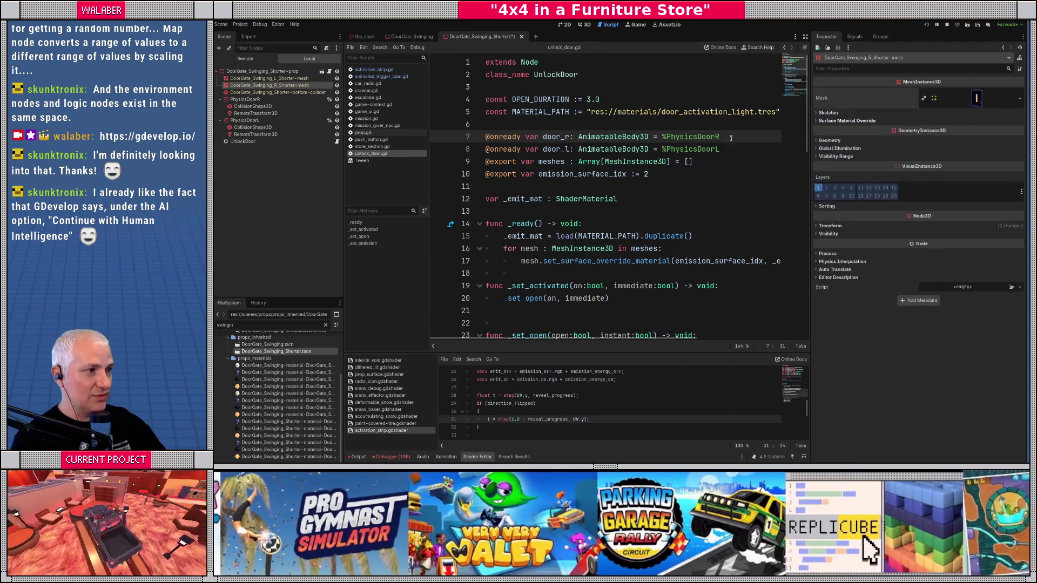
left_click(581, 24)
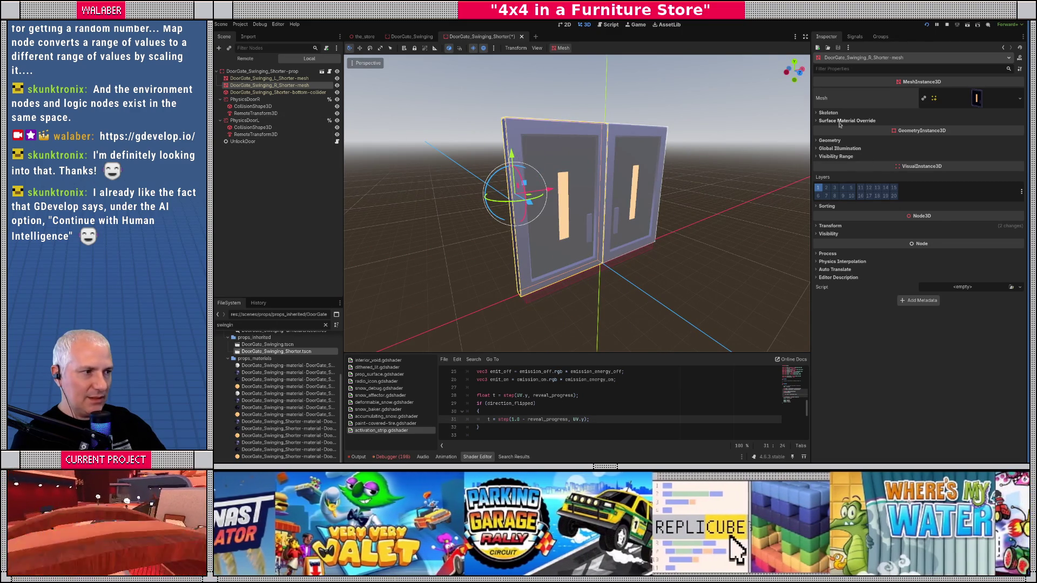
left_click(846, 120)
left_click(1011, 149)
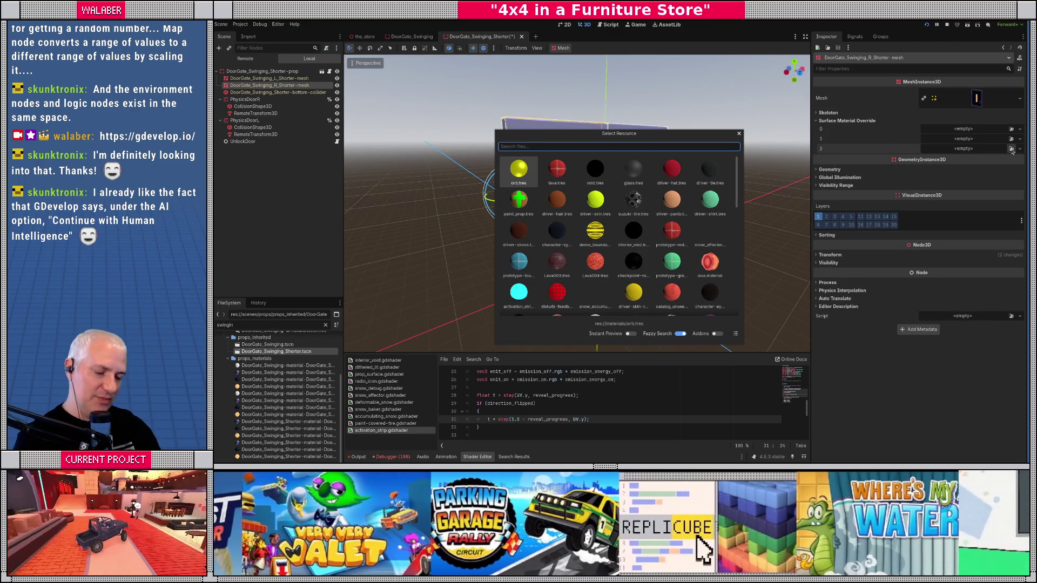
double_click(671, 199)
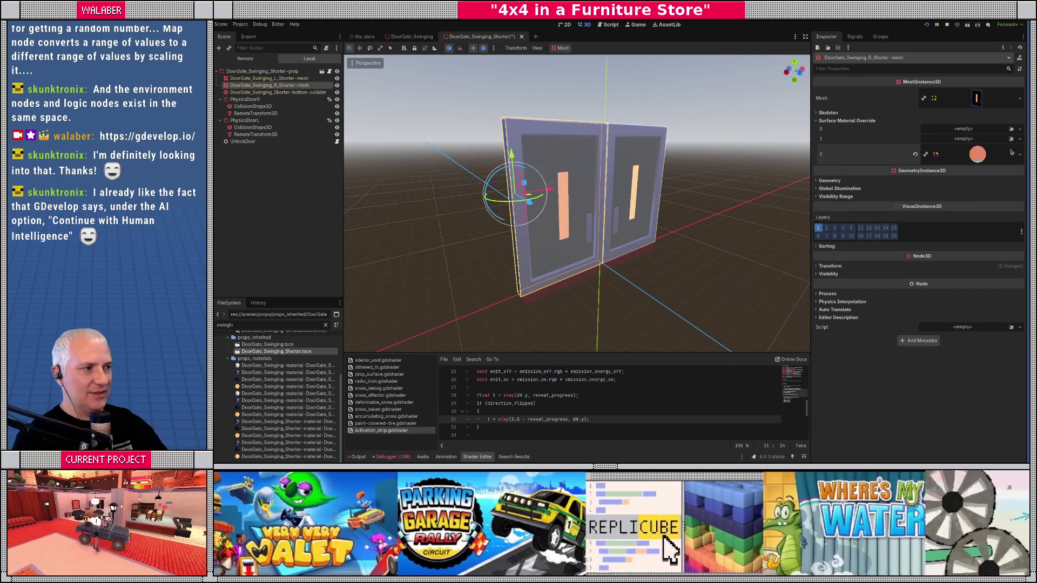
left_click(971, 154)
mouse_move(924, 319)
left_mouse_down()
mouse_move(1015, 318)
mouse_move(940, 318)
mouse_move(1006, 318)
left_mouse_up()
left_click(914, 315)
- Save the shorter door scene, close it, and return to the_store scene
left_click(271, 162)
key("ctrl+s")
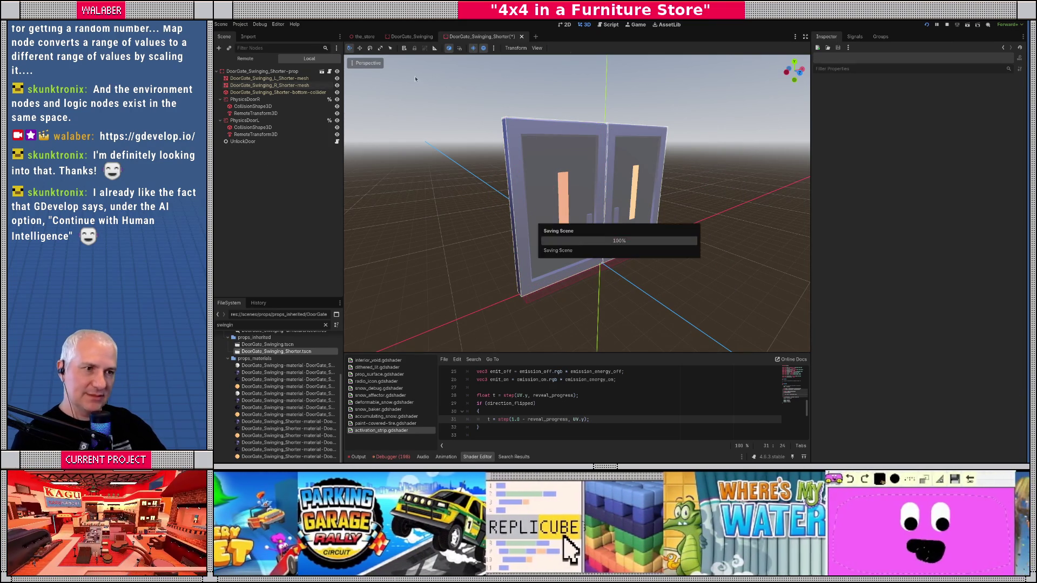
left_click(515, 36)
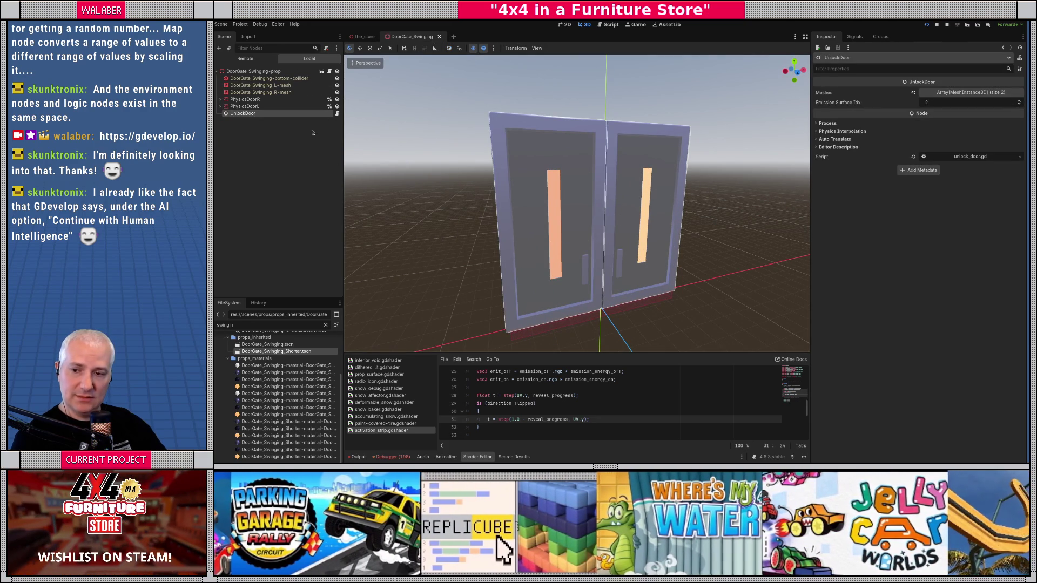
key("ctrl+w")
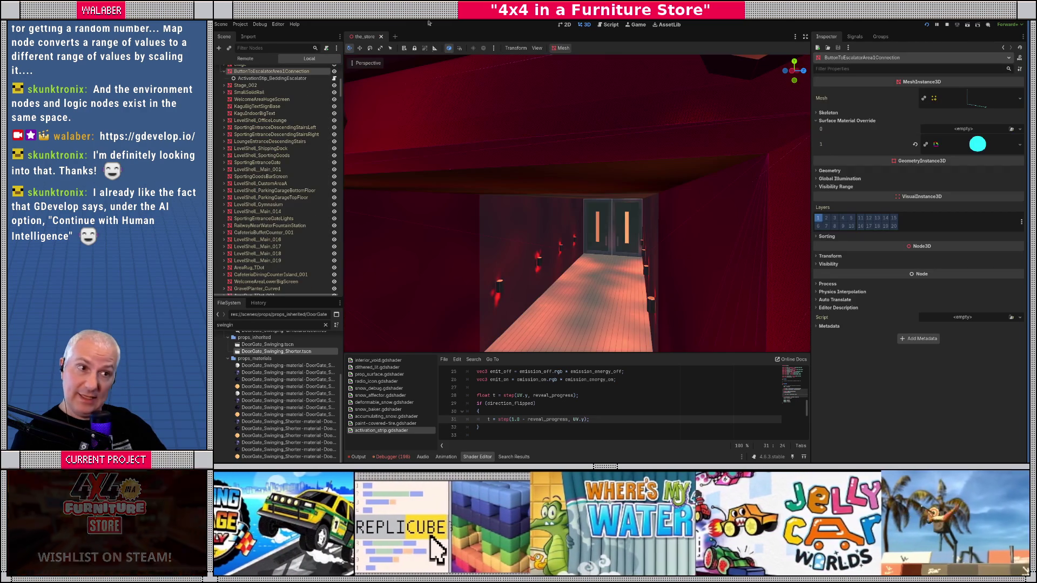
- Run the project with F5 to test the loading dock doors, then stop it with F8
key("F8")
key("F5")
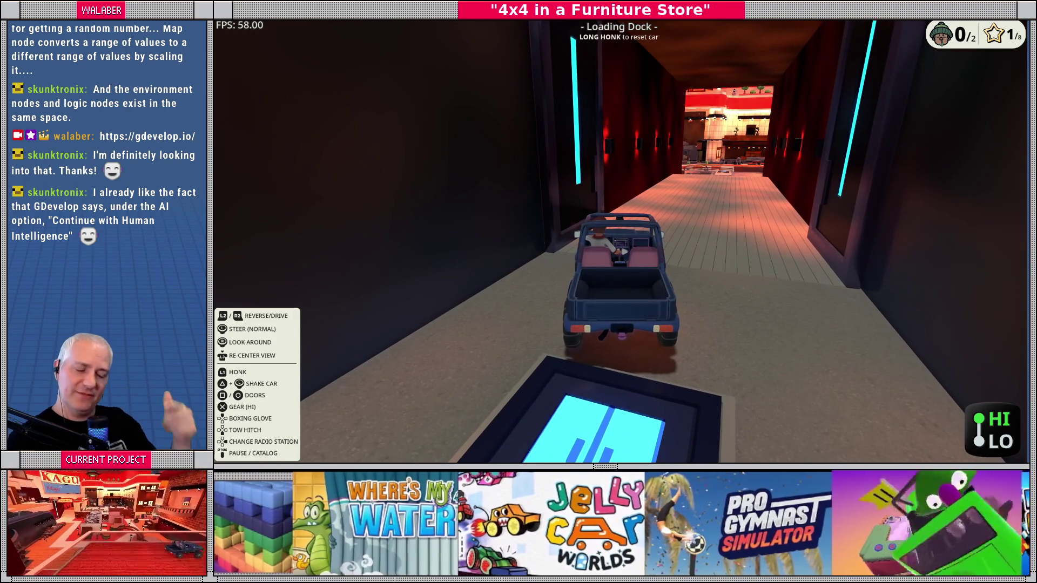
key("F8")
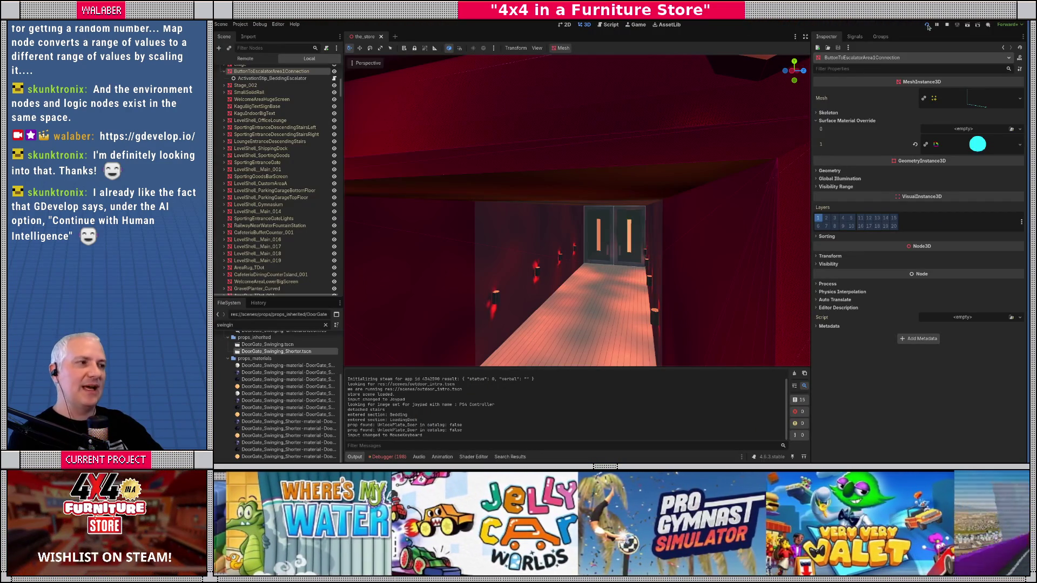
- Open unlock_door.gd in a widened view and place the caret after the material load line
left_click(614, 26)
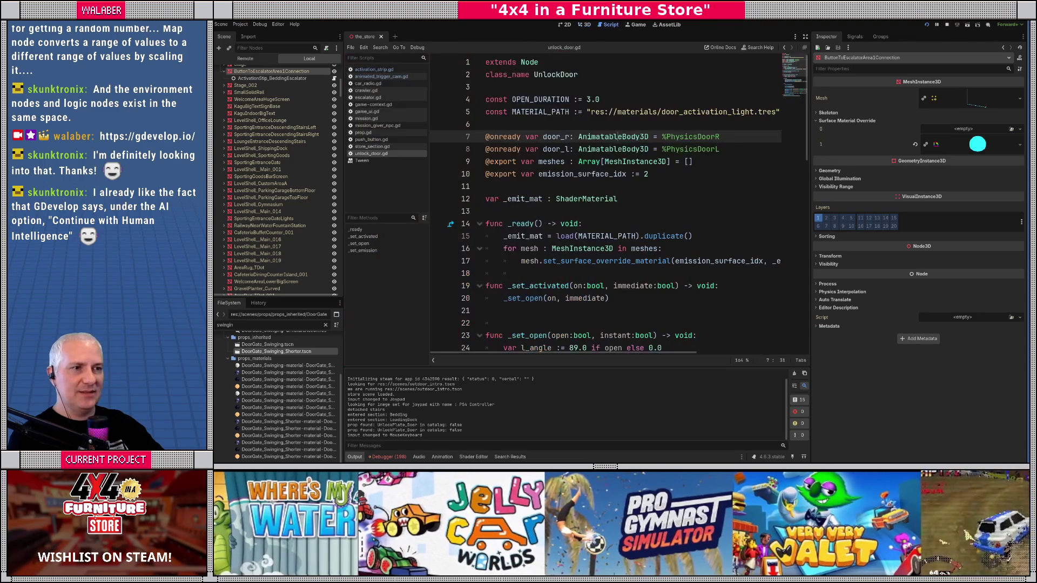
left_click(805, 36)
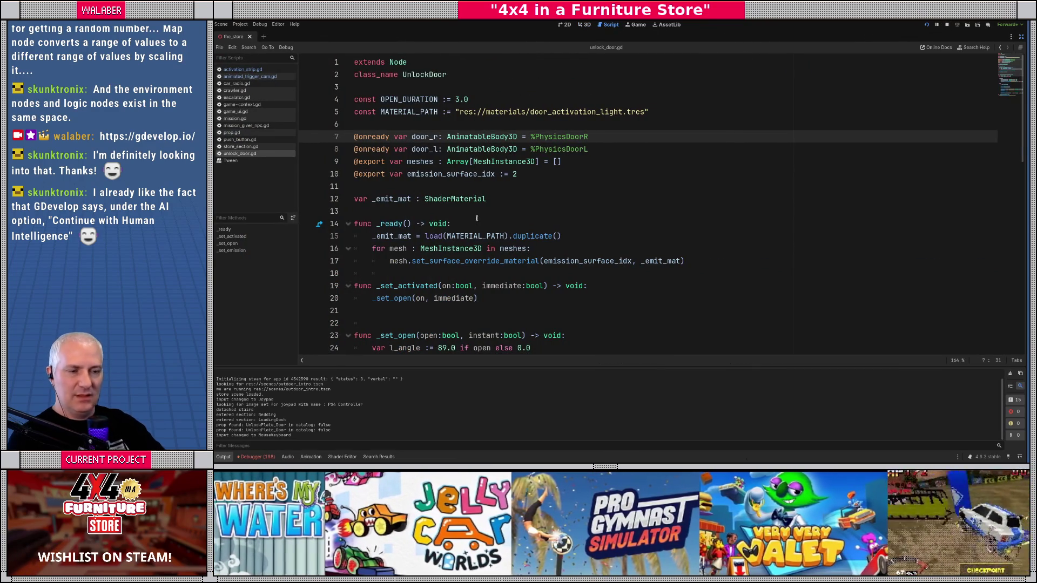
left_click(452, 224)
scroll(410, 235, "down", 1)
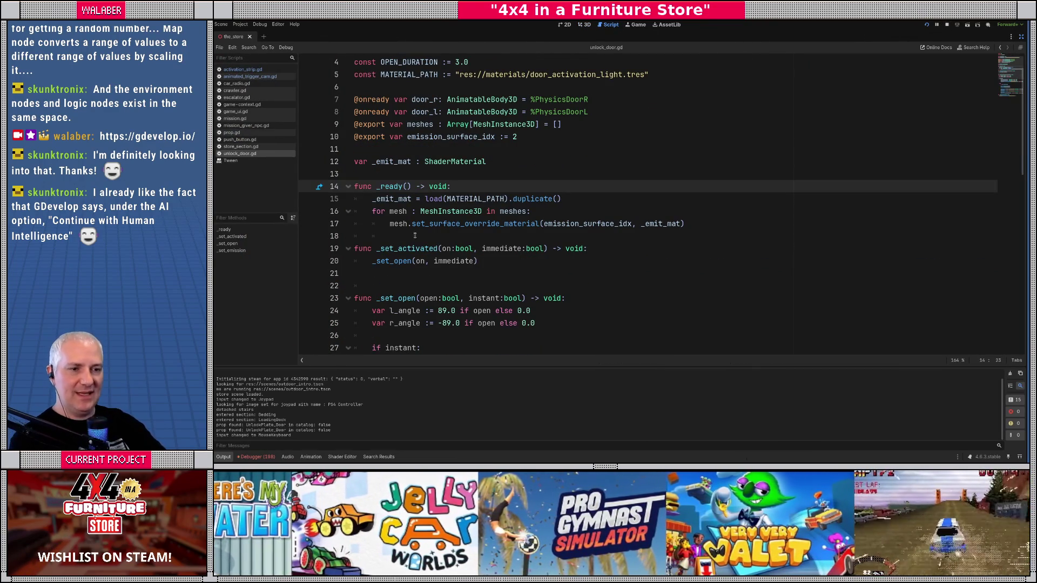
left_click(687, 223)
left_click(596, 197)
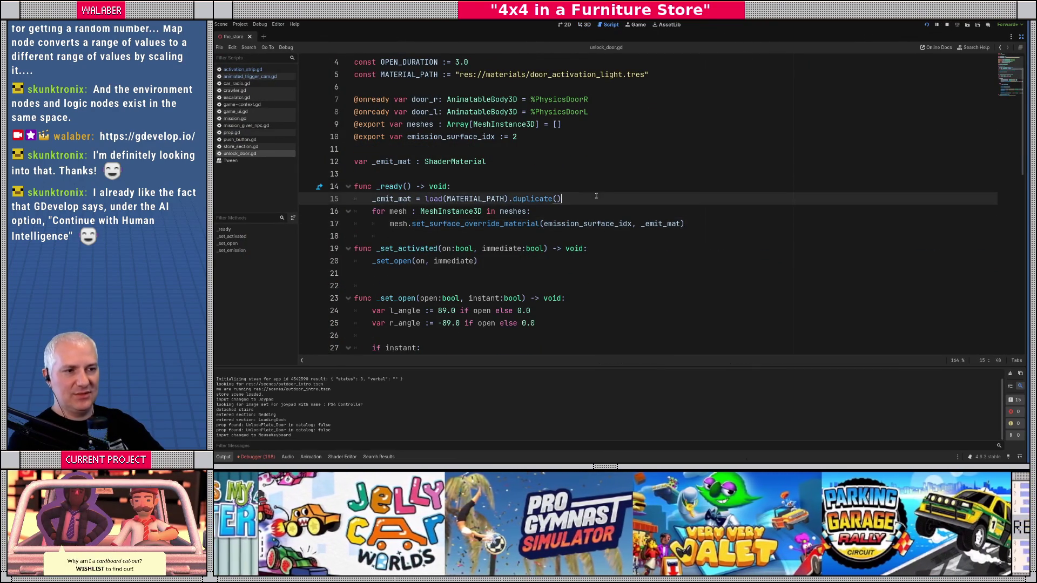
- Add a _set_emission(0.0) call in _ready, save, and switch to save.dat in VS Code
key("Return")
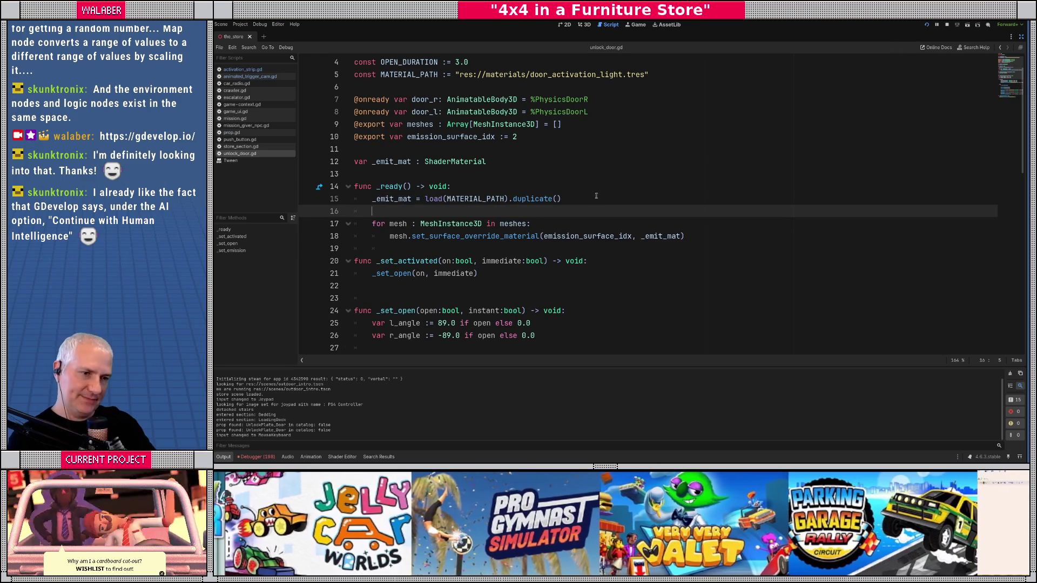
type("_emit_mat")
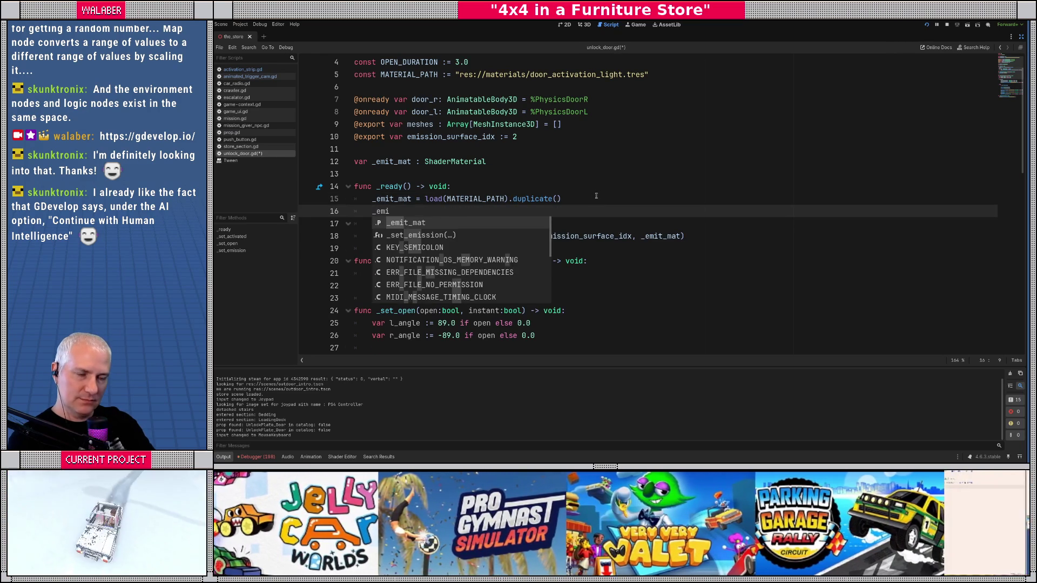
key("ctrl+BackSpace")
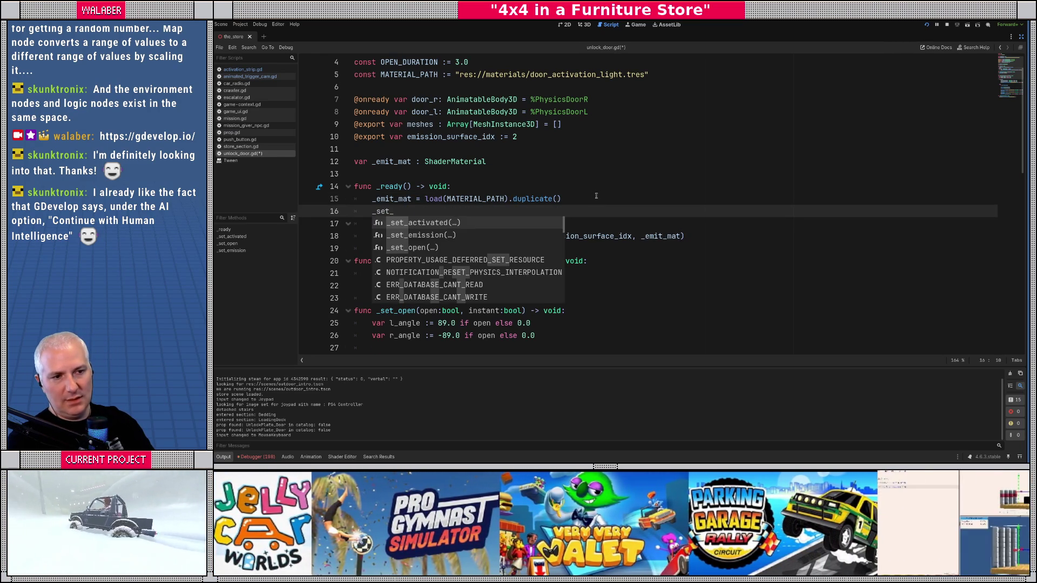
type("e")
key("Return")
type("0.0")
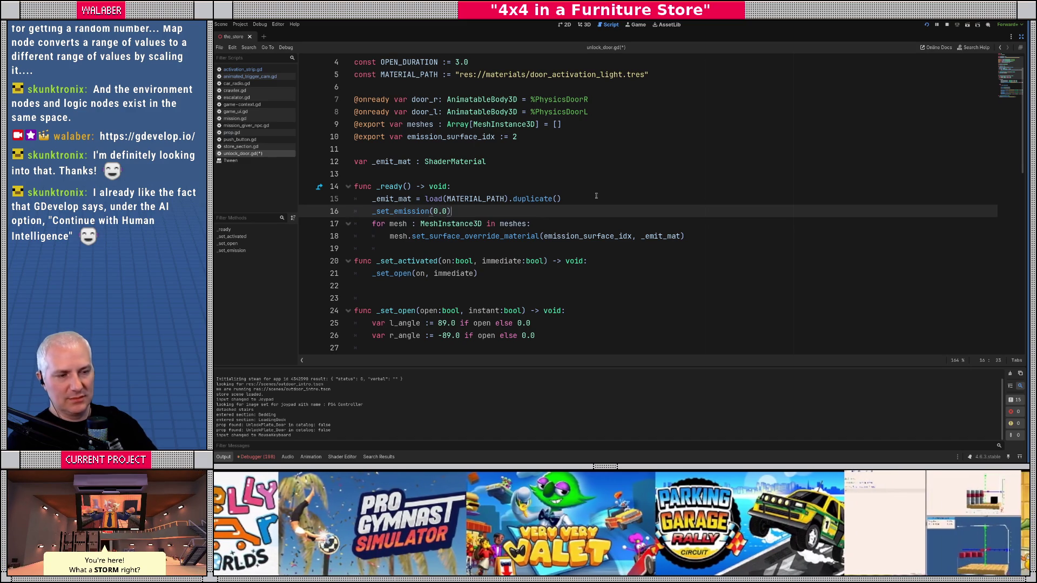
key("Return")
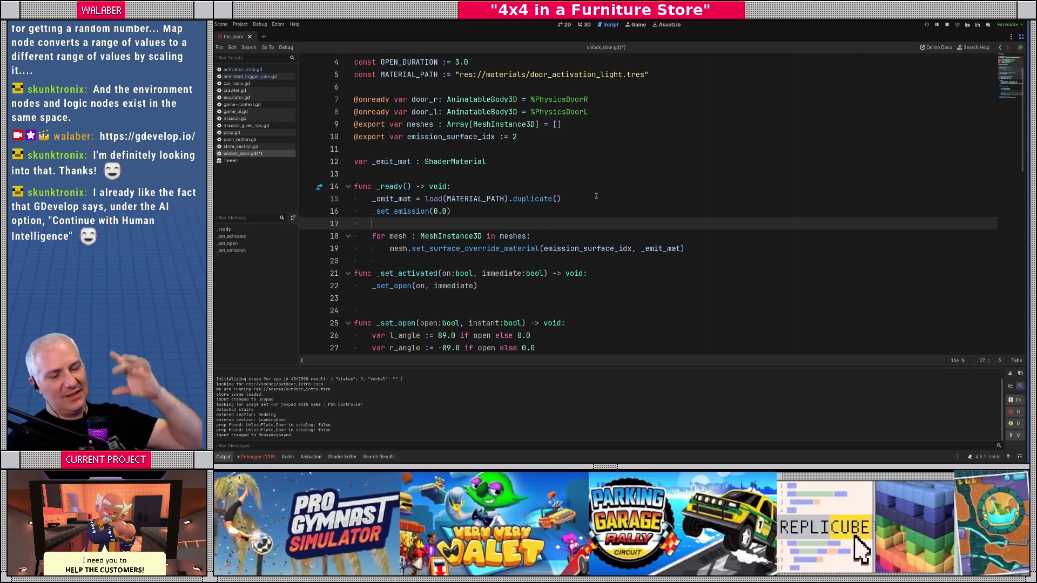
key("ctrl+s")
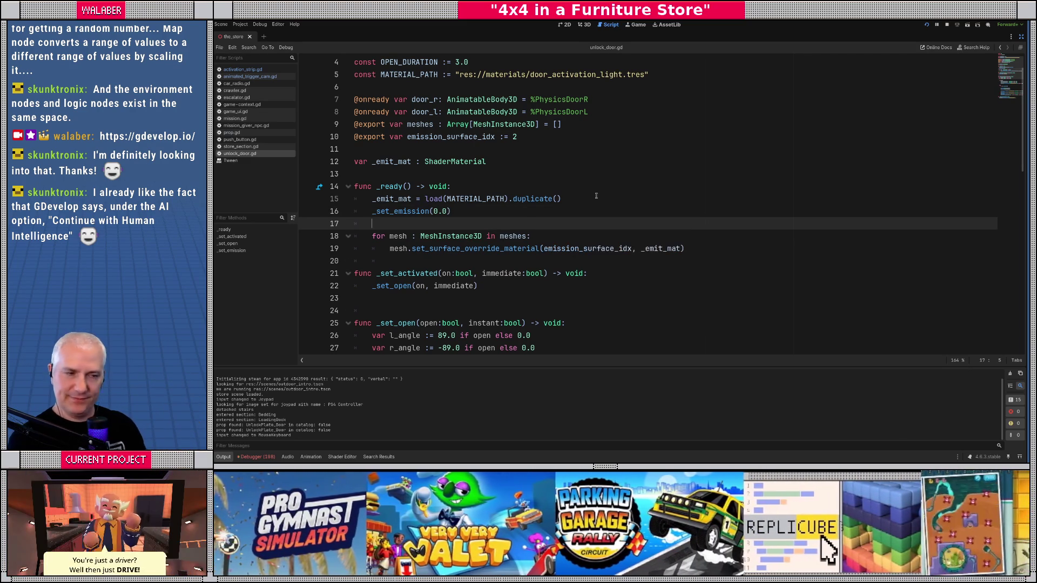
key("alt+Tab")
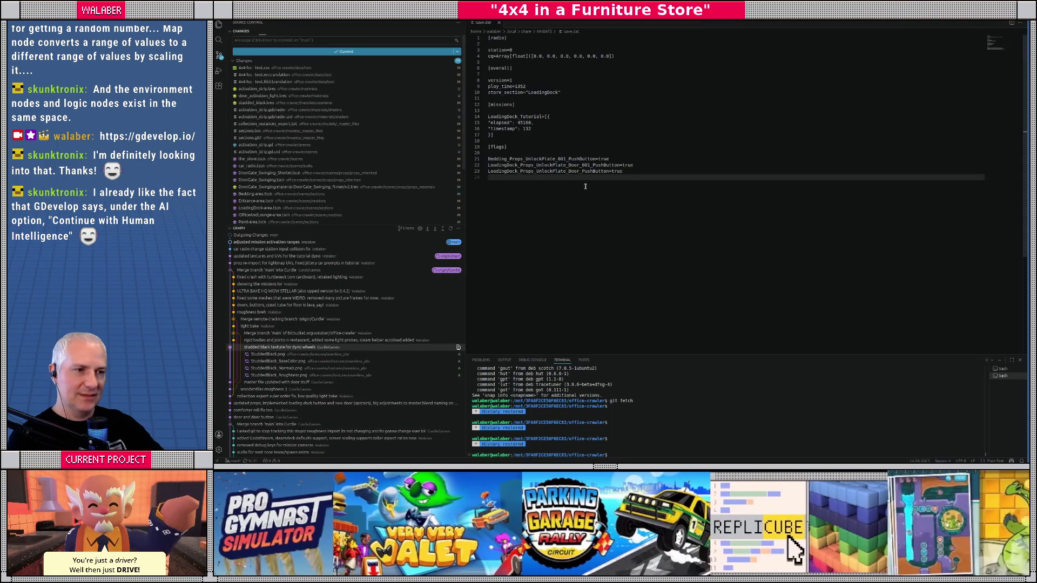
- Delete the three UnlockPlate PushButton flag lines under [flags] in save.dat, then move to Blender
left_click(522, 165)
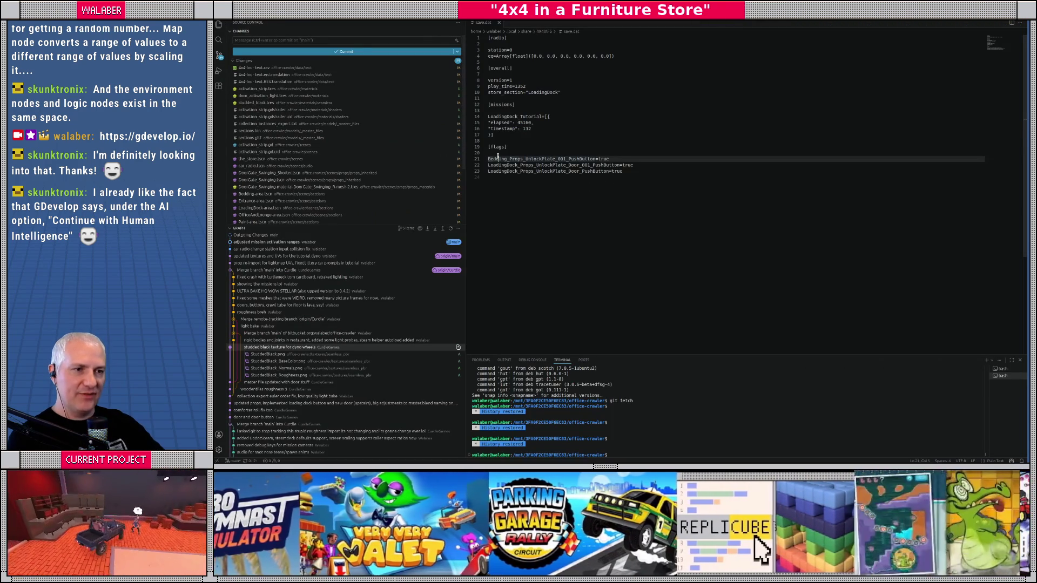
left_click_drag(610, 171, 484, 154)
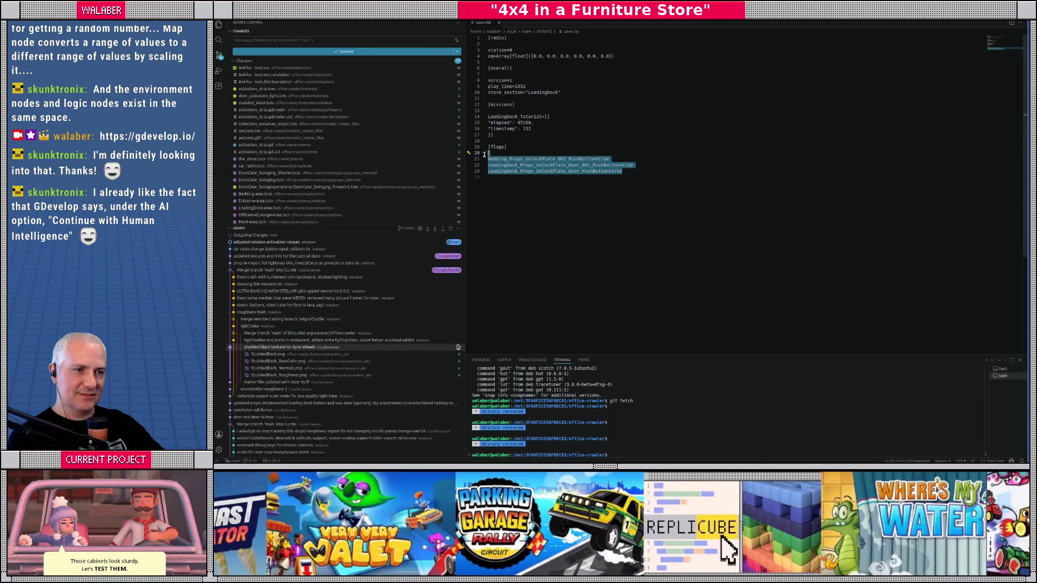
key("BackSpace")
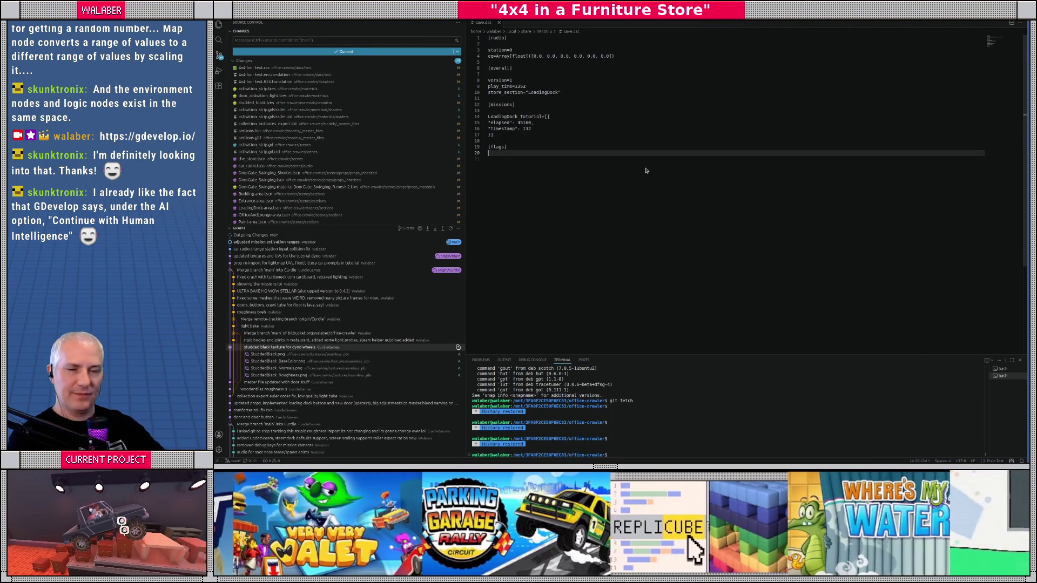
key("alt+Tab")
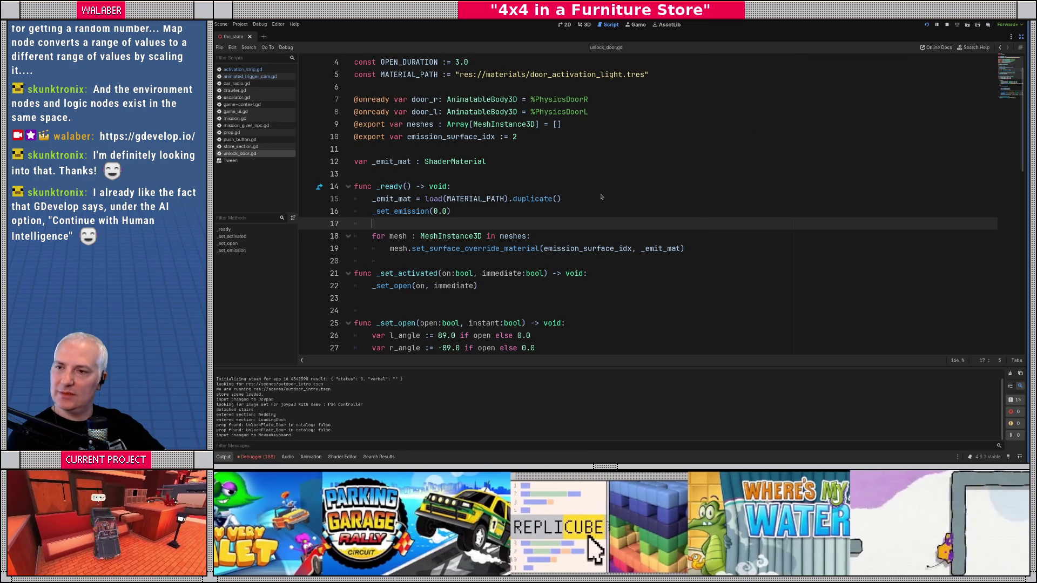
key("alt+Tab")
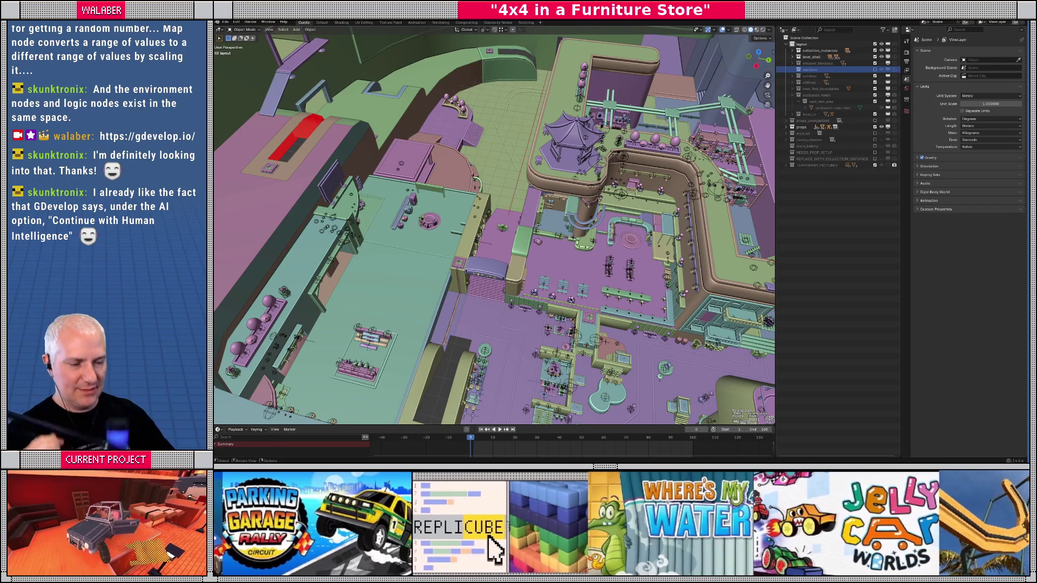
- Select and frame ButtonToEscalatorArea1Connection, then select all its geometry in the UV Editing workspace
left_click(460, 284)
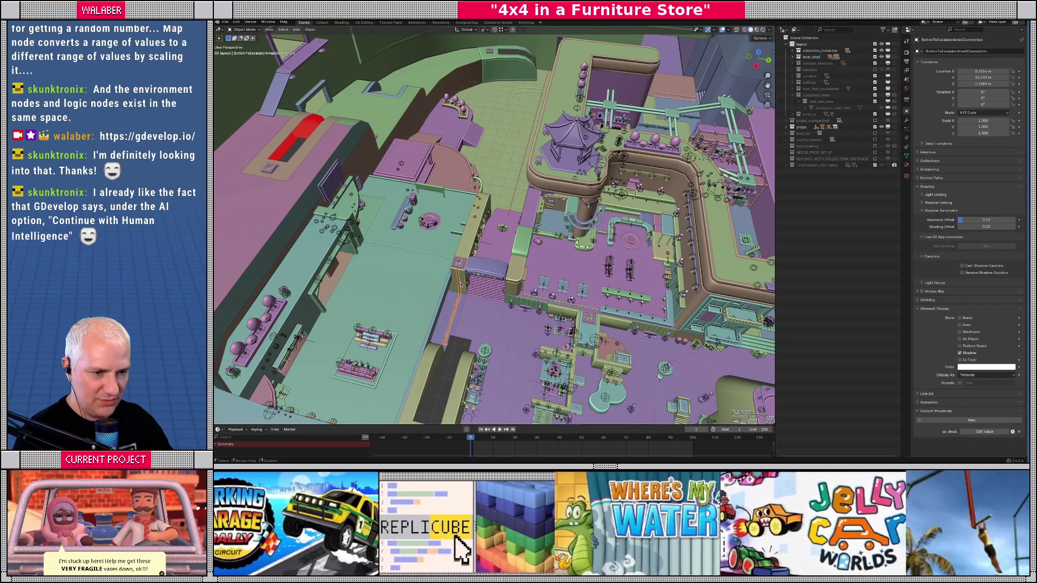
key("KP_Decimal")
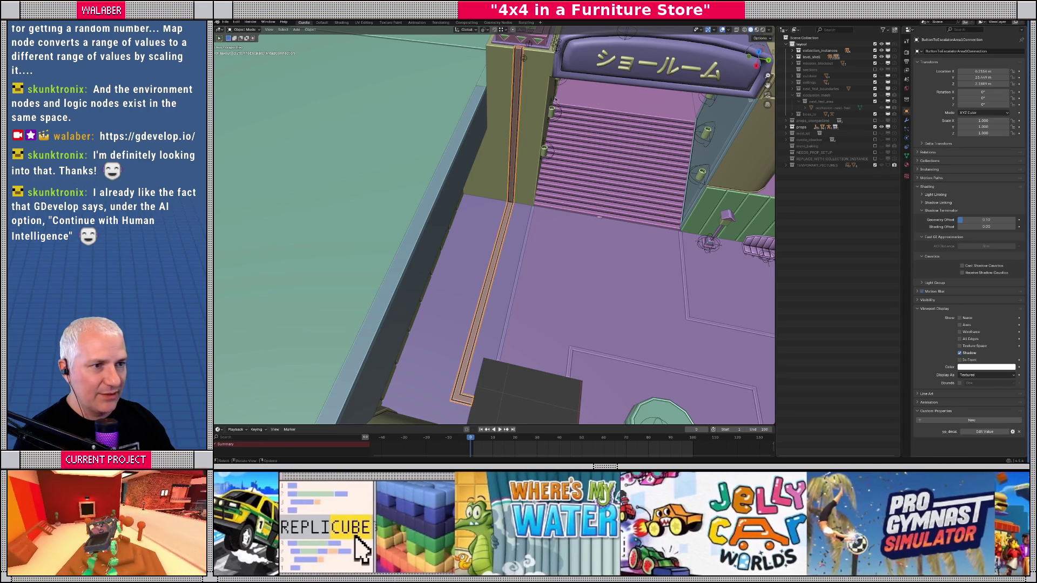
left_click(363, 23)
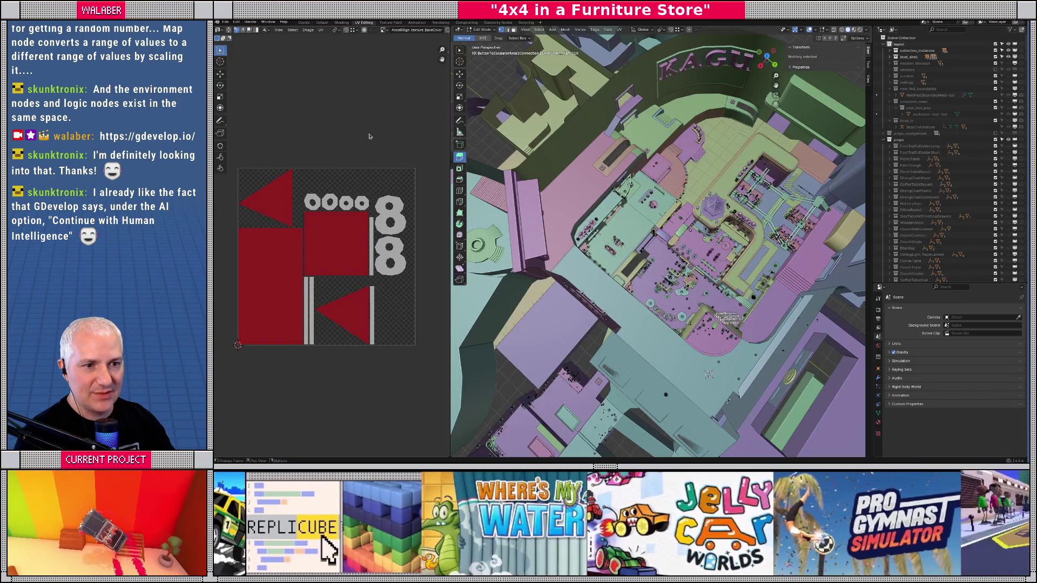
key("Tab")
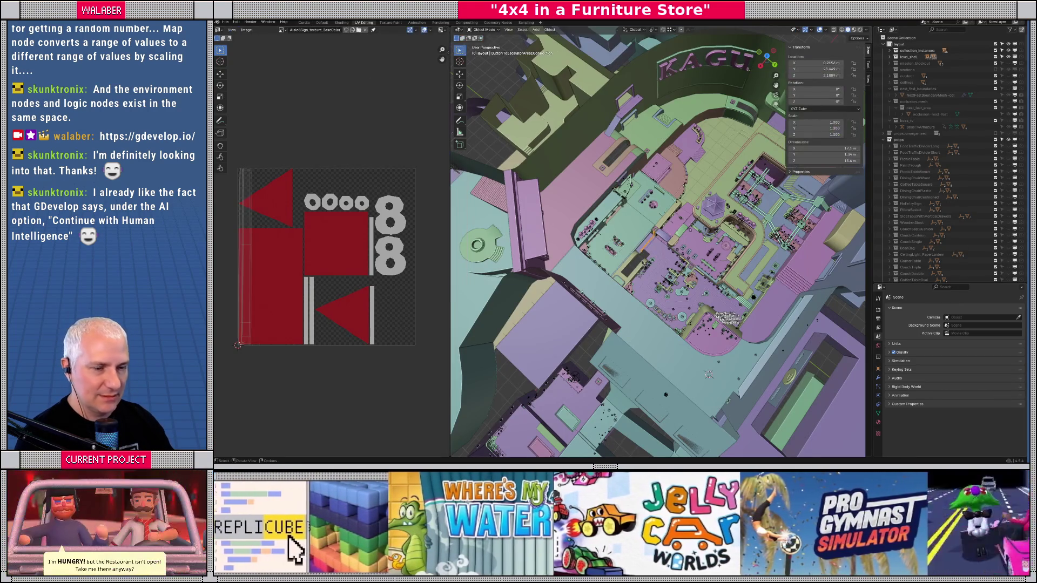
key("Tab")
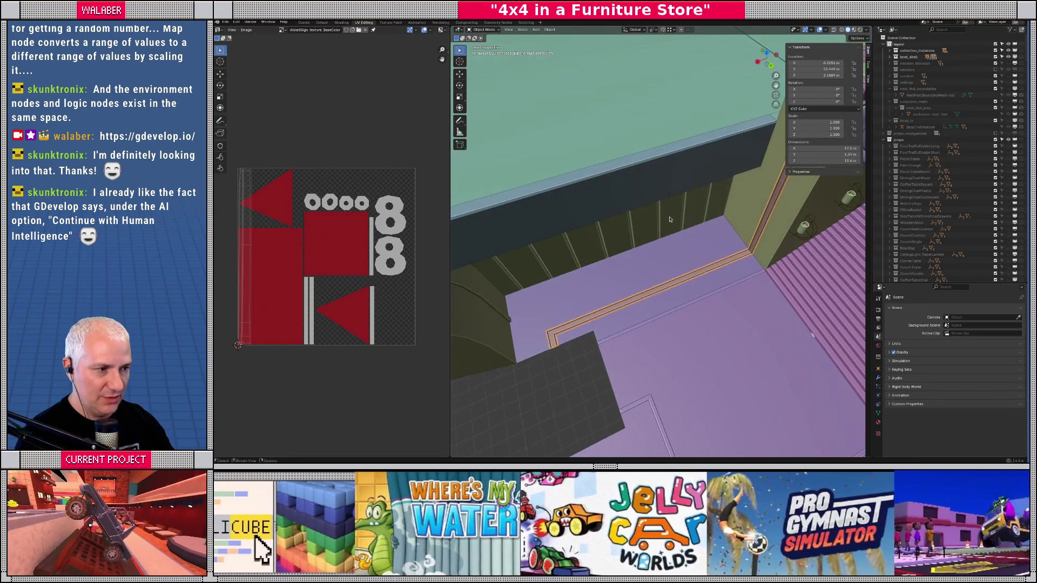
key("l")
scroll(310, 225, "up", 3)
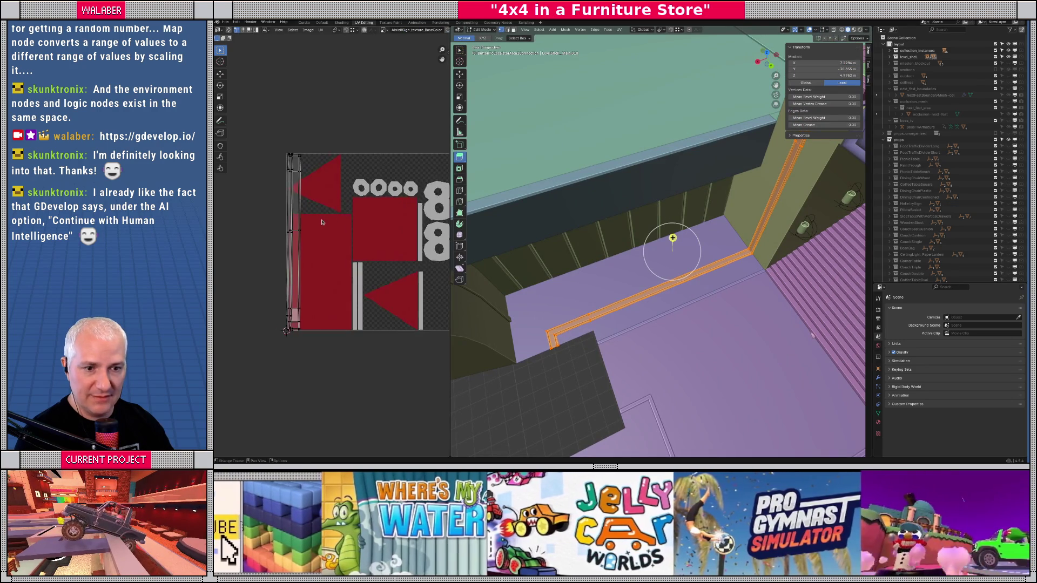
- Return to Object Mode and orbit along the strip's wall and showroom stairs, ending in top view
scroll(319, 235, "up", 1)
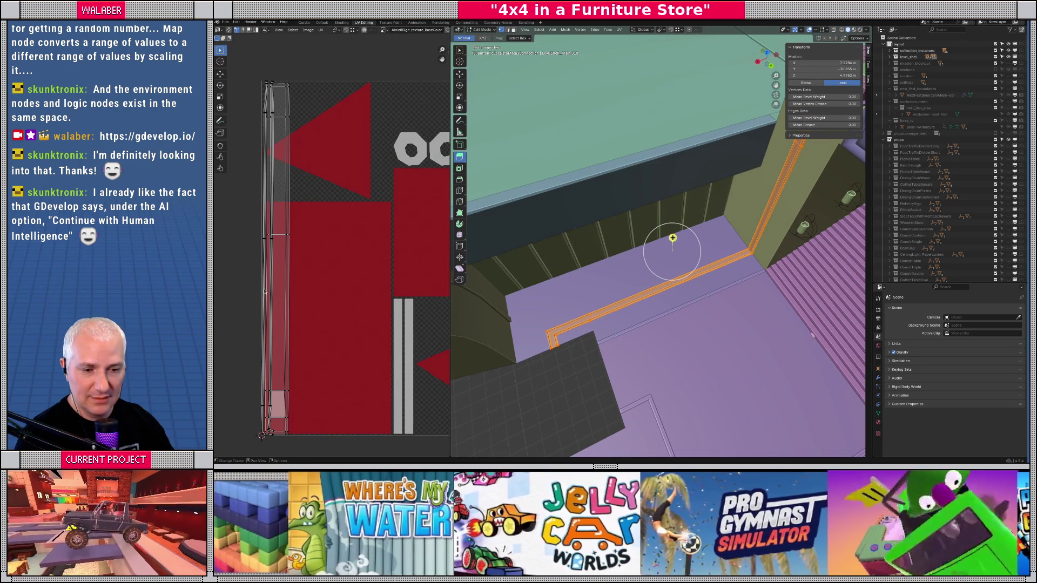
scroll(559, 234, "down", 2)
key("Tab")
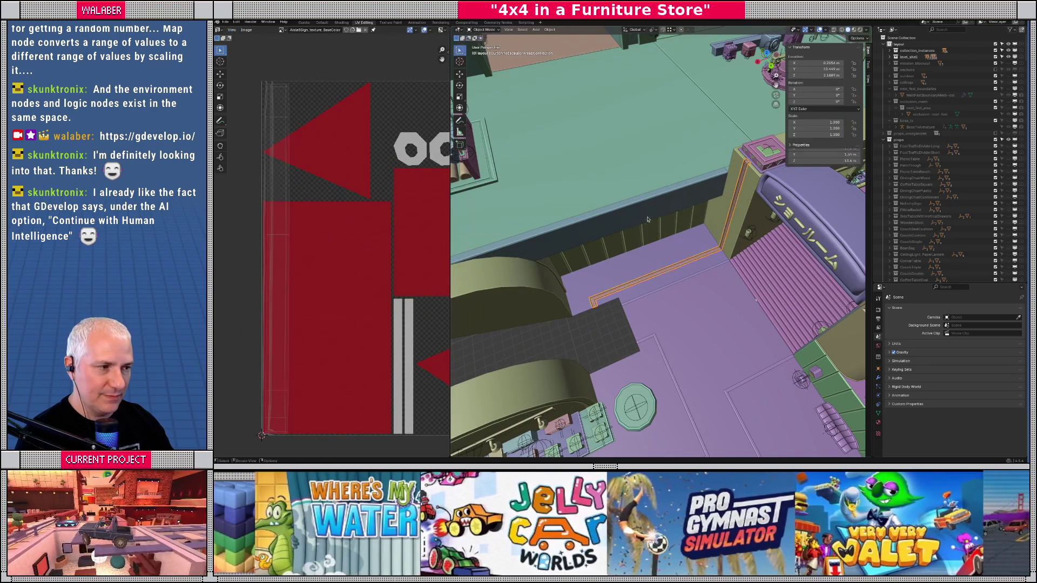
scroll(648, 226, "up", 4)
scroll(661, 224, "up", 2)
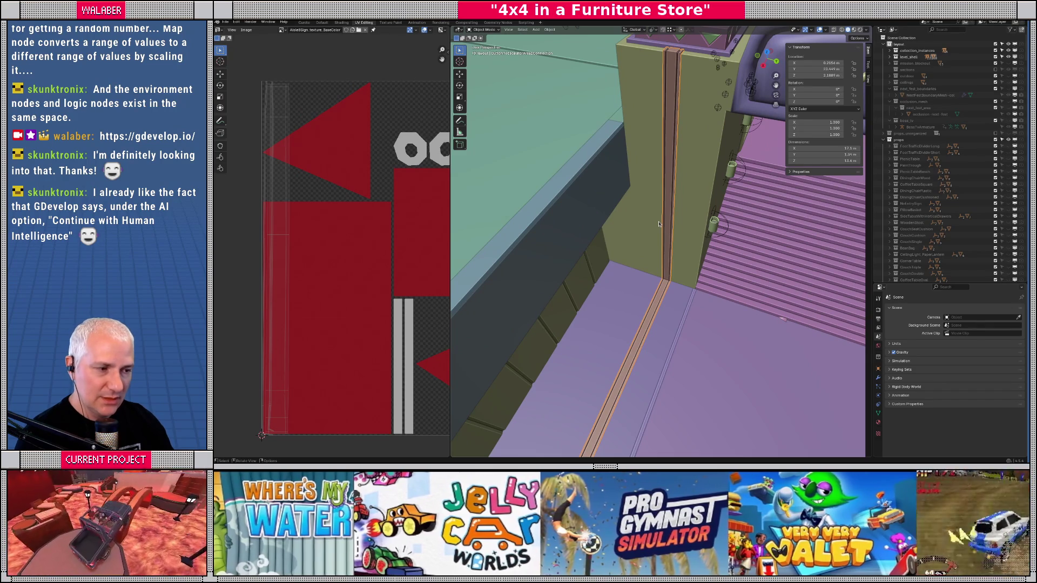
mouse_move(658, 224)
left_mouse_down()
mouse_move(647, 249)
mouse_move(671, 284)
left_mouse_up()
scroll(625, 331, "down", 6)
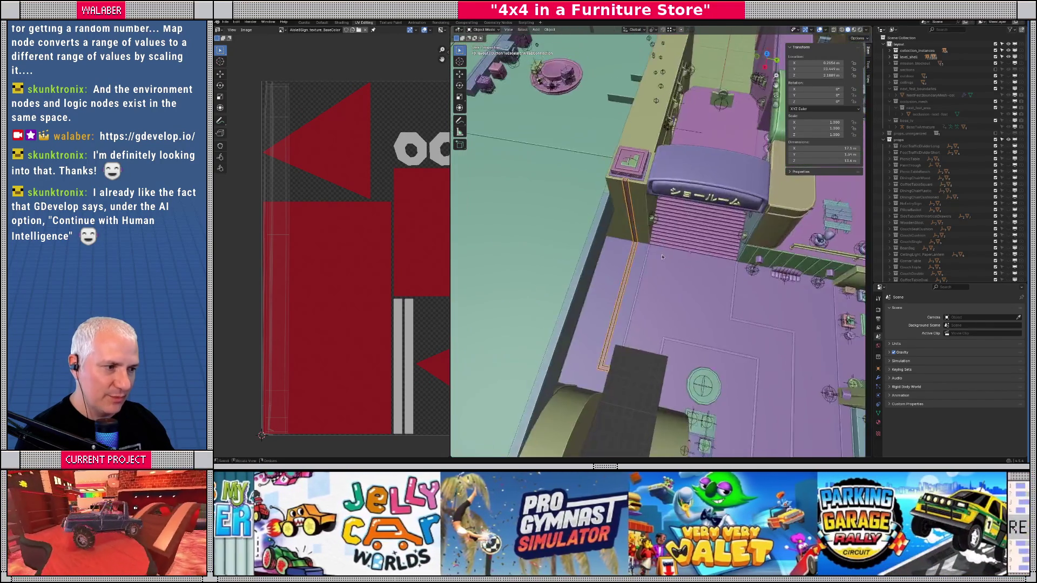
mouse_move(632, 296)
left_mouse_down()
mouse_move(674, 293)
mouse_move(655, 299)
left_mouse_up()
left_click_drag(576, 203, 620, 182)
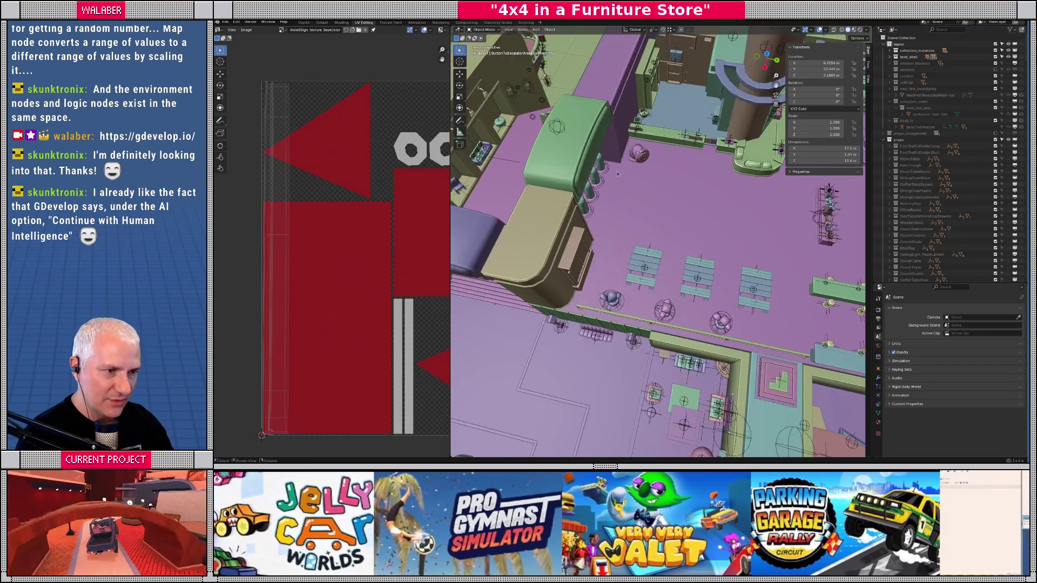
left_click_drag(589, 215, 600, 276)
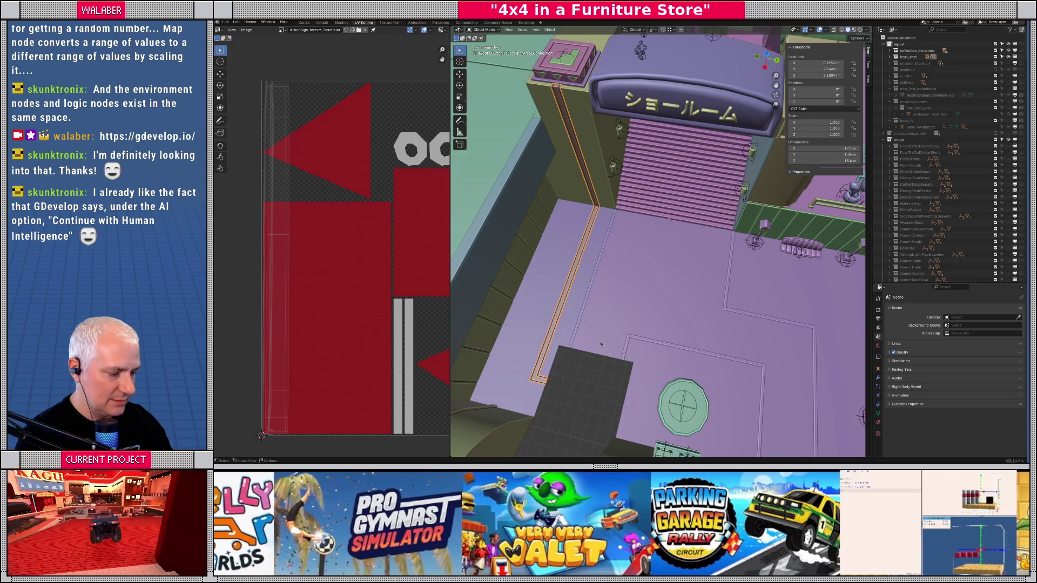
key("KP_7")
scroll(657, 232, "down", 3)
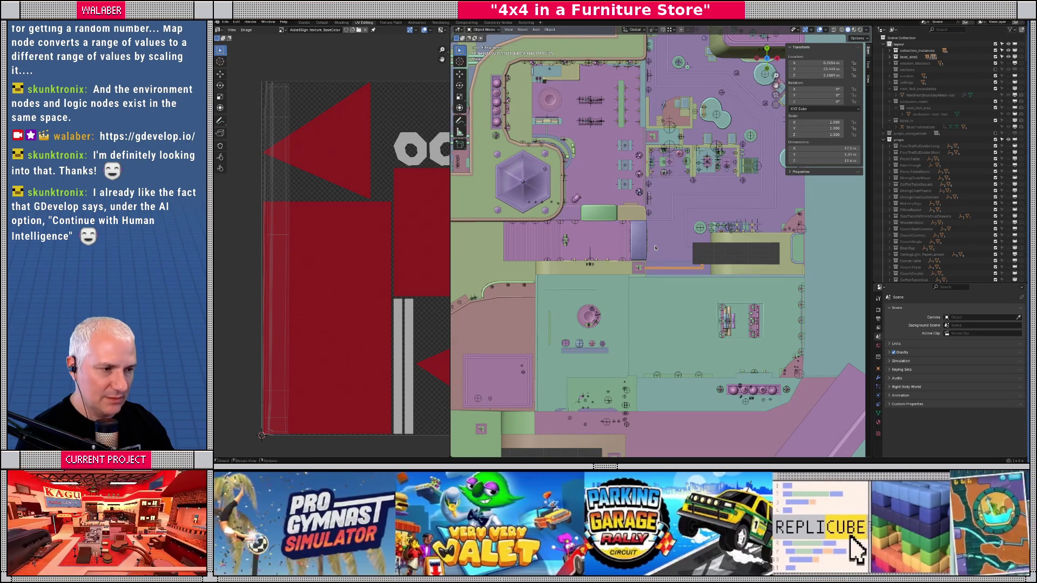
- Duplicate the strip in place, isolate it, and delete the long run to keep only the L-shaped end
key("g")
right_click(655, 246)
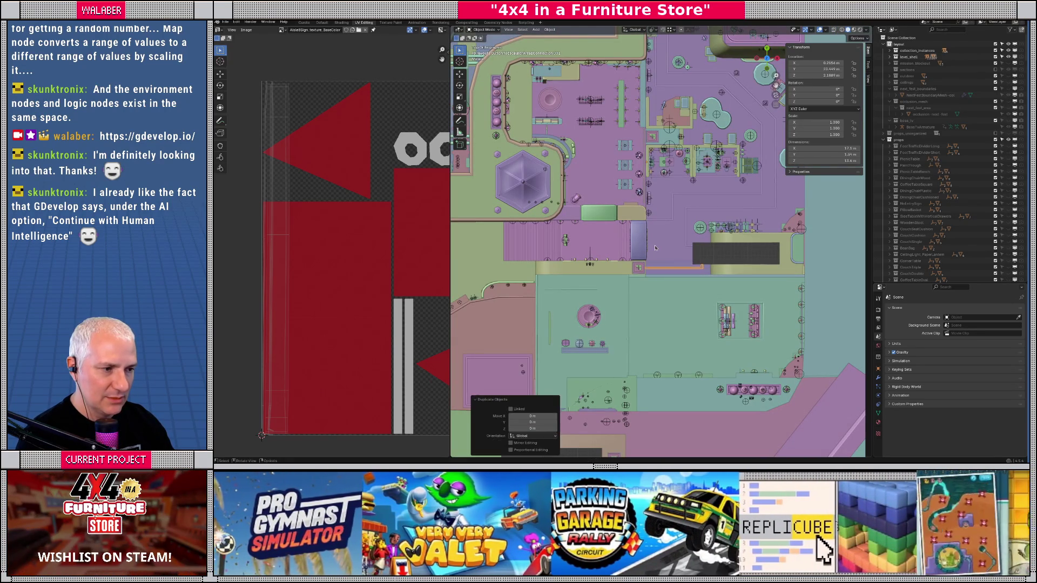
key("KP_Divide")
key("Tab")
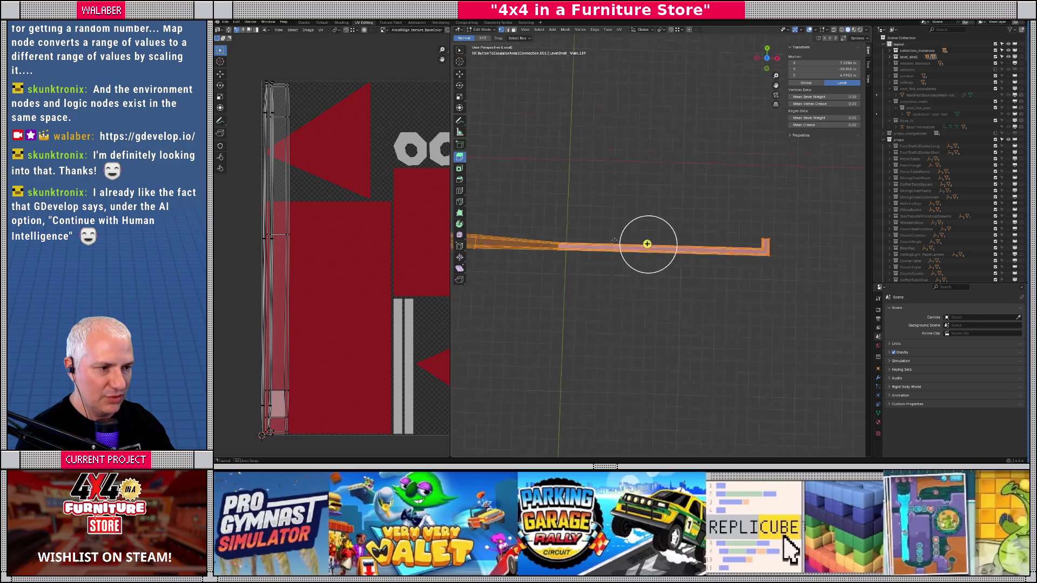
left_click_drag(582, 200, 585, 205)
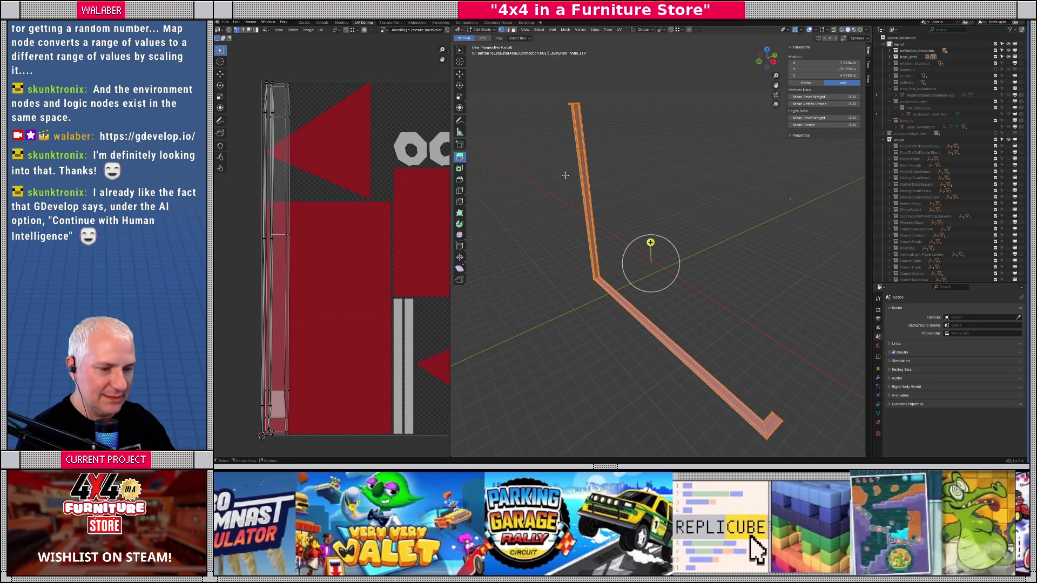
key("3")
key("alt+z")
mouse_move(538, 91)
left_mouse_down()
mouse_move(674, 305)
mouse_move(689, 361)
left_mouse_up()
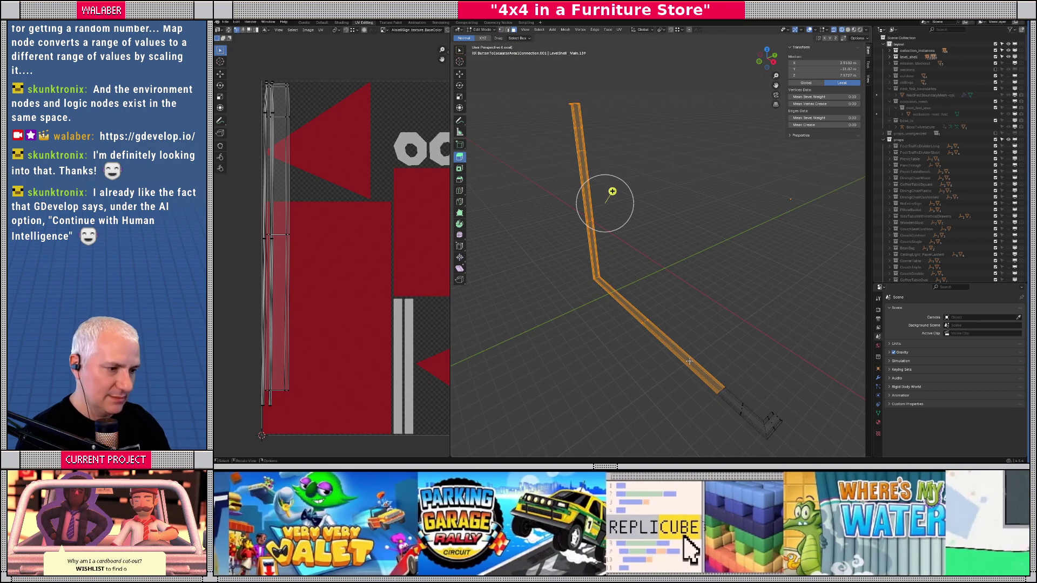
key("x")
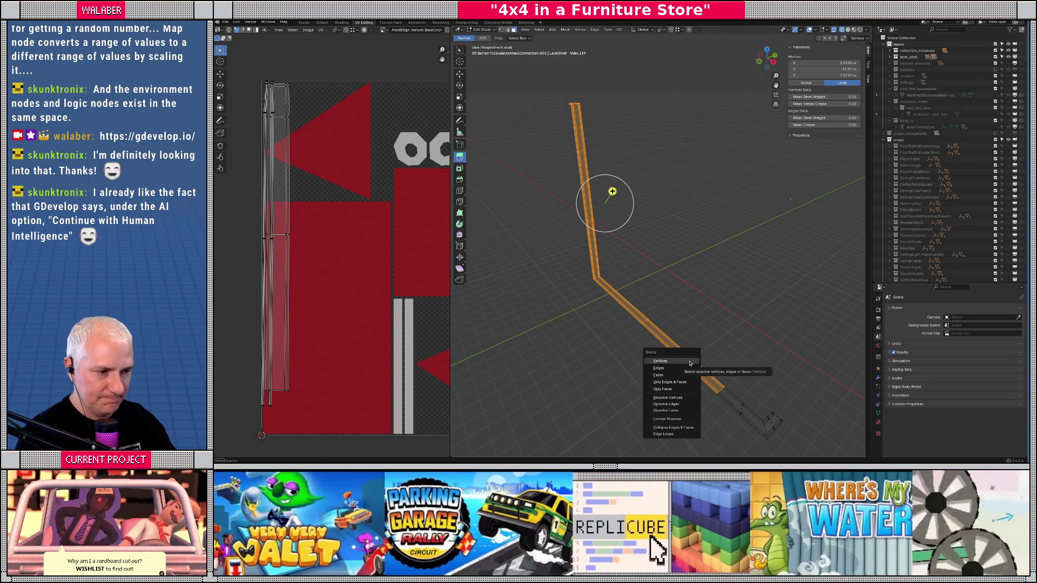
left_click(681, 373)
key("a")
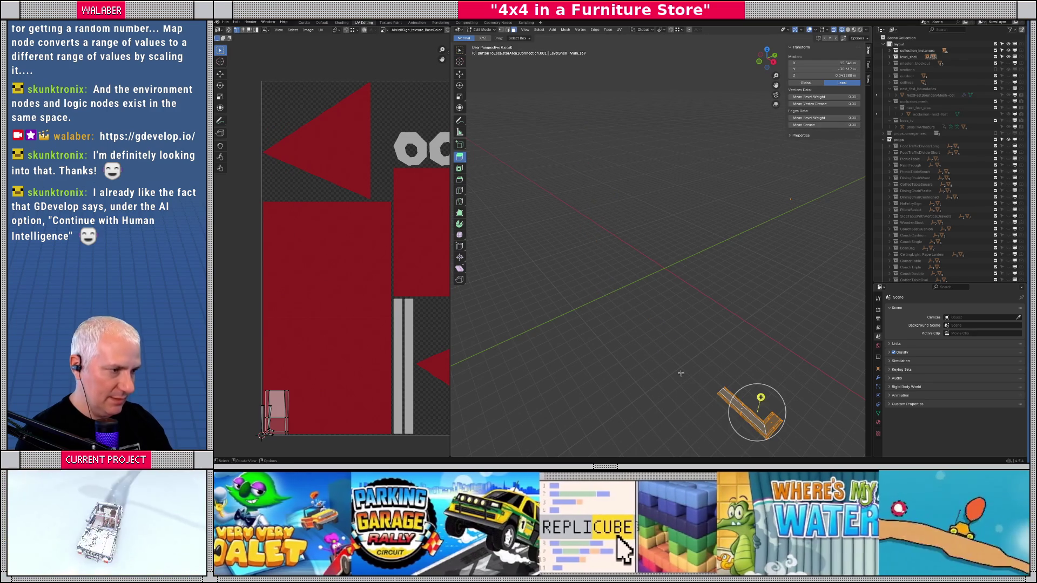
- Bring back the rest of the store in top view and enable snapping to the grid
key("KP_7")
key("KP_Divide")
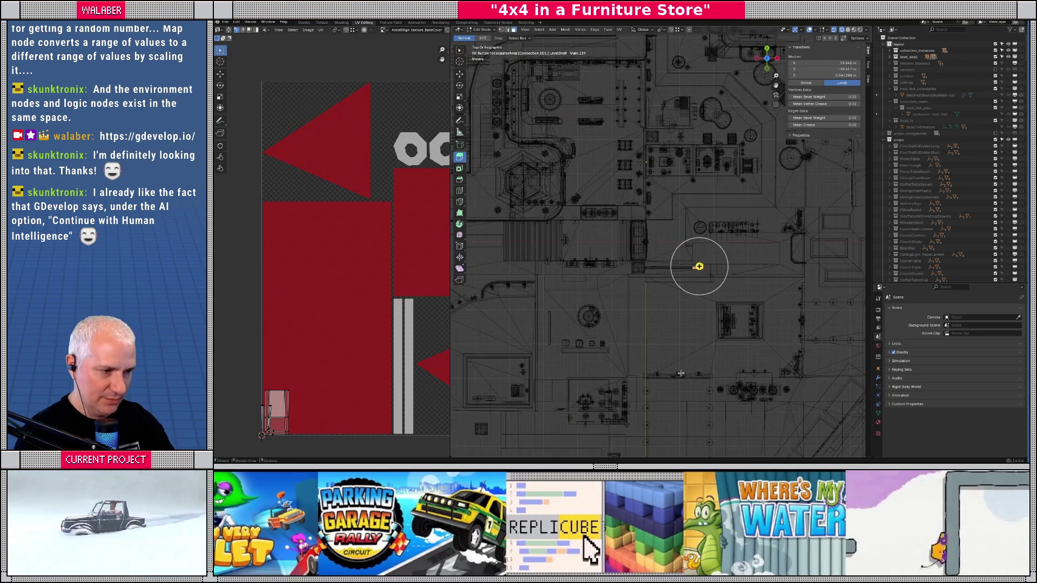
key("shift+z")
scroll(702, 268, "up", 6)
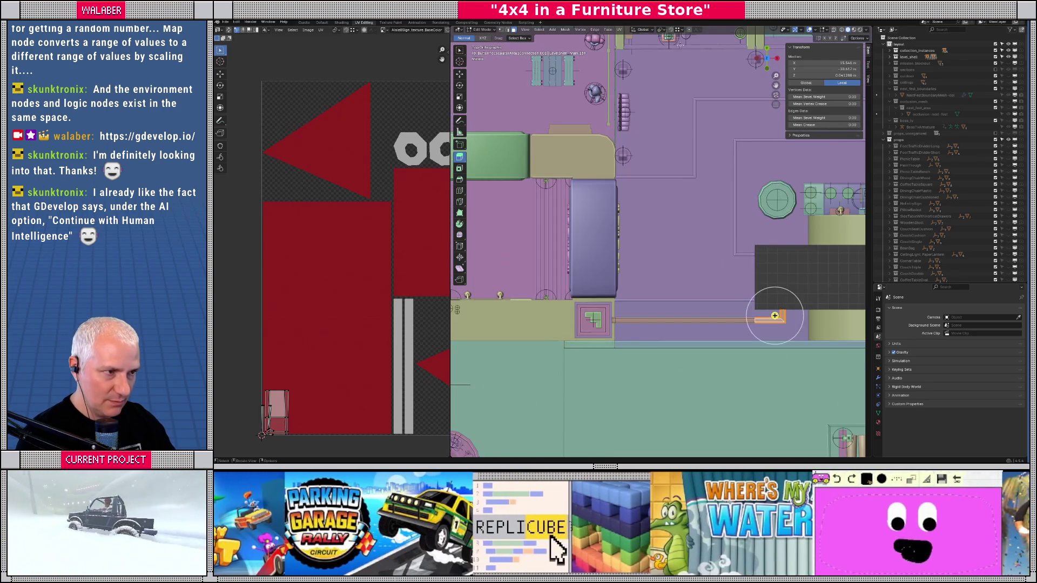
left_click(681, 30)
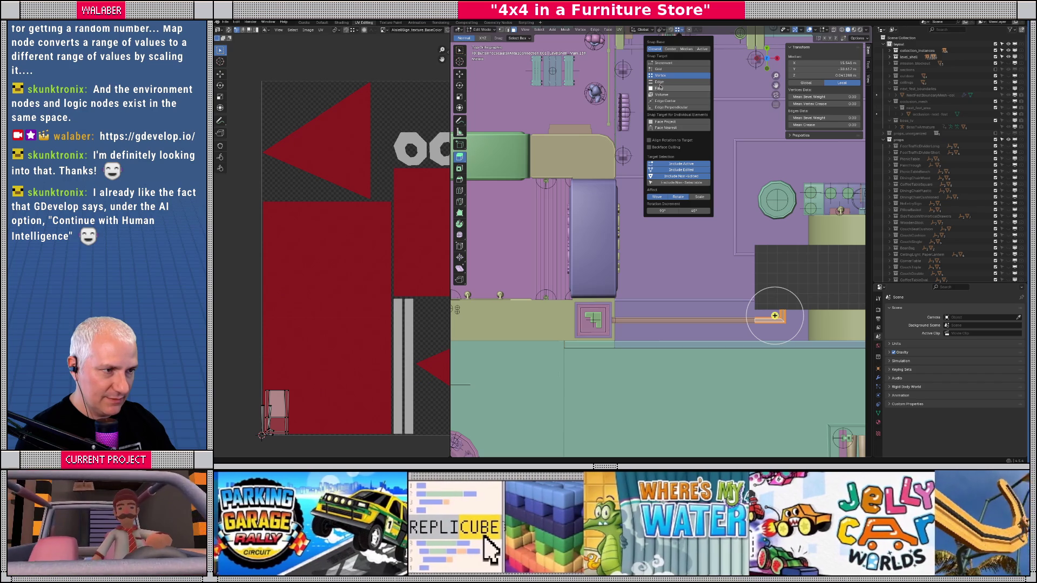
left_click(662, 69)
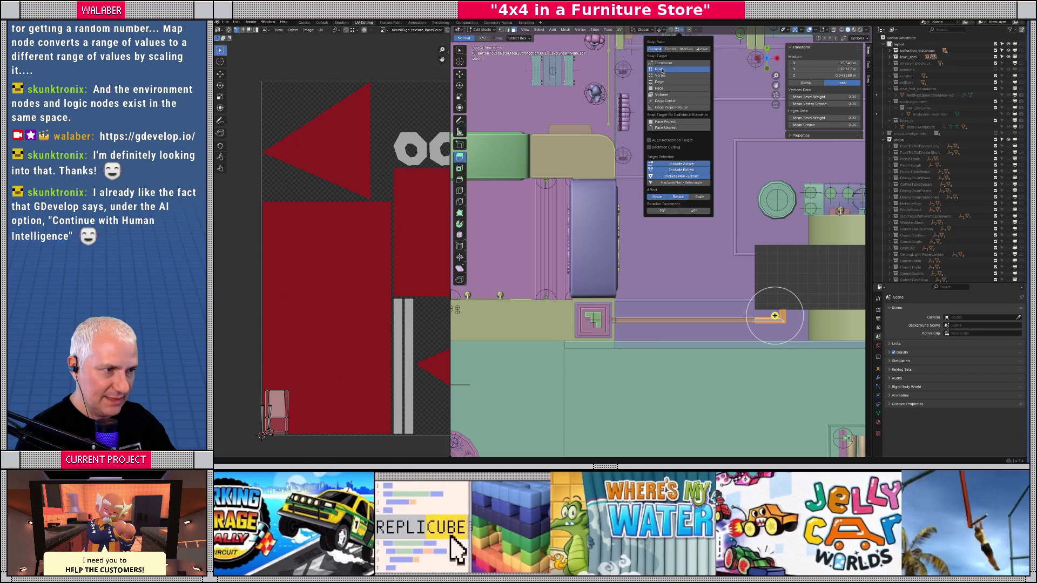
key("shift+z")
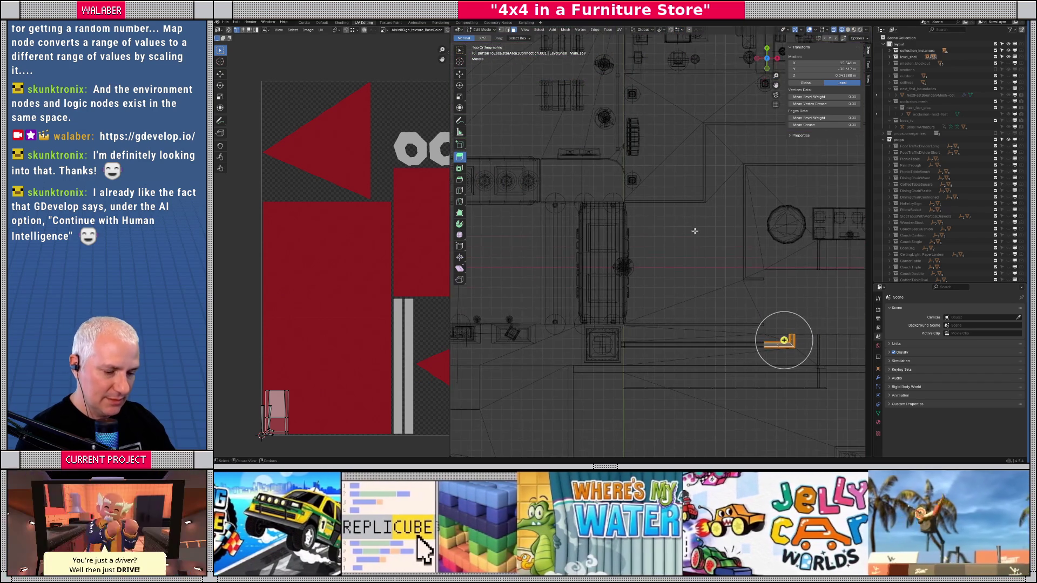
- Move the L-shaped piece to the upper walkway corner
key("g")
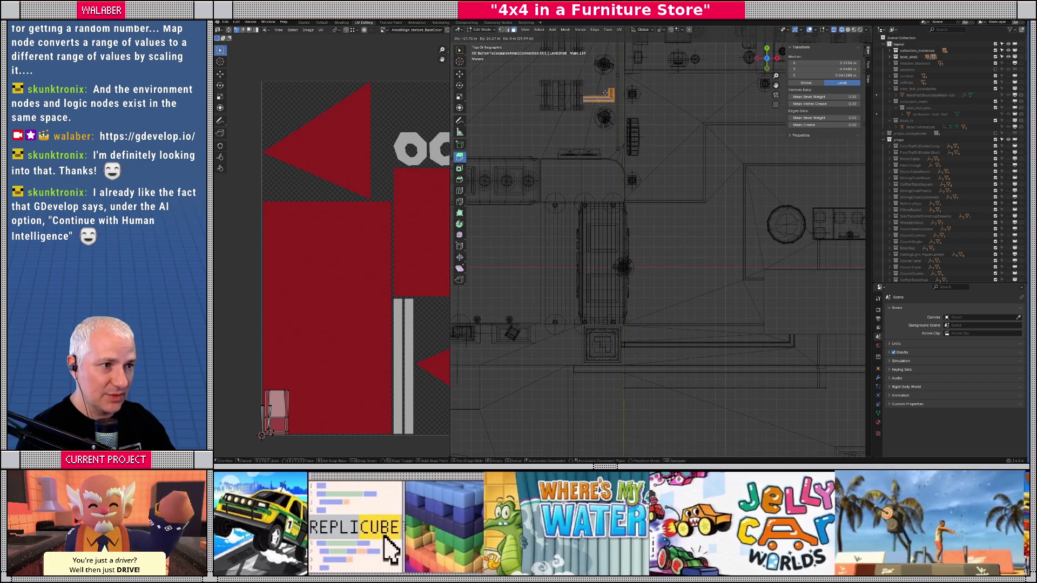
left_click(610, 54)
scroll(608, 224, "up", 3)
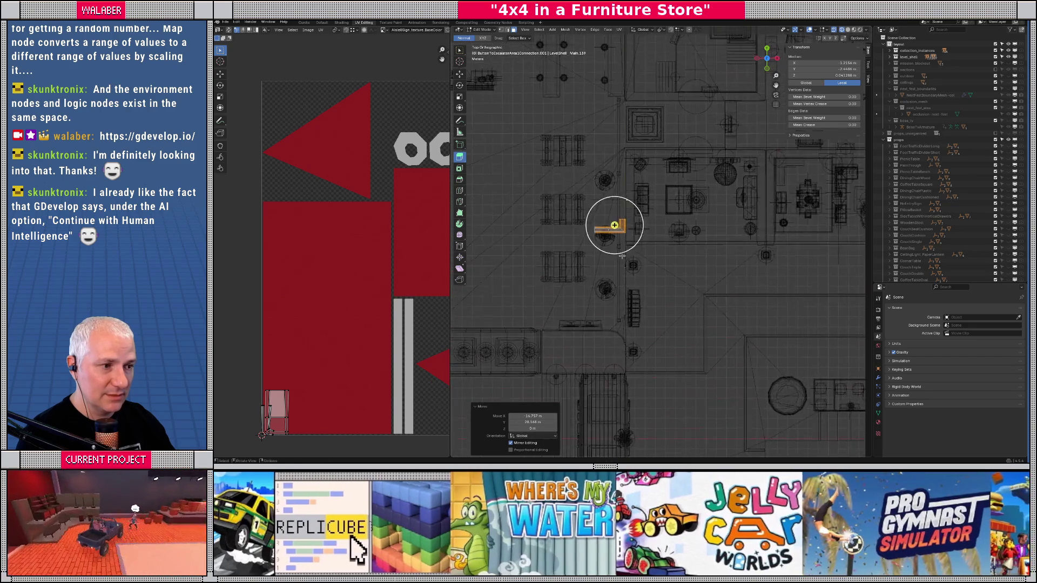
scroll(622, 257, "down", 3)
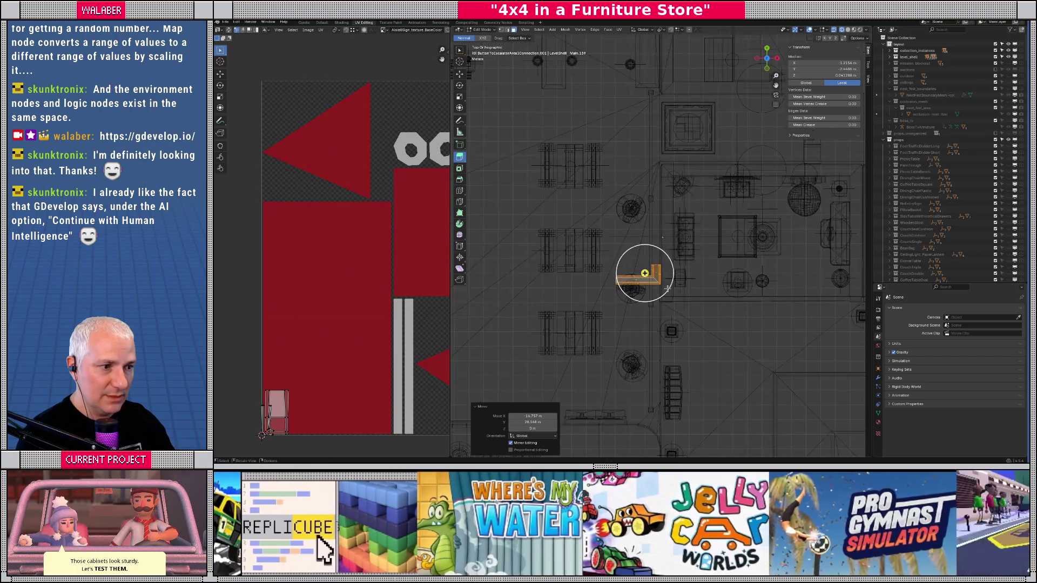
key("g")
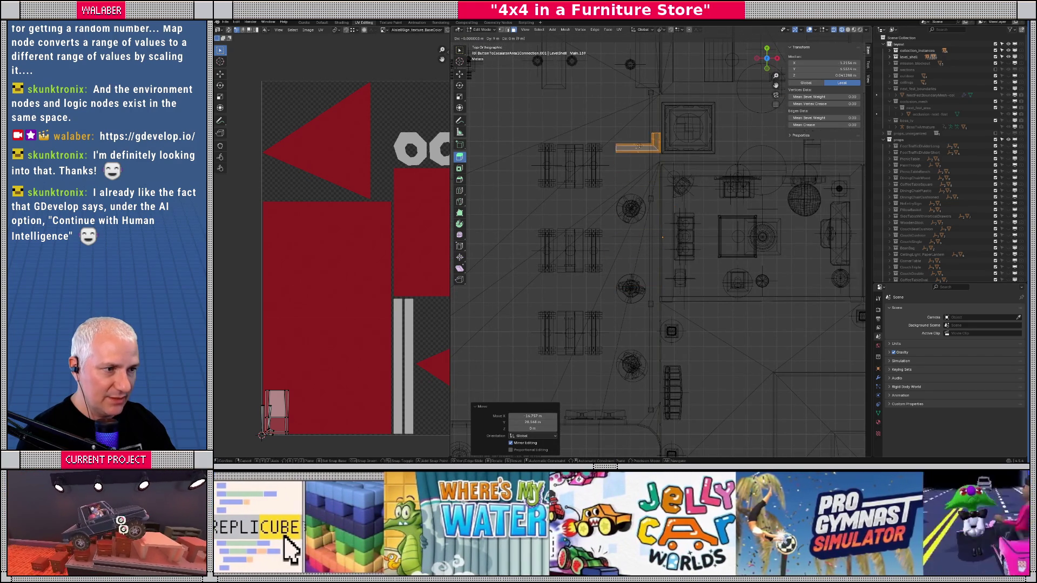
left_click(630, 142)
scroll(630, 141, "up", 3)
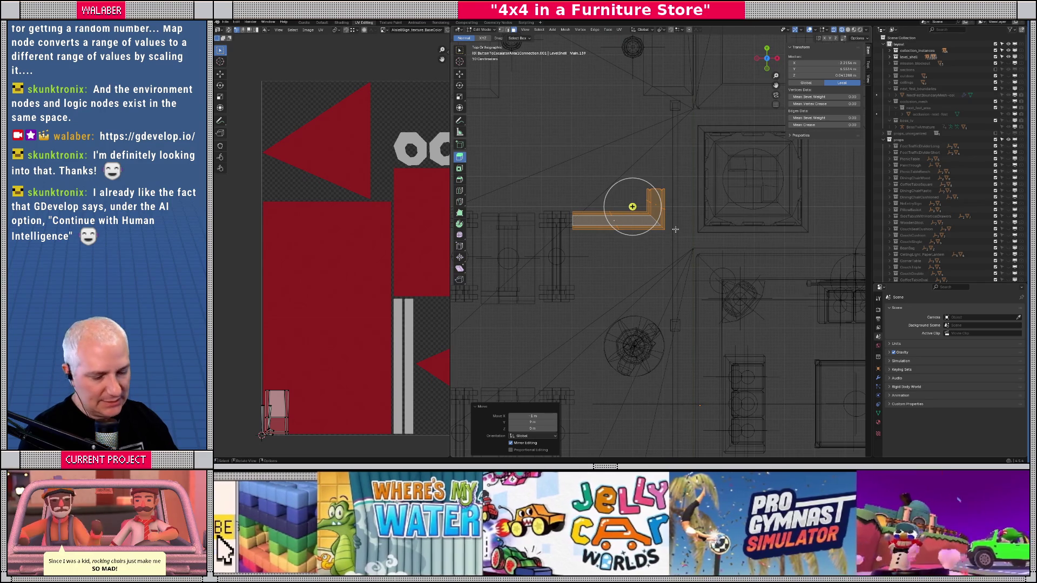
- Rotate the L piece 180° and move it to its final spot
type("r180")
key("Return")
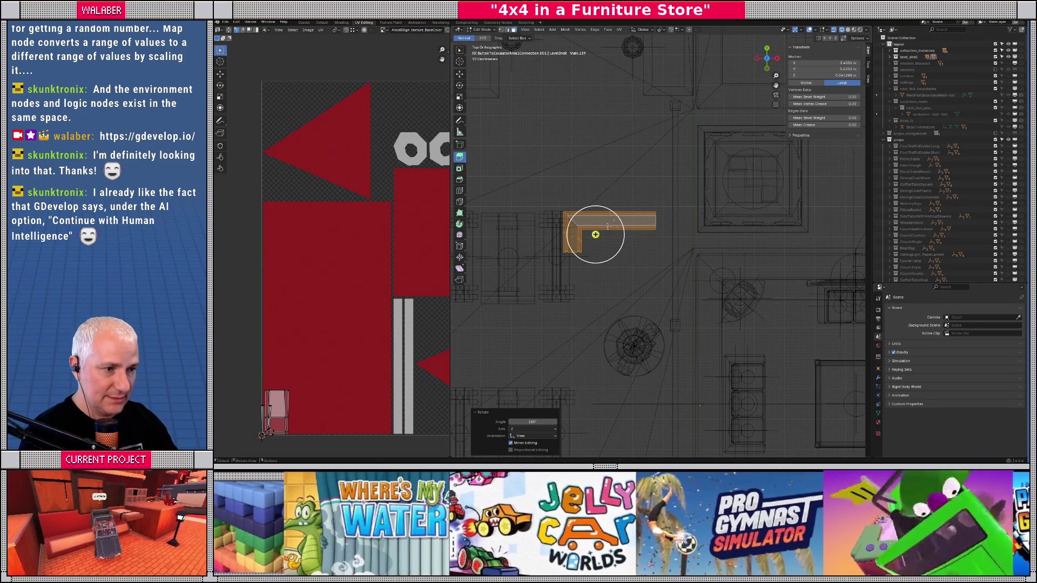
key("g")
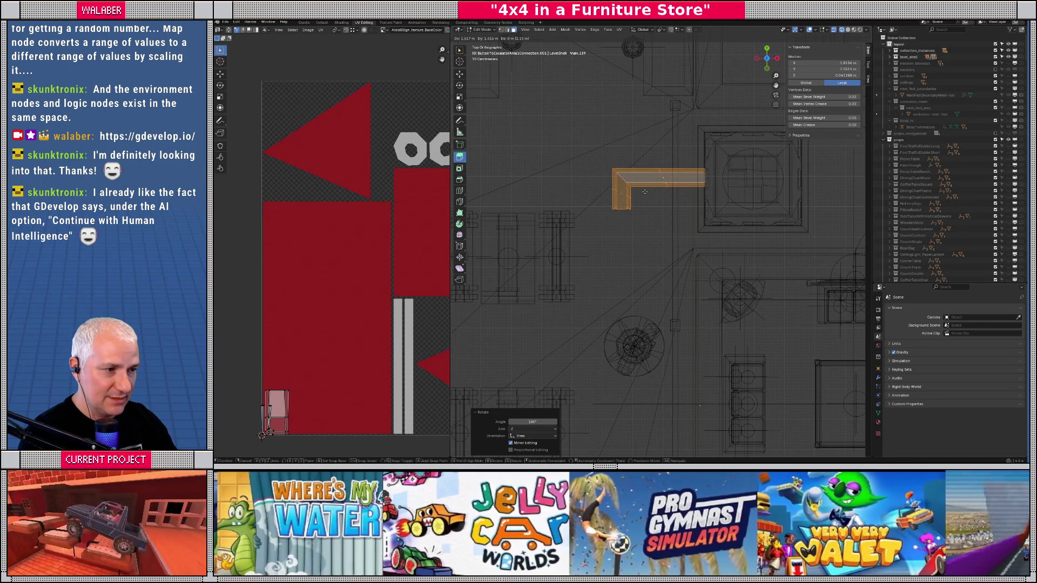
left_click(644, 191)
scroll(648, 192, "down", 3)
scroll(656, 191, "up", 5)
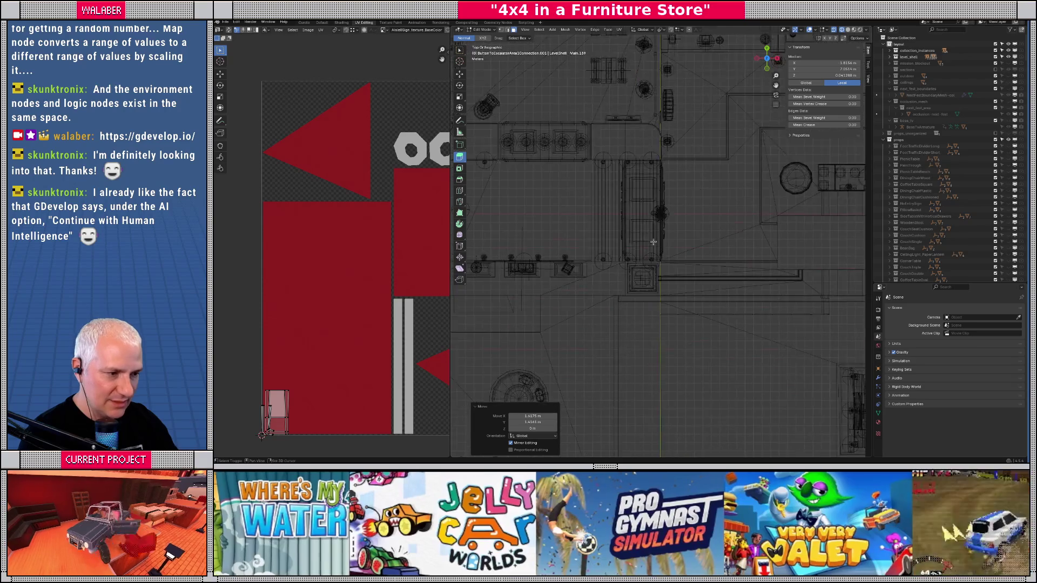
scroll(621, 243, "up", 5)
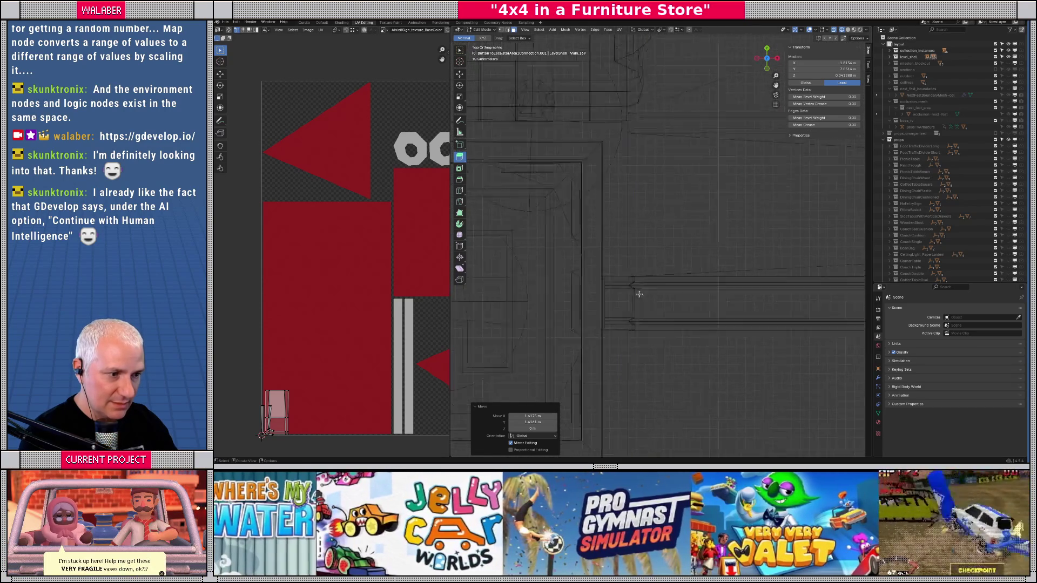
- Circle-select the edges of the step piece by the wall, using wireframe to reach them
mouse_move(576, 329)
left_mouse_down()
mouse_move(556, 254)
mouse_move(609, 412)
mouse_move(606, 278)
mouse_move(586, 351)
mouse_move(598, 353)
left_mouse_up()
key("shift+z")
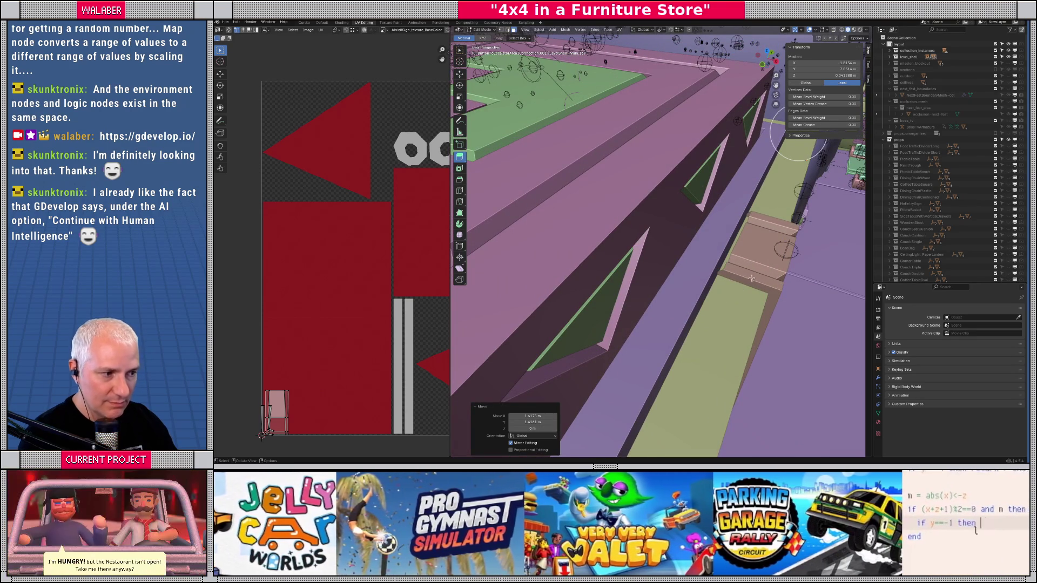
left_click(751, 278)
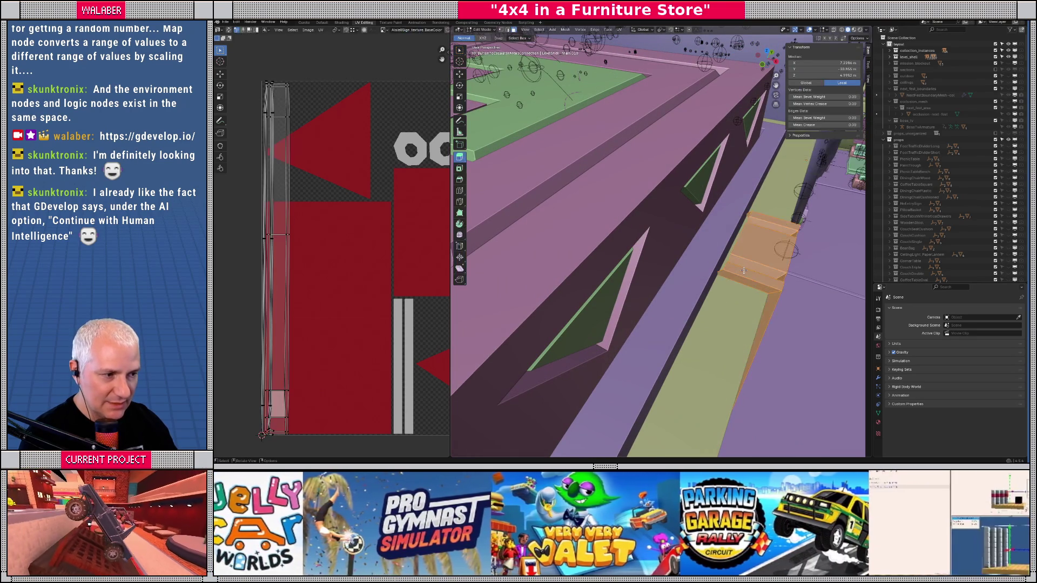
key("c")
middle_click(724, 267)
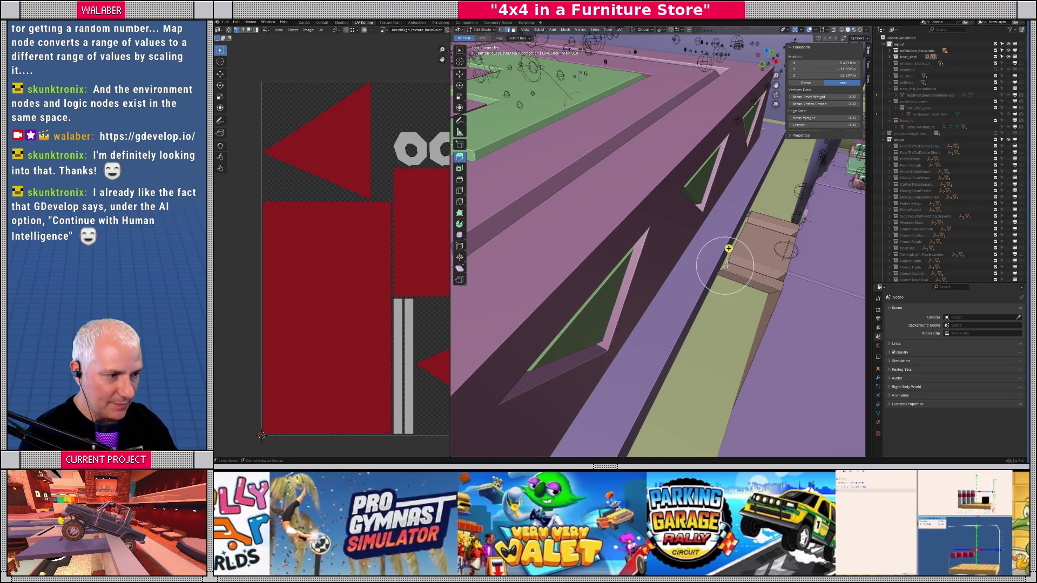
left_click(741, 221)
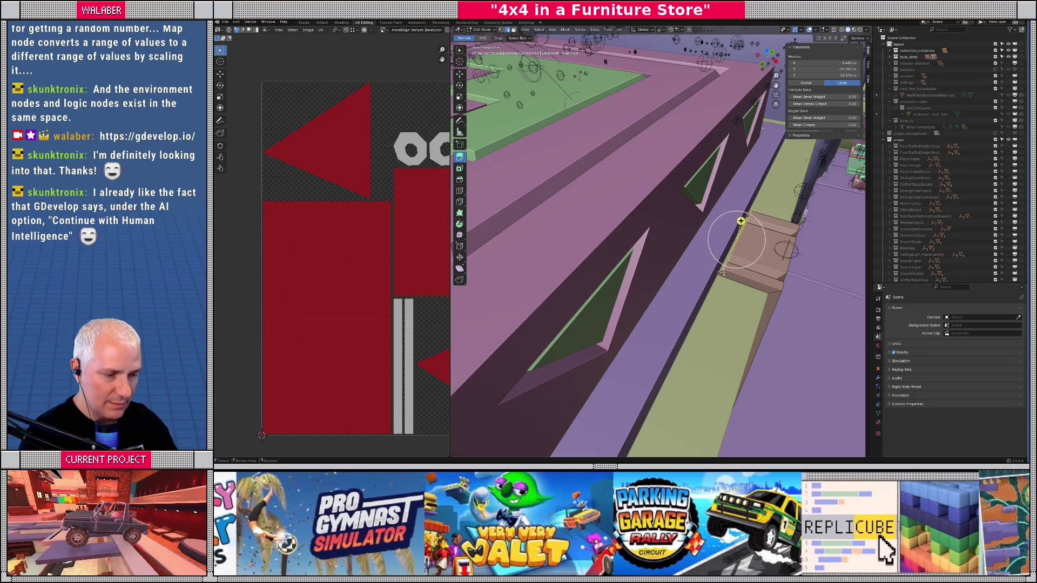
key("shift+z")
left_click(739, 217)
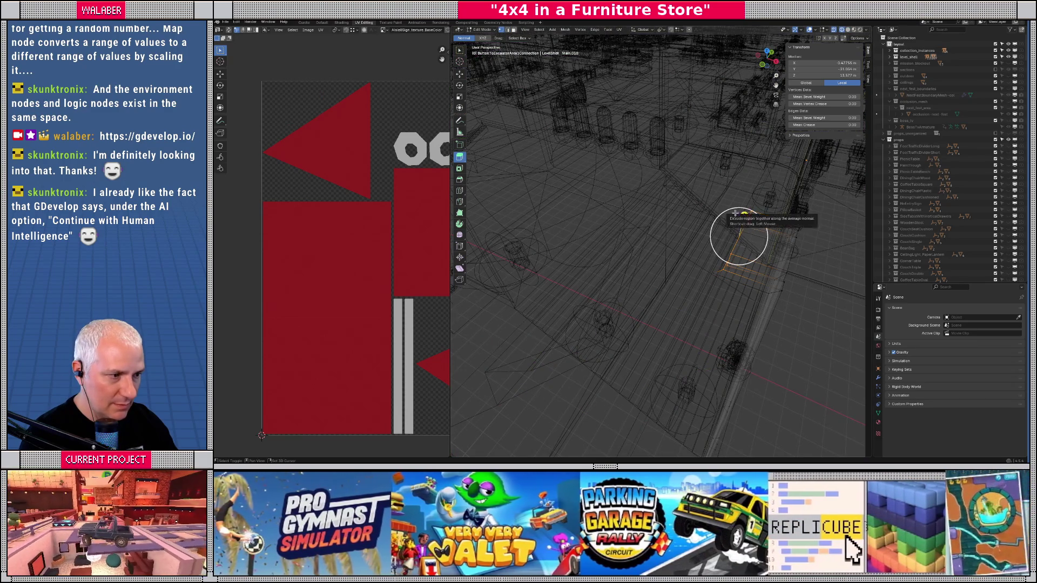
key("KP_Decimal")
scroll(724, 227, "up", 3)
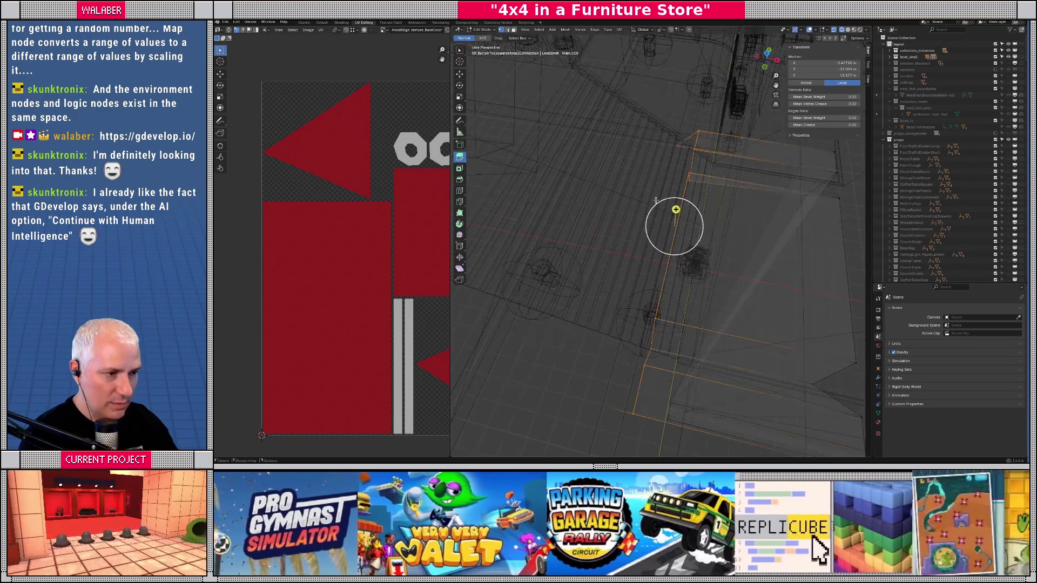
left_click(679, 142, "shift")
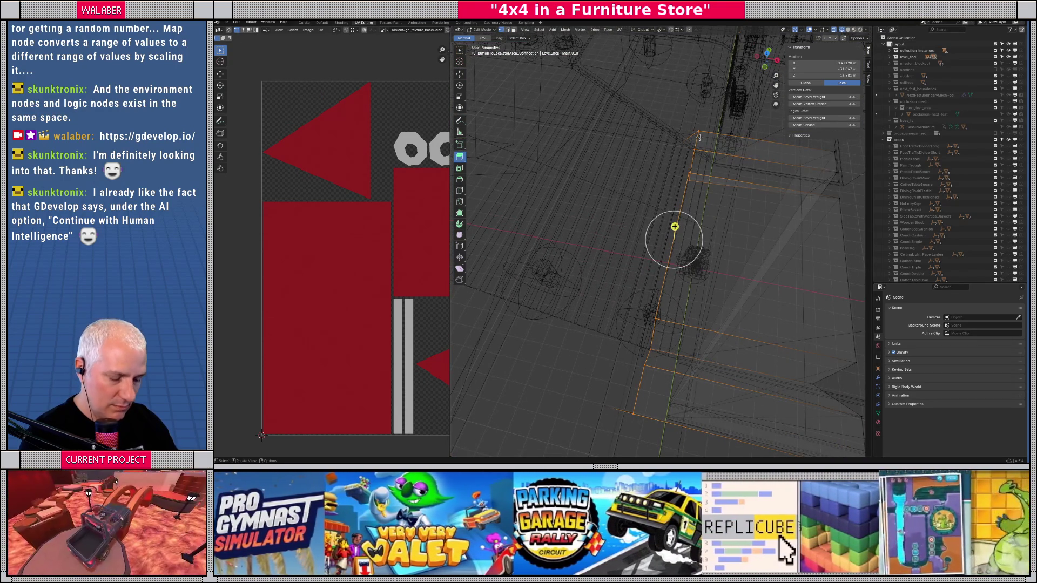
- Nudge the selected edges slightly along X, then return to Object Mode
key("g")
key("x")
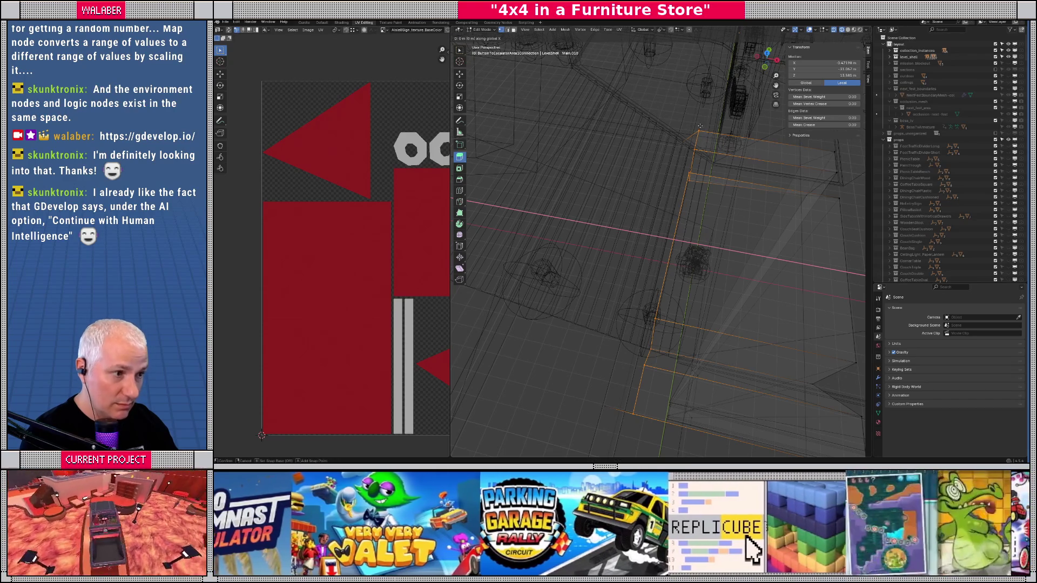
key("Escape")
left_click(679, 30)
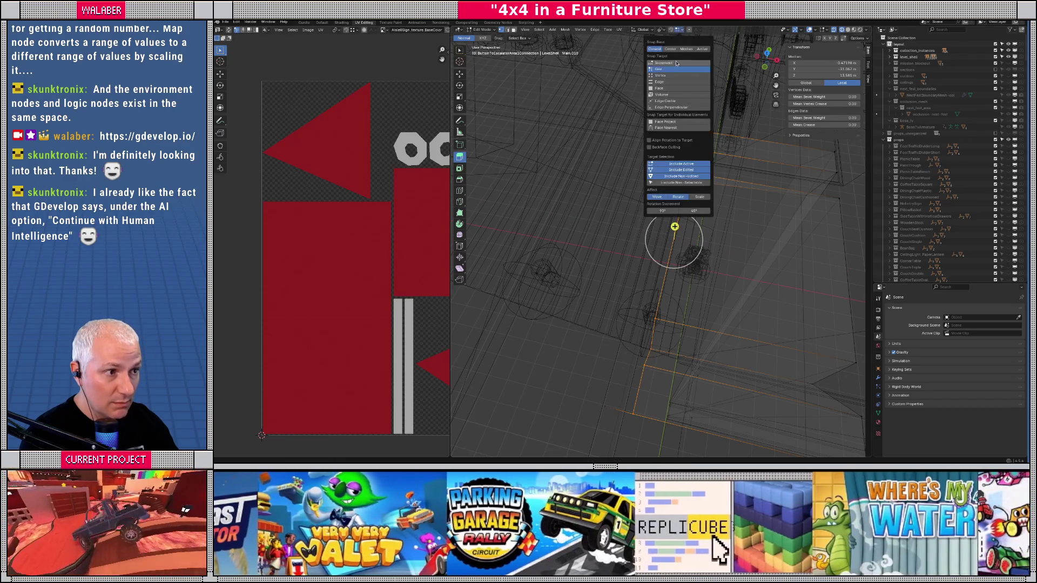
key("g")
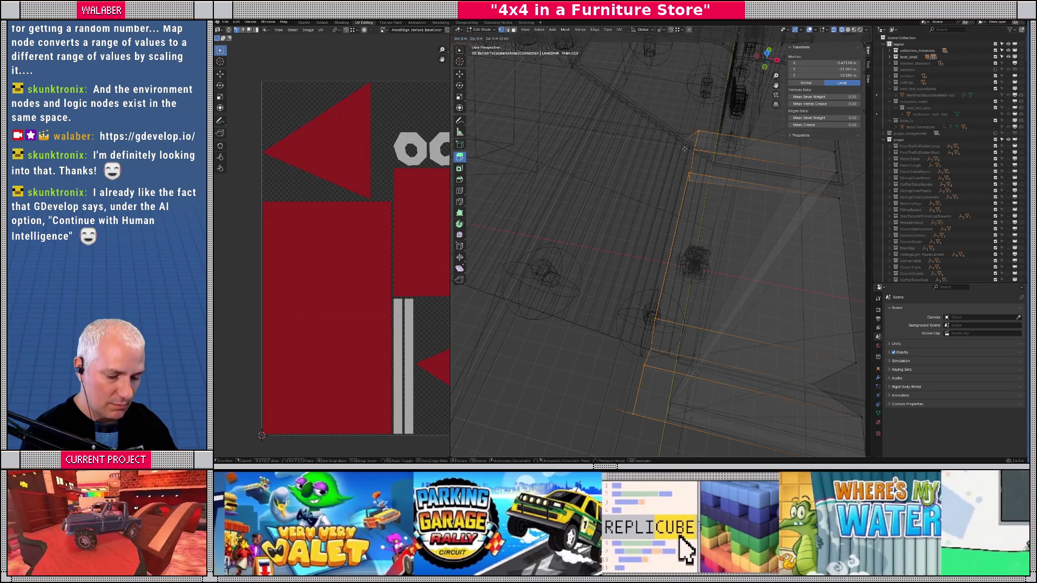
key("x")
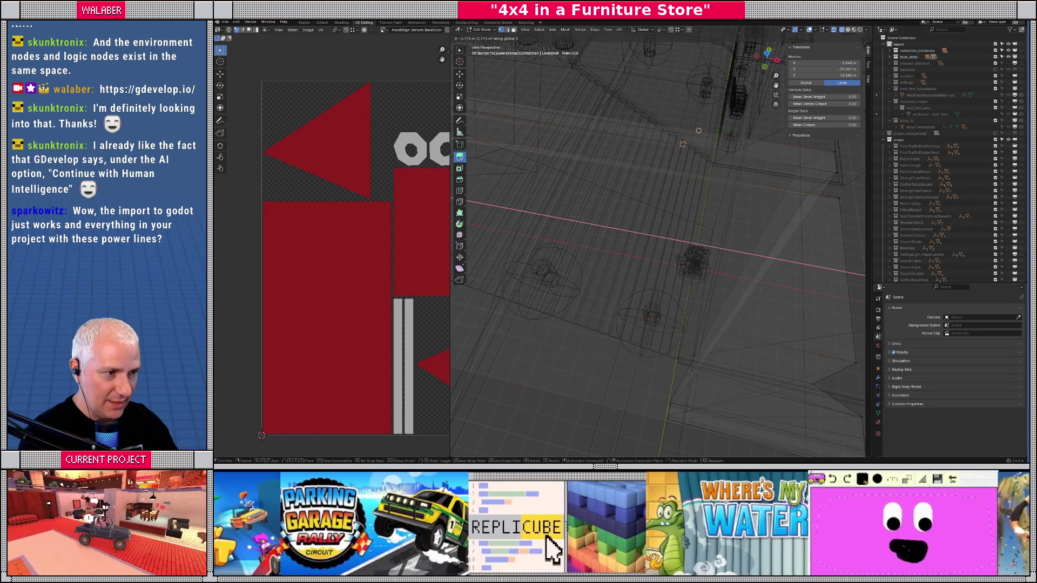
right_click(674, 226)
key("g")
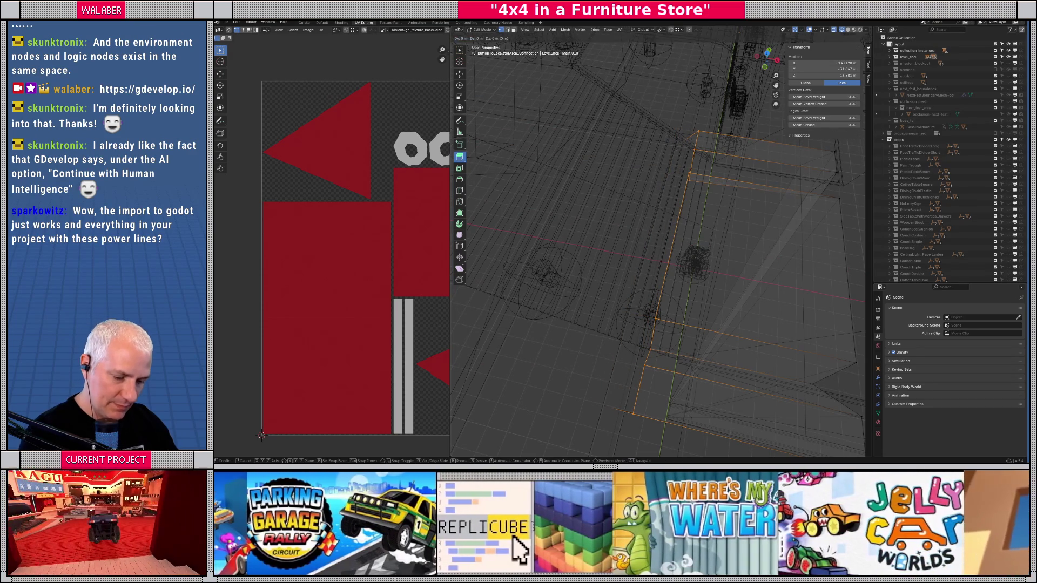
key("x")
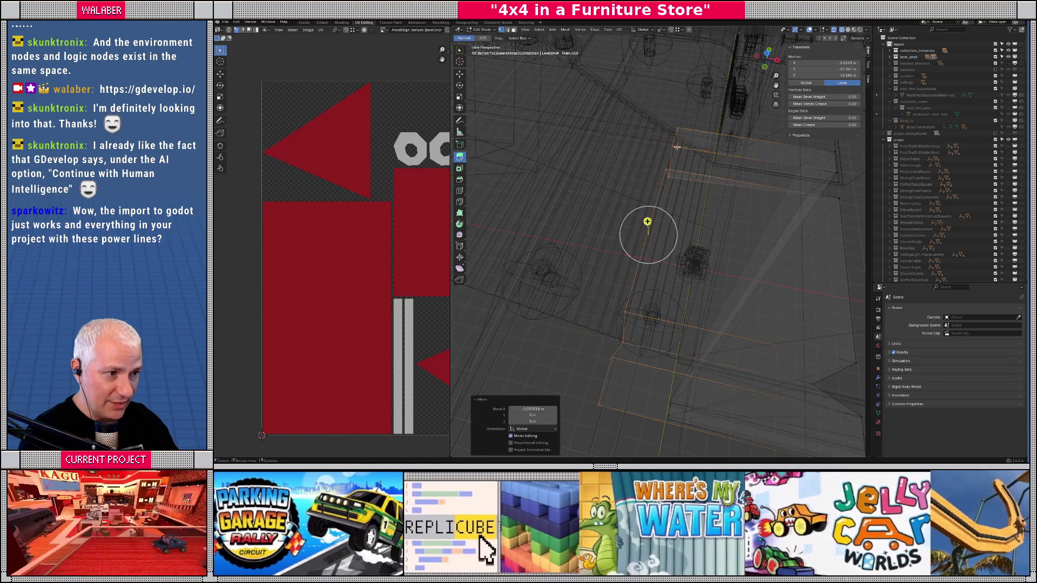
right_click(648, 224)
key("Tab")
left_click(702, 214)
scroll(701, 214, "down", 5)
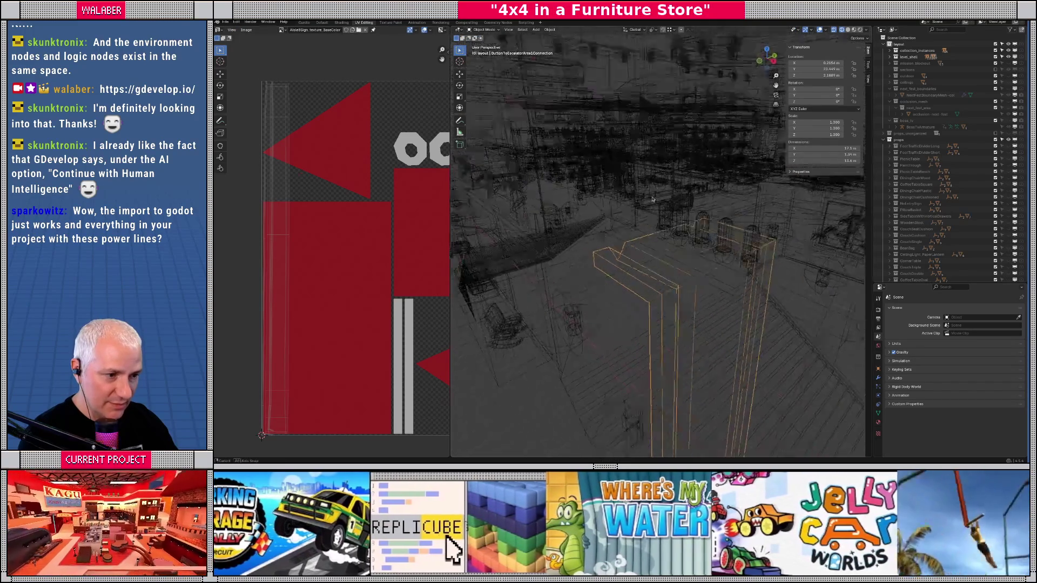
- In Edit Mode, select the two corner edge loops of the strip in see-through view
scroll(687, 207, "up", 8)
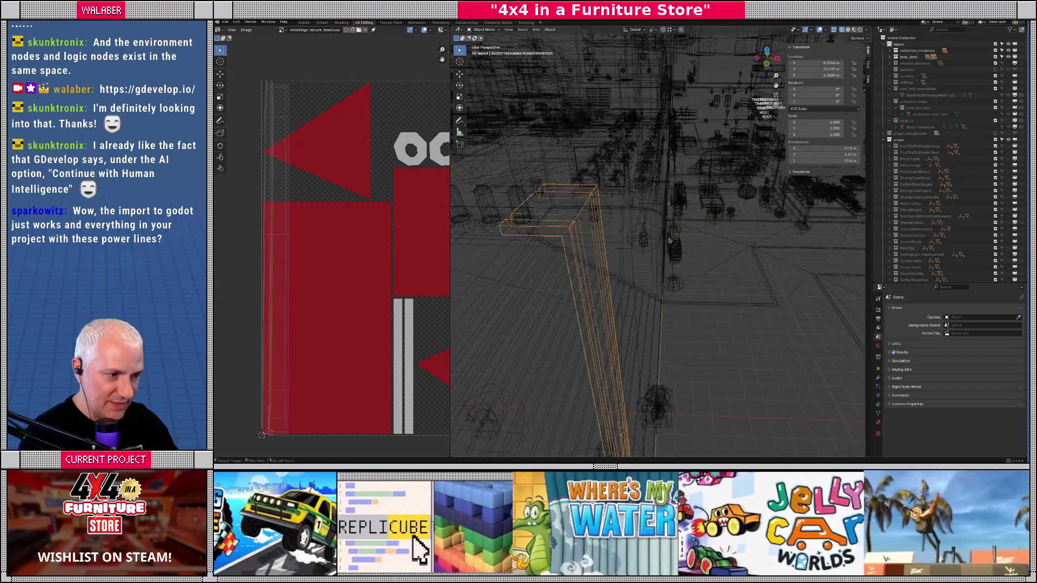
scroll(674, 177, "down", 5)
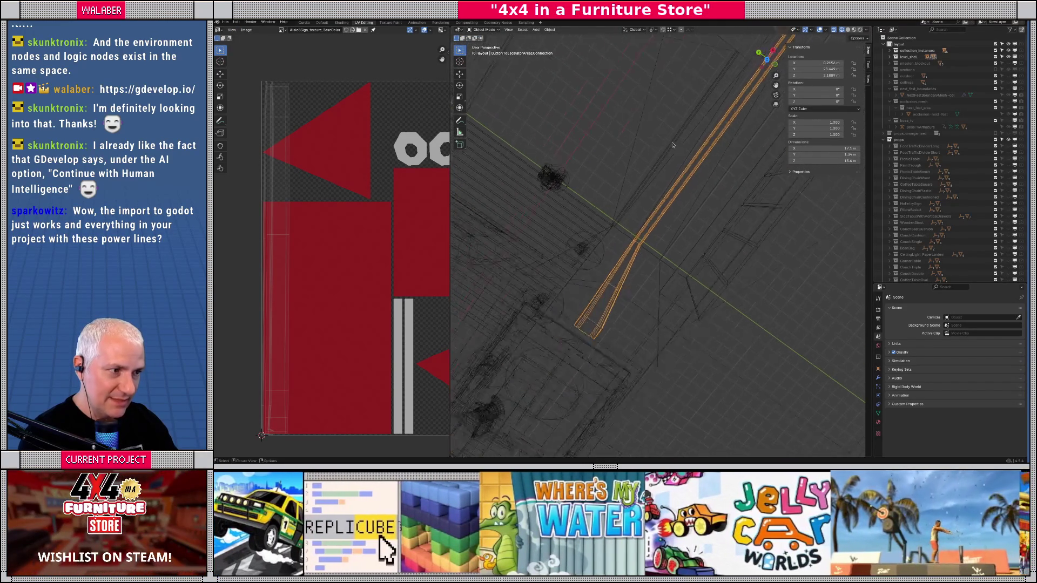
key("Tab")
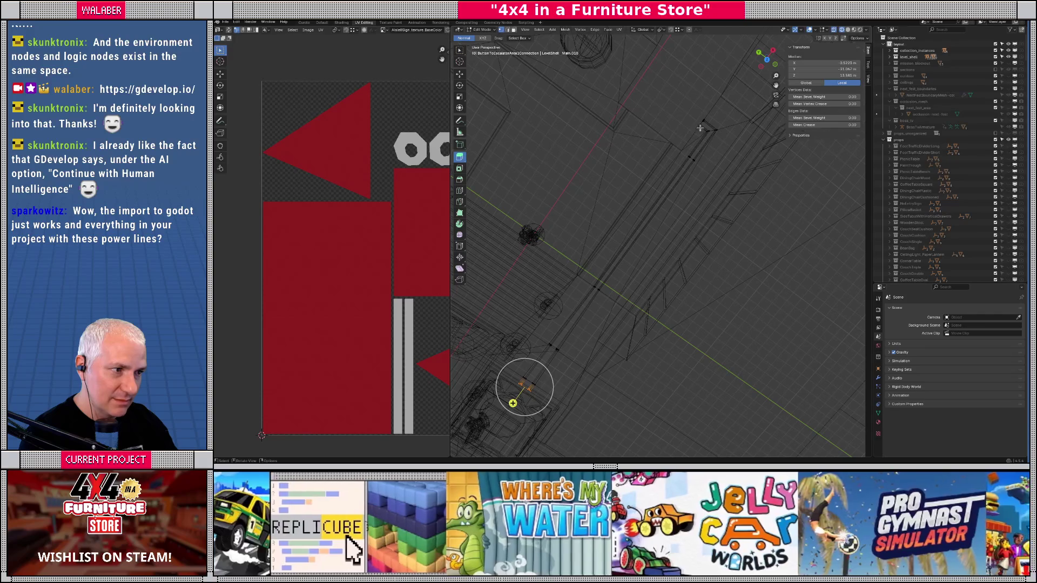
scroll(697, 139, "up", 5)
mouse_move(687, 178)
left_mouse_down()
mouse_move(714, 140)
mouse_move(714, 191)
mouse_move(696, 198)
left_mouse_up()
key("alt+z")
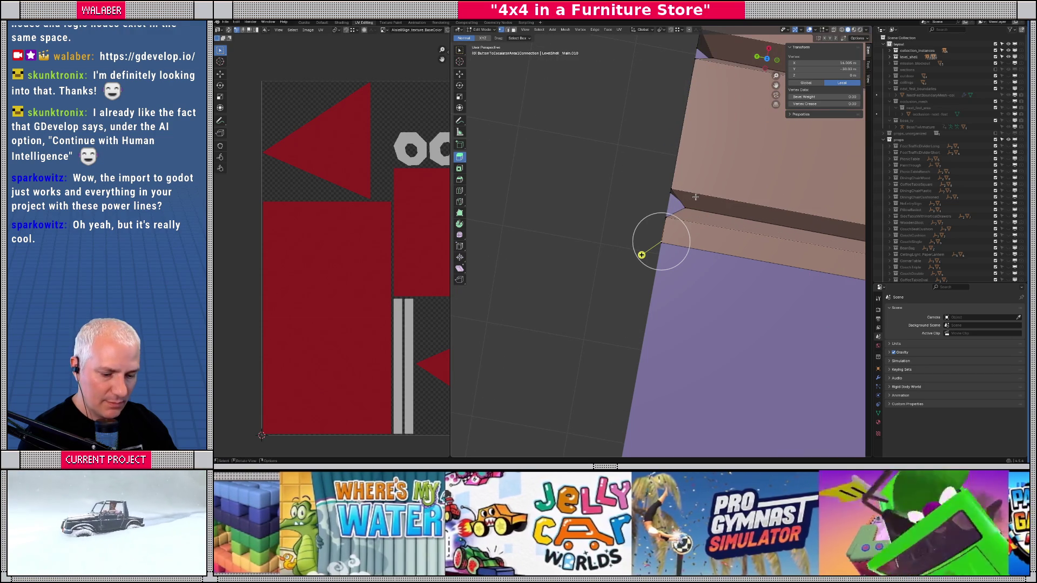
key("alt+z")
left_click(693, 213, "alt")
left_click(716, 59, "alt+shift")
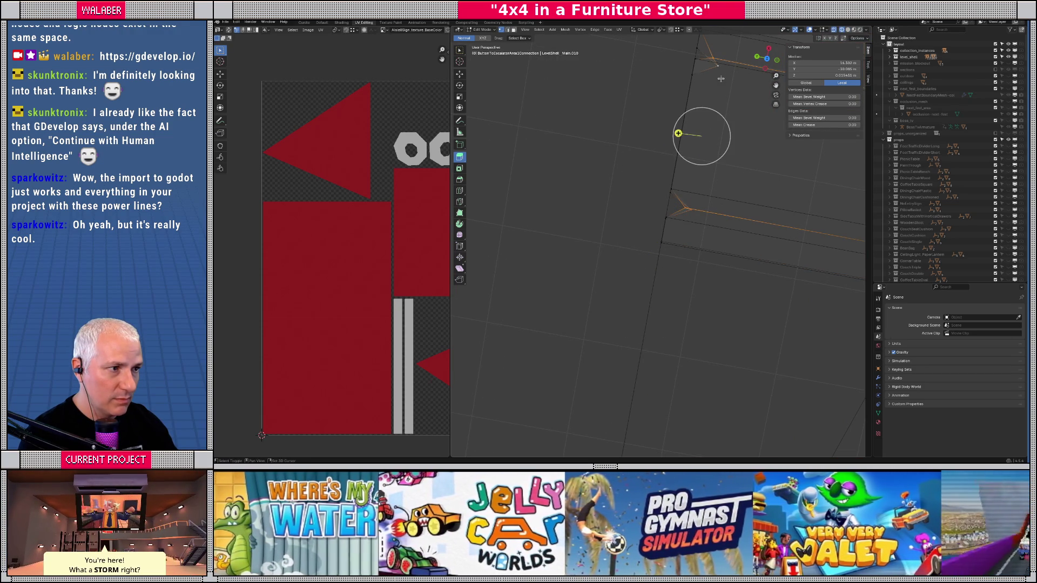
- Scale the selected edges to zero along Y, slide them along Y, and return to Object Mode
key("s")
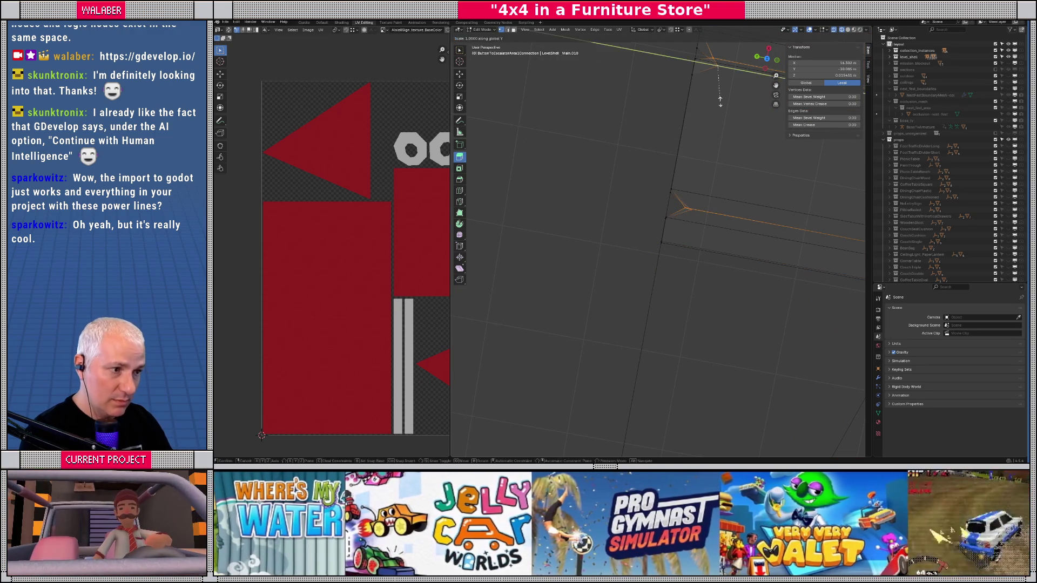
key("y")
key("0")
key("Return")
key("g")
key("y")
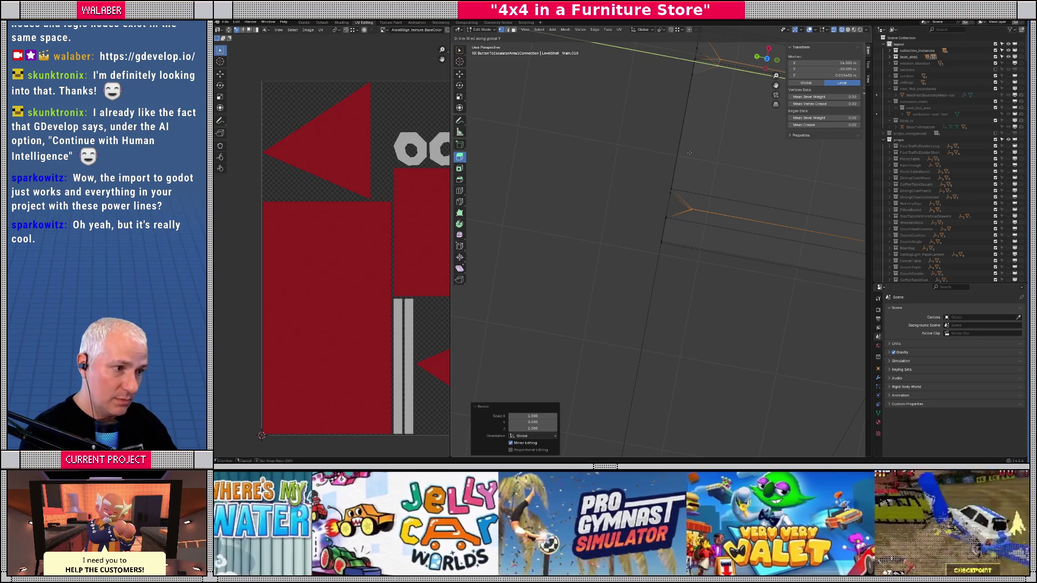
left_click(686, 201)
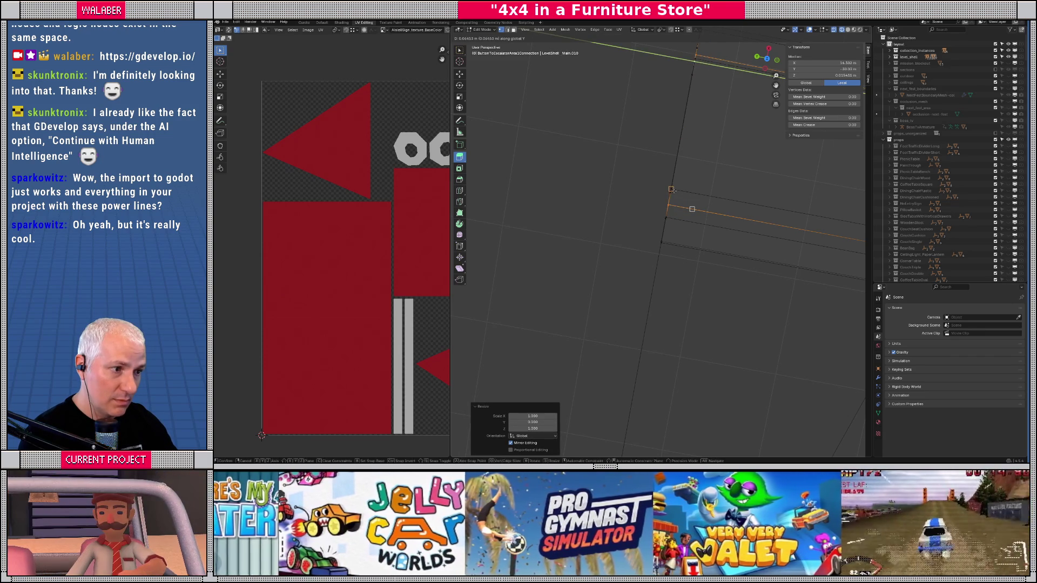
key("Tab")
scroll(675, 201, "down", 10)
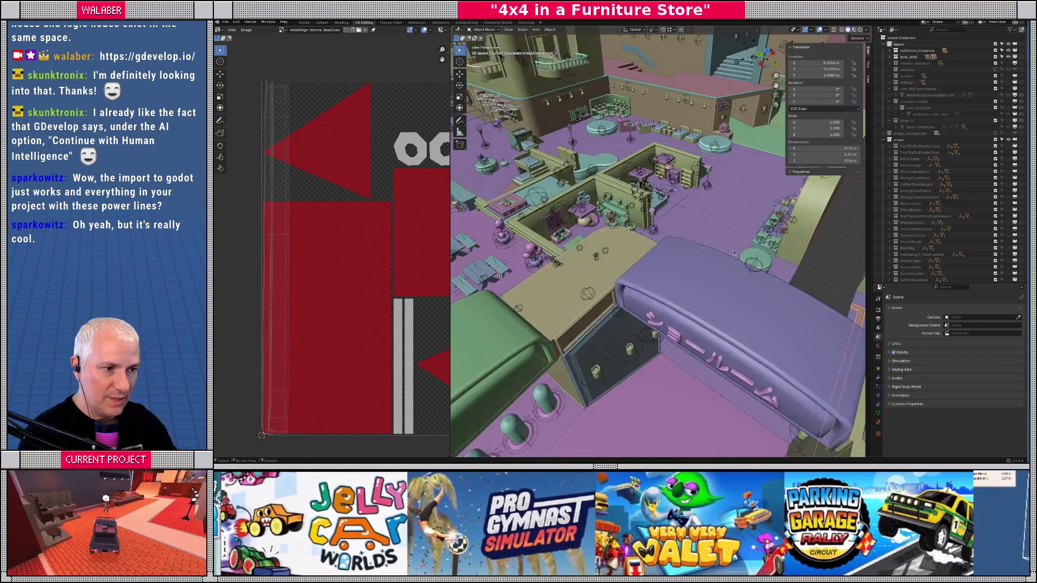
left_click_drag(733, 252, 614, 236)
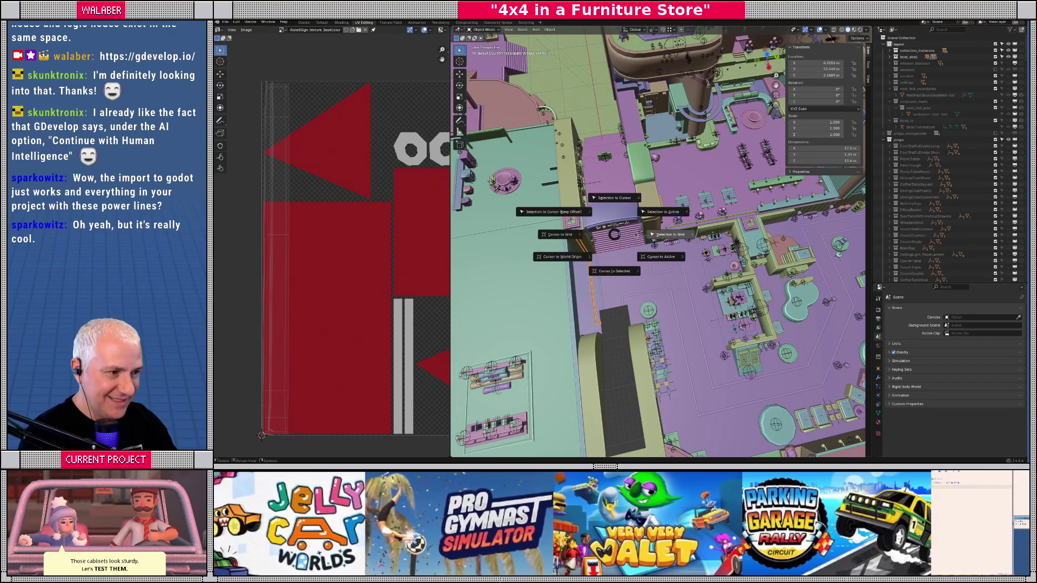
- Save the scene and select the small L-shaped strip in top wireframe view
key("ctrl+s")
key("KP_7")
key("shift+z")
left_click(637, 153)
- Raise all of the strip's geometry 4 m vertically in Edit Mode
key("Tab")
scroll(638, 156, "up", 1)
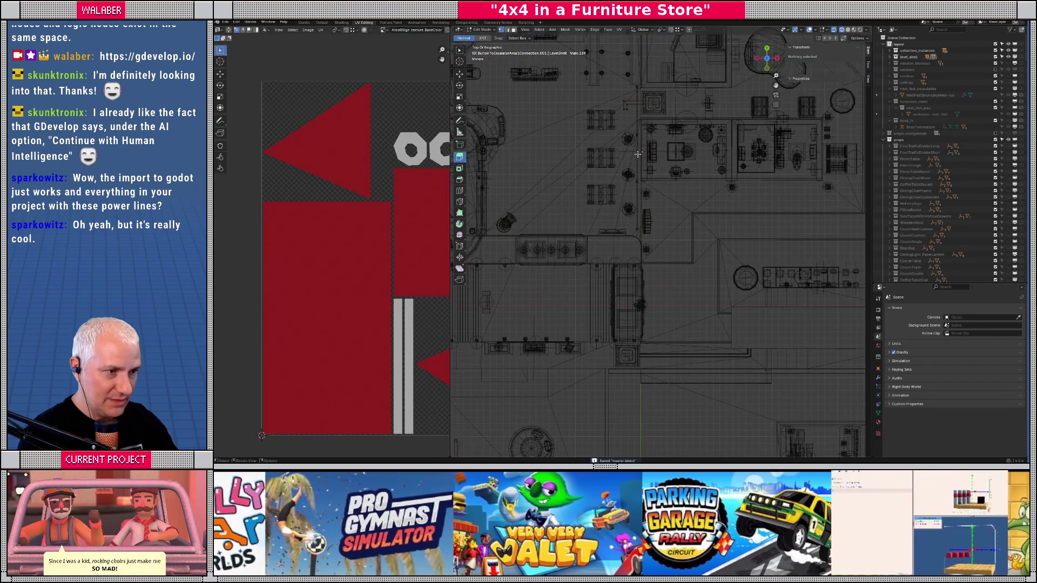
key("a")
key("shift+z")
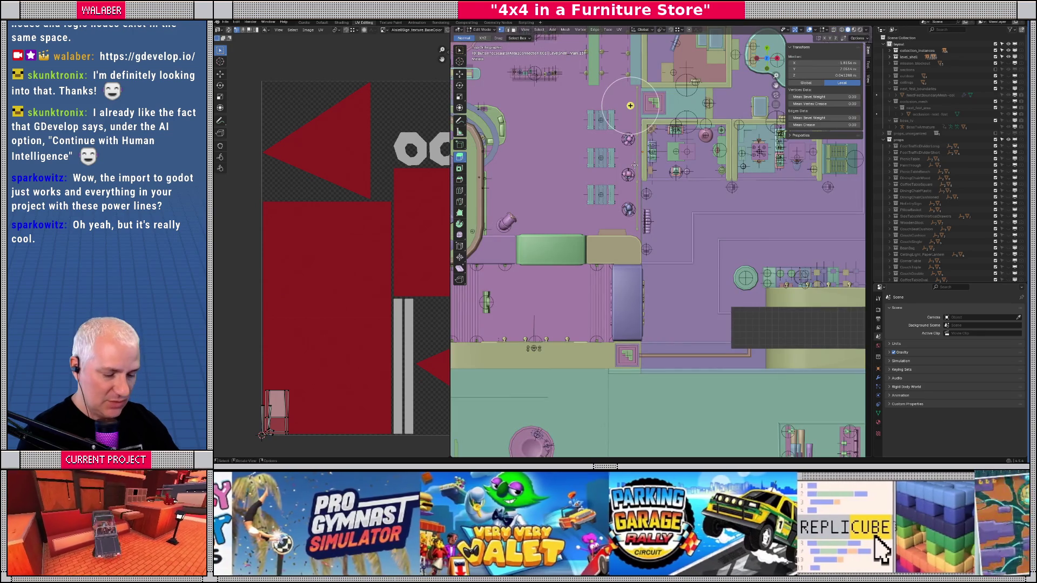
key("g")
key("4")
key("Return")
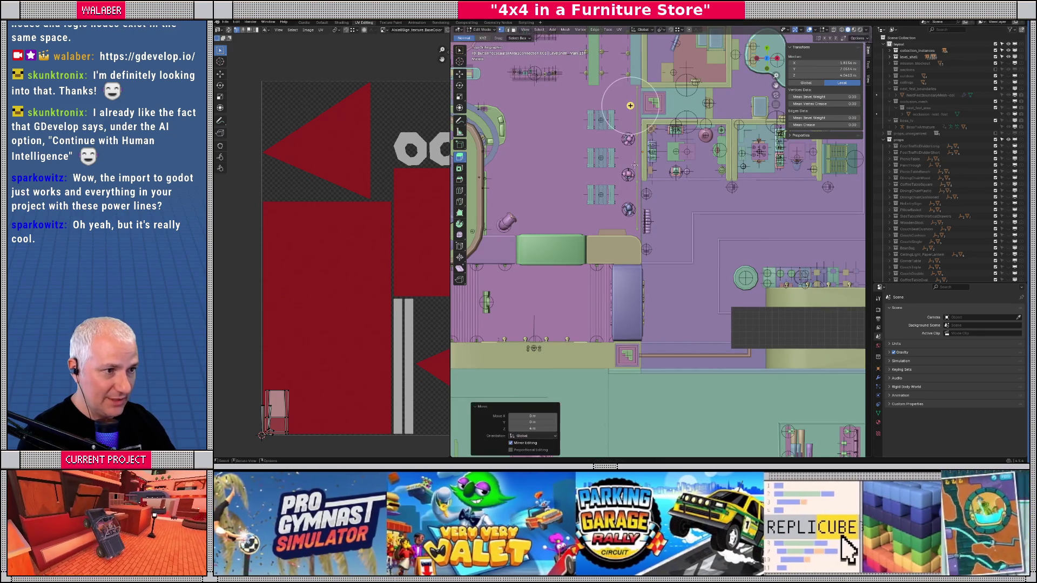
scroll(619, 190, "up", 5)
mouse_move(611, 241)
left_mouse_down()
mouse_move(641, 236)
mouse_move(645, 217)
left_mouse_up()
- Fine-tune the strip's height with further vertical moves of 2, -1 and 0.15 m
key("g")
key("z")
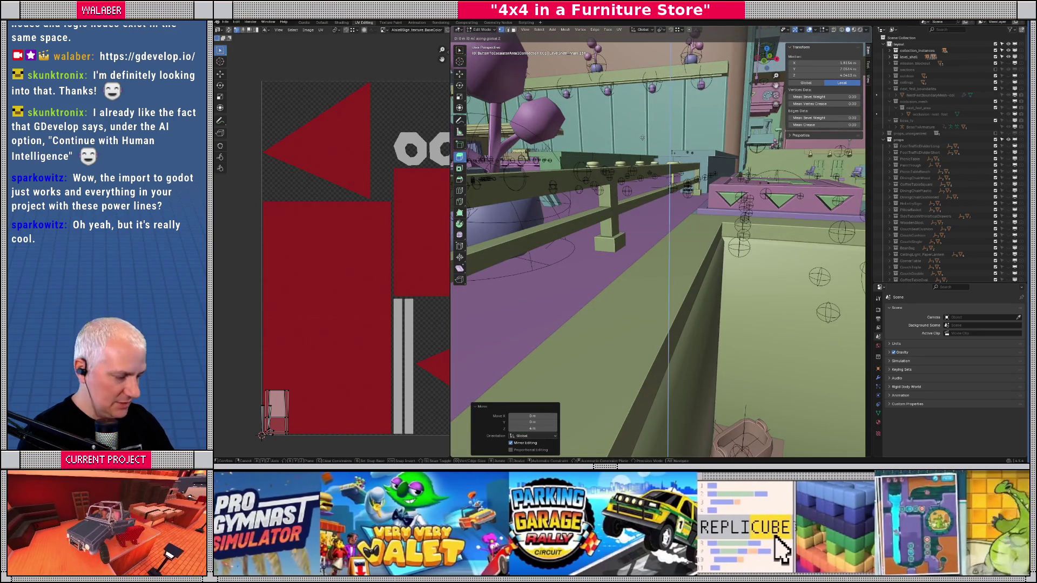
key("Return")
key("g")
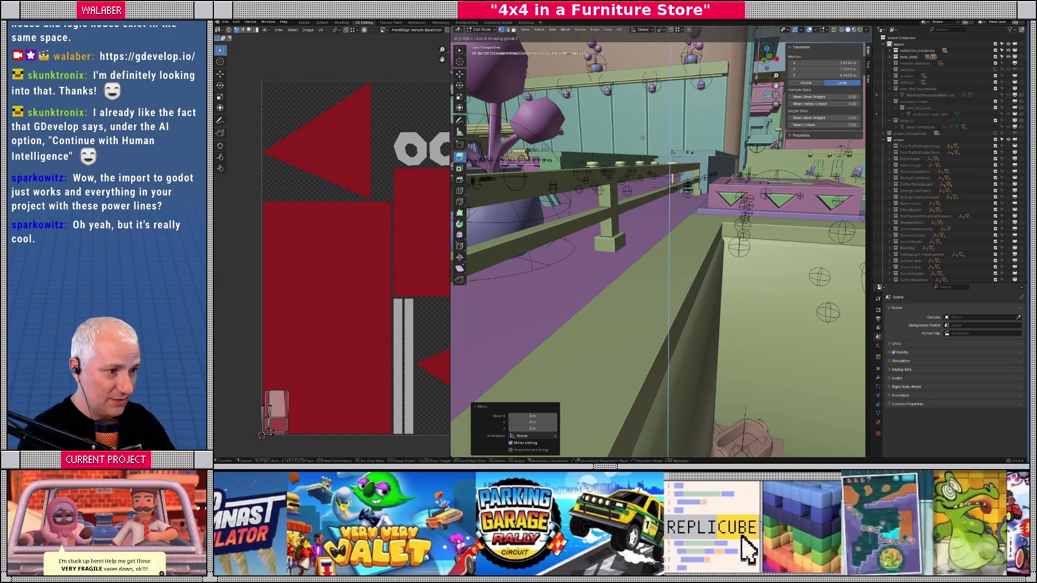
key("Return")
key("g")
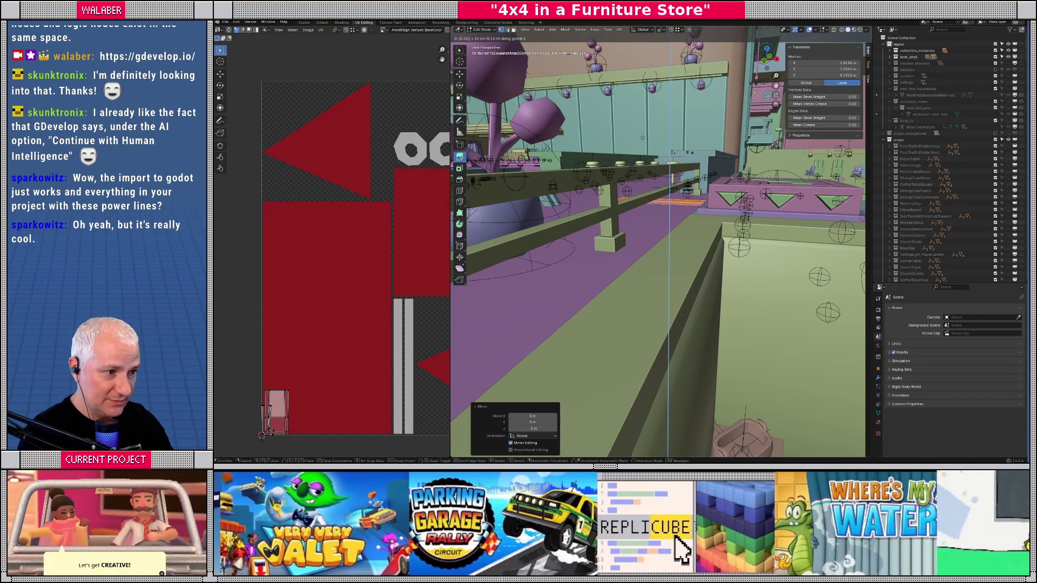
key("Return")
key("KP_Decimal")
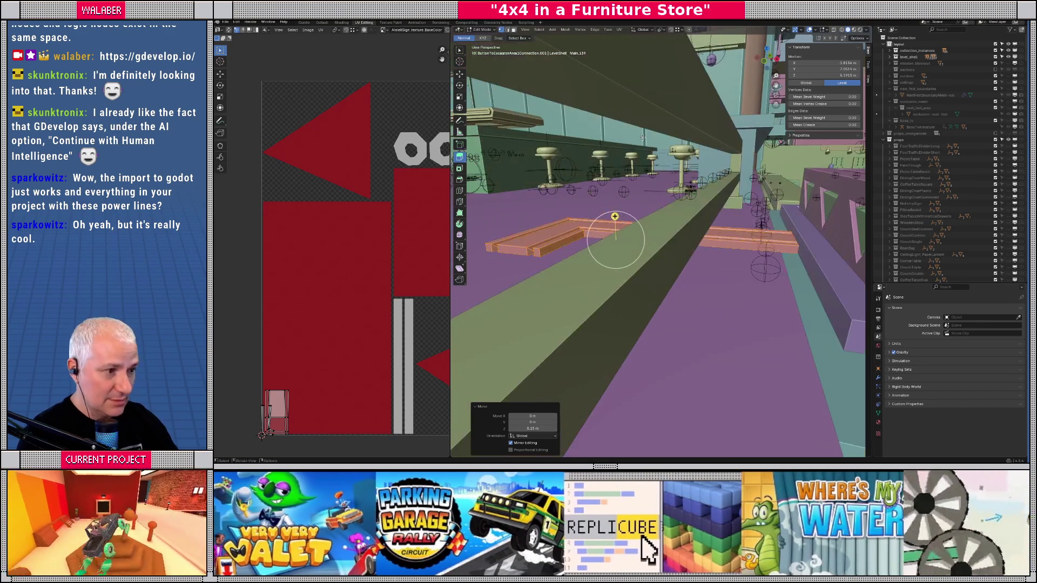
mouse_move(615, 216)
left_mouse_down()
mouse_move(514, 241)
mouse_move(524, 232)
mouse_move(611, 275)
mouse_move(564, 264)
mouse_move(590, 254)
mouse_move(663, 259)
mouse_move(771, 213)
left_mouse_up()
- In Object Mode, check the platform's transform properties and the wall, then reselect the strip in top view
key("Tab")
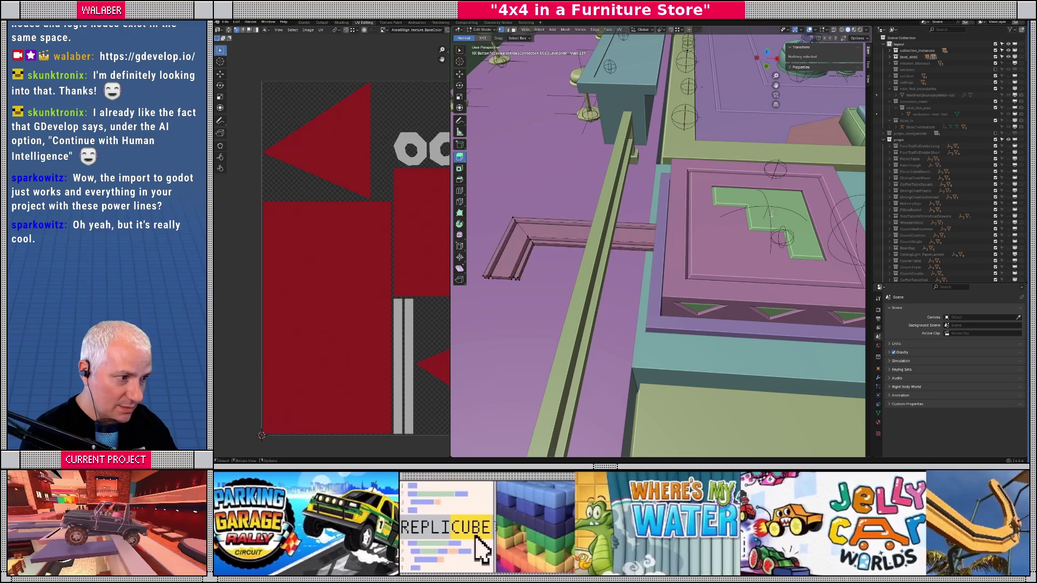
left_click(841, 244)
left_click(878, 368)
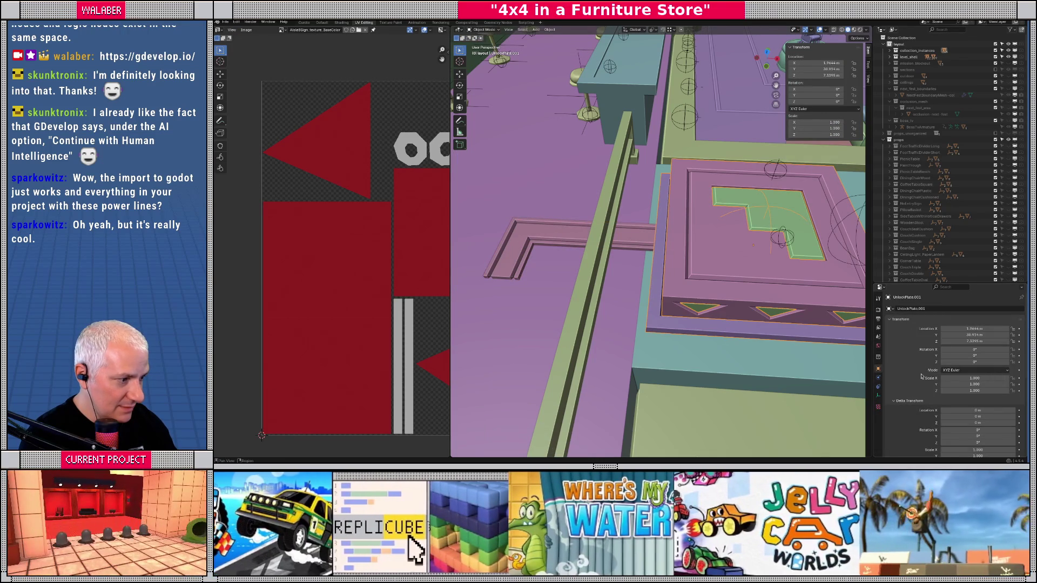
mouse_move(756, 281)
left_mouse_down()
mouse_move(759, 243)
mouse_move(761, 255)
left_mouse_up()
left_click(760, 256)
key("KP_Decimal")
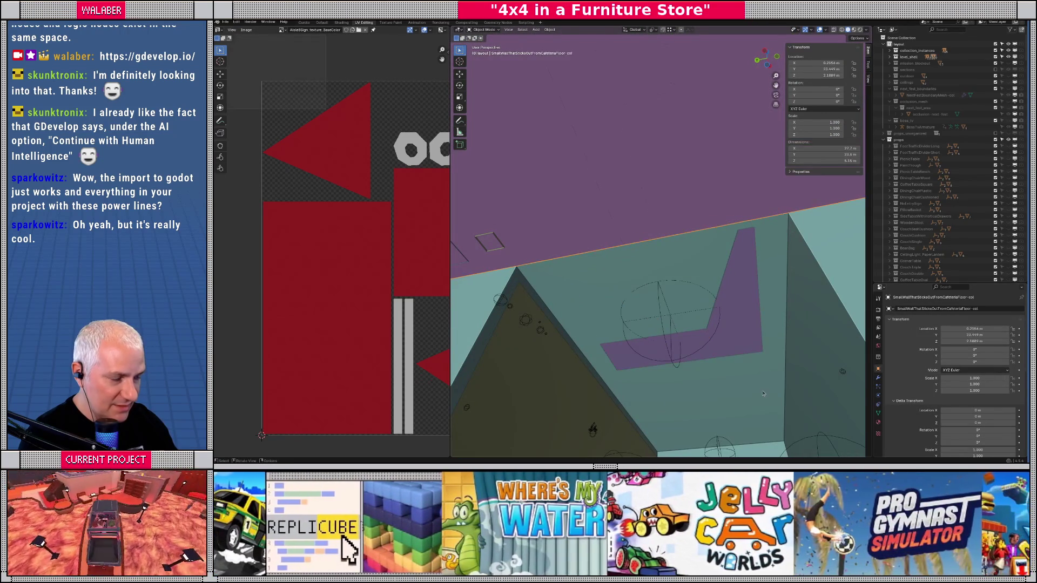
scroll(782, 266, "down", 6)
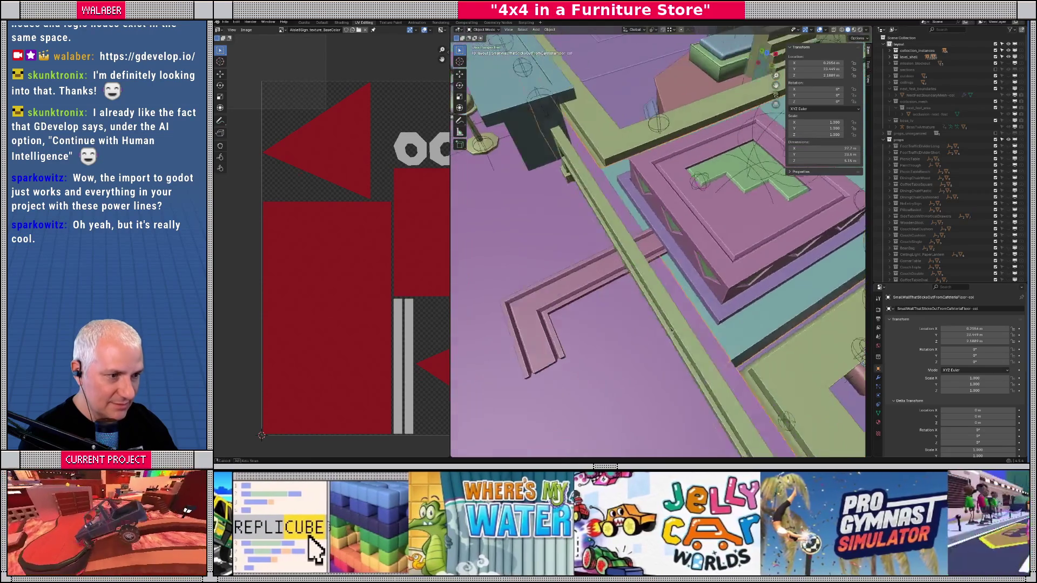
left_click(609, 266)
key("KP_7")
scroll(613, 253, "up", 2)
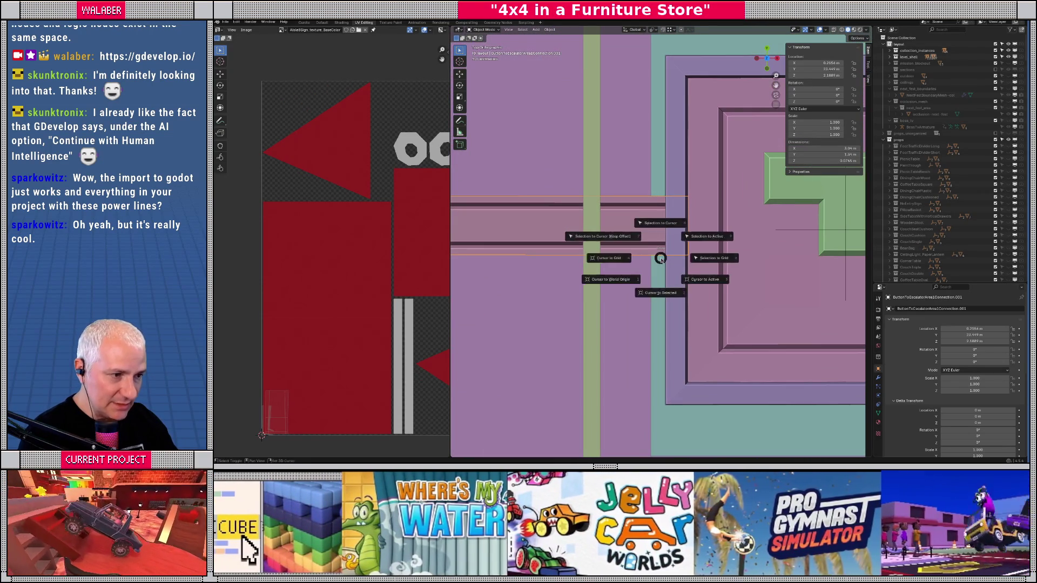
- Move the whole strip mesh 0.2 m in negative X in wireframe, then go back to solid shading
key("shift+z")
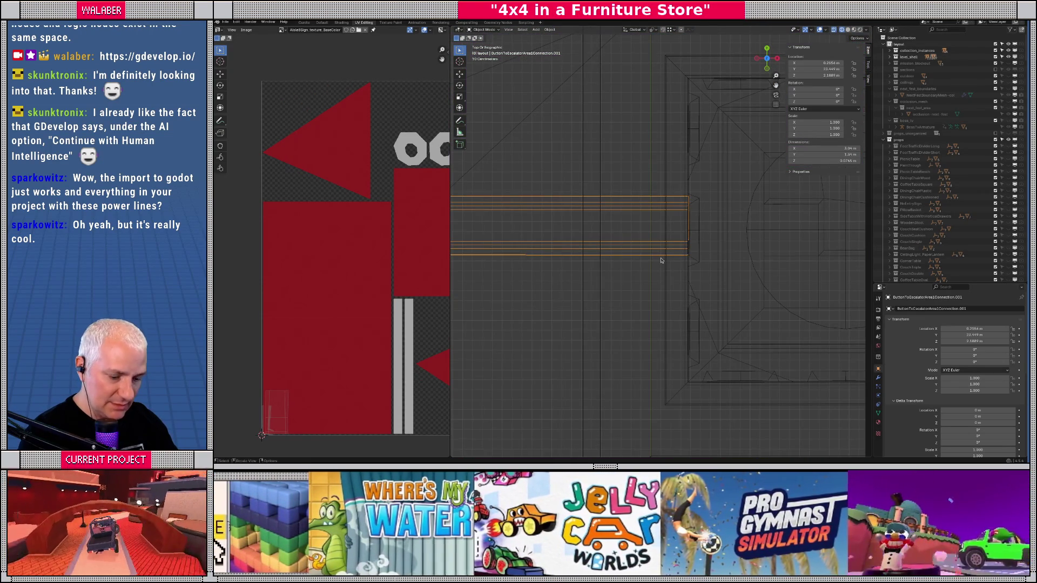
key("Tab")
key("a")
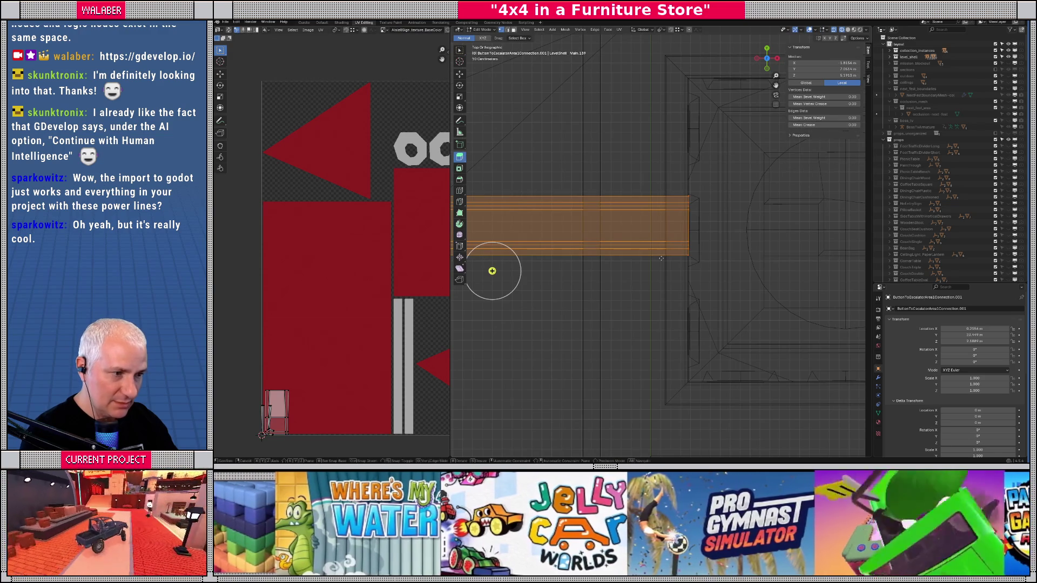
key("g")
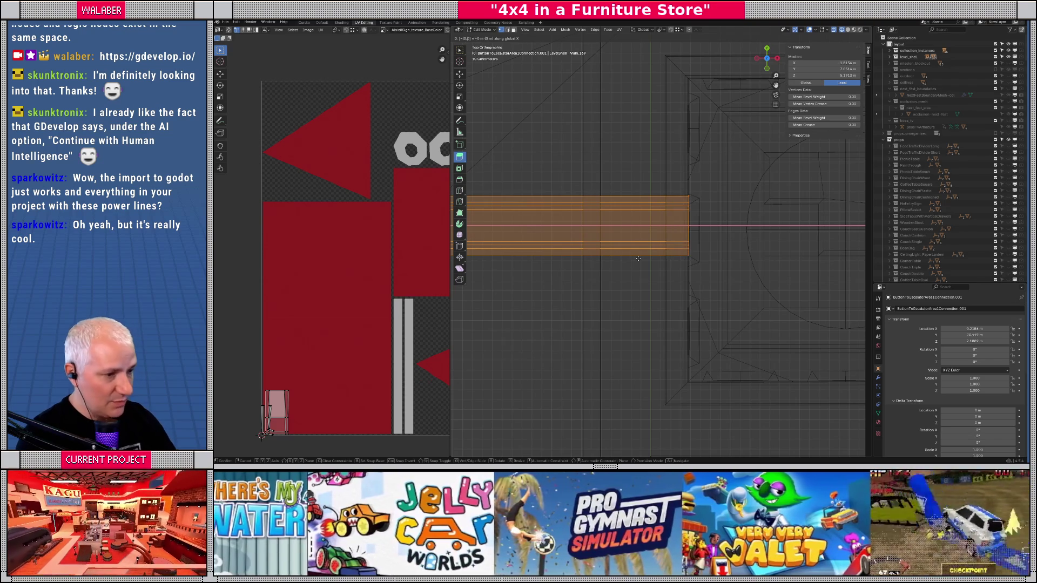
left_click(472, 271)
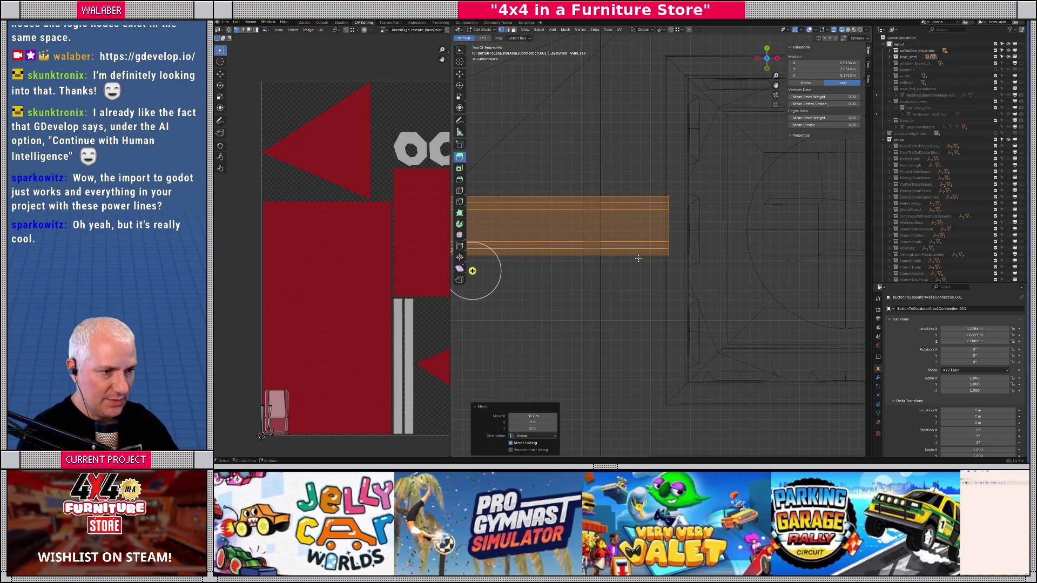
scroll(638, 258, "down", 5)
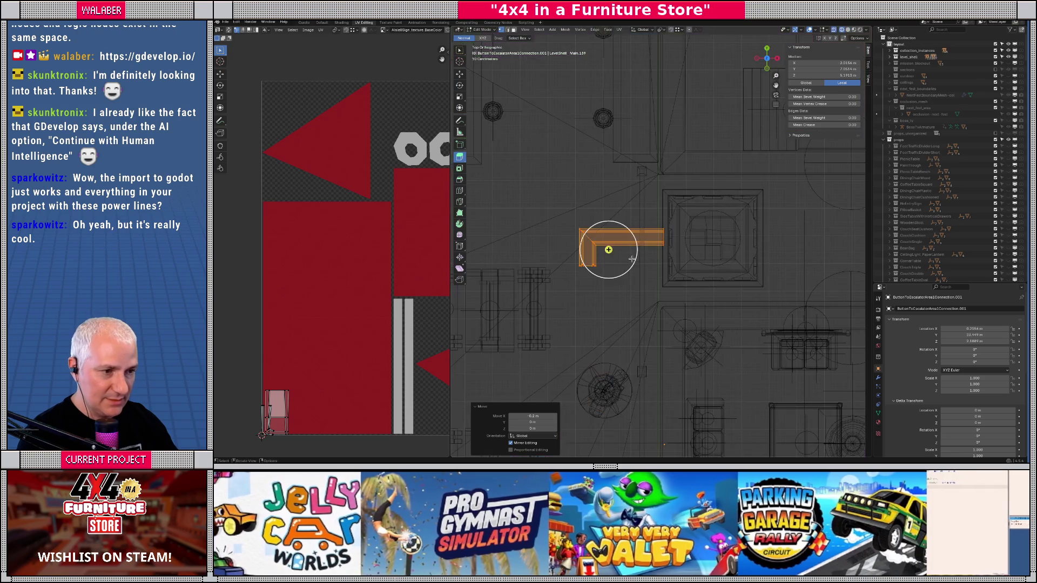
mouse_move(601, 272)
left_mouse_down()
mouse_move(545, 272)
mouse_move(688, 266)
mouse_move(660, 274)
left_mouse_up()
key("shift+z")
mouse_move(563, 310)
left_mouse_down()
mouse_move(598, 311)
mouse_move(578, 228)
mouse_move(587, 248)
left_mouse_up()
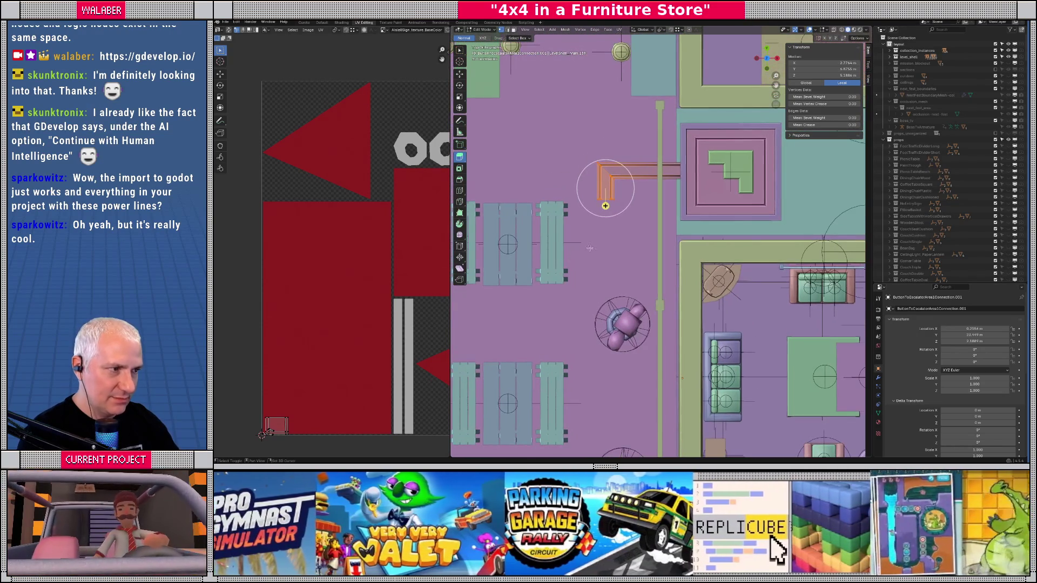
- Nudge the L-shaped strip into its final position
key("g")
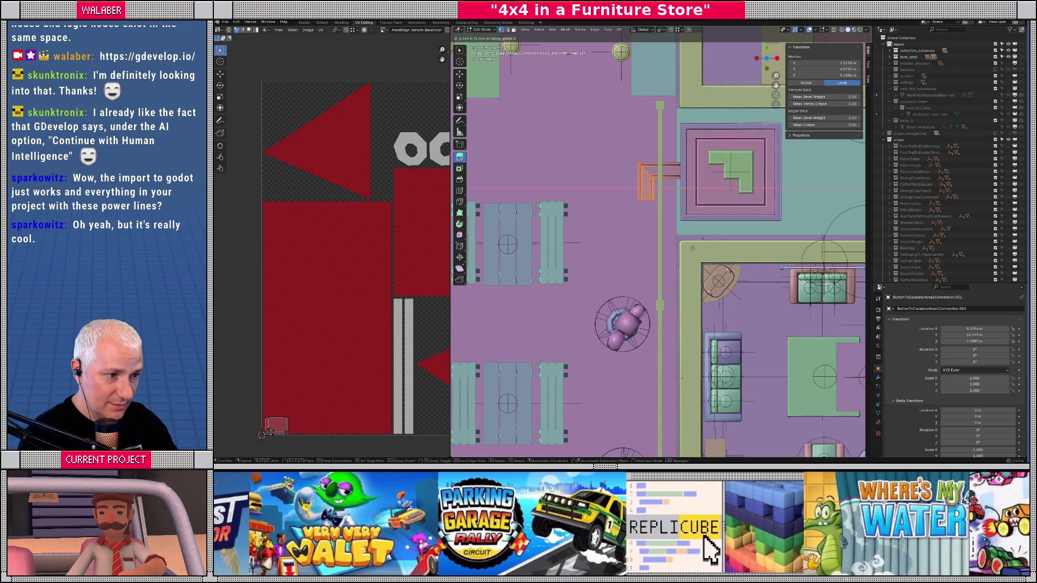
left_click(693, 248)
left_click_drag(693, 248, 632, 243)
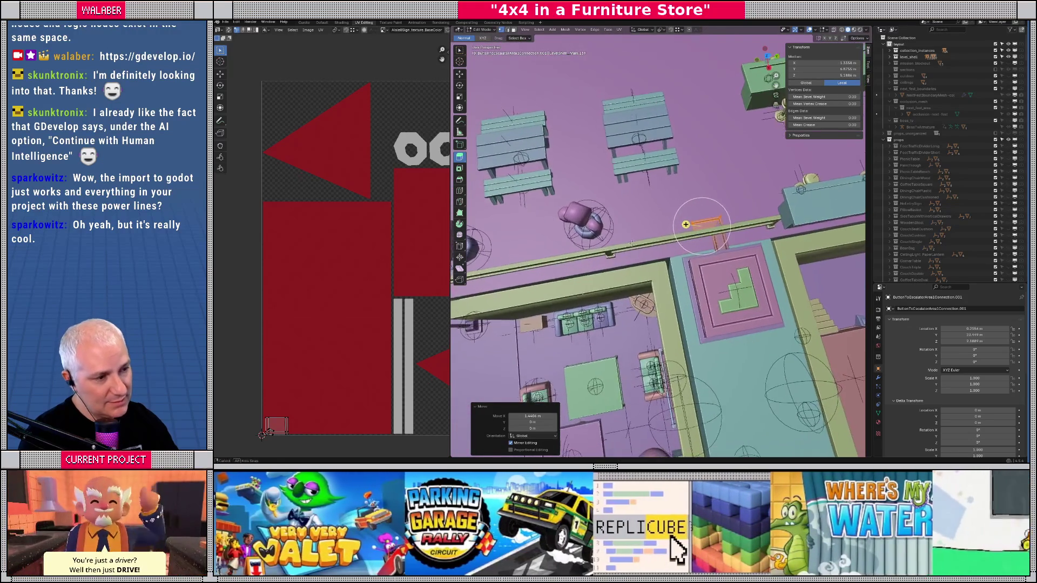
- Select the strip's linked geometry and place a duplicate down the walkway beside the sofa
key("ctrl+l")
key("KP_7")
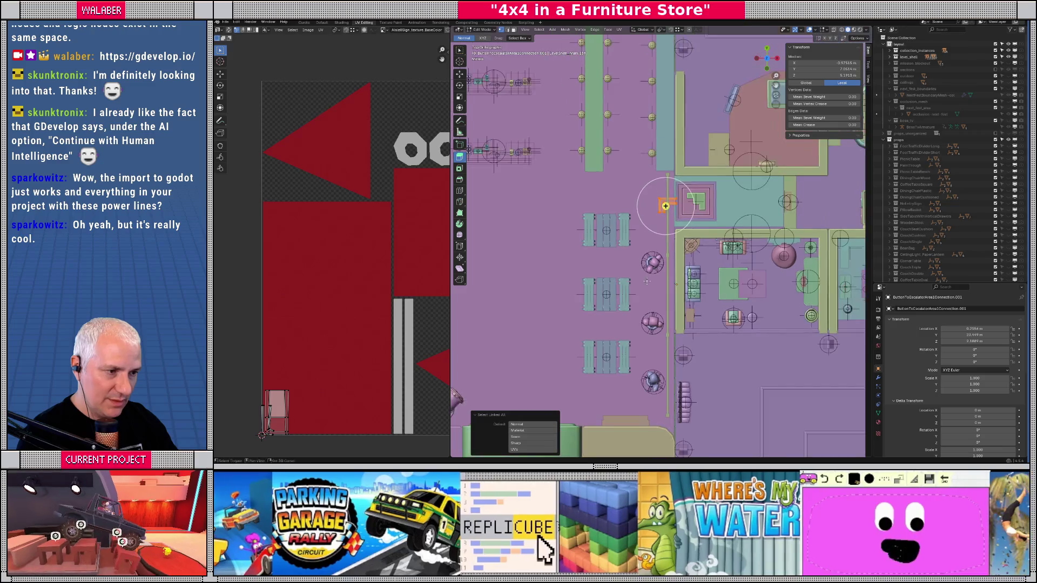
scroll(647, 281, "down", 2)
key("g")
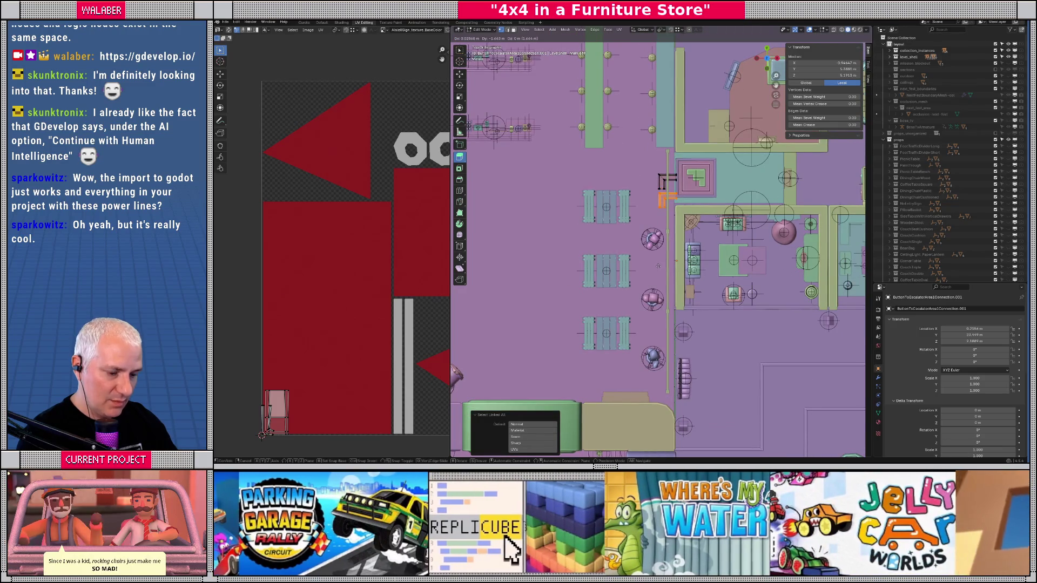
left_click(666, 390)
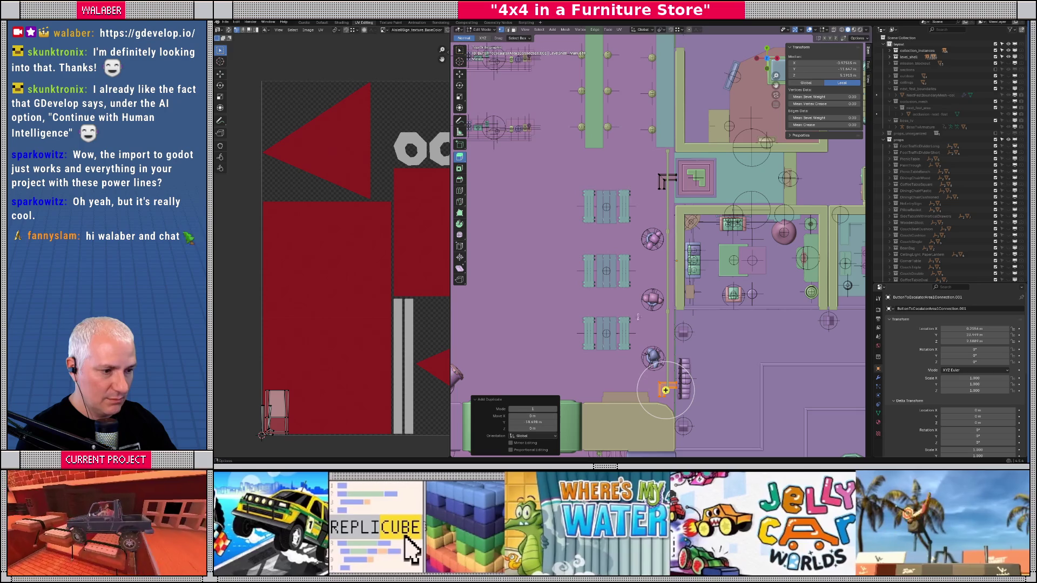
- Turn the copy 180 degrees and isolate it in top view
type("180")
key("Return")
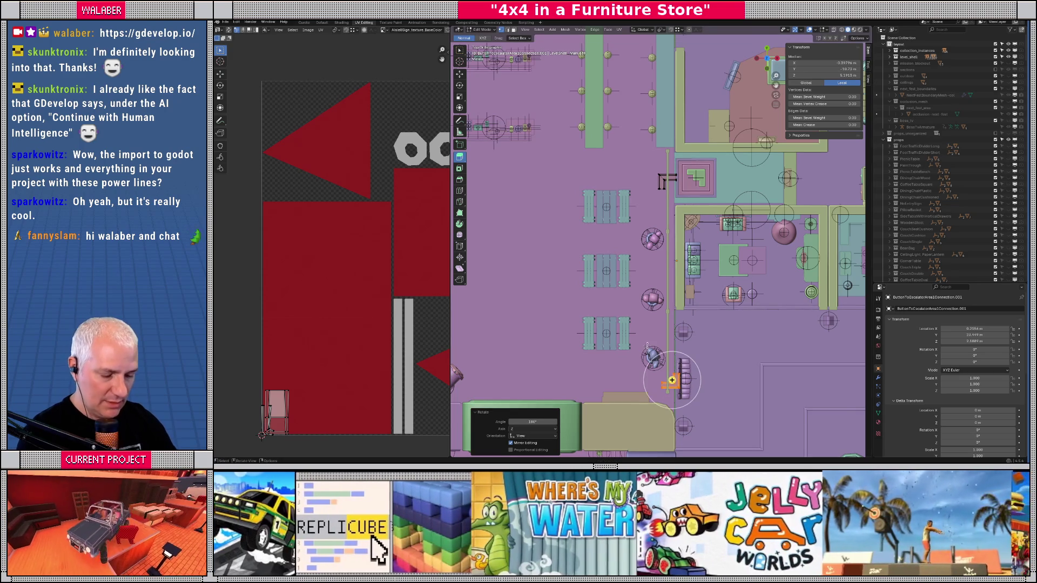
scroll(647, 345, "up", 4)
left_click_drag(683, 302, 656, 280)
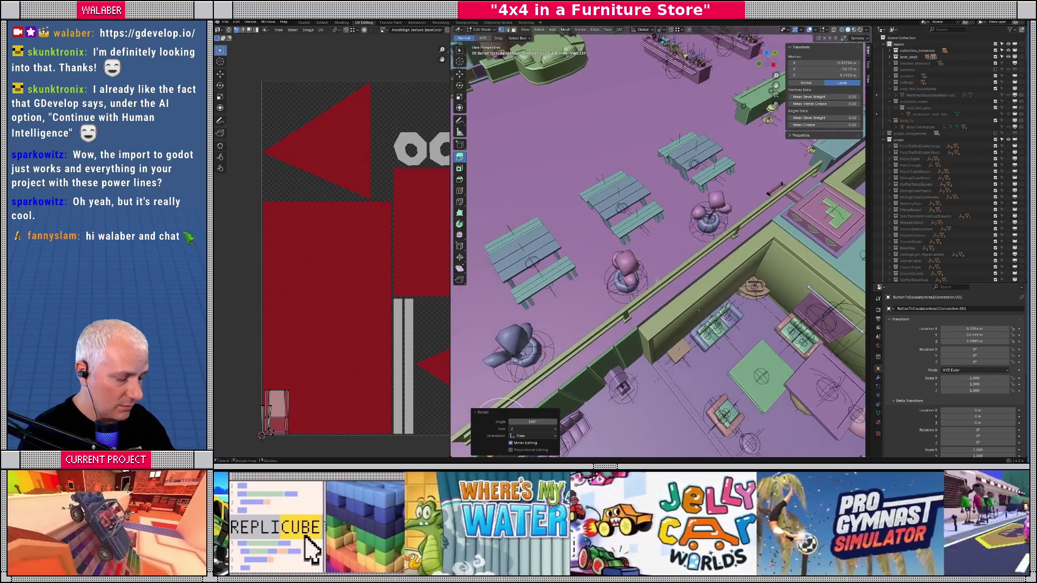
key("KP_7")
key("KP_Divide")
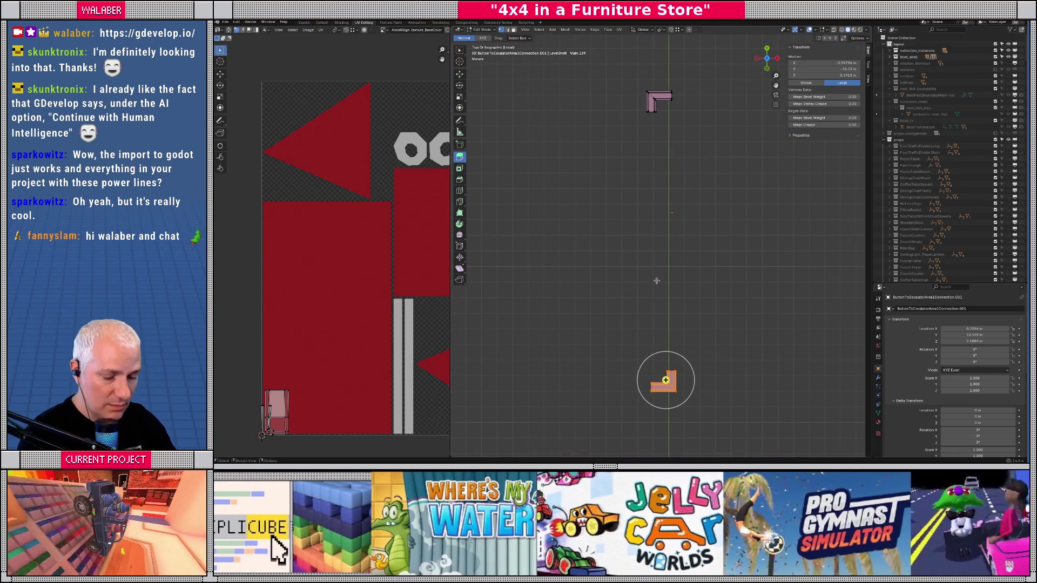
scroll(656, 279, "up", 3)
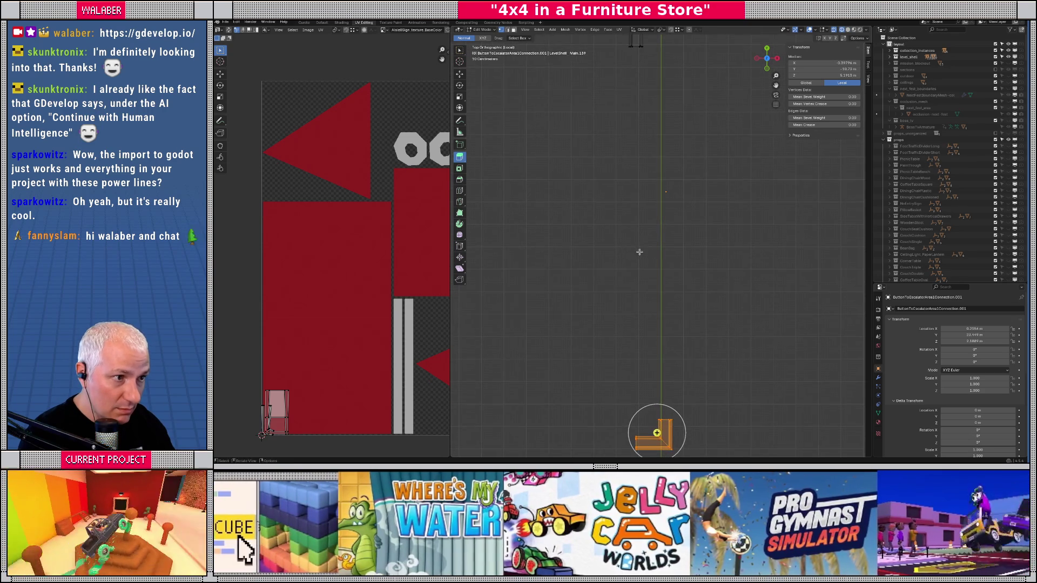
- Shift the copied strip 1.2987 m along X, then reposition it with the full scene shown
key("g")
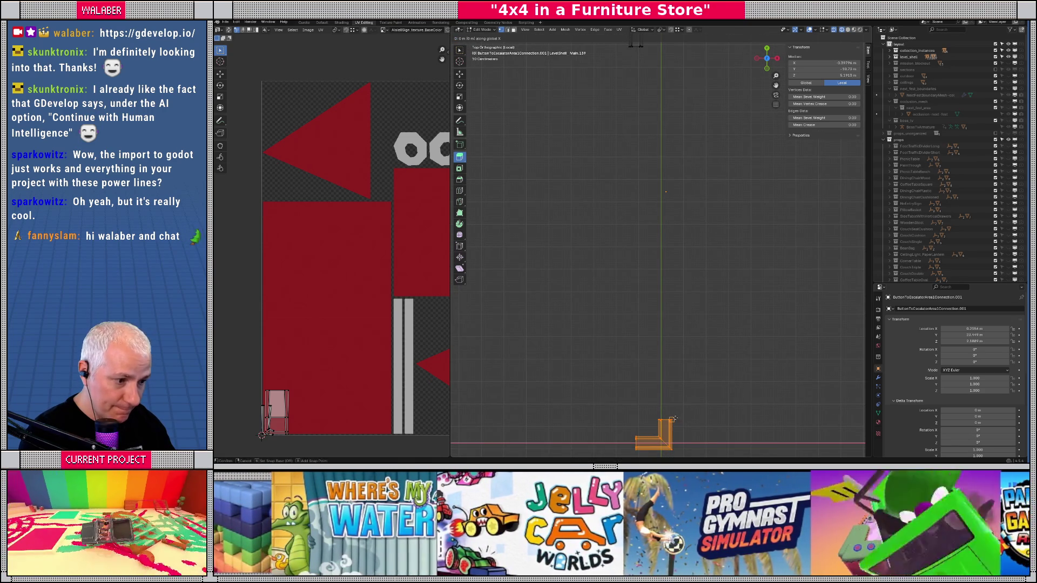
left_click(643, 47)
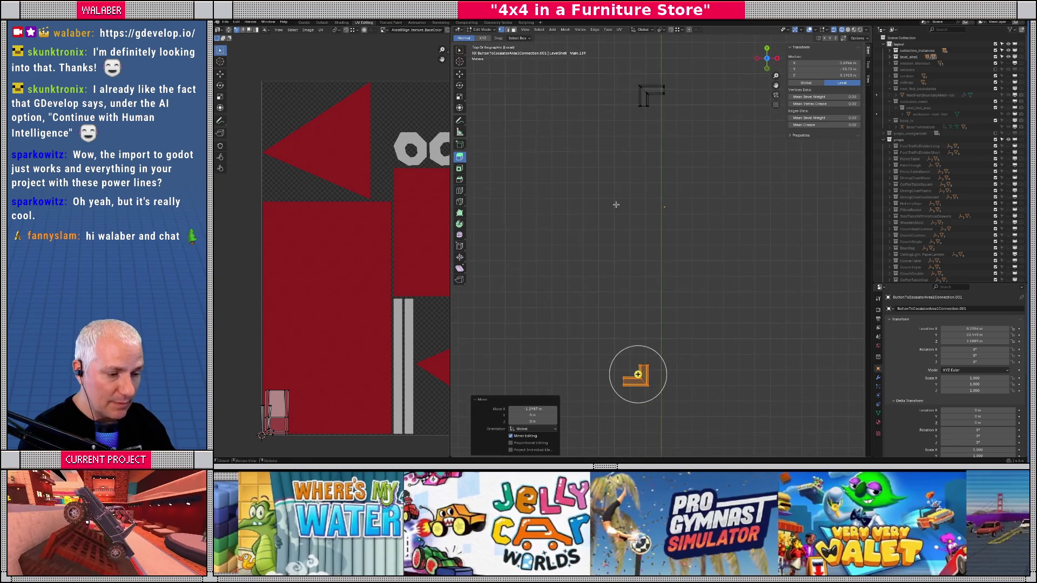
key("KP_Divide")
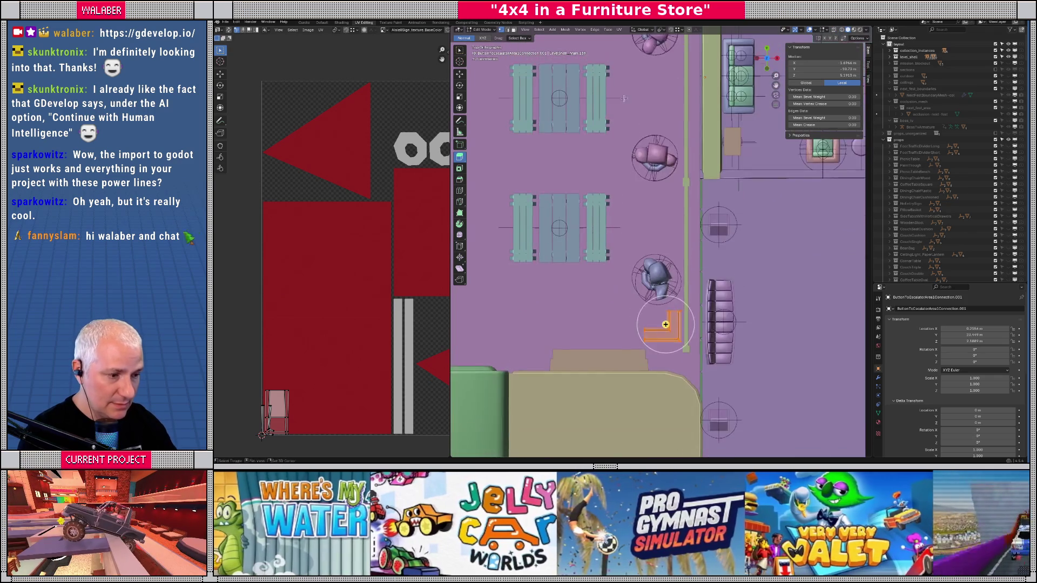
left_click_drag(639, 188, 570, 134)
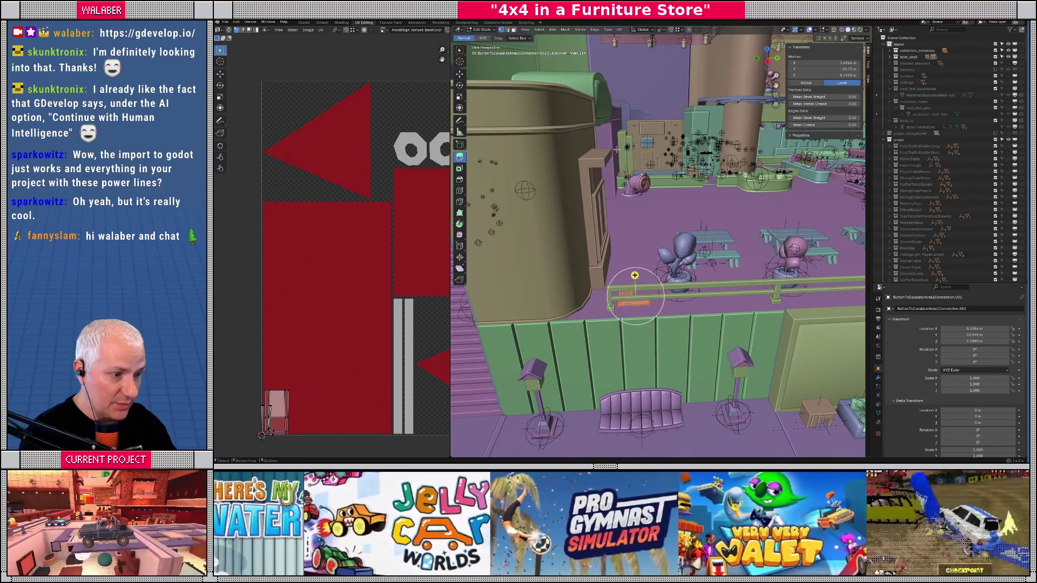
key("g")
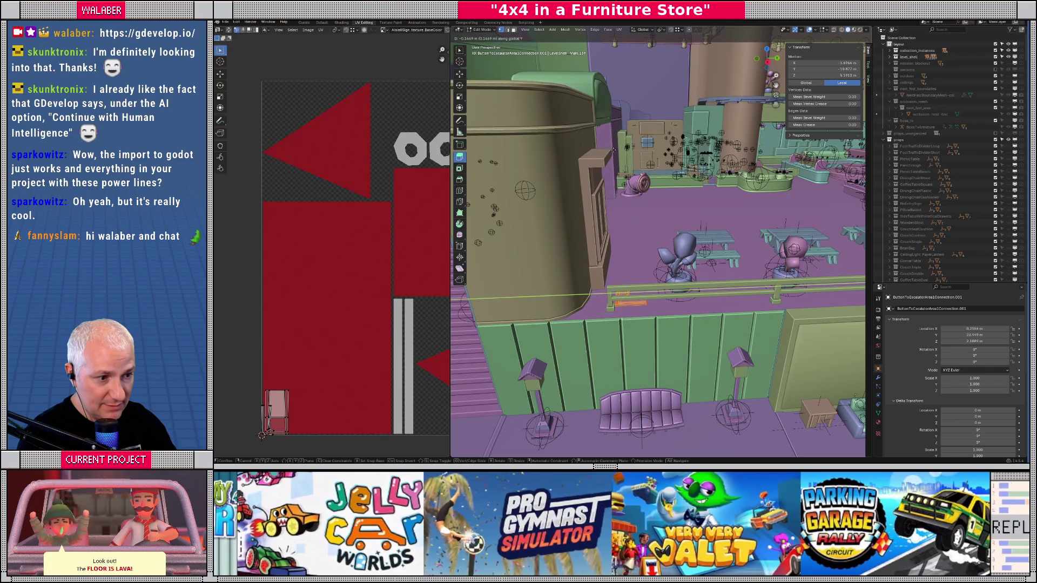
left_click(613, 150)
- Nudge the L-shaped strip slightly along Y in top view
key("KP_7")
scroll(718, 217, "up", 3)
scroll(717, 217, "up", 5)
key("g")
key("y")
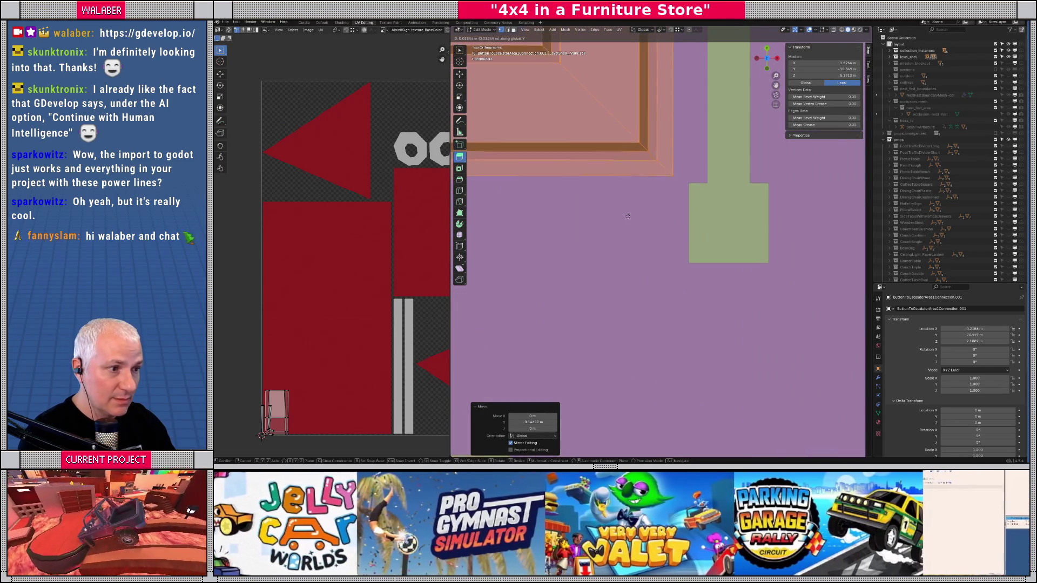
left_click(626, 209)
- Duplicate the strip about 7.7 m along X near the couch and picnic table
scroll(626, 209, "down", 5)
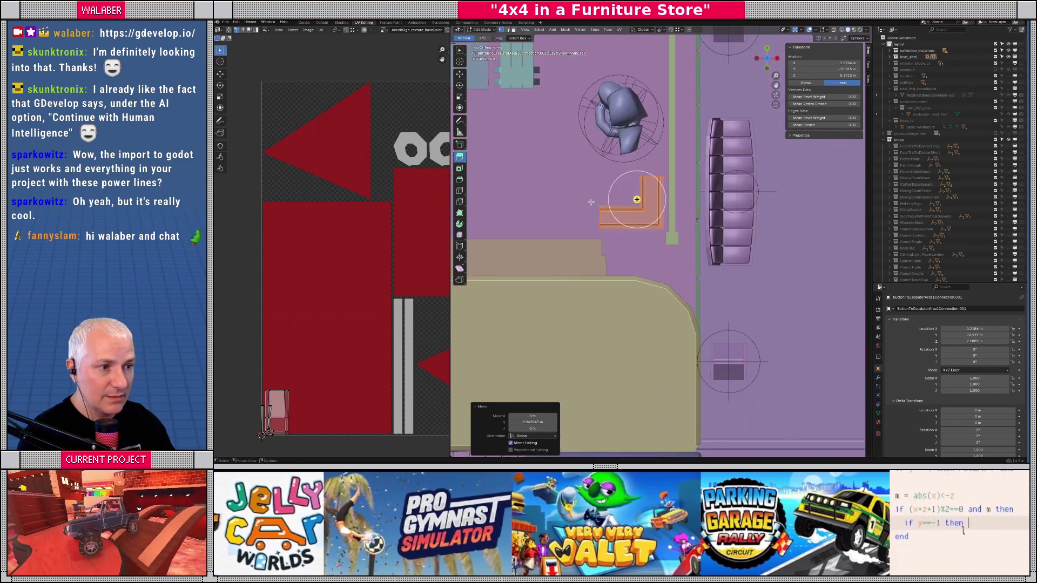
left_click_drag(650, 202, 614, 255)
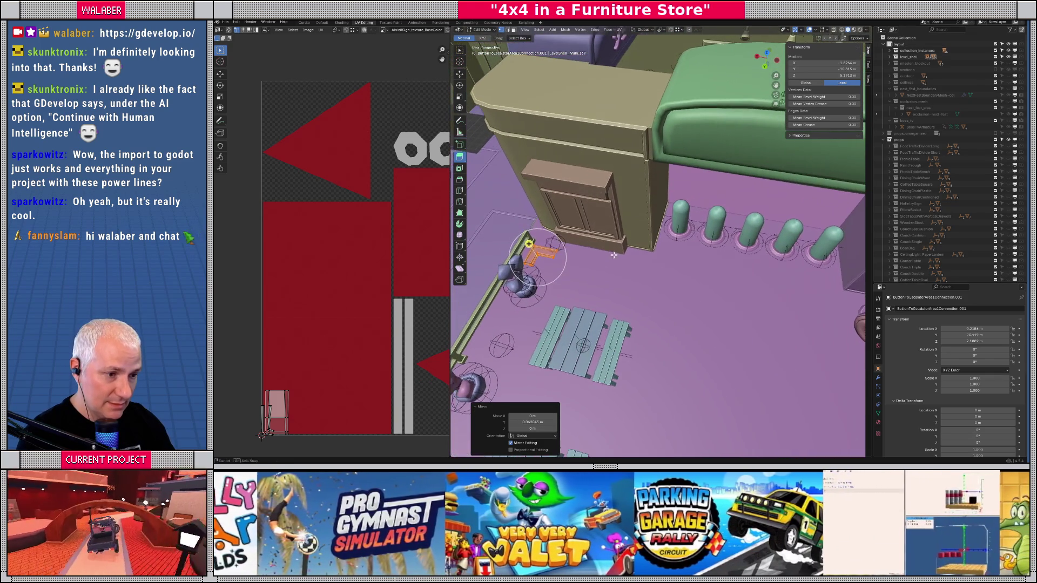
key("x")
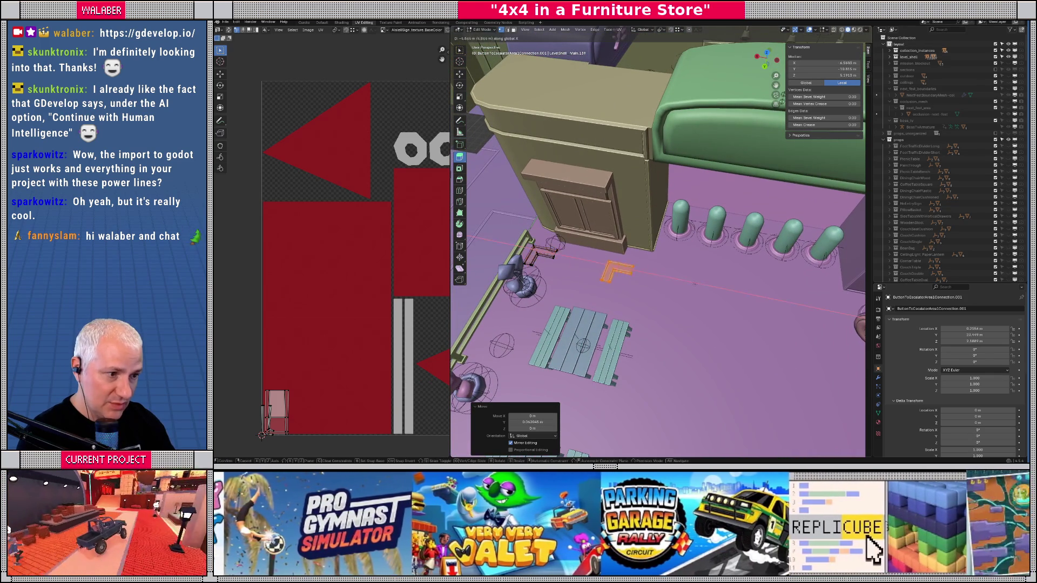
left_click(735, 289)
- Rotate the copied strip 180° and slide it along Y
key("r")
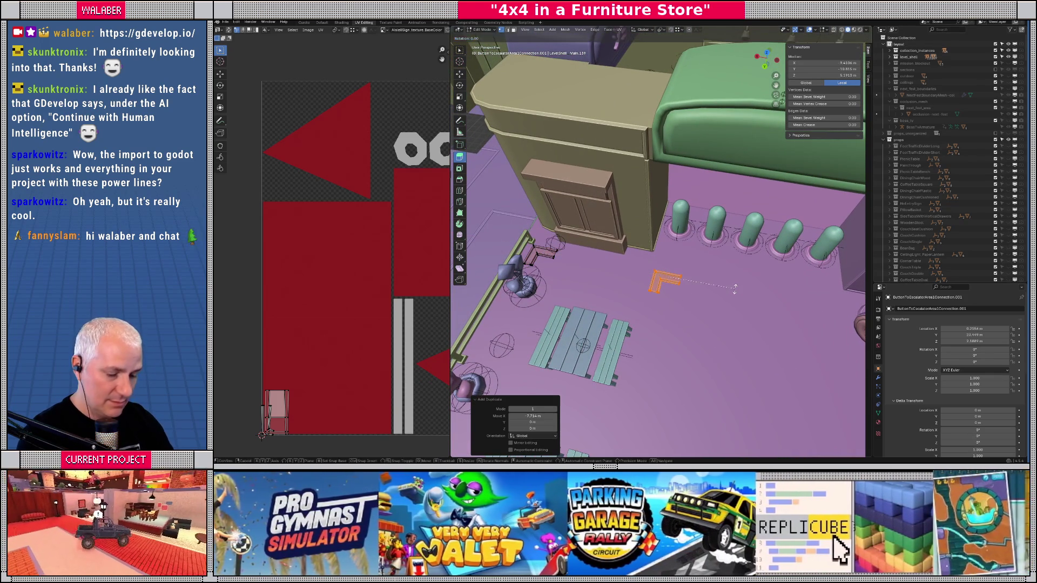
key("Return")
mouse_move(735, 289)
left_mouse_down()
mouse_move(731, 260)
mouse_move(663, 244)
mouse_move(669, 233)
left_mouse_up()
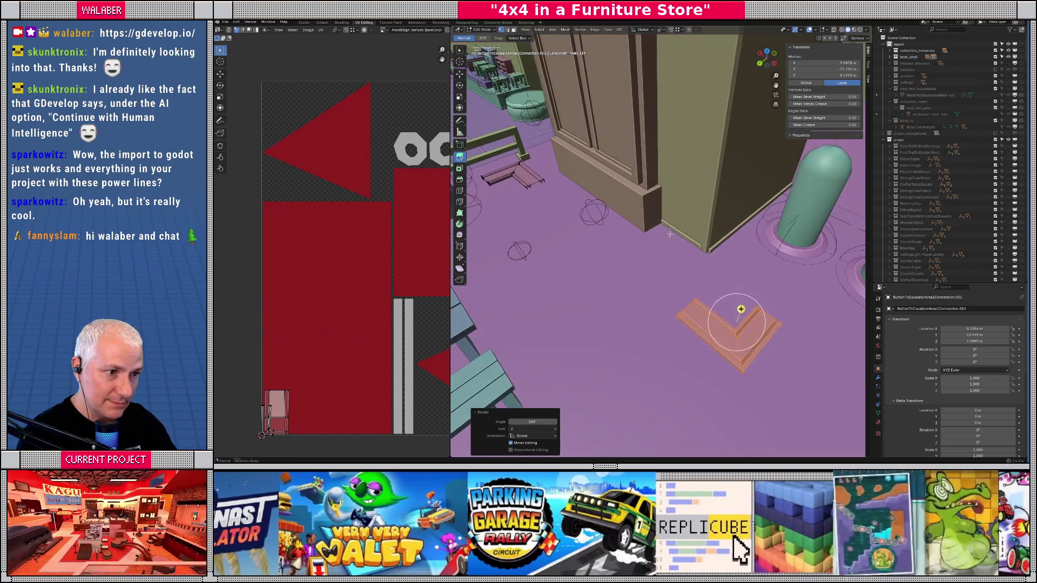
key("g")
key("y")
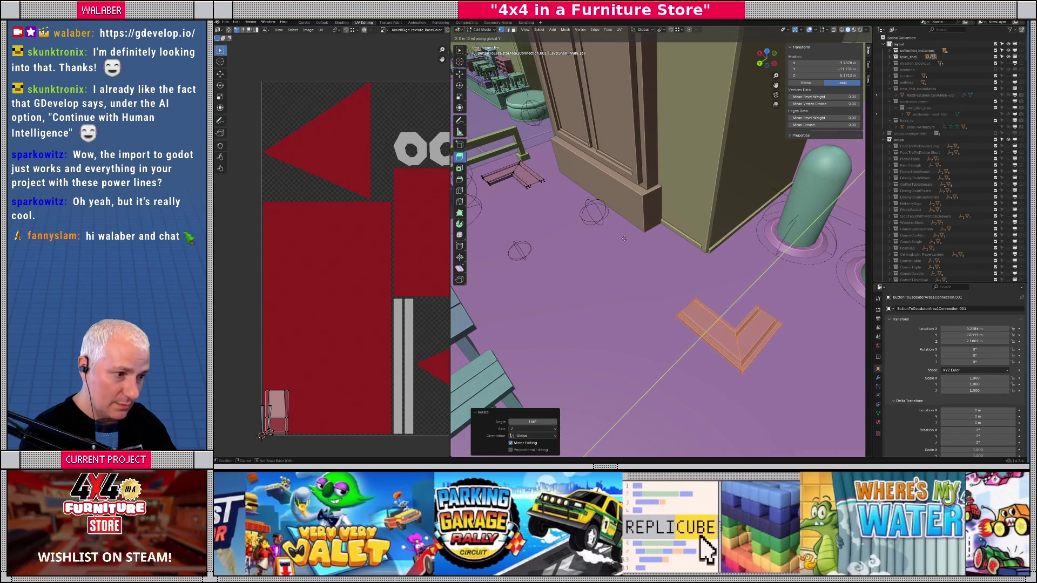
left_click(677, 317)
- Shift the copy about 0.73 m along X in top view and select its lower leg
left_click_drag(677, 317, 621, 263)
key("KP_7")
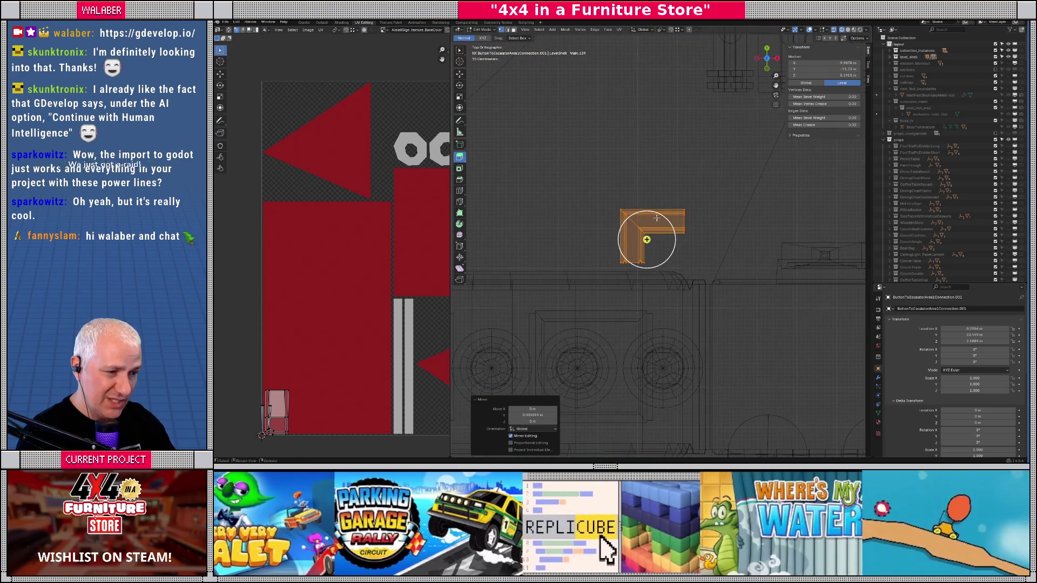
left_click_drag(656, 218, 625, 199)
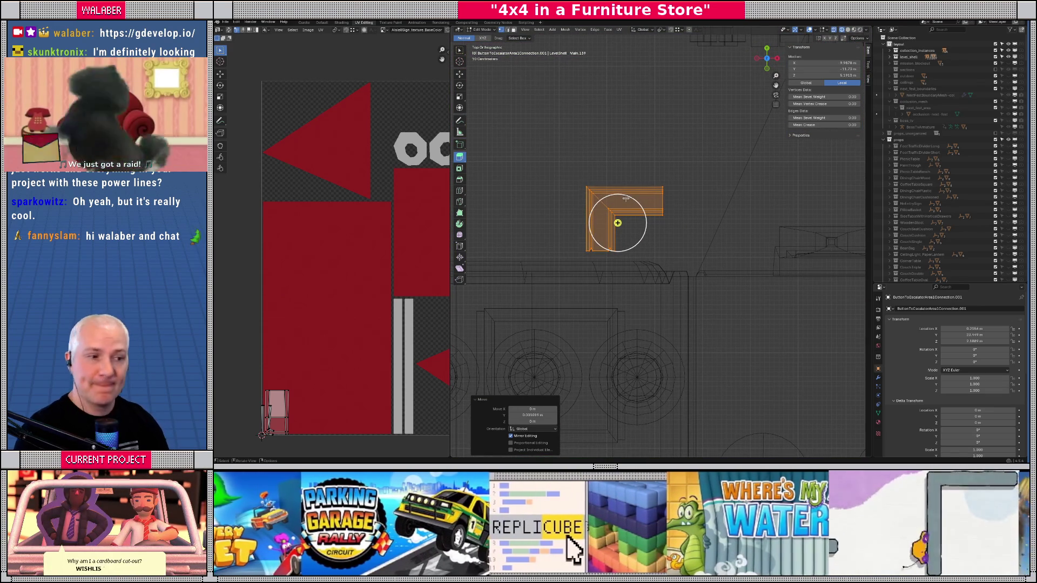
key("g")
key("x")
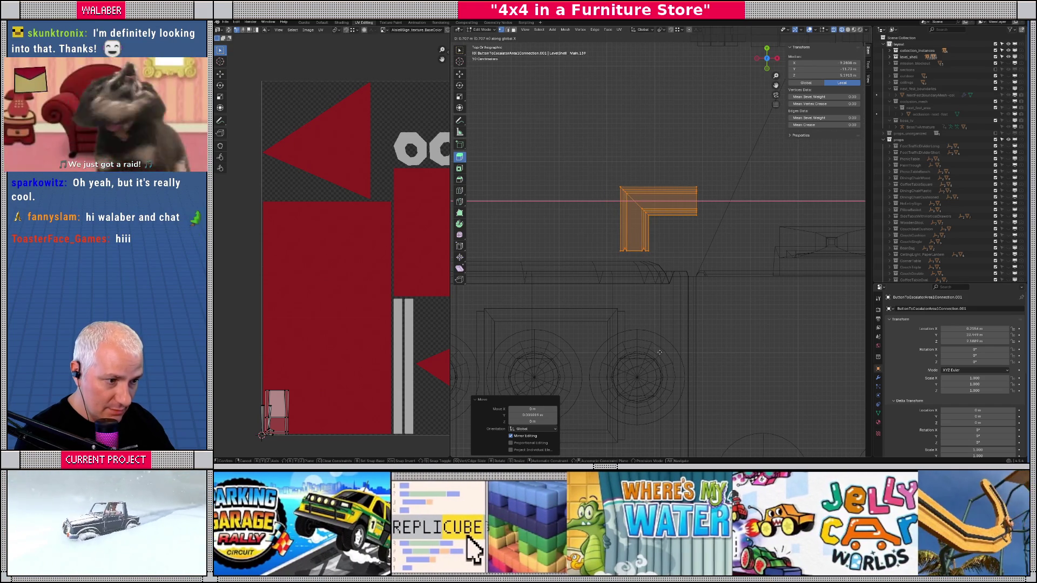
left_click(660, 352)
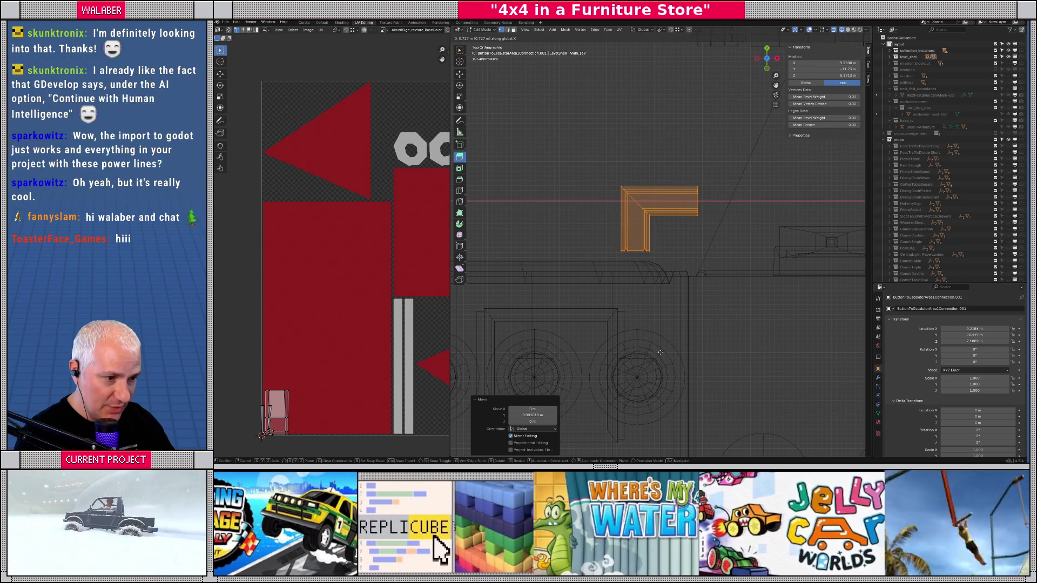
left_click_drag(669, 263, 669, 263)
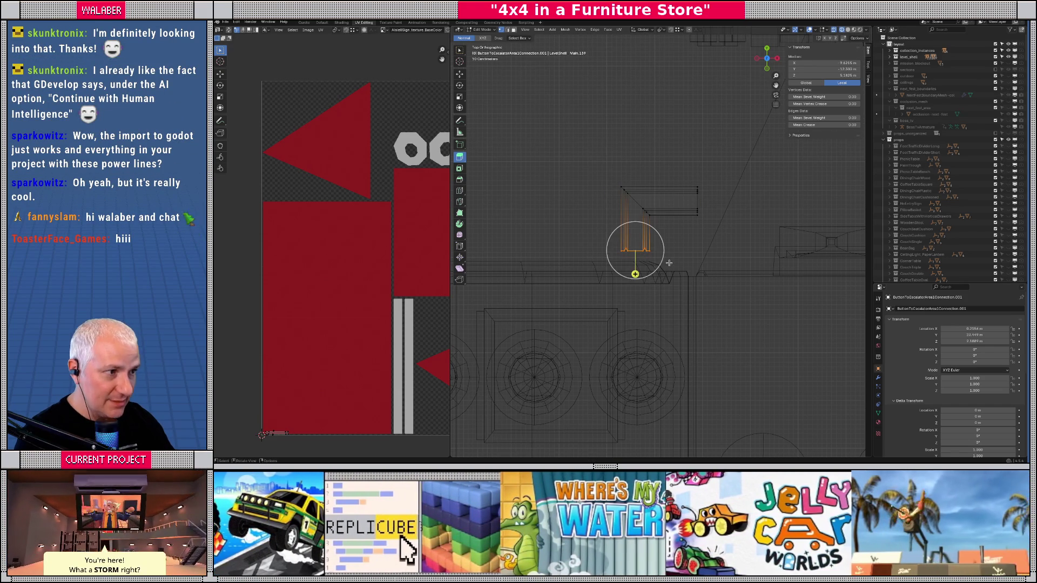
- Flatten the strip's lower leg to zero Y scale and select its end vertices
type("y0")
key("Return")
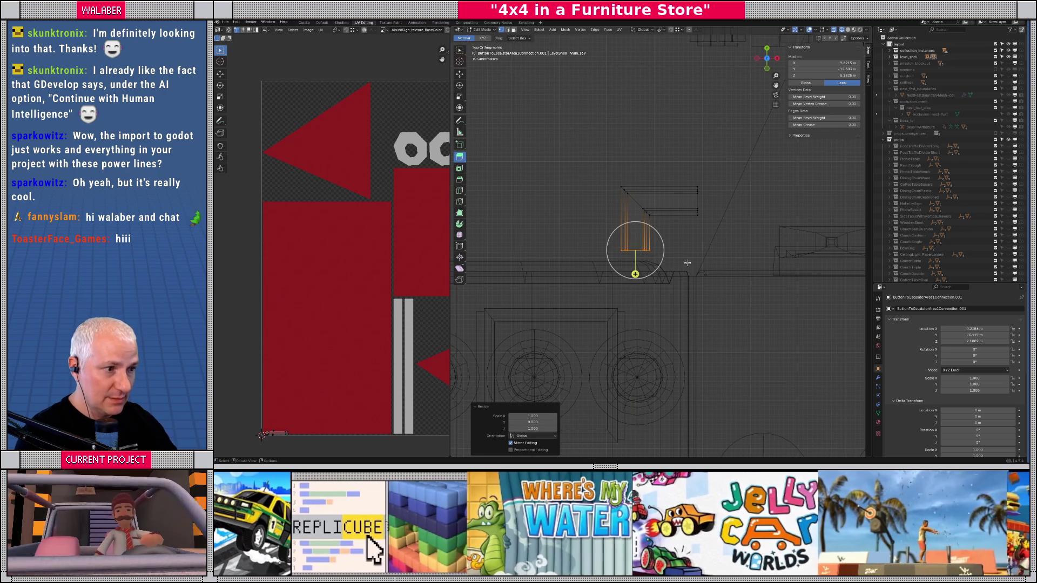
scroll(737, 221, "down", 2)
scroll(736, 220, "up", 3)
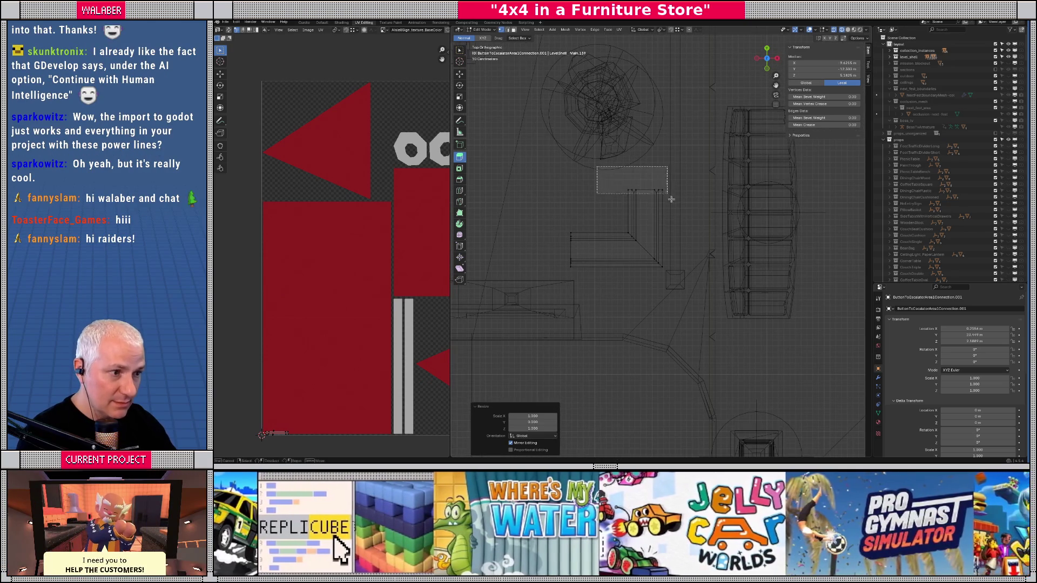
left_click_drag(667, 193, 668, 195)
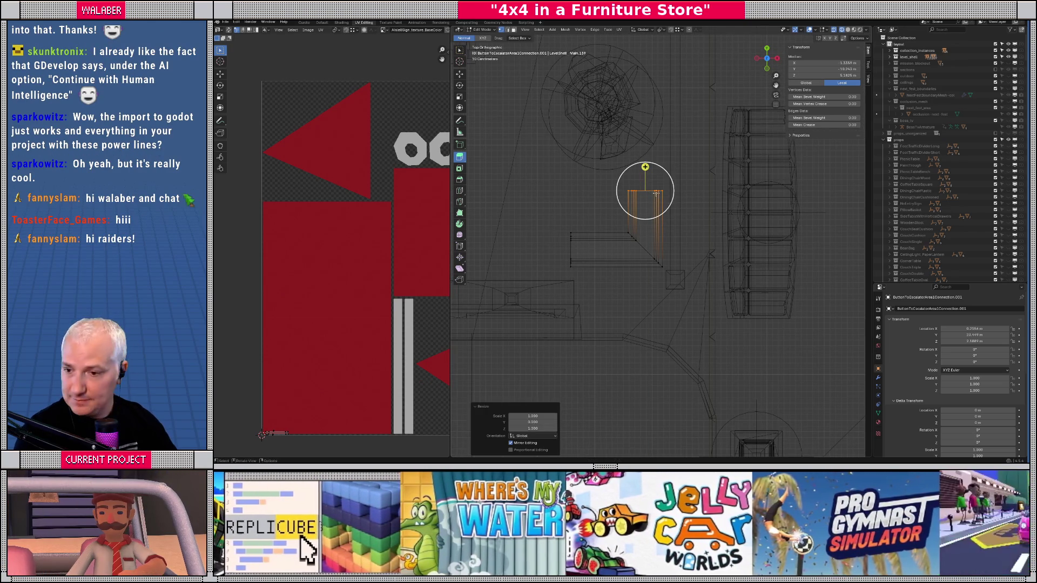
scroll(597, 143, "down", 2)
scroll(599, 216, "up", 5)
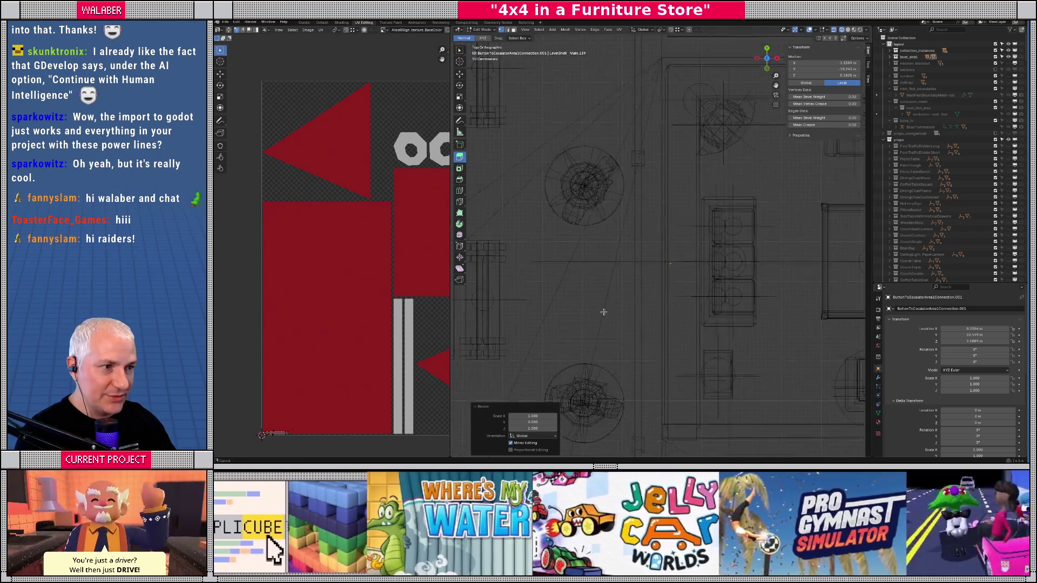
scroll(603, 272, "up", 5)
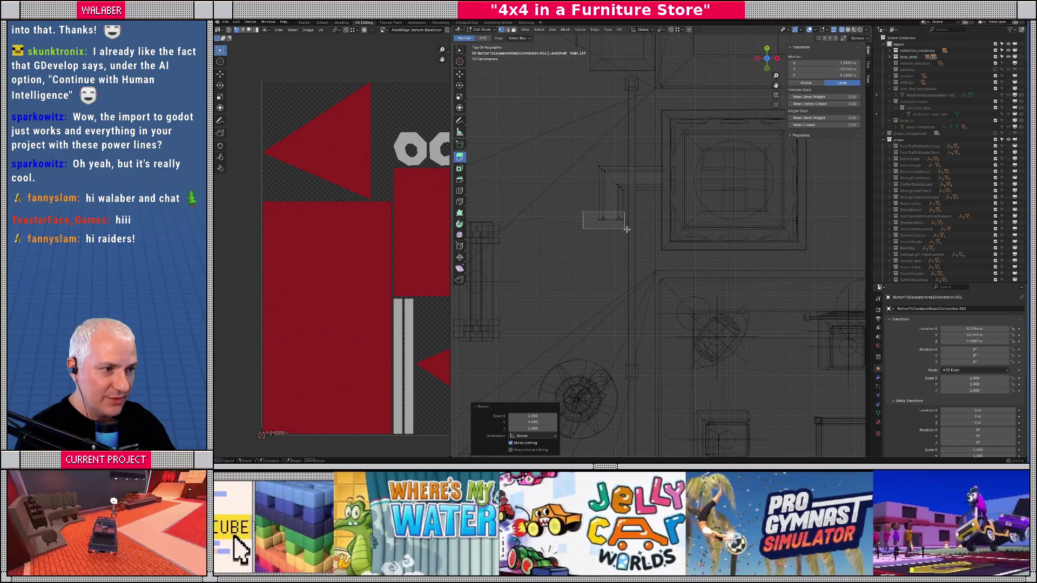
- Box-select the other L-shaped piece and move it to a new position
left_click_drag(629, 231, 629, 231)
scroll(599, 254, "down", 4)
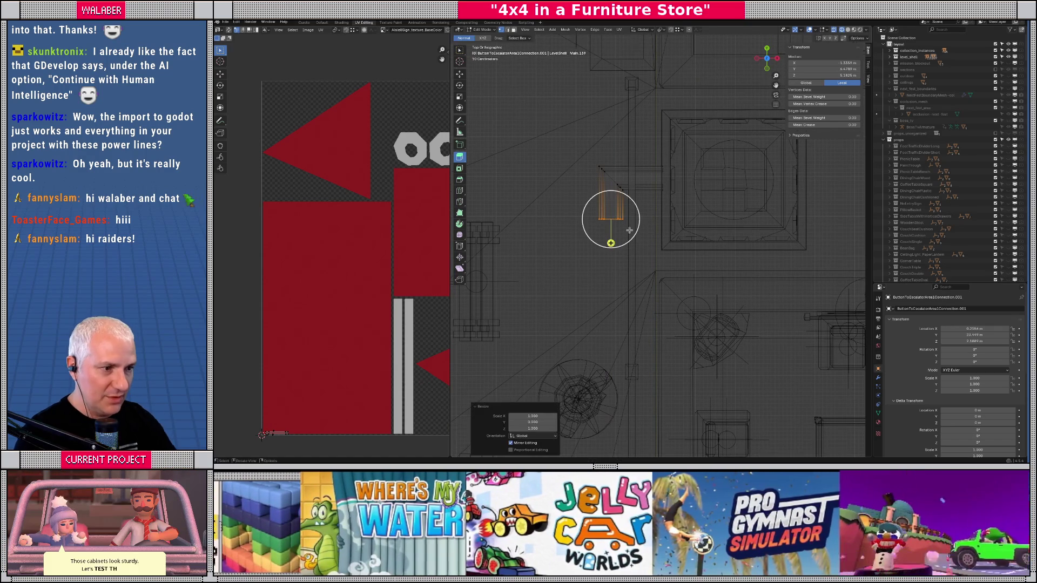
scroll(595, 263, "down", 2)
scroll(654, 238, "up", 6)
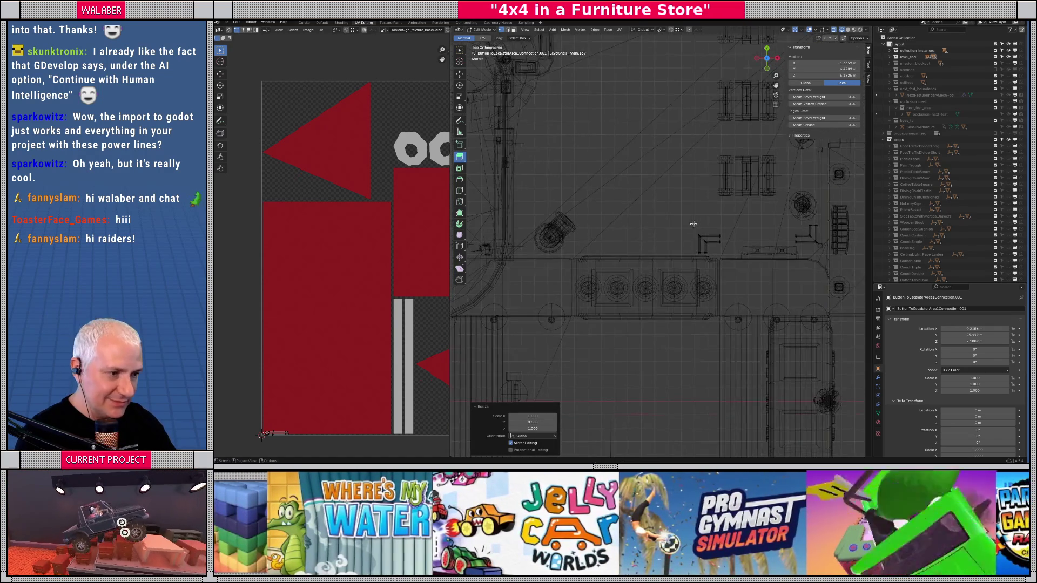
key("b")
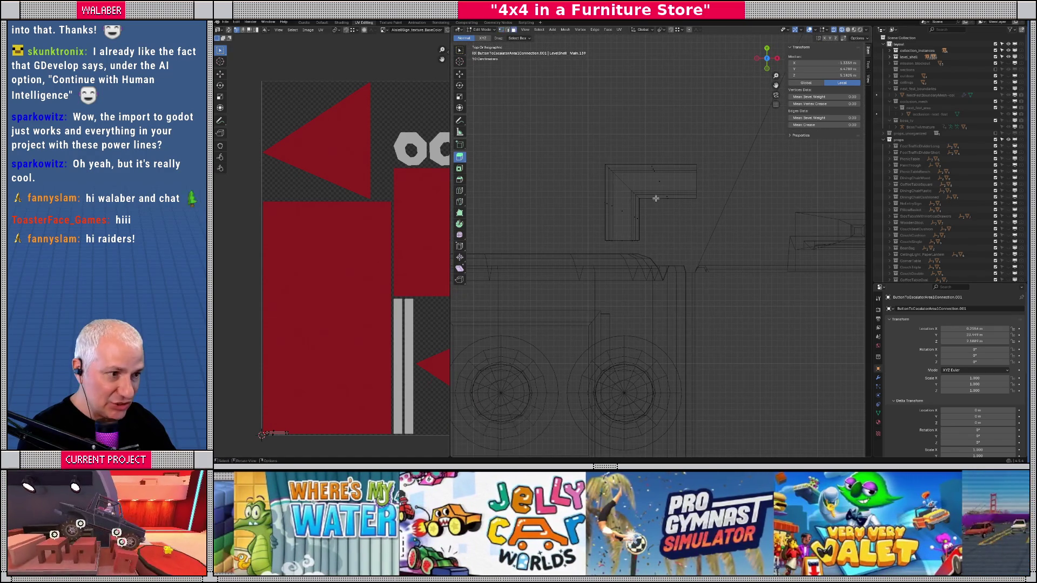
left_click_drag(644, 153, 677, 198)
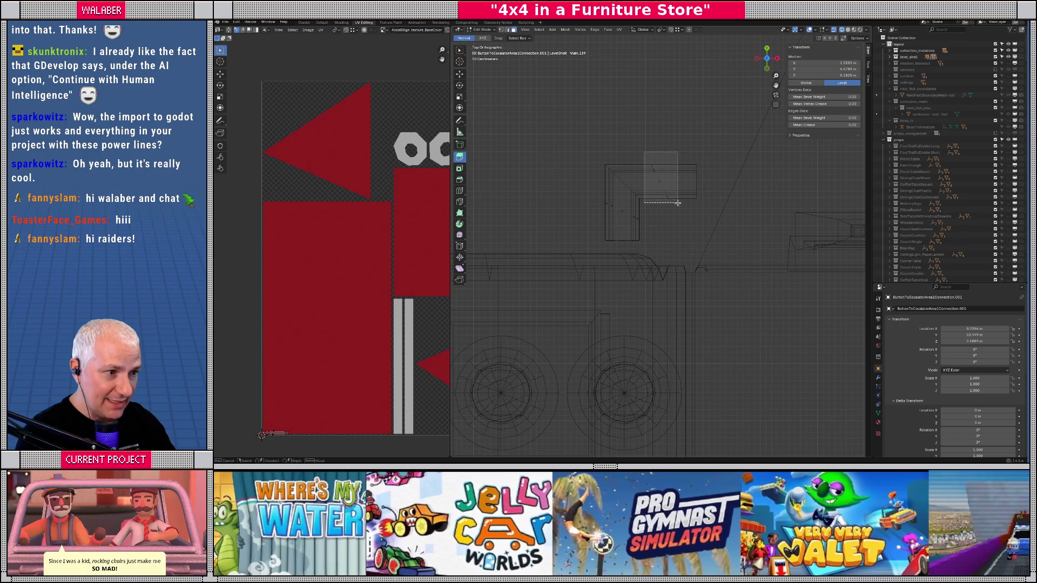
key("KP_Decimal")
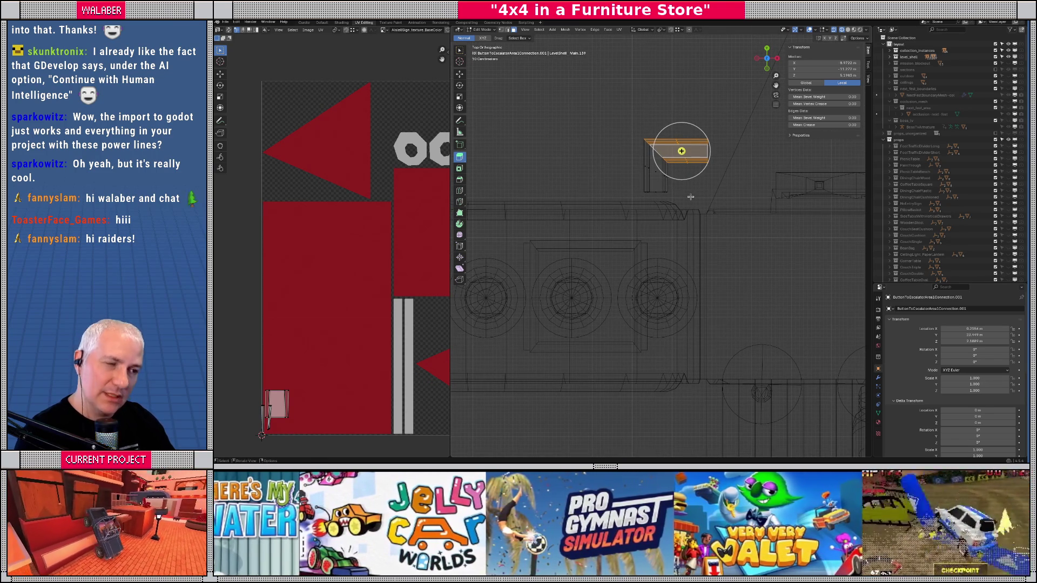
mouse_move(589, 93)
left_mouse_down()
mouse_move(721, 201)
mouse_move(711, 204)
left_mouse_up()
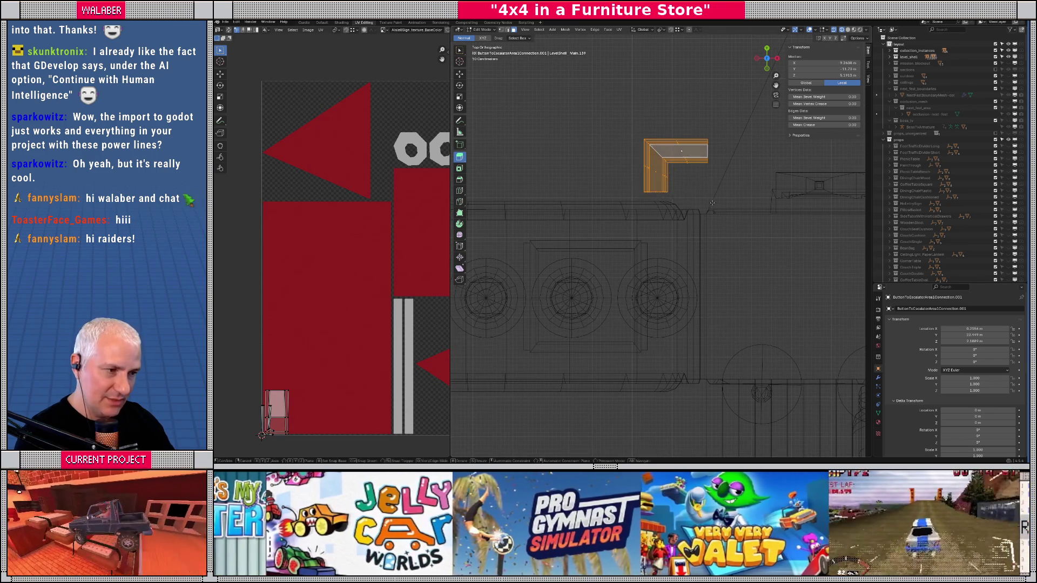
key("g")
left_click(682, 314)
- Turn the piece 180°, then shift it along X and nudge it along Y into place
type("r")
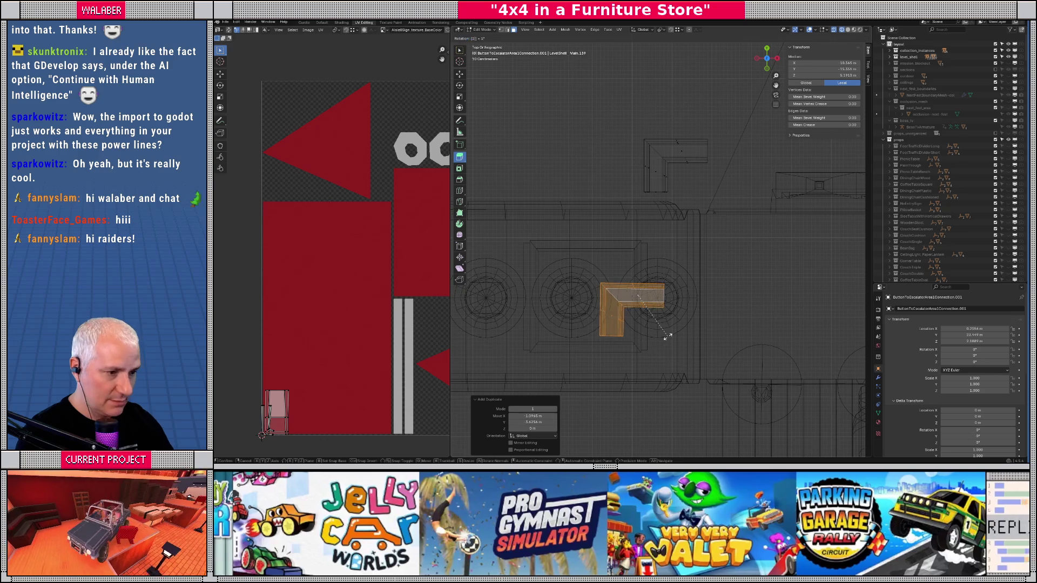
type("180")
key("Return")
key("g")
key("y")
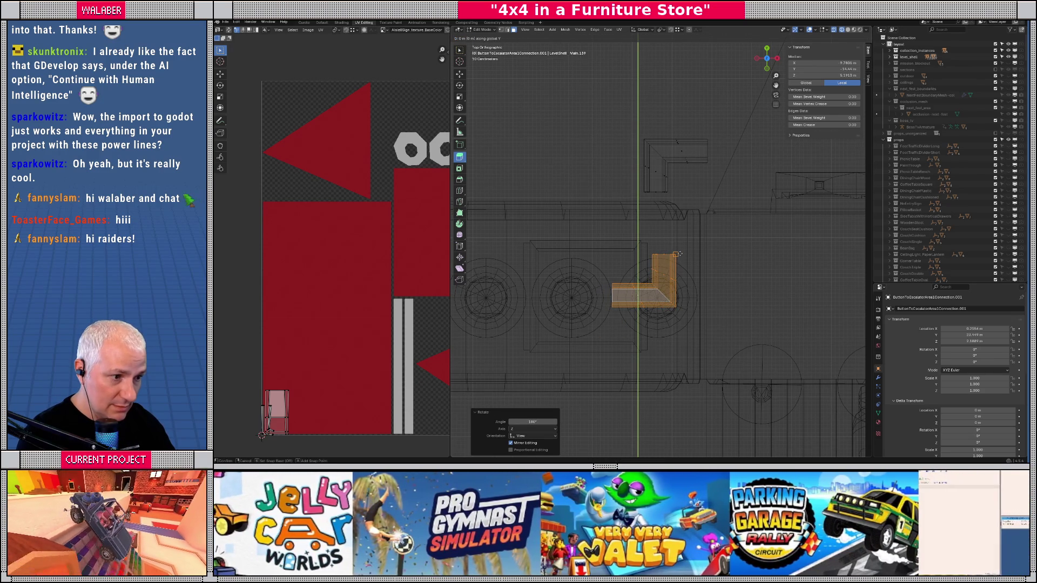
key("x")
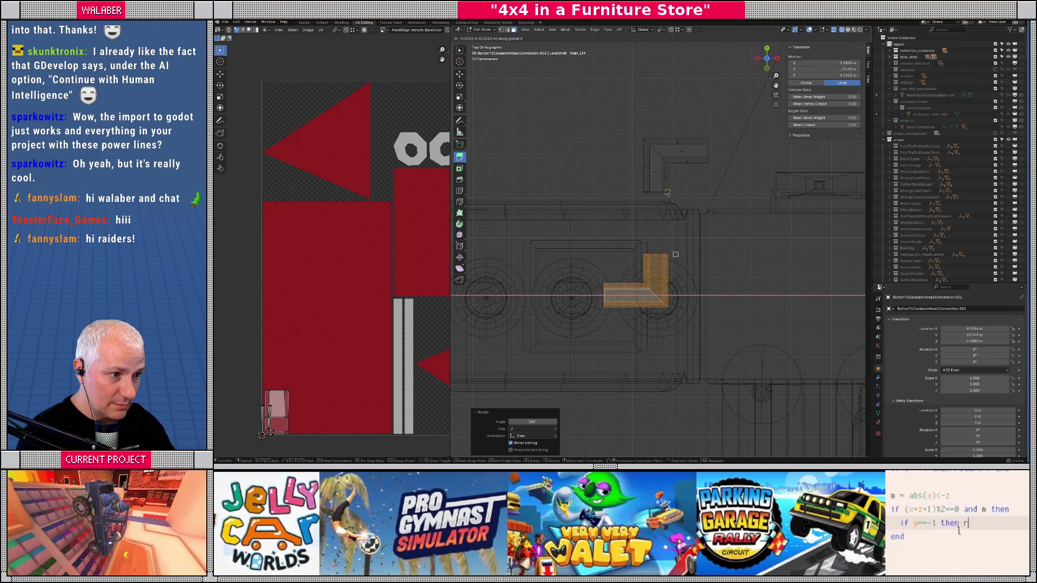
left_click(668, 193)
key("g")
key("y")
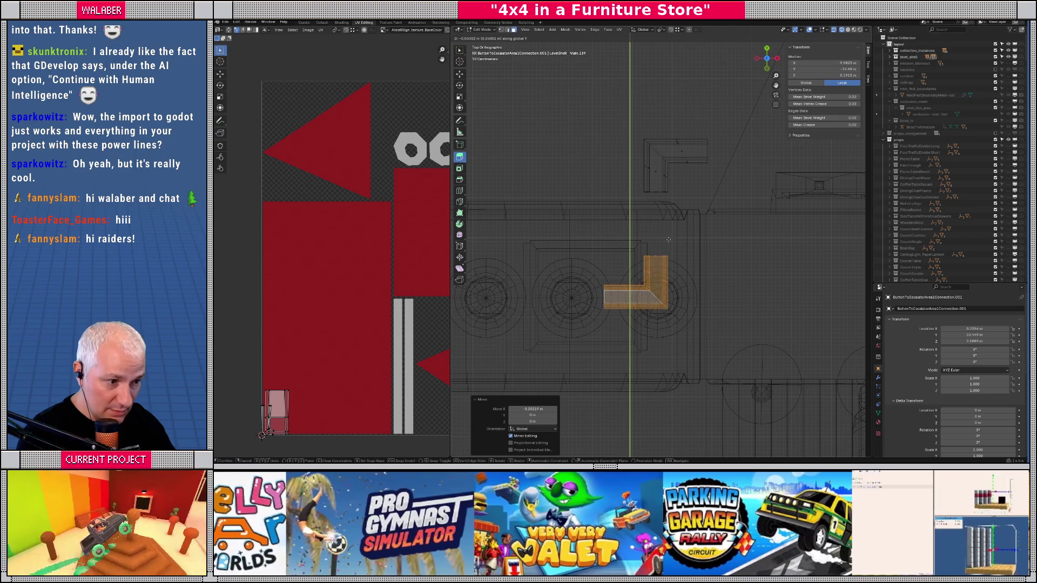
left_click(668, 241)
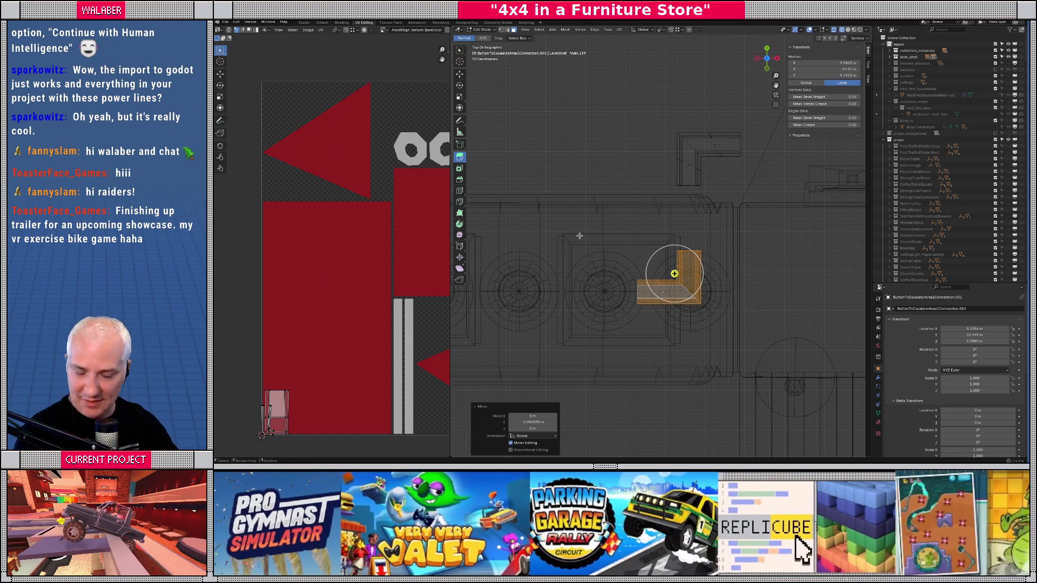
- Move the selected strip piece along X, about 2.4 m in total
key("s")
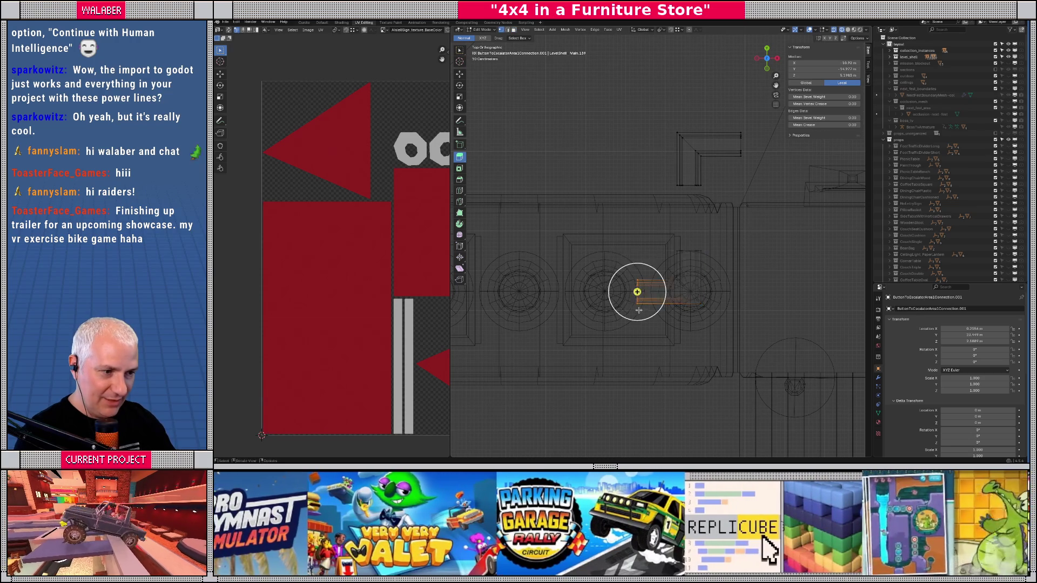
key("g")
key("x")
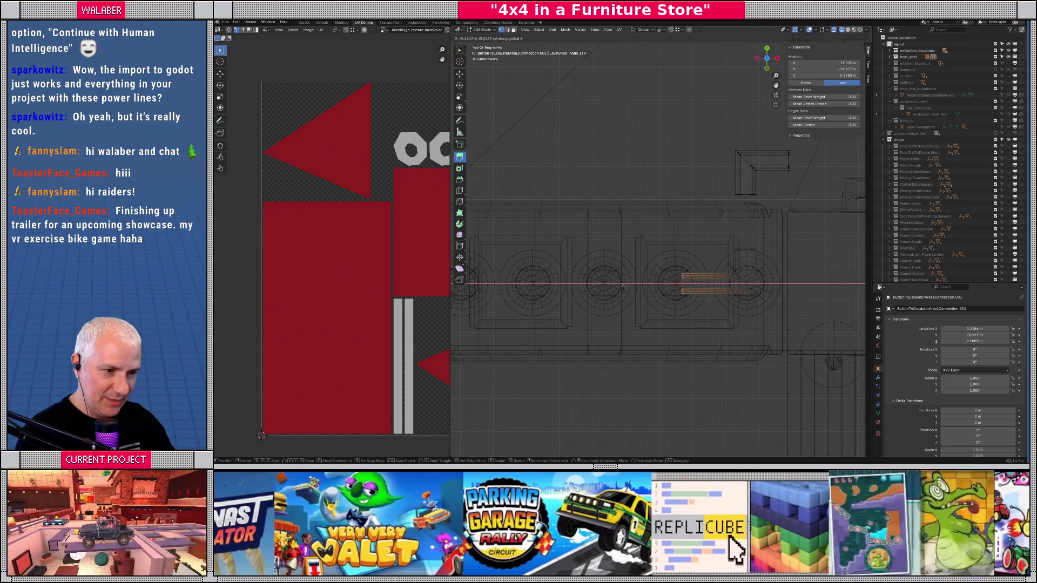
left_click(500, 284)
key("g")
key("x")
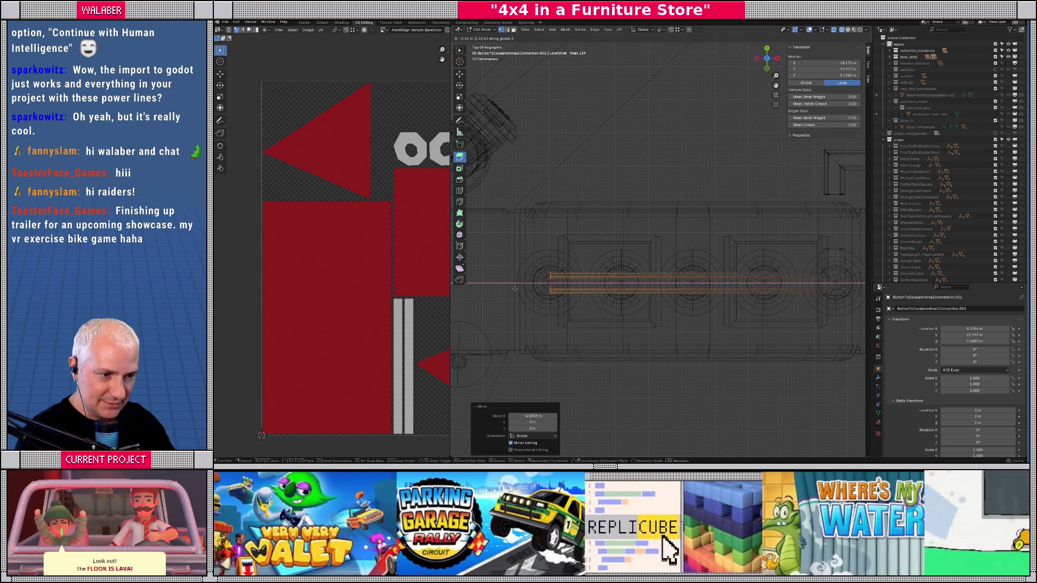
left_click(514, 289)
- Box-select the small strip piece and shift it along Y
scroll(599, 258, "up", 3)
left_click_drag(577, 257, 650, 295)
key("g")
key("y")
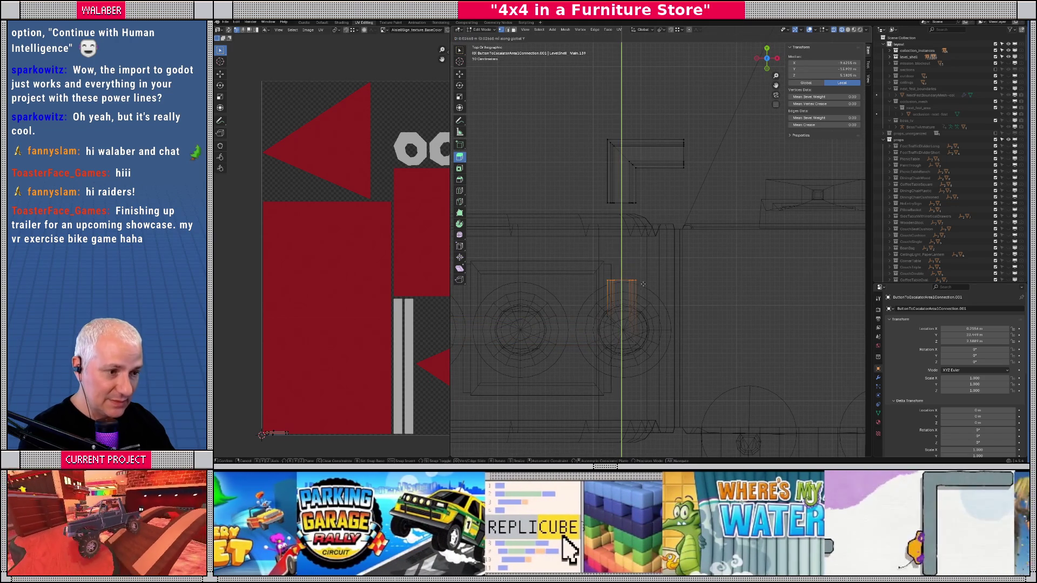
left_click(643, 258)
- Brush-select the L-shaped post and move it down along Y
key("c")
left_click_drag(621, 254, 621, 162)
right_click(621, 162)
key("g")
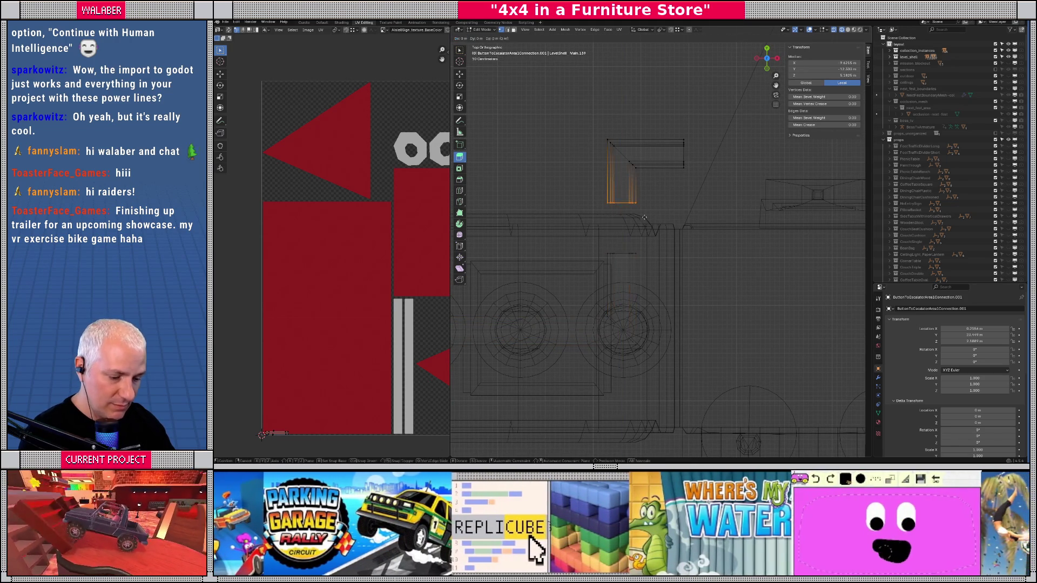
key("y")
left_click(621, 252)
- Undo the stretch of the L-shaped post
key("c")
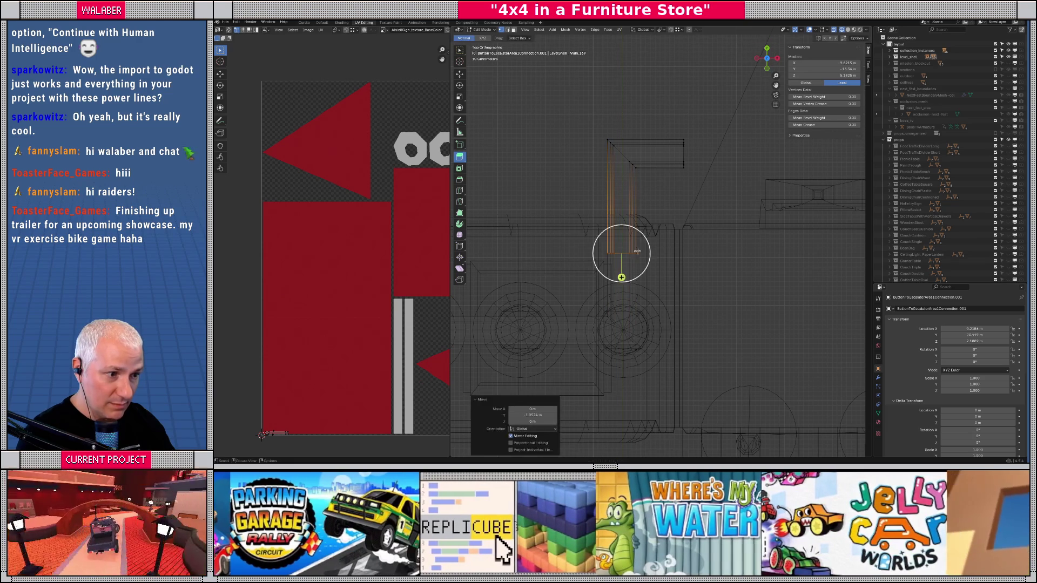
scroll(594, 243, "right", 5)
scroll(583, 243, "up", 3)
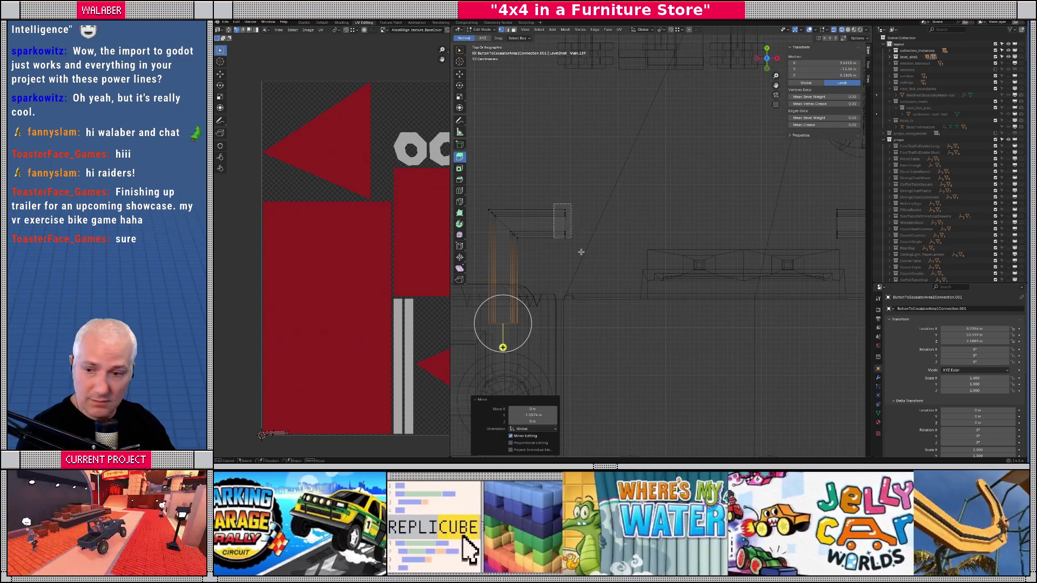
key("ctrl+z")
- Flatten the strip's right-side vertices to zero on X with S X 0
left_click_drag(783, 190, 852, 255)
key("s")
key("x")
key("0")
key("Return")
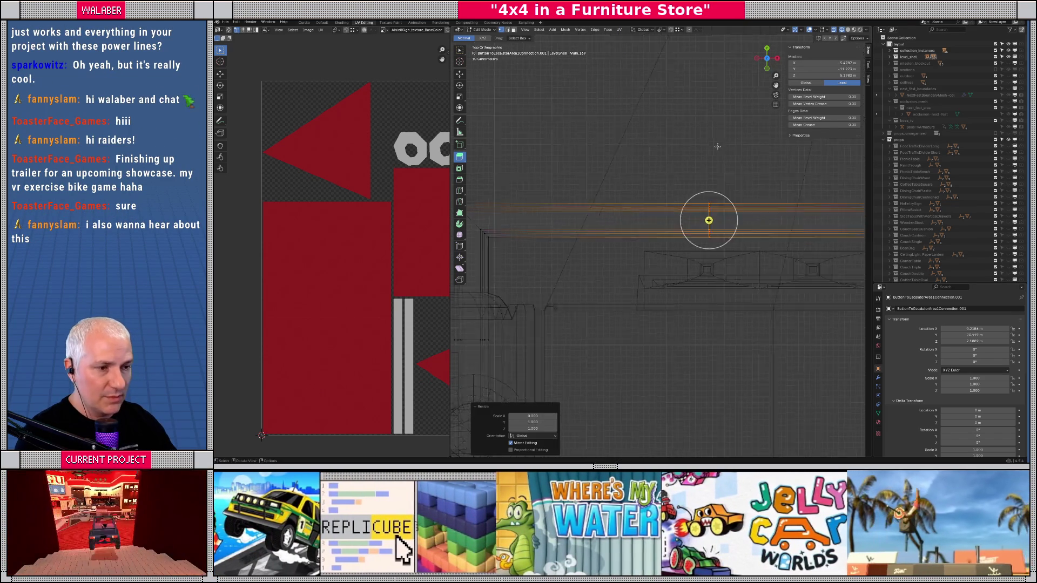
- Flatten a vertical column of strip vertices to zero on Y, then tilt the view
scroll(717, 146, "down", 6)
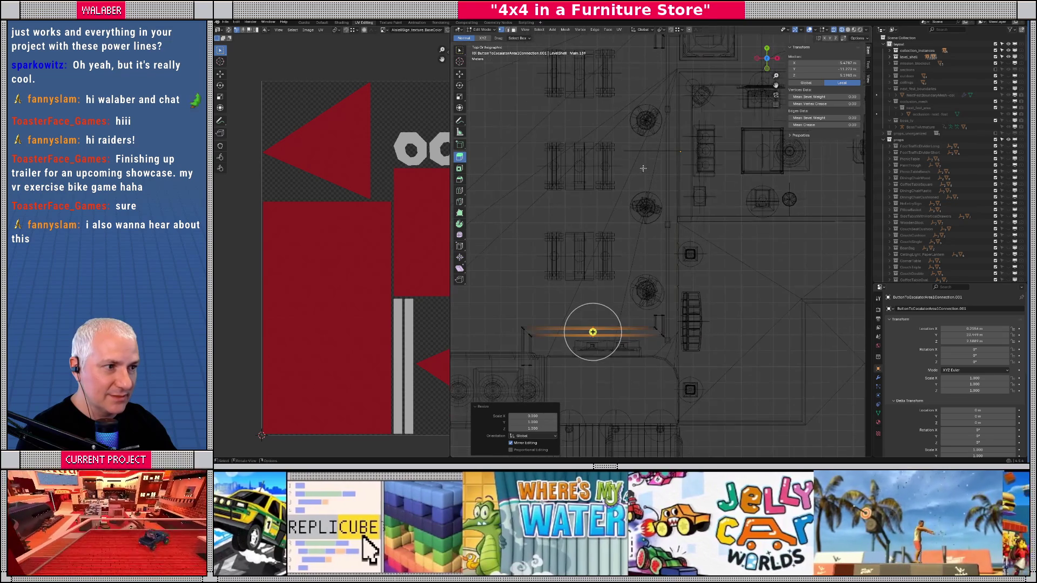
left_click_drag(644, 40, 697, 317)
key("s")
key("y")
key("0")
key("Return")
mouse_move(559, 119)
left_mouse_down()
mouse_move(657, 235)
mouse_move(672, 320)
left_mouse_up()
- In Object Mode, select both tree plants by the tables, with TreePlant_B active
key("Tab")
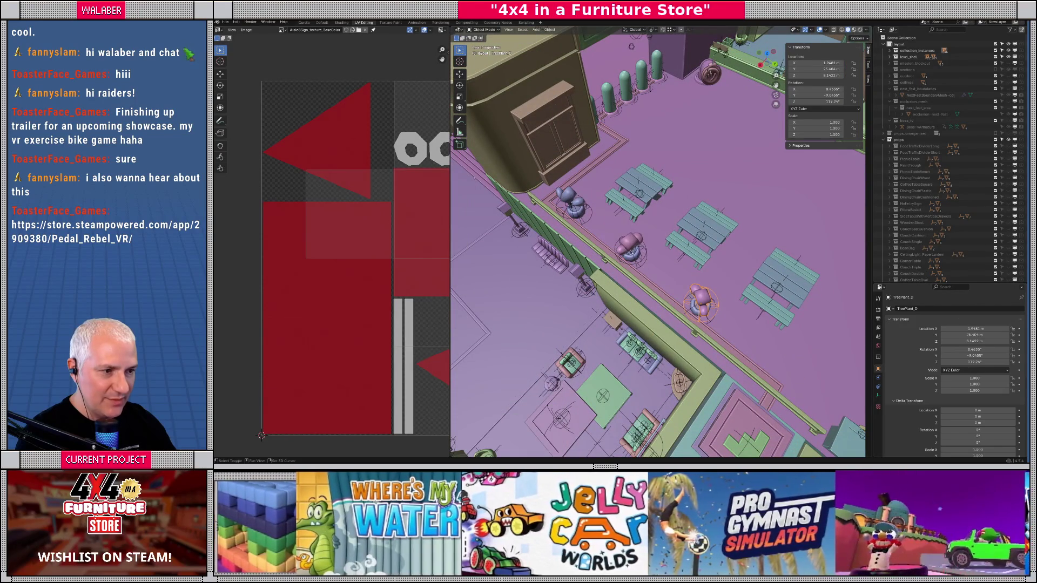
left_click(576, 210, "shift")
key("KP_7")
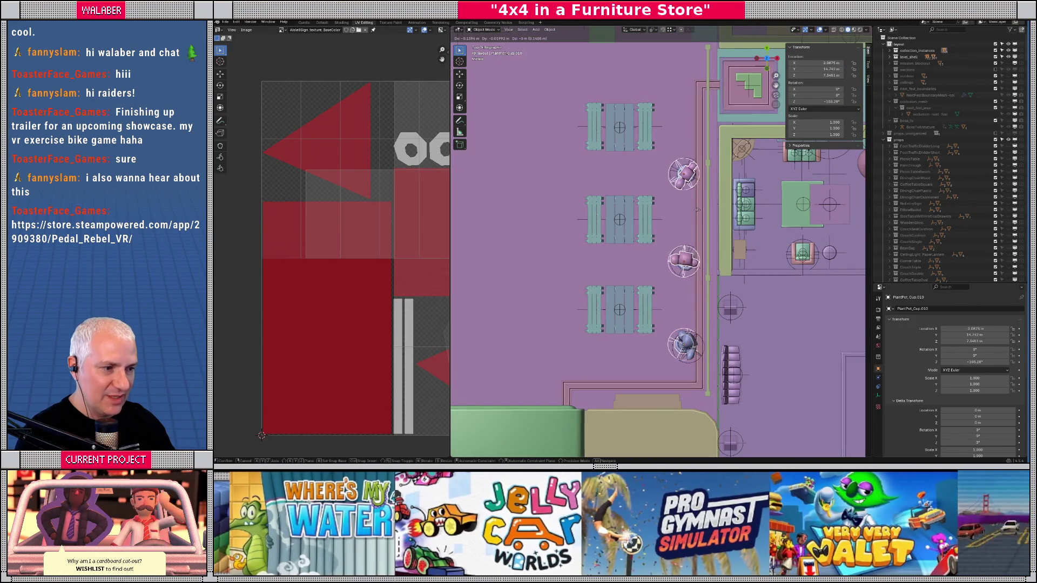
mouse_move(665, 261)
left_mouse_down()
mouse_move(652, 243)
mouse_move(594, 302)
left_mouse_up()
scroll(594, 302, "up", 4)
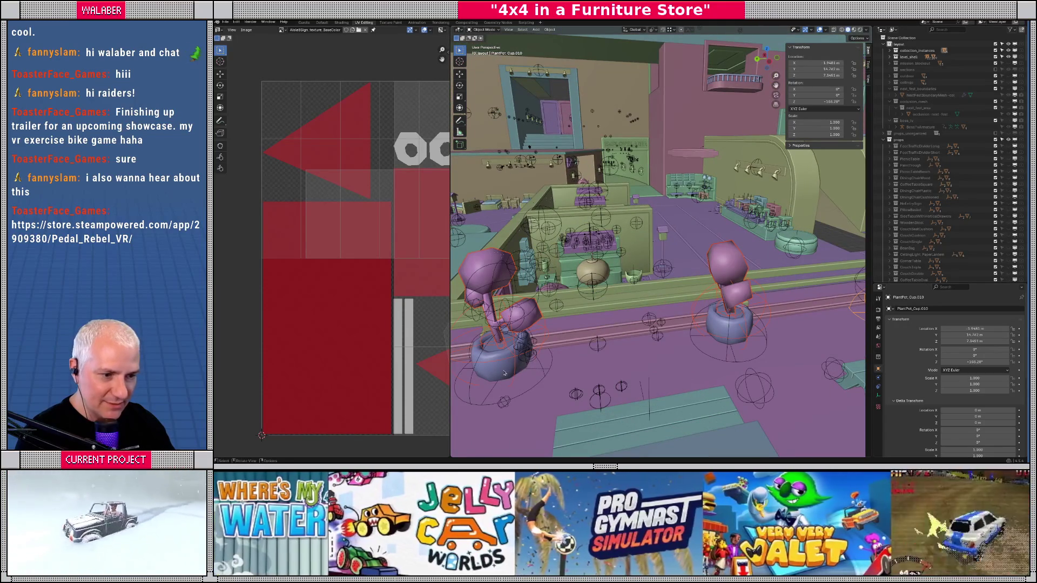
left_click(500, 374)
left_click(490, 304)
left_click(725, 271, "shift")
key("KP_Decimal")
left_click(744, 244, "shift")
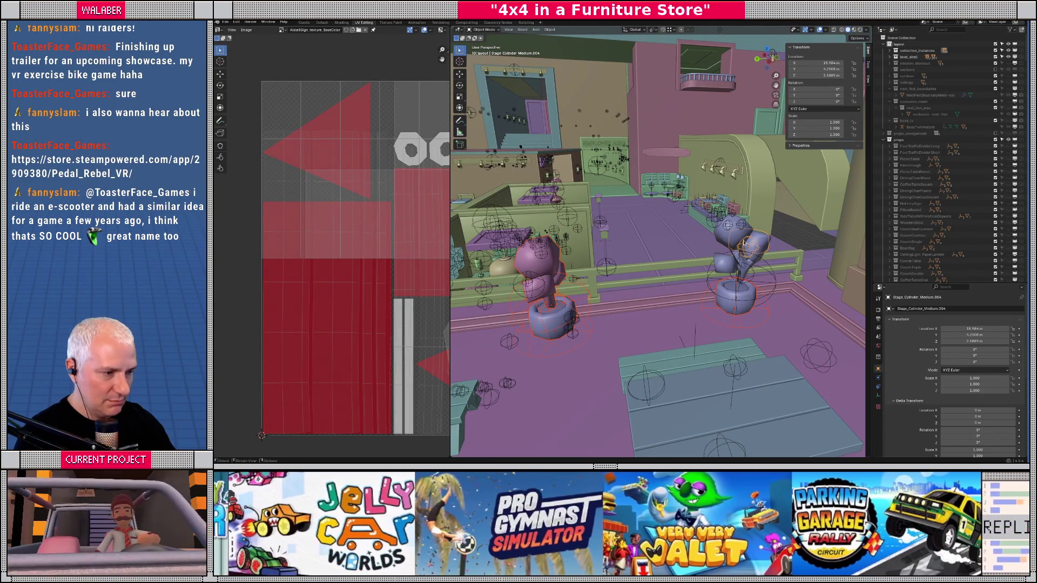
left_click(725, 268, "shift")
- From a top view, move the selected tree plants sideways along global X
key("KP_7")
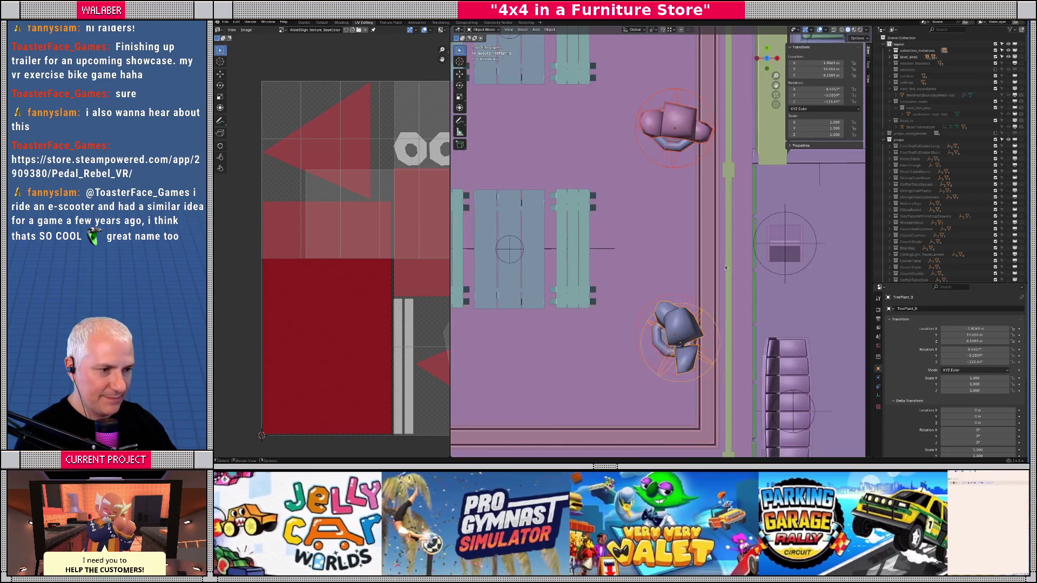
scroll(641, 242, "down", 5)
key("alt+z")
key("shift+z")
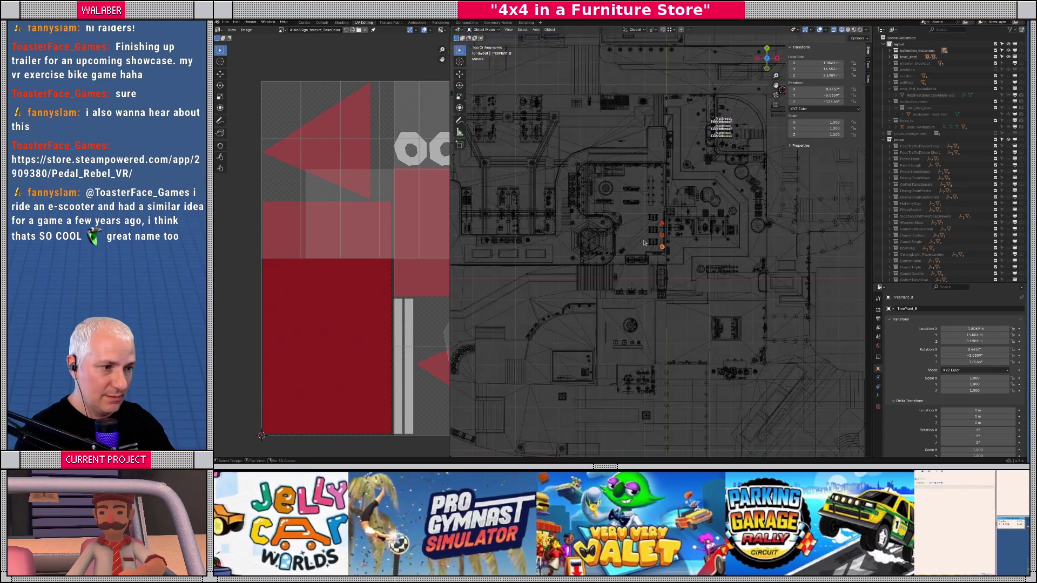
scroll(642, 243, "down", 3)
scroll(643, 243, "up", 2)
key("KP_Decimal")
key("shift+z")
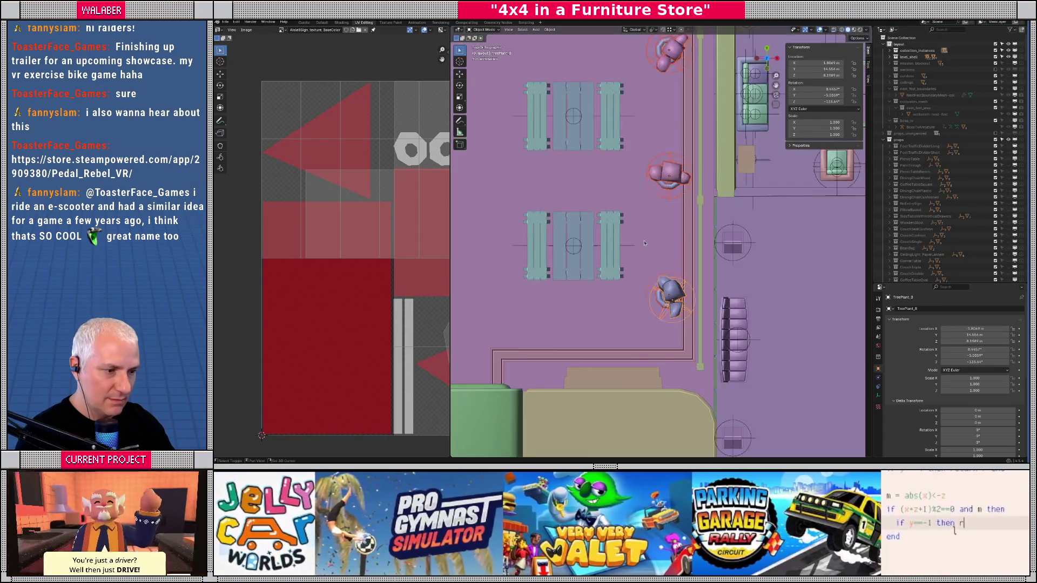
key("g")
key("x")
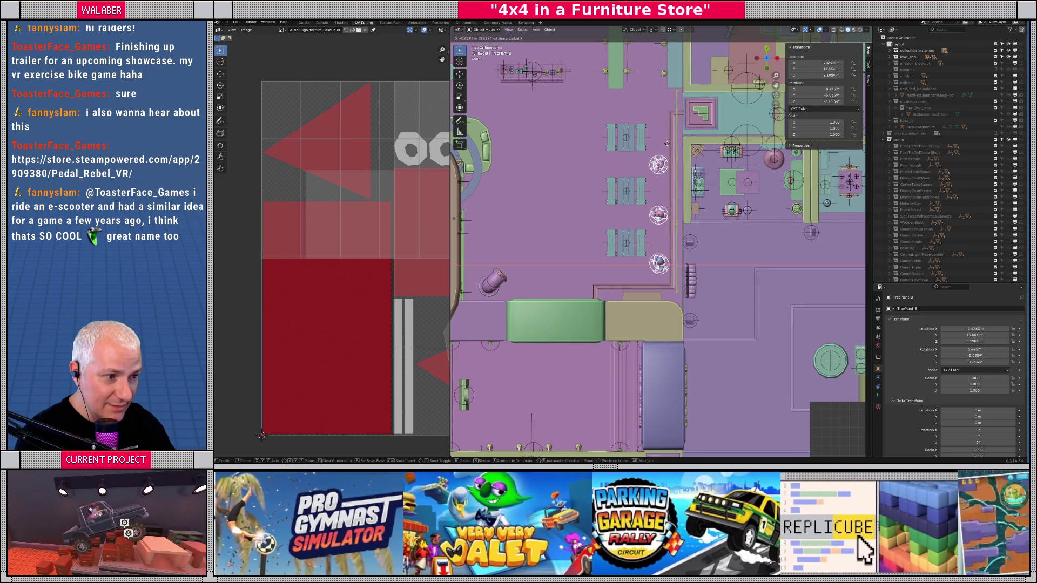
left_click(667, 143)
- Return to a perspective view and select the ButtonToEscalatorArea1Connection.001 strip
left_click_drag(668, 143, 702, 178)
scroll(603, 346, "up", 4)
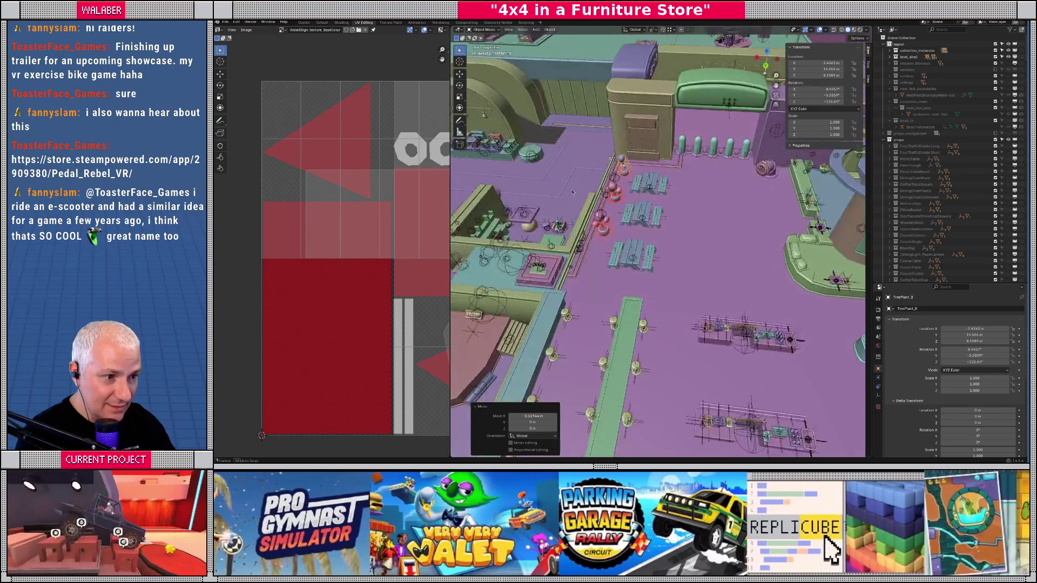
left_click(596, 341)
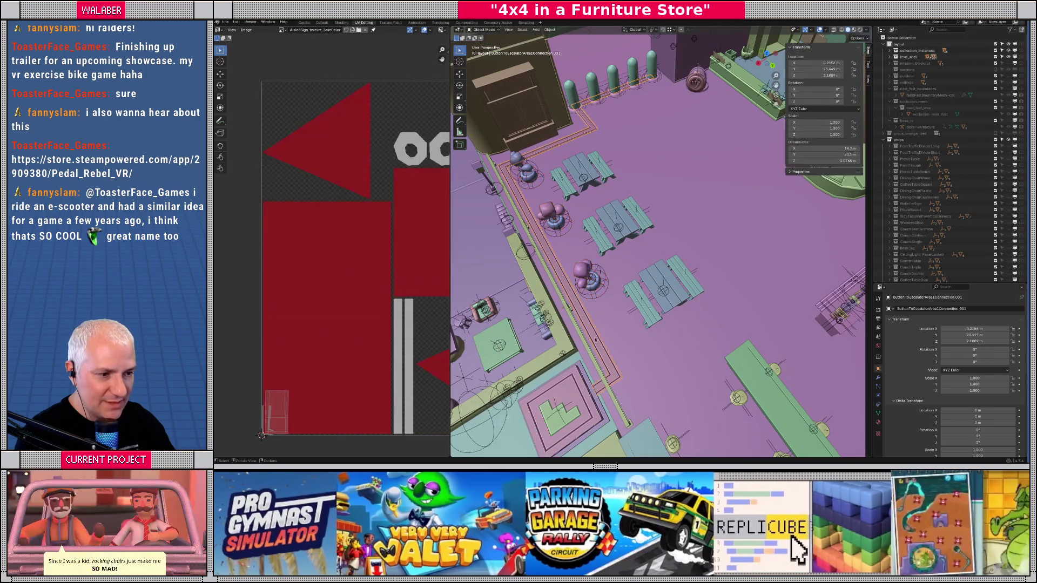
- Enter RestaurantPylonActivationStrip as the selected strip's name in Object Properties
left_click(979, 309)
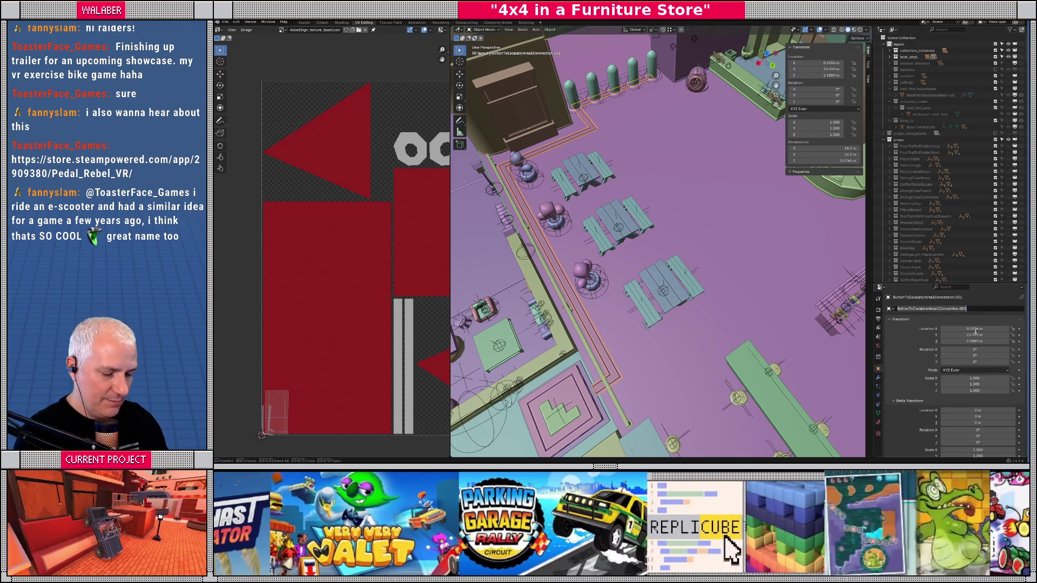
type("Es")
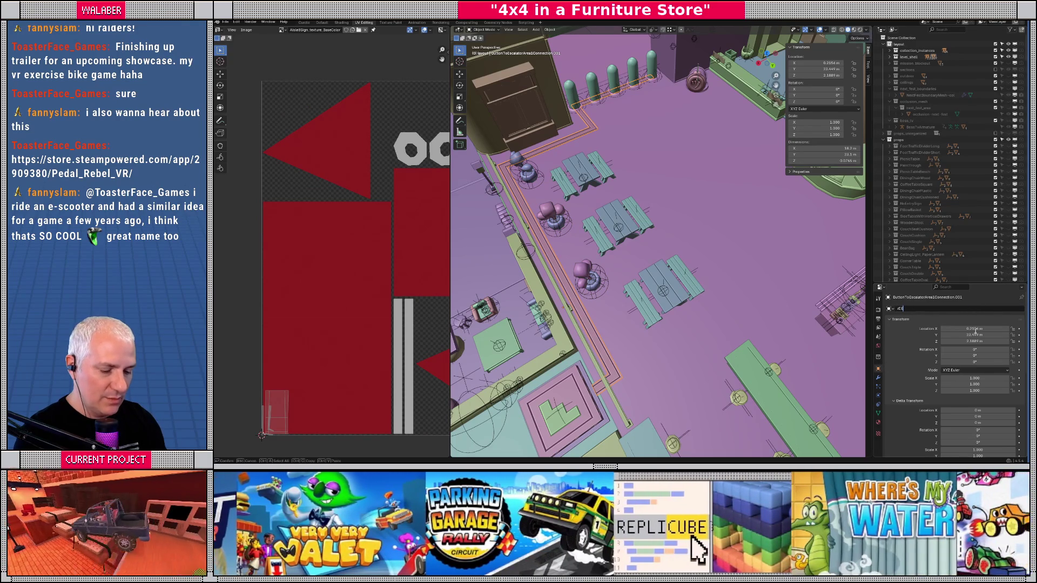
key("BackSpace")
key("BackSpace")
key("BackSpace")
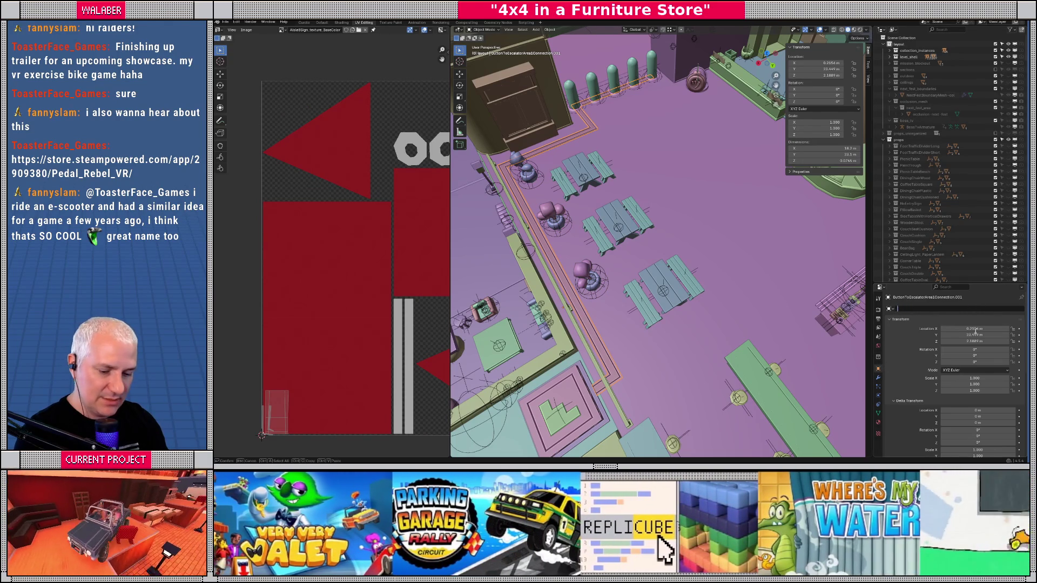
type("Restaurant")
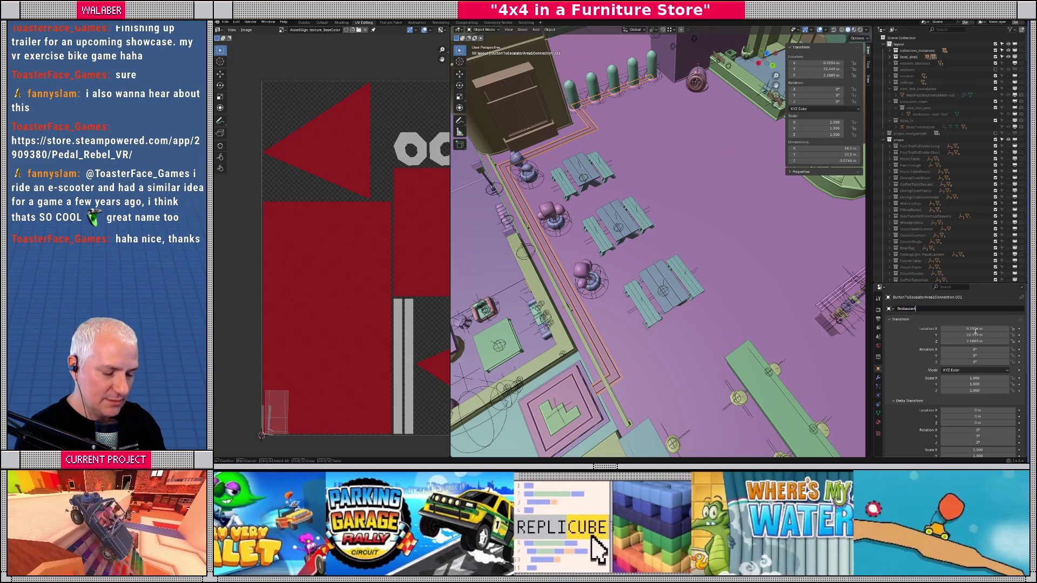
type("PylonAc")
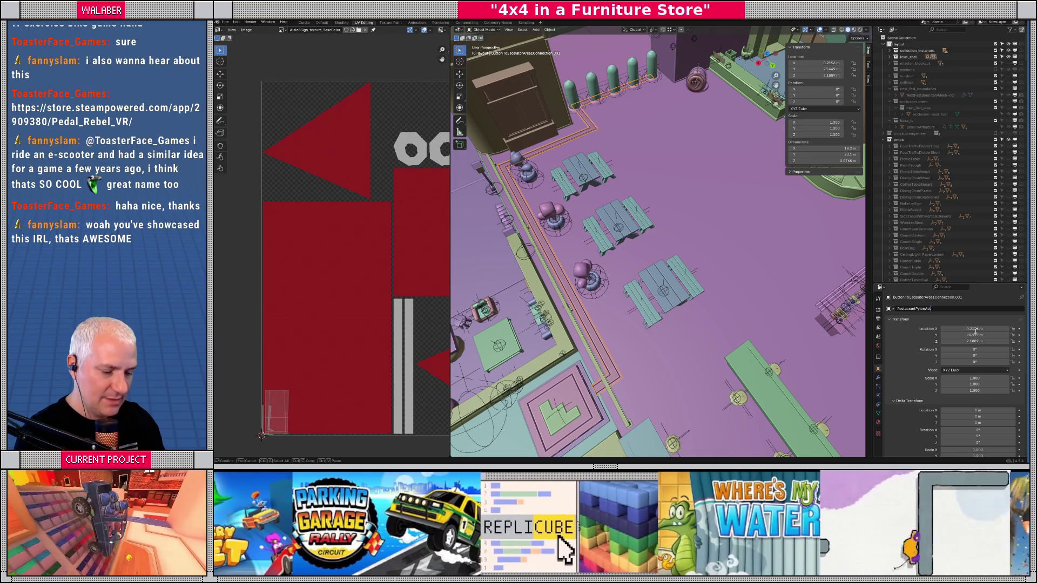
type("tivationStrip")
key("Return")
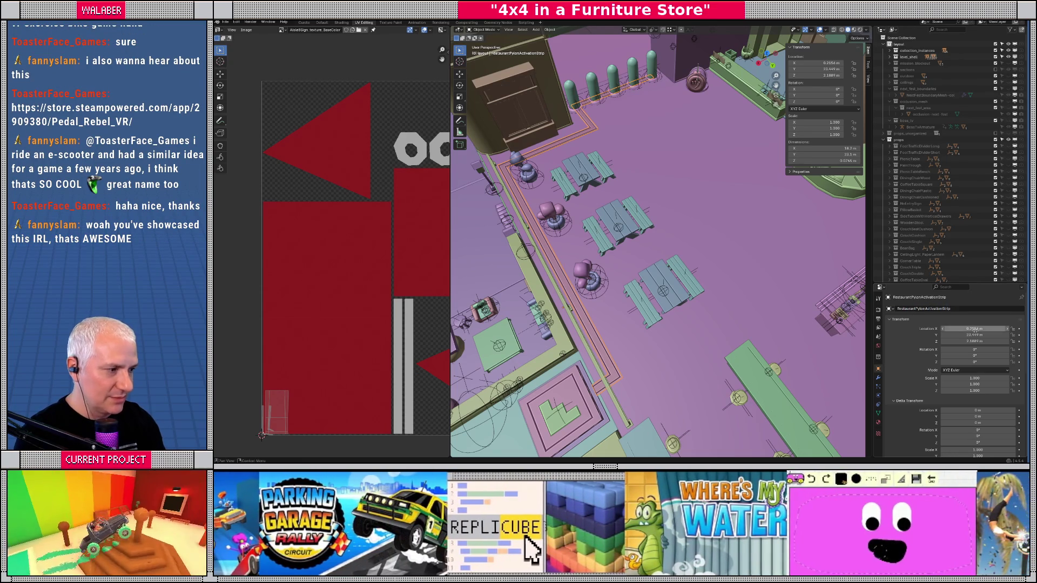
left_click_drag(638, 234, 651, 232)
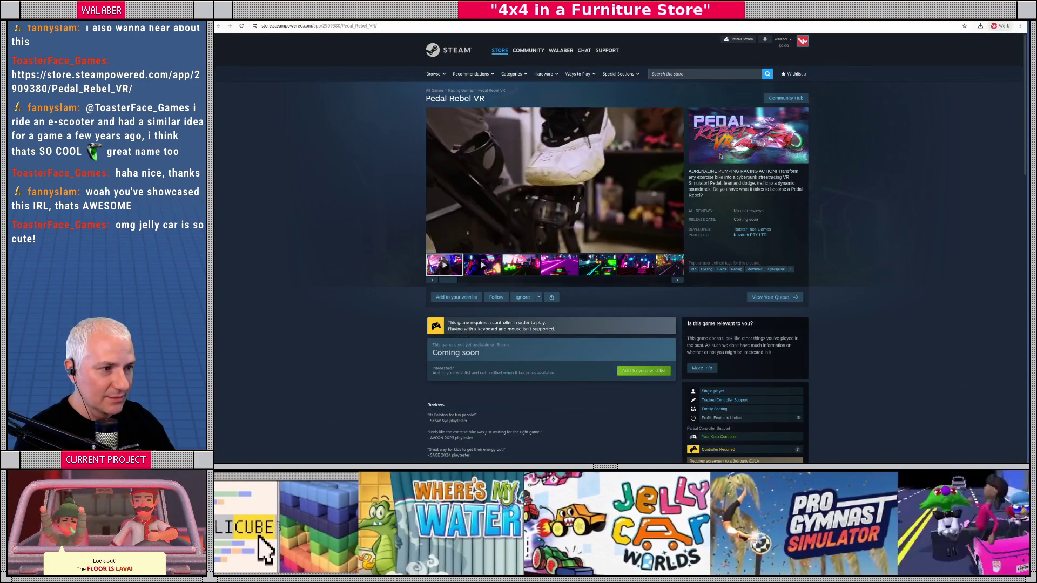
- Resume the Pedal Rebel VR trailer with sound on and show it fullscreen
left_click(432, 247)
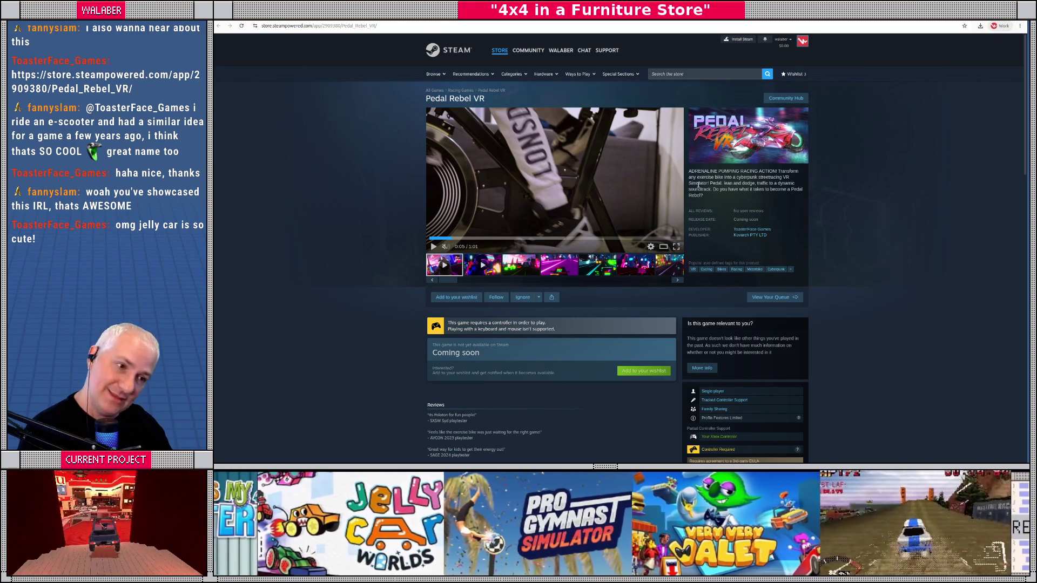
left_click(433, 246)
left_click(445, 246)
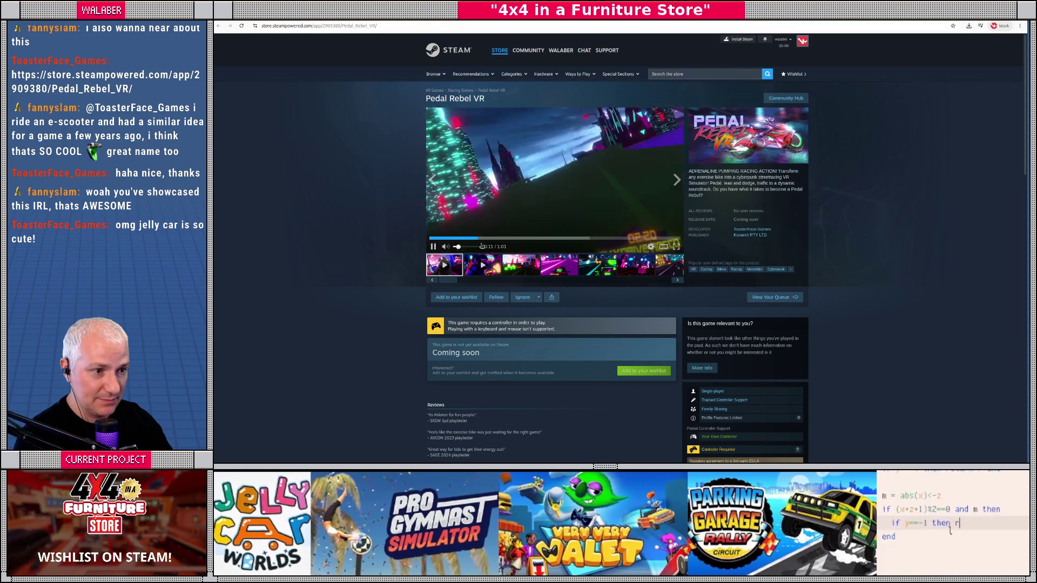
left_click(675, 246)
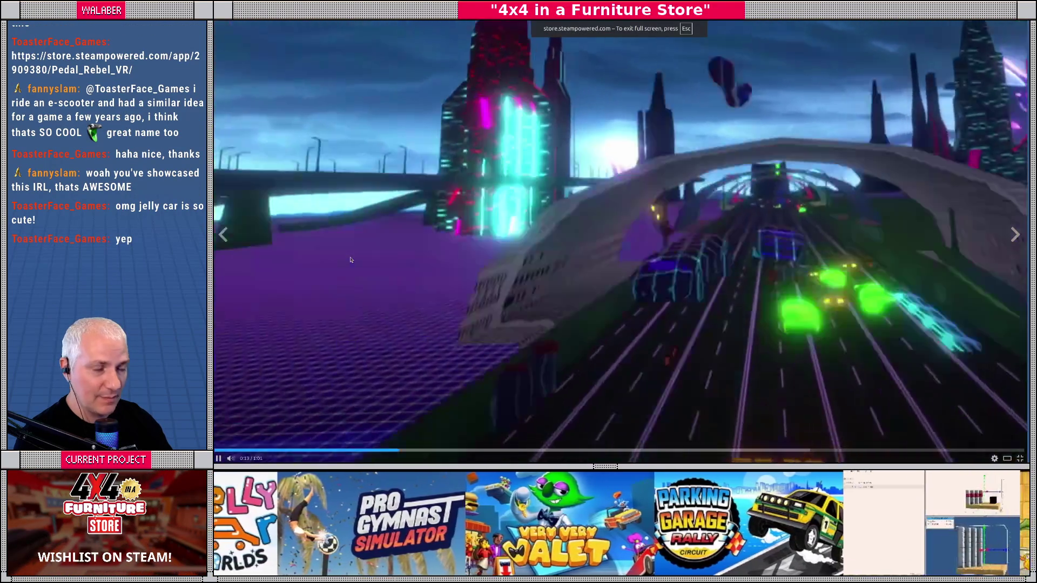
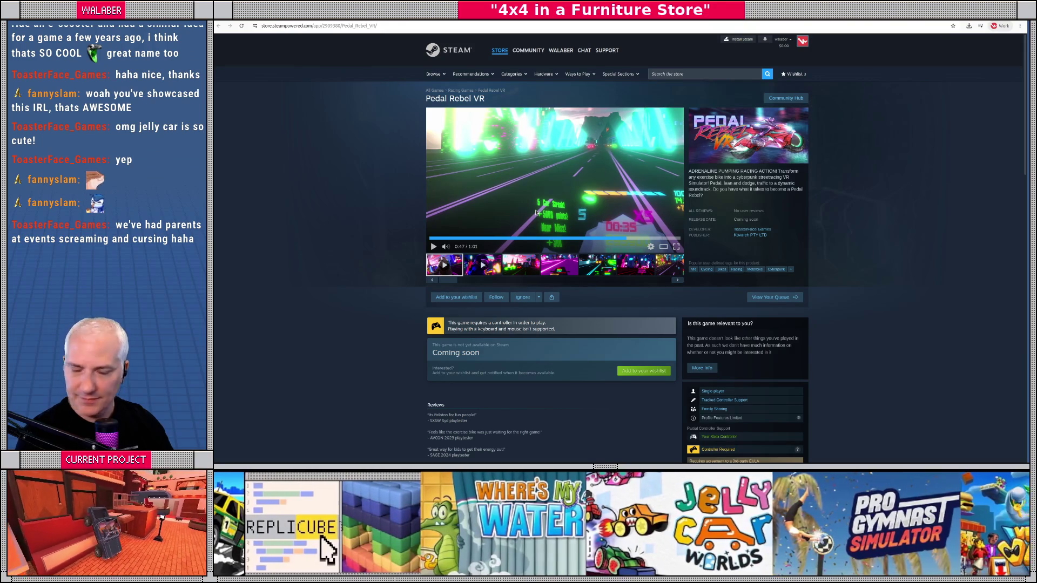
- Scroll down the Pedal Rebel VR store page and expand its full description with READ MORE
scroll(549, 318, "down", 3)
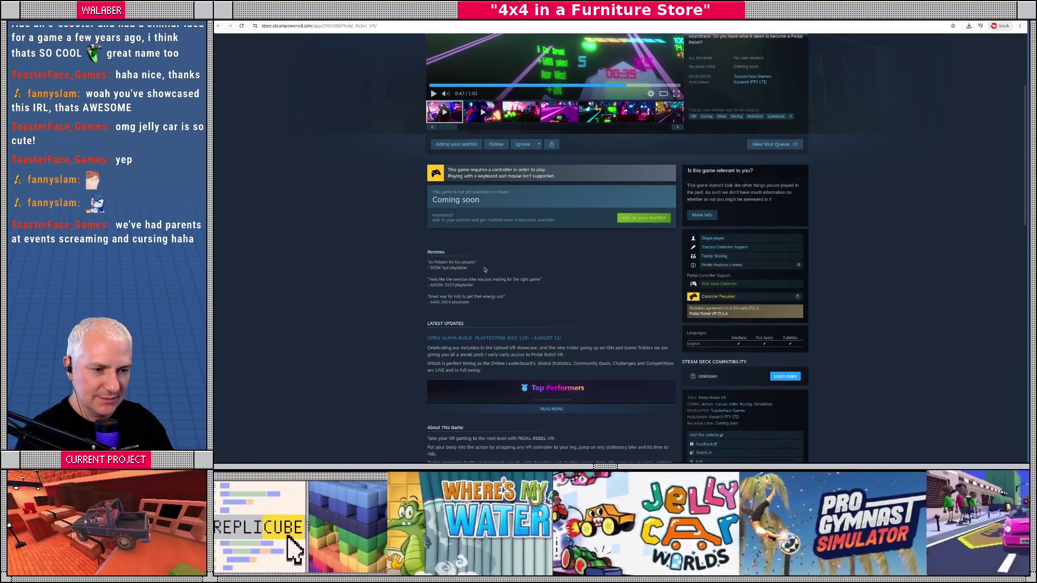
scroll(552, 317, "down", 4)
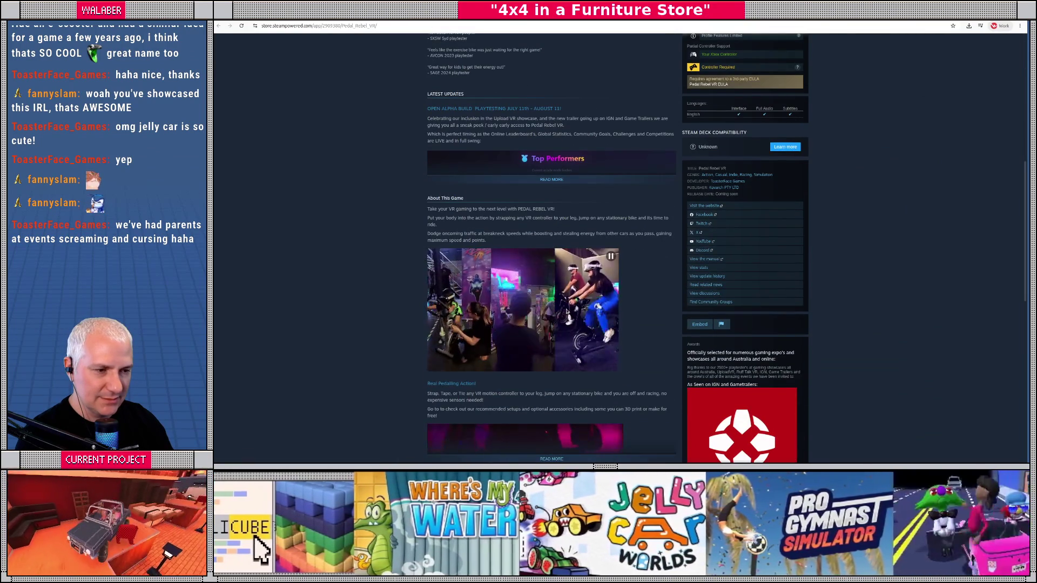
scroll(546, 356, "down", 2)
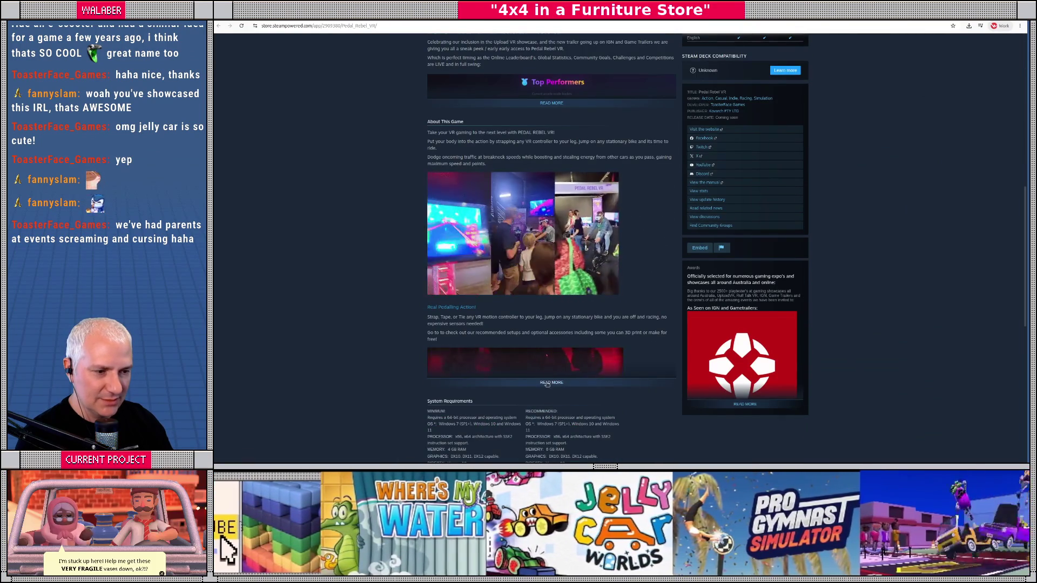
left_click(546, 380)
- Skim the description, return to the page top, select the address bar and switch to Blender
scroll(544, 351, "down", 5)
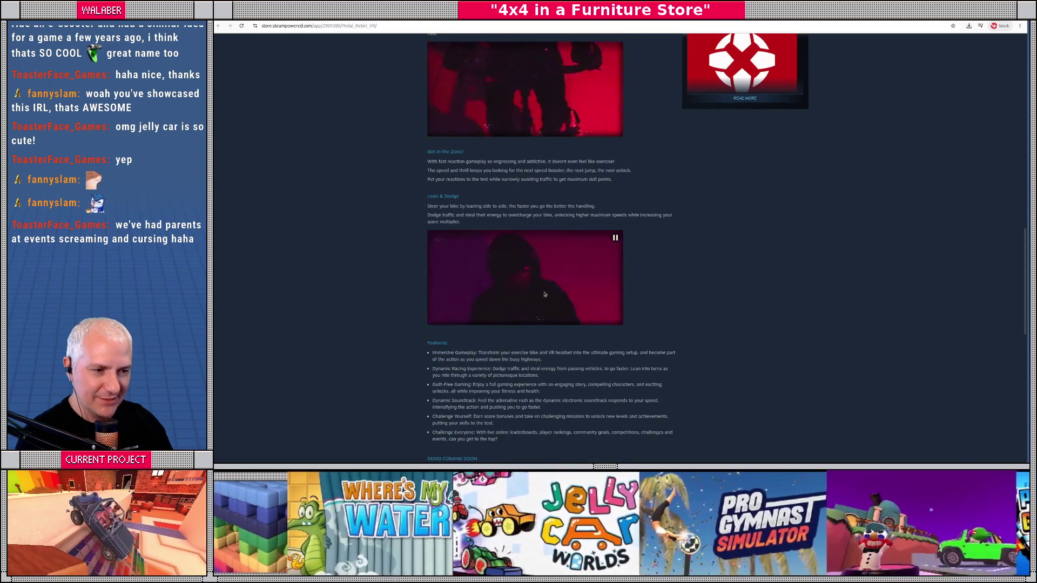
scroll(544, 293, "down", 4)
scroll(541, 289, "up", 4)
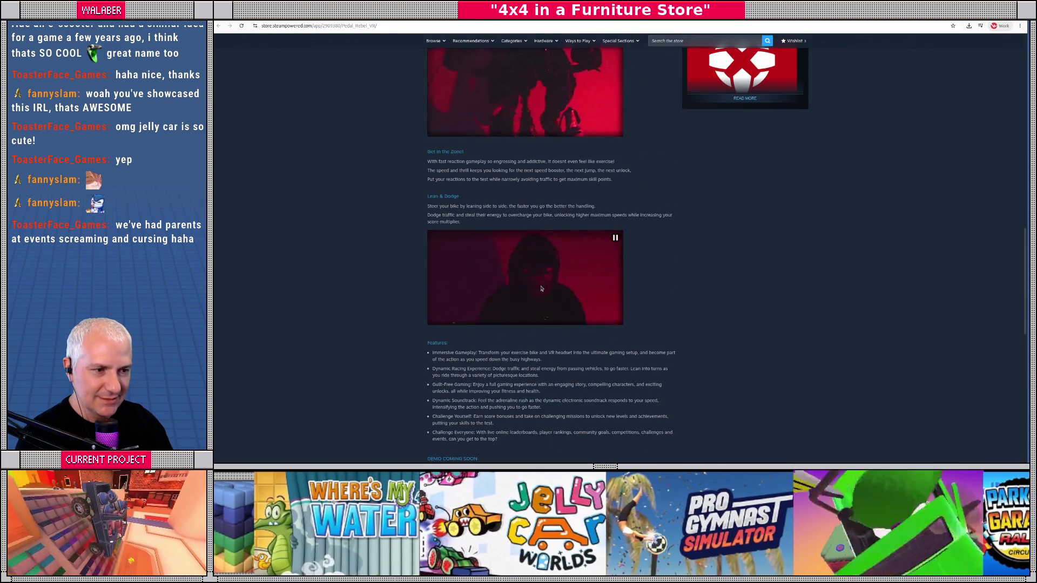
scroll(541, 289, "up", 5)
scroll(538, 293, "up", 3)
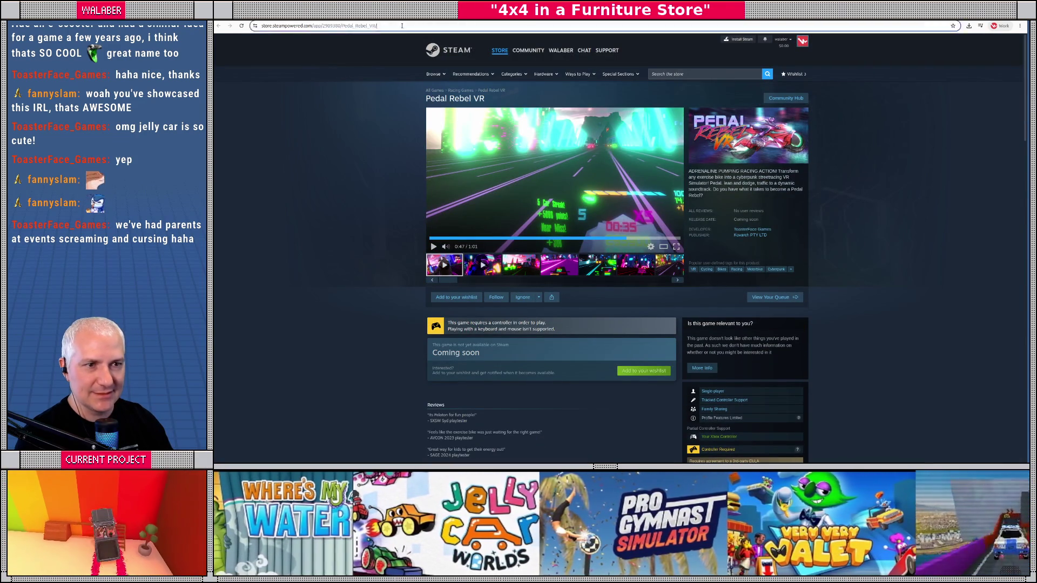
left_click(400, 25)
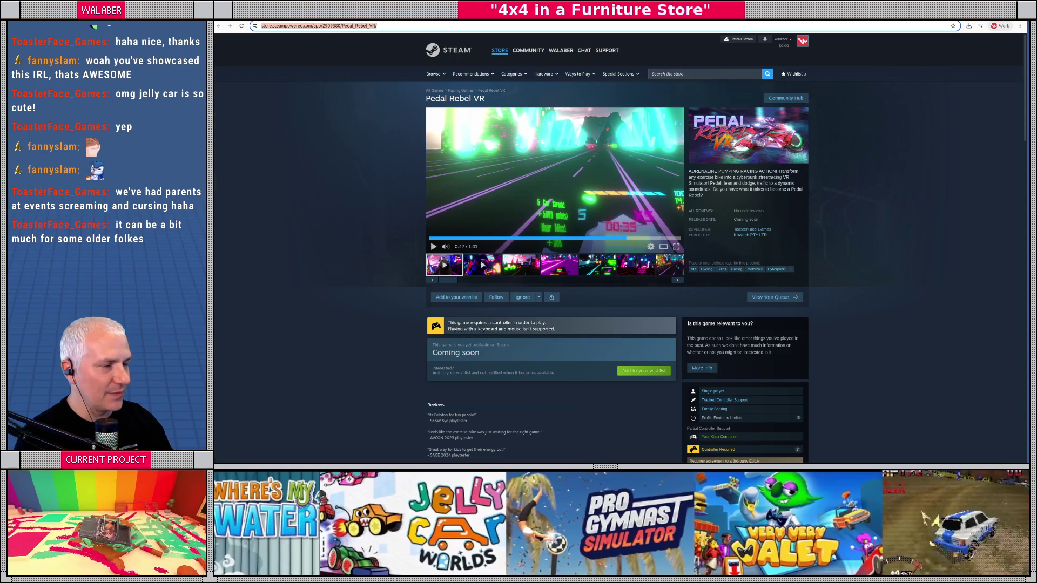
key("alt+Tab")
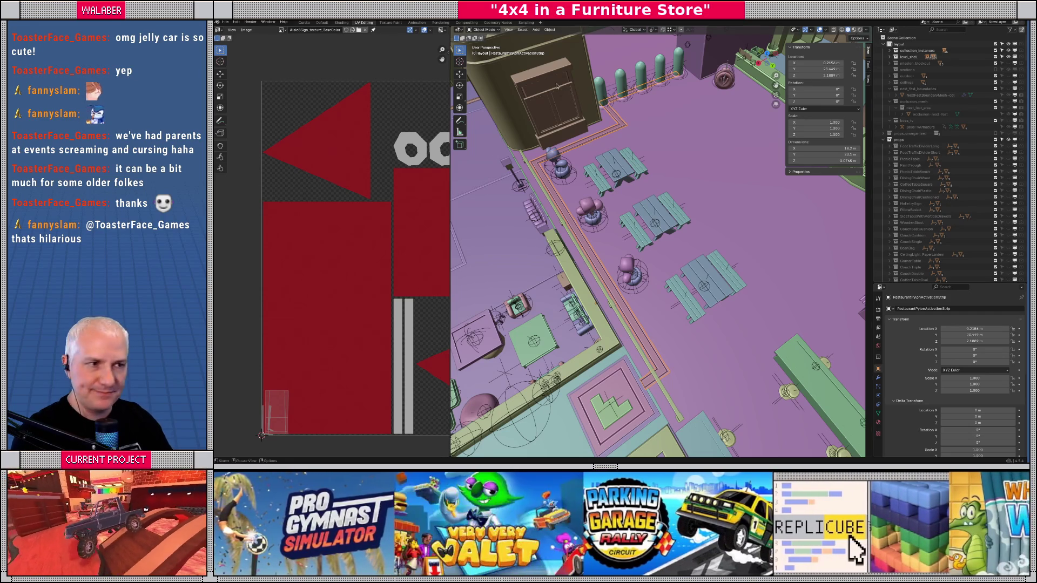
left_click_drag(626, 227, 603, 216)
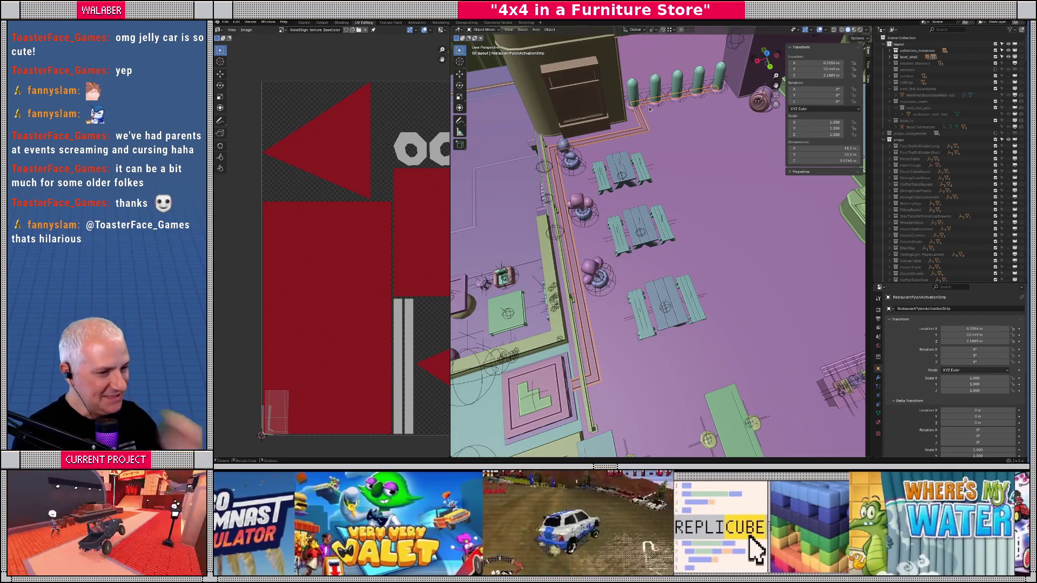
mouse_move(650, 109)
left_mouse_down()
mouse_move(669, 220)
mouse_move(661, 218)
left_mouse_up()
scroll(661, 238, "up", 3)
scroll(664, 216, "down", 3)
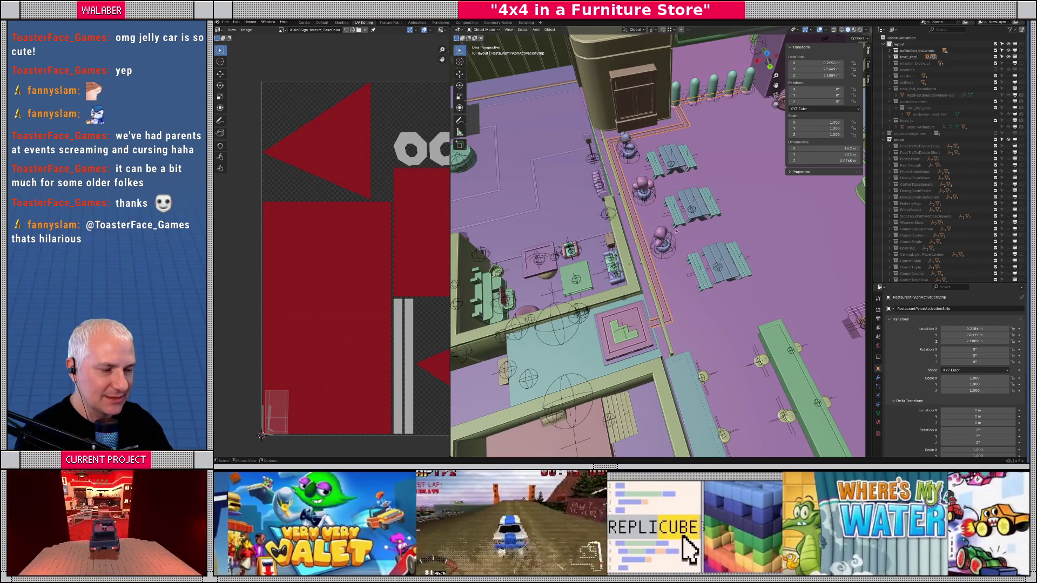
scroll(675, 258, "up", 5)
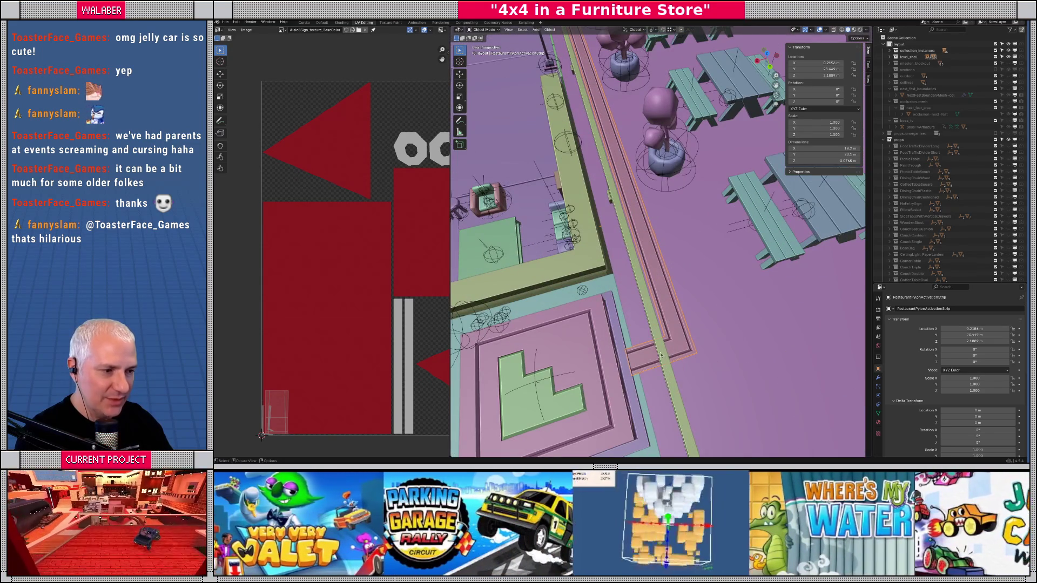
key("Tab")
- Select only the strip's end face in X-ray and switch to a rotated top view
key("alt+a")
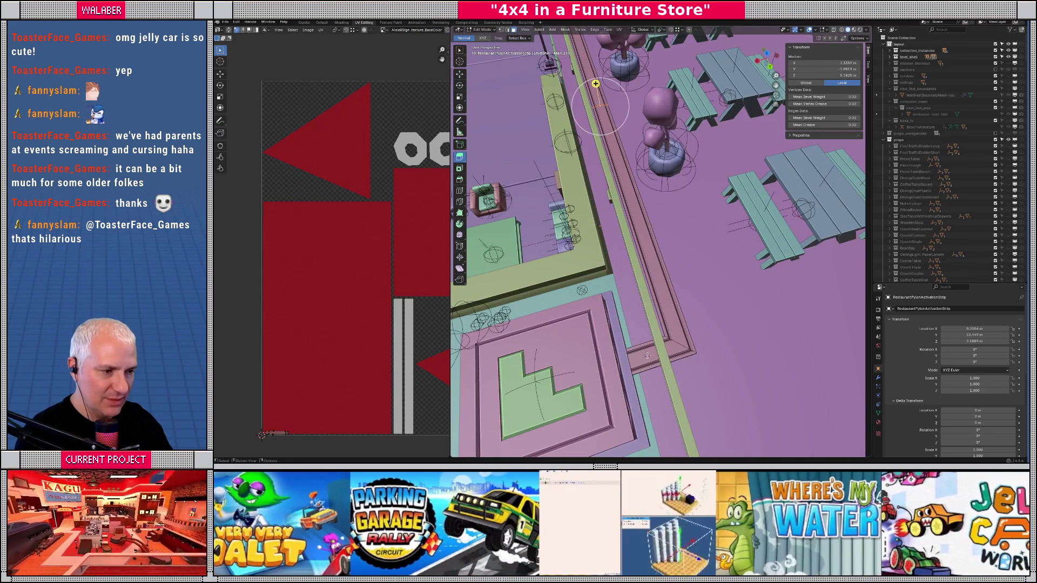
key("shift+z")
left_click_drag(634, 337, 675, 376)
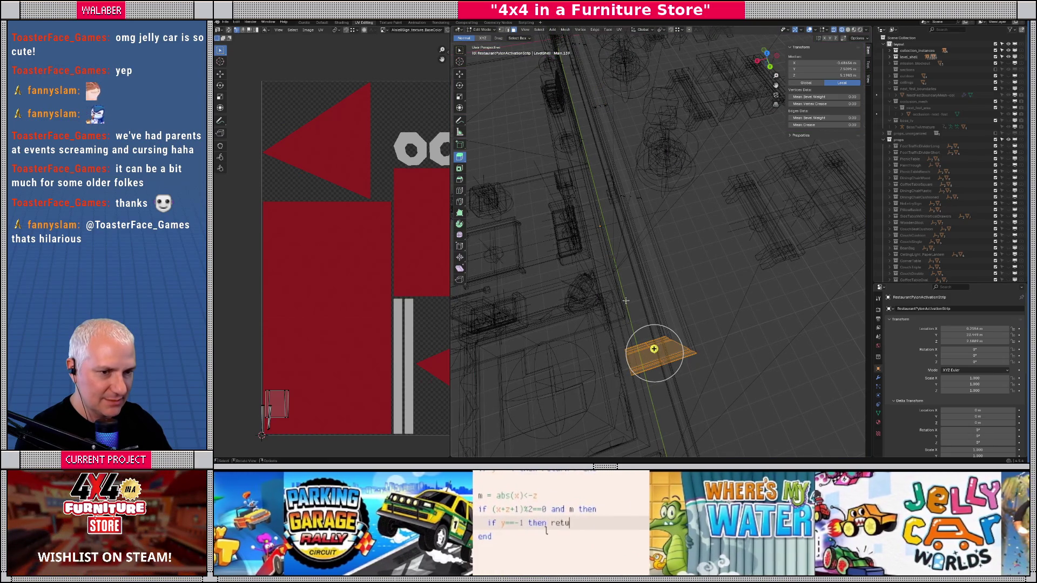
key("KP_7")
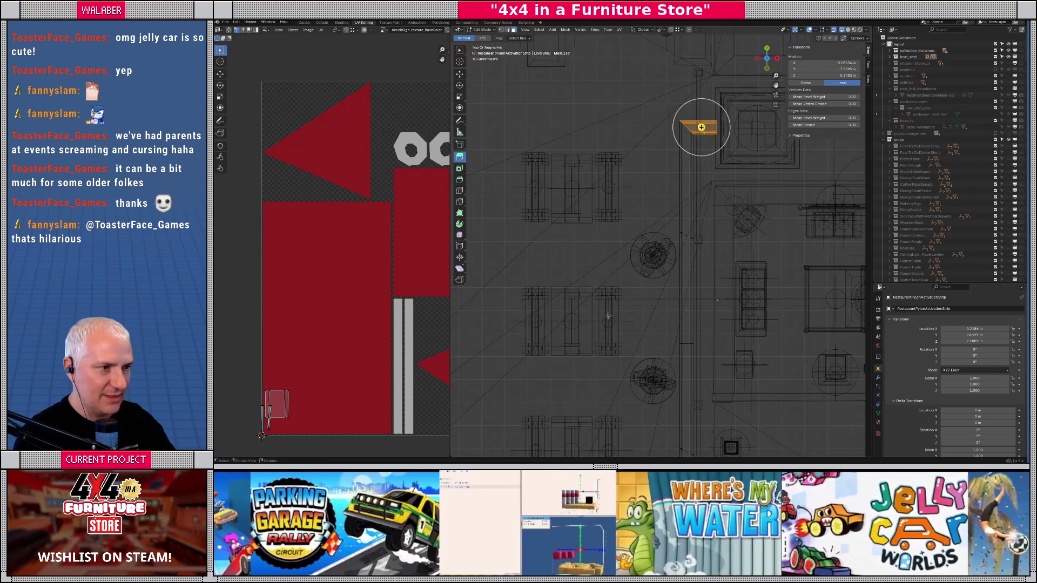
key("KP_4")
key("KP_4")
key("KP_4")
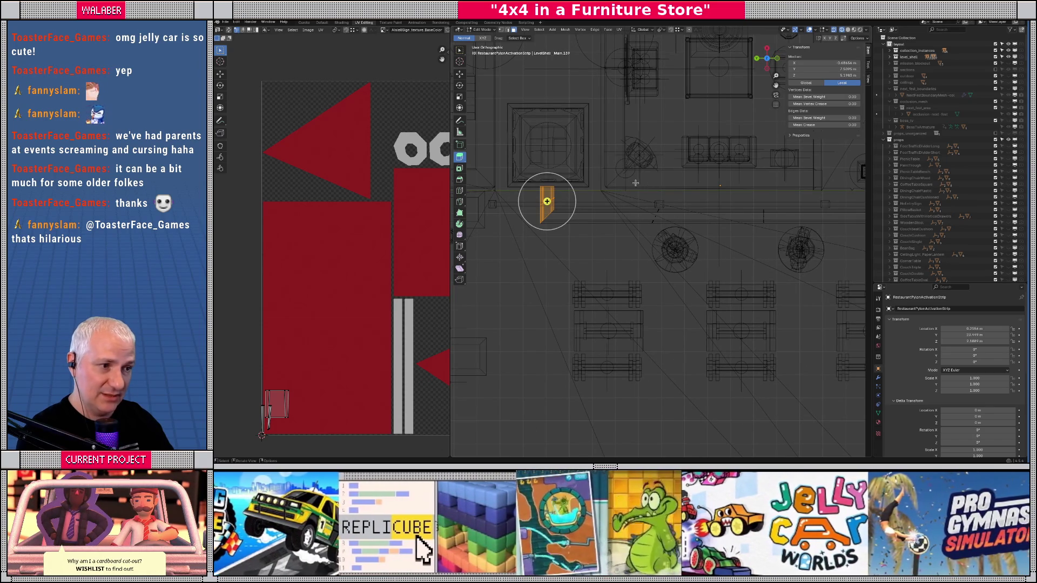
- Project the end face's UVs from view, flatten the island with S Y 0, and select the linked strip
key("u")
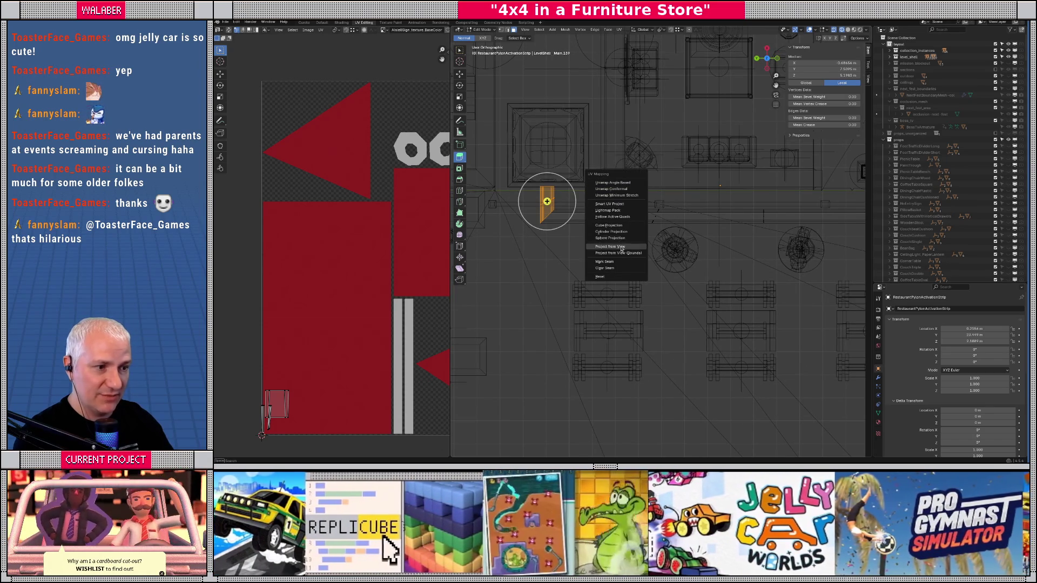
left_click(610, 247)
scroll(391, 261, "up", 5)
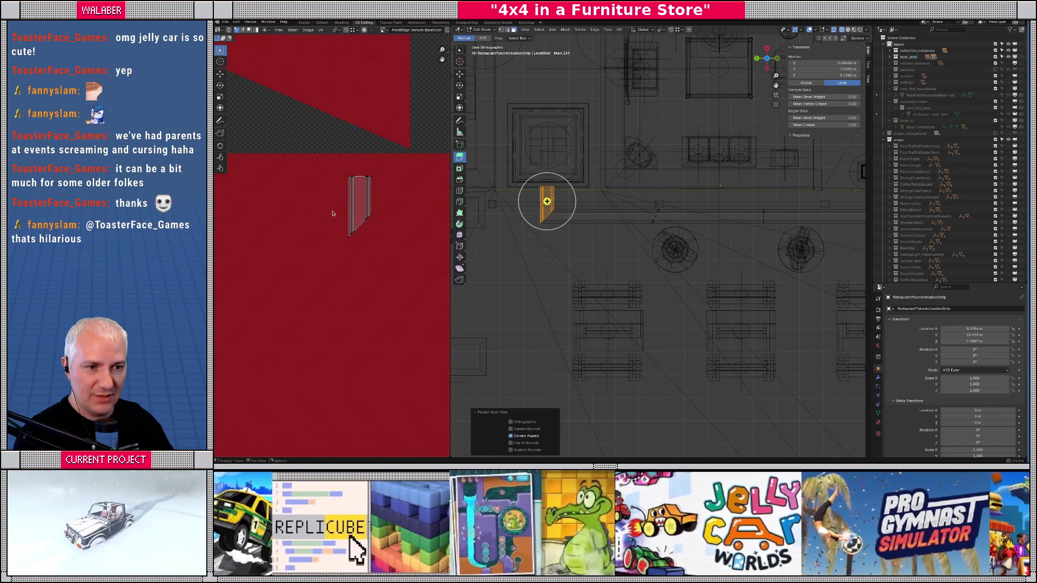
key("s")
key("y")
key("0")
key("Return")
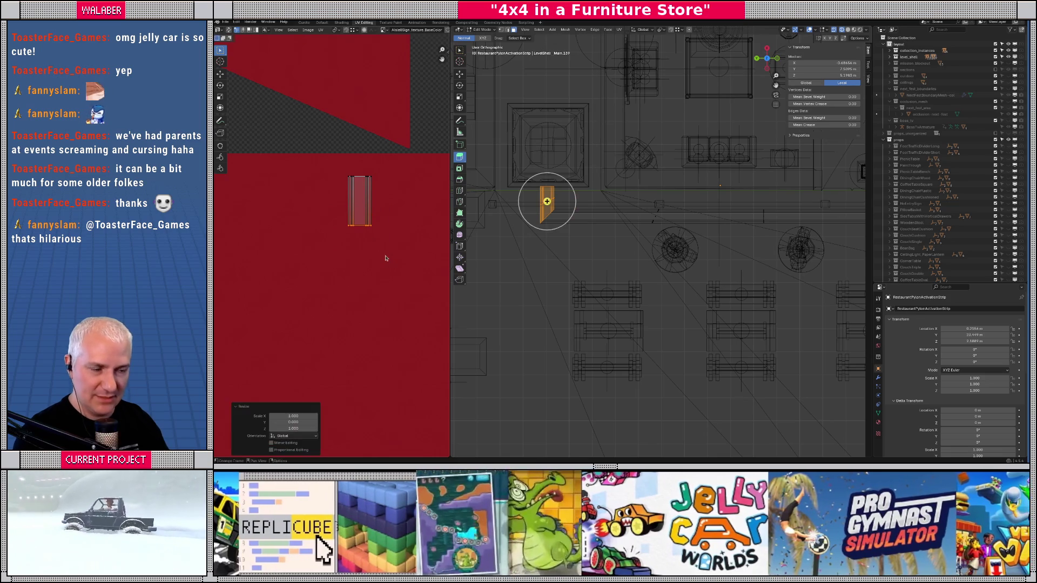
key("l")
scroll(665, 269, "up", 4)
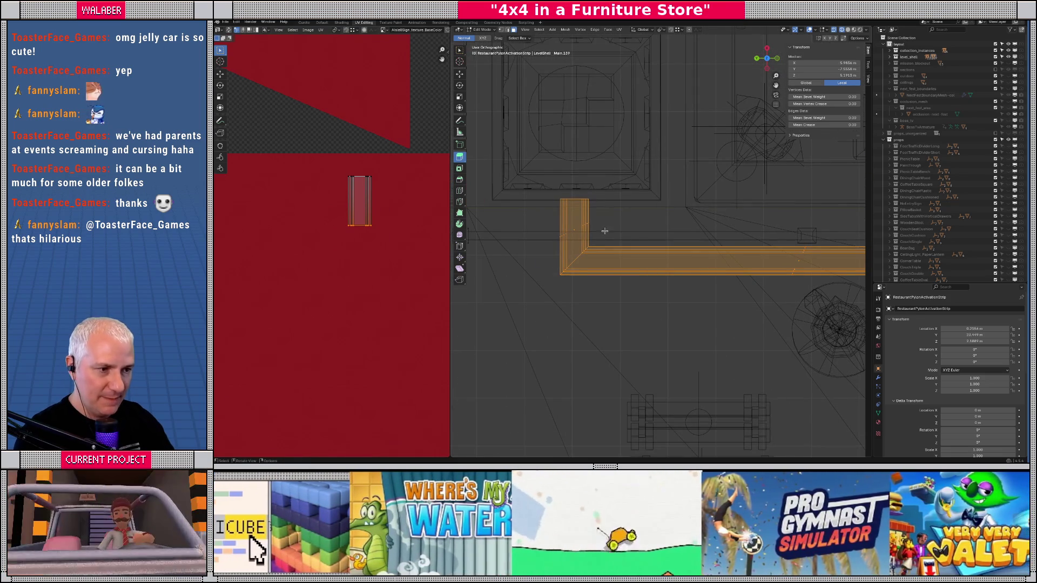
- Make the end face active and unwrap the strip with Follow Active Quads
left_click(575, 230, "shift")
left_click(574, 232, "shift")
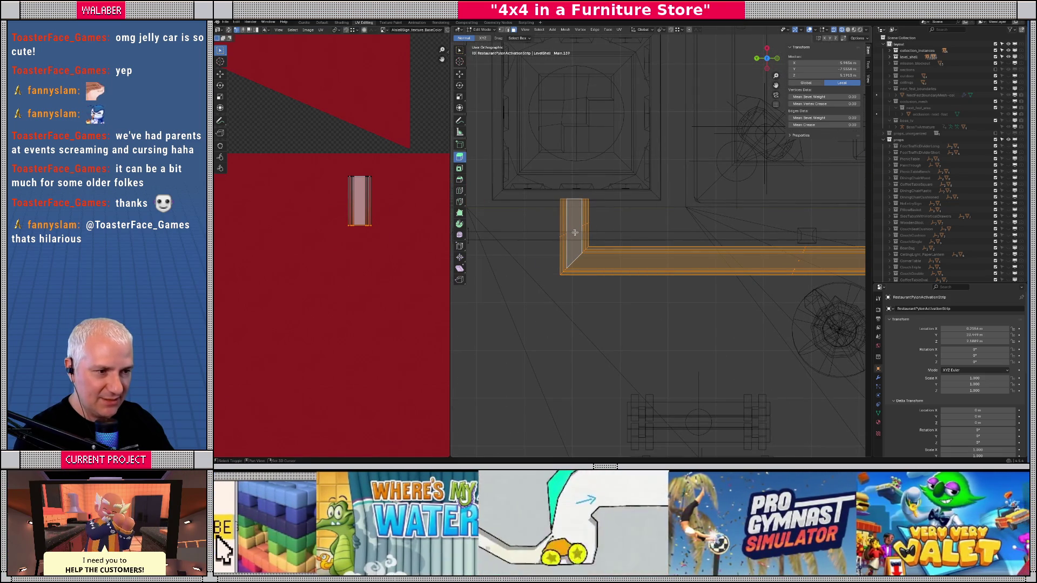
key("u")
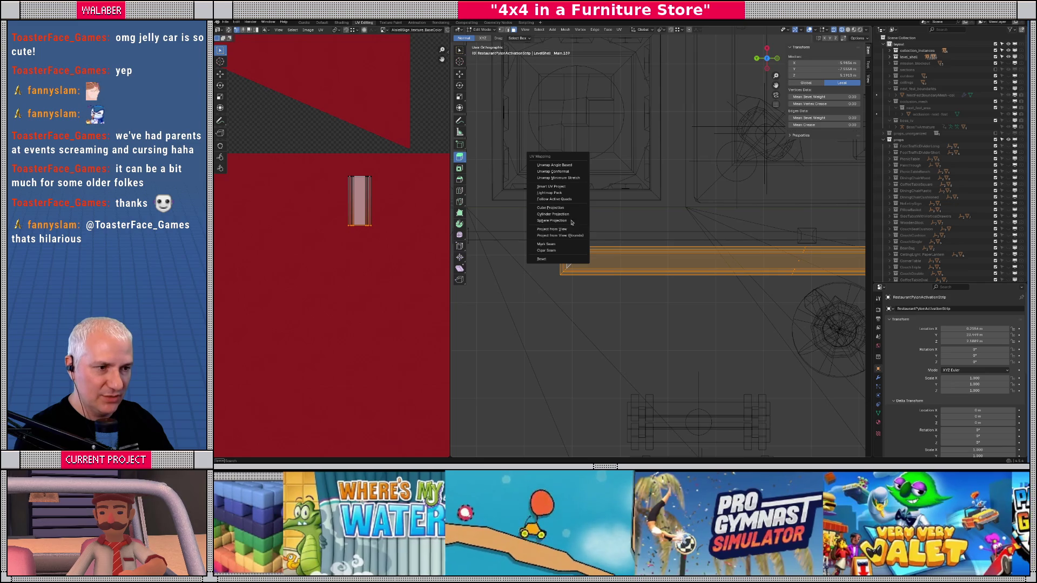
left_click(564, 200)
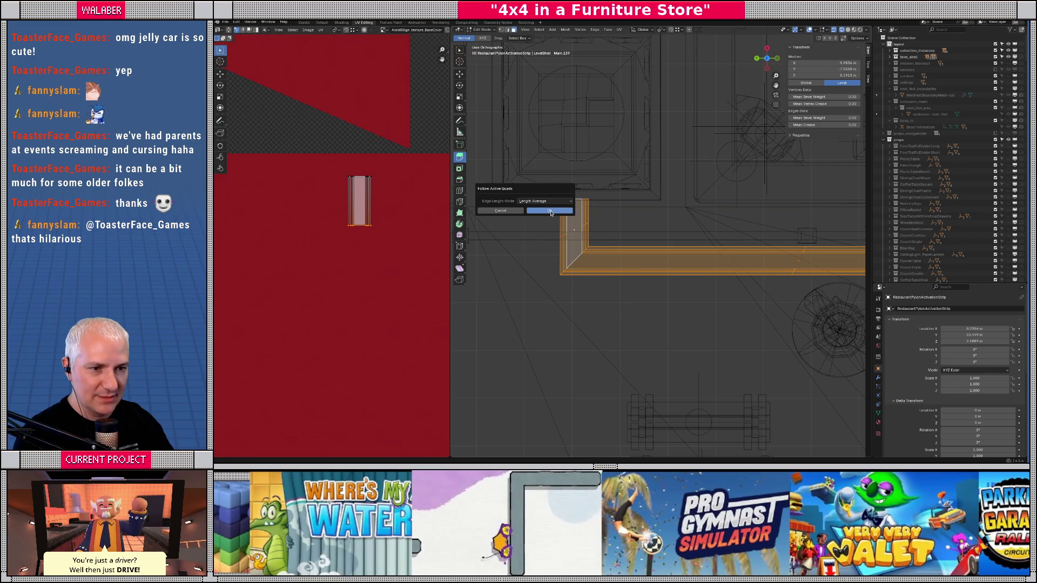
left_click(550, 213)
scroll(344, 260, "down", 5)
scroll(344, 259, "up", 2)
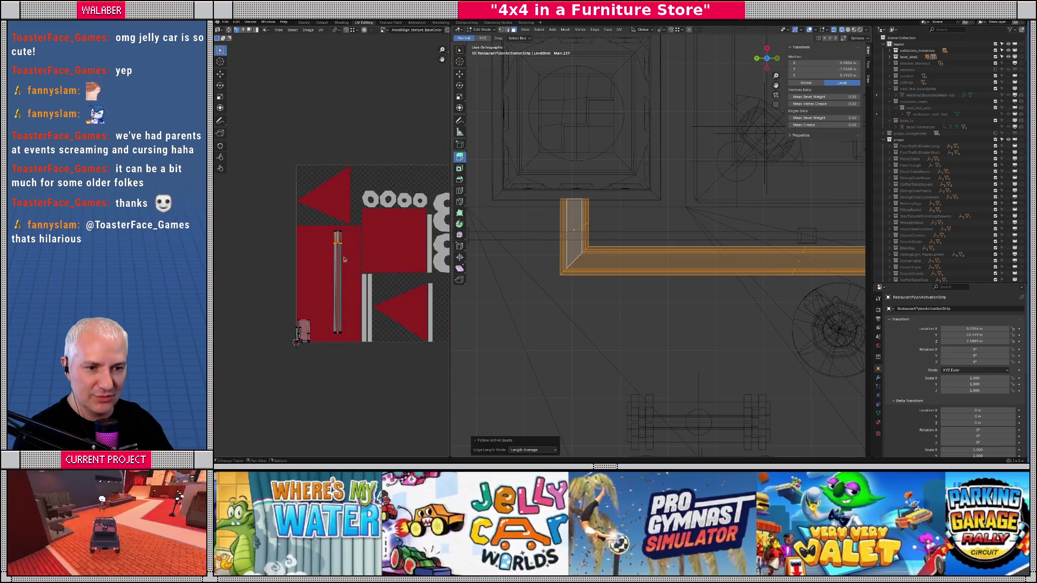
scroll(344, 259, "up", 2)
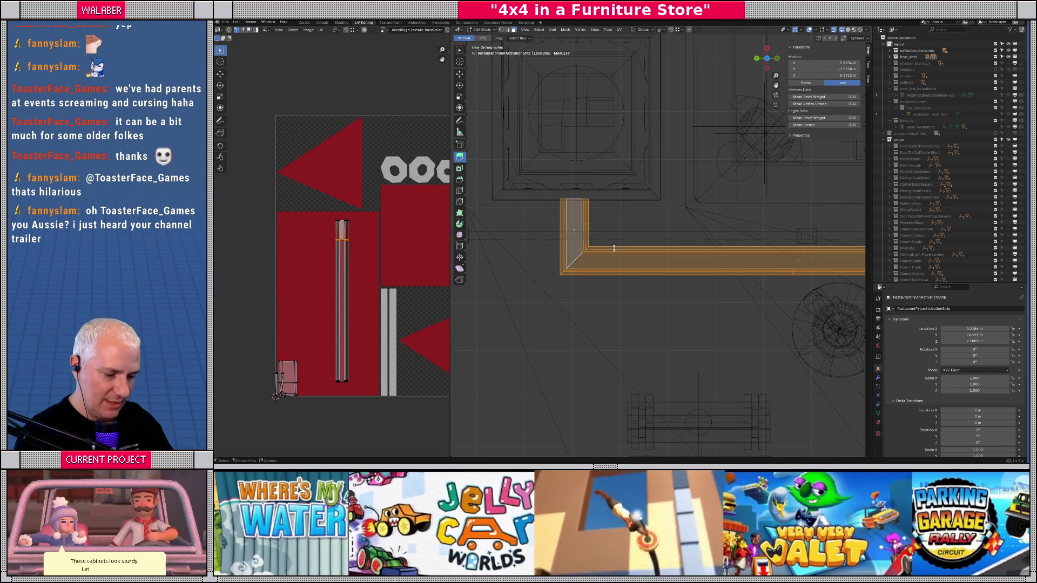
- Merge the 42 duplicate vertices by distance and rerun the Follow Active Quads unwrap
key("m")
left_click(607, 268)
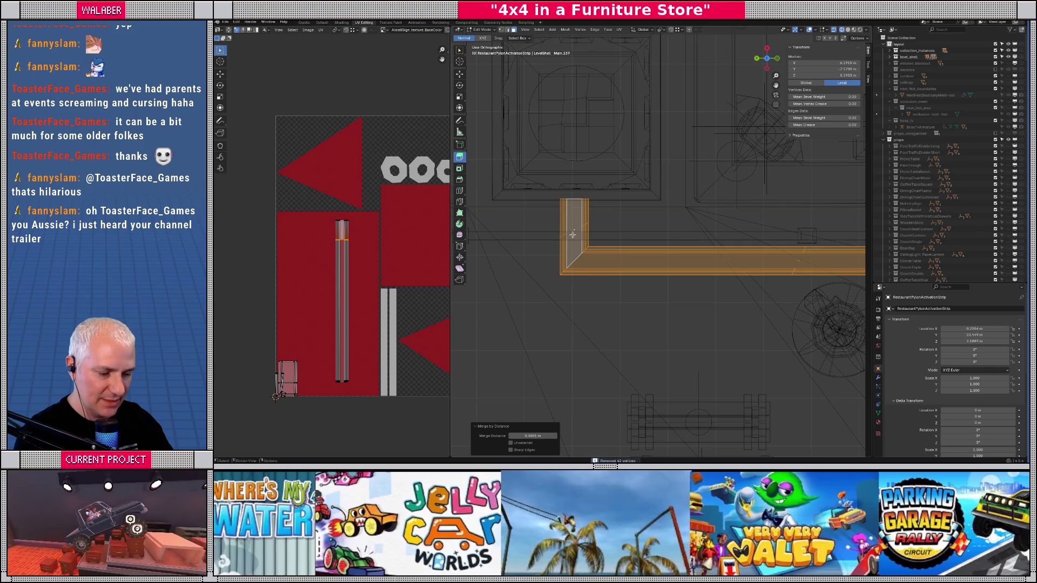
key("u")
left_click(573, 237)
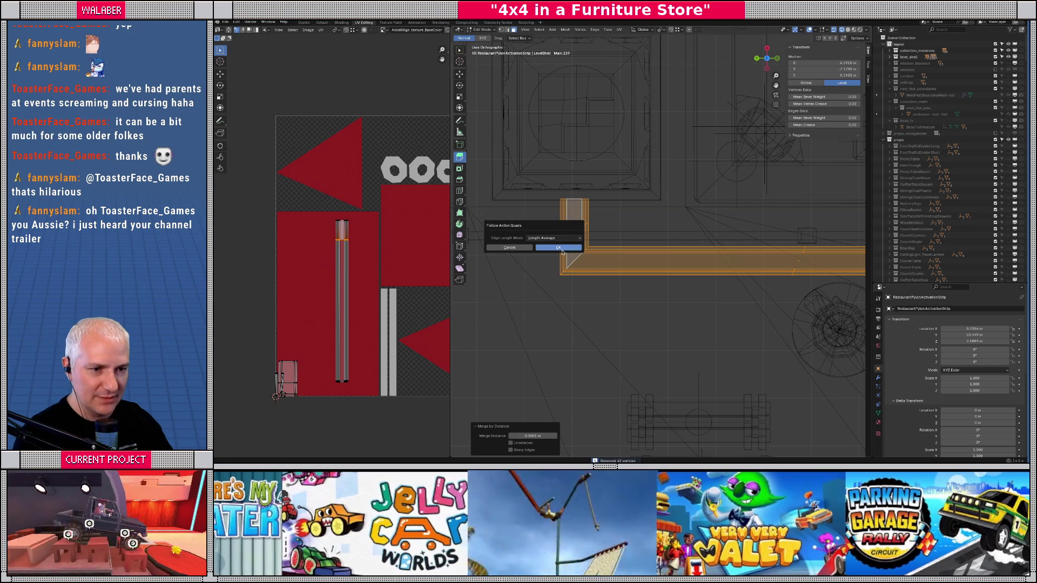
left_click(563, 249)
scroll(372, 260, "down", 2)
scroll(704, 285, "down", 5)
key("c")
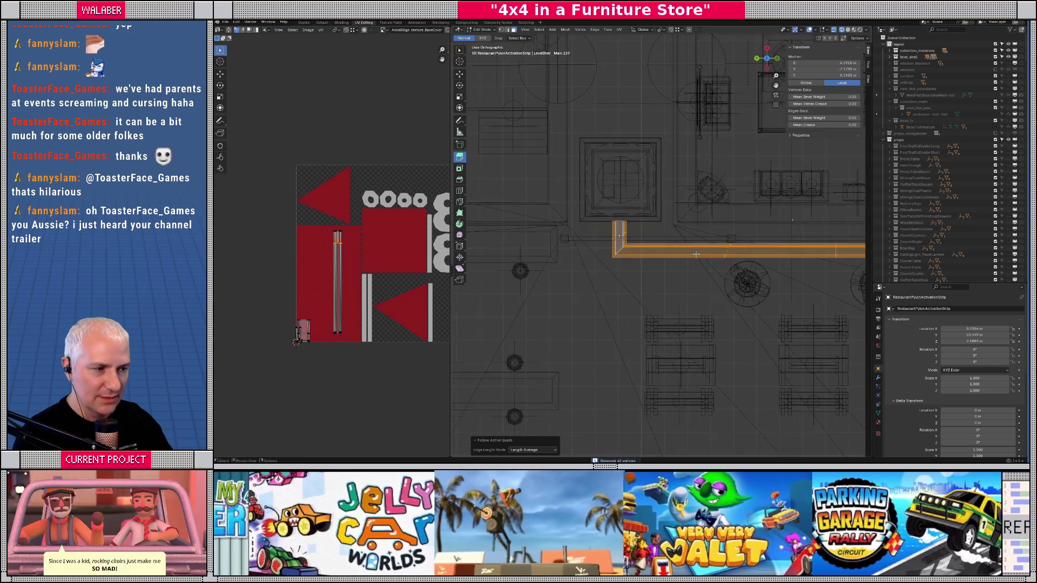
scroll(704, 285, "up", 1)
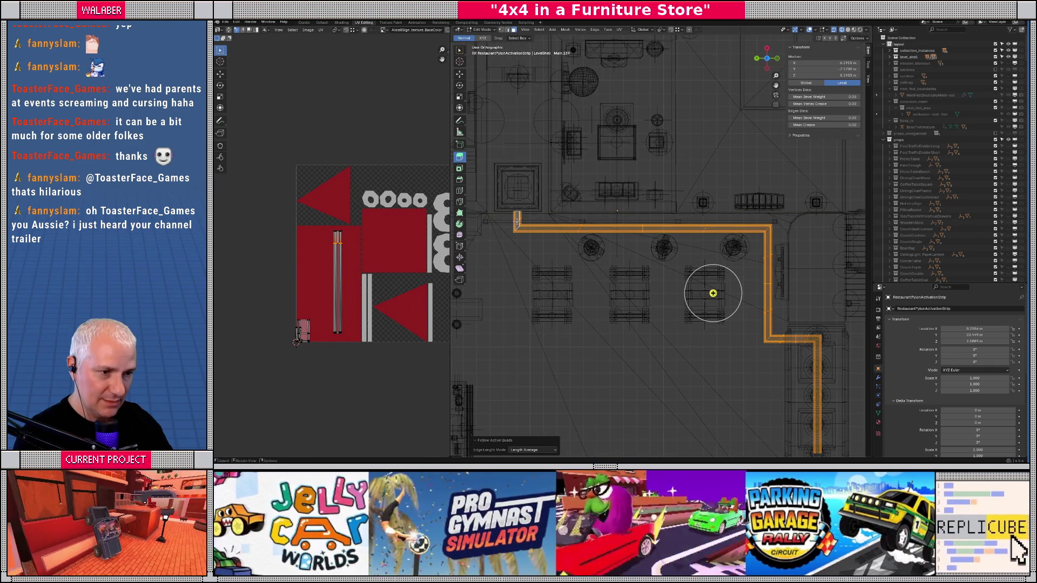
- Select the whole linked strip and project its UVs from the current view
key("ctrl+l")
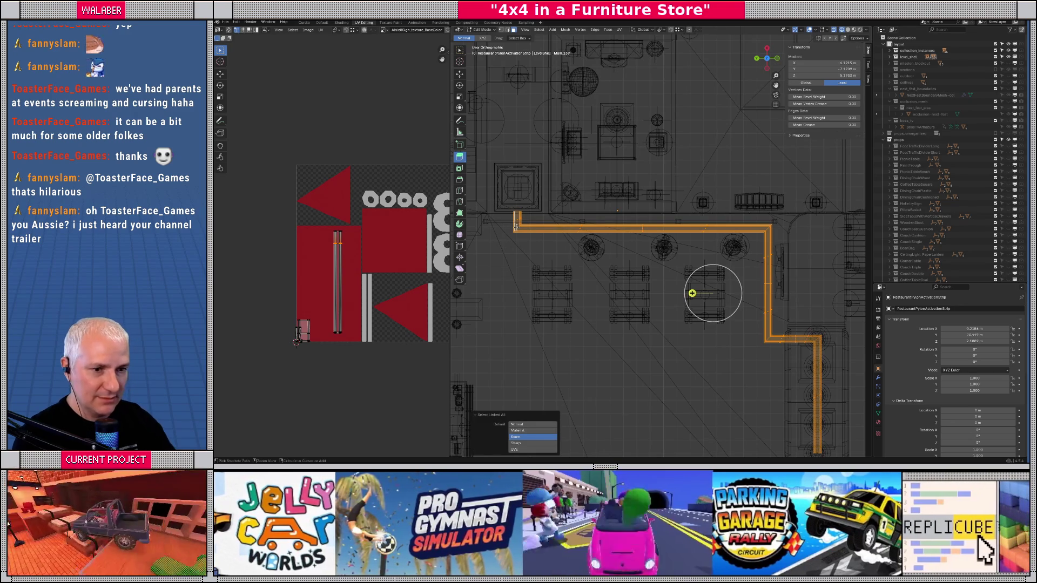
key("u")
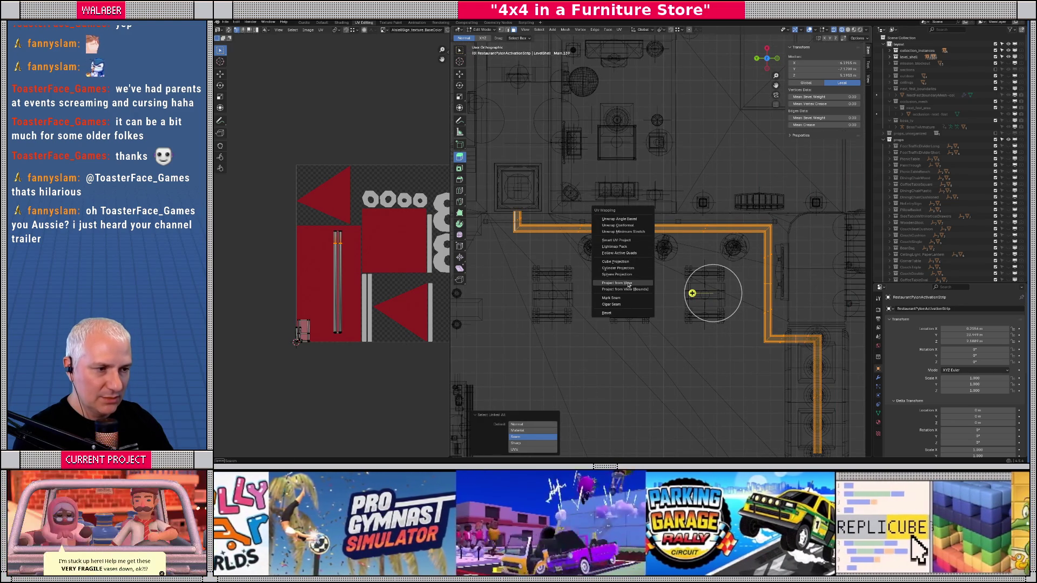
left_click(629, 285)
scroll(660, 212, "up", 6)
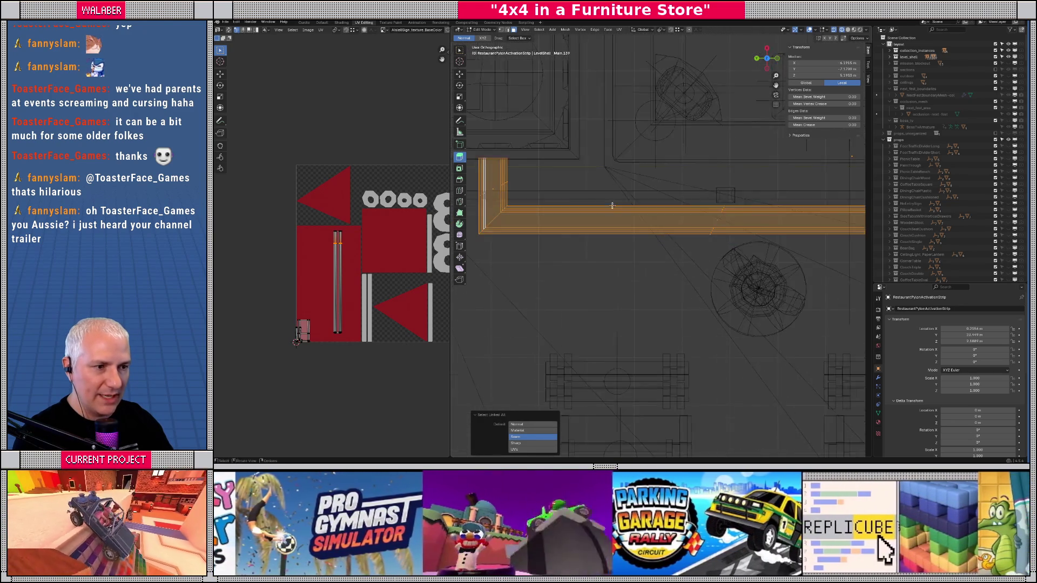
scroll(659, 211, "up", 2)
left_click(622, 223)
key("c")
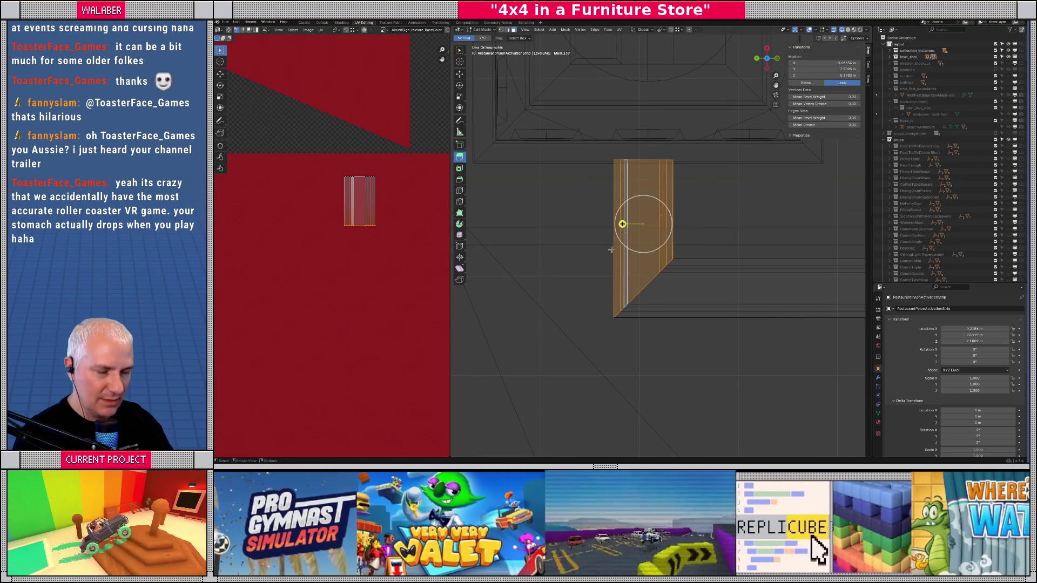
key("ctrl+z")
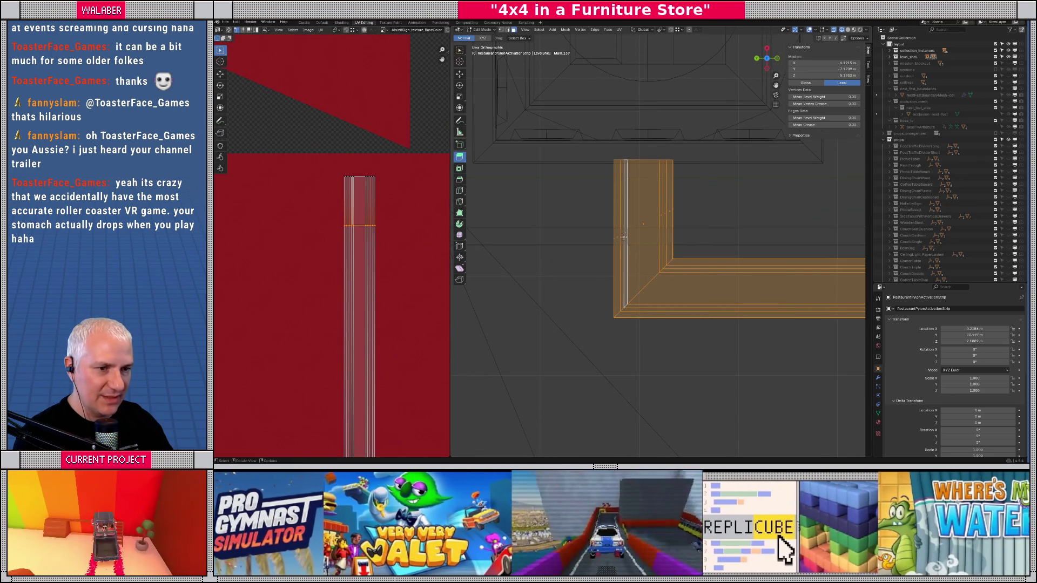
scroll(354, 271, "down", 4)
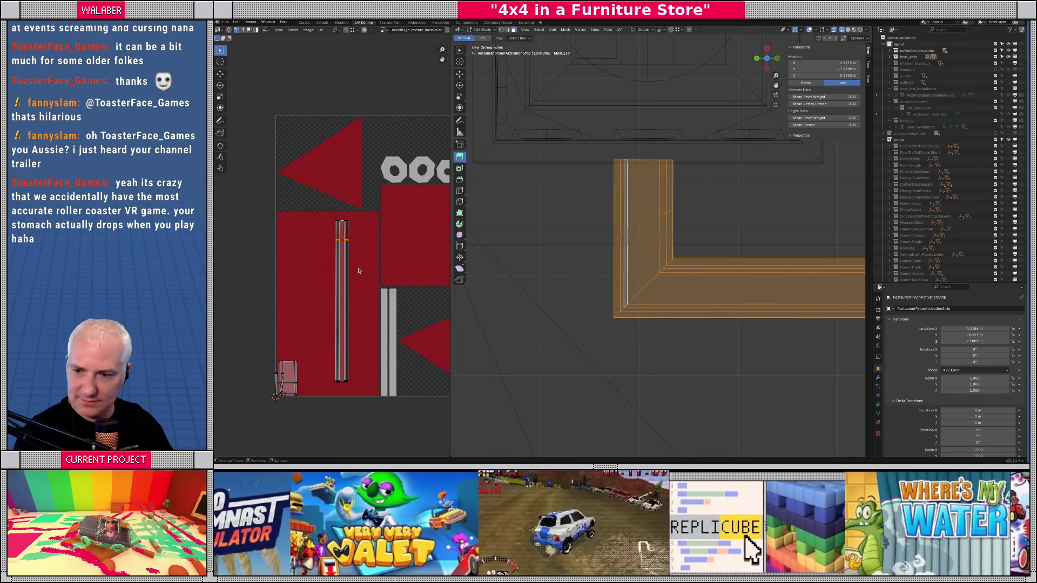
- Make a middle face of the strip active and unwrap with Follow Active Quads
left_click(643, 226, "shift")
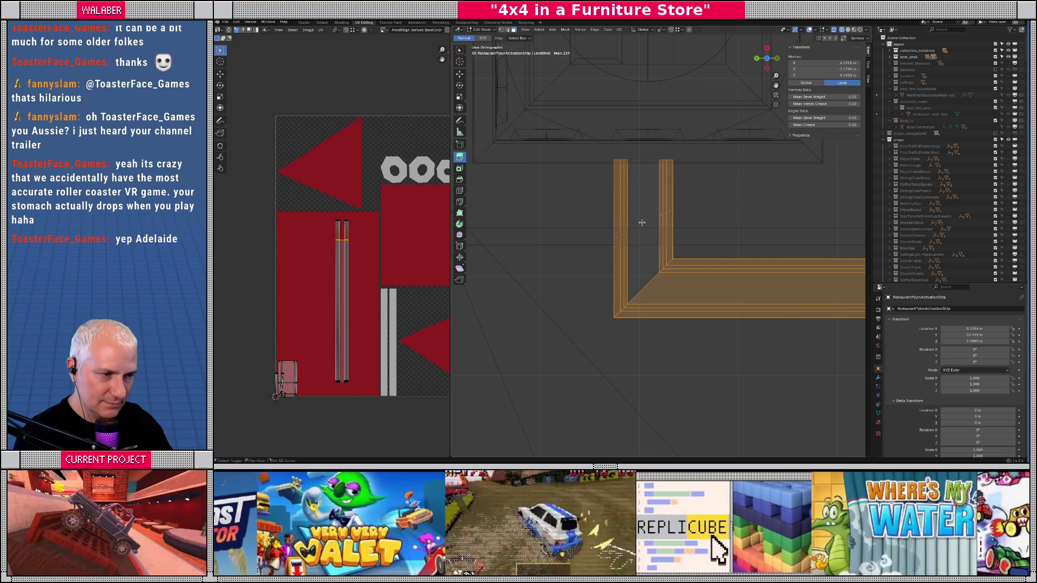
left_click(641, 223, "shift")
key("u")
left_click(637, 232)
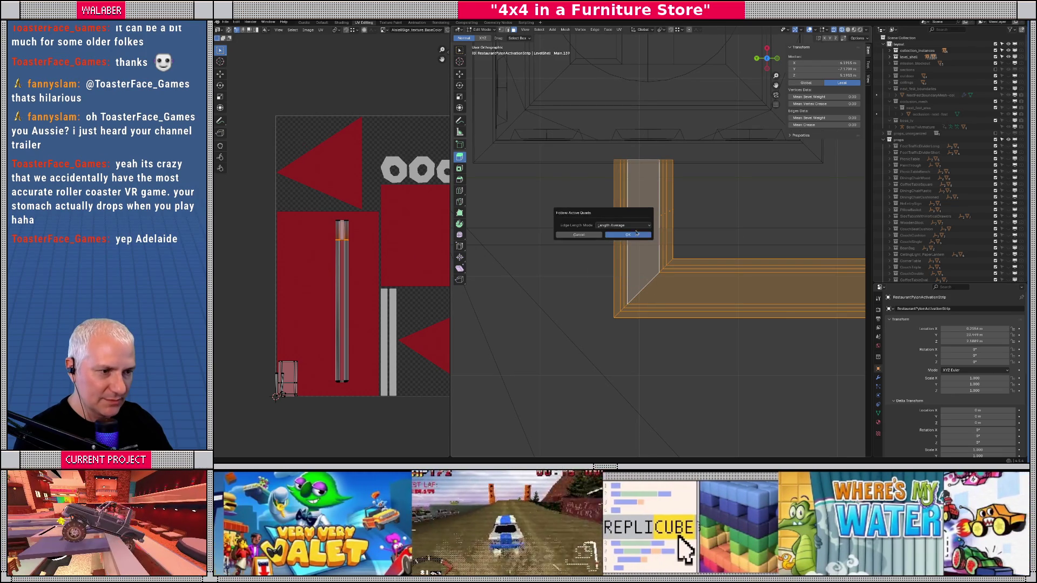
left_click(631, 234)
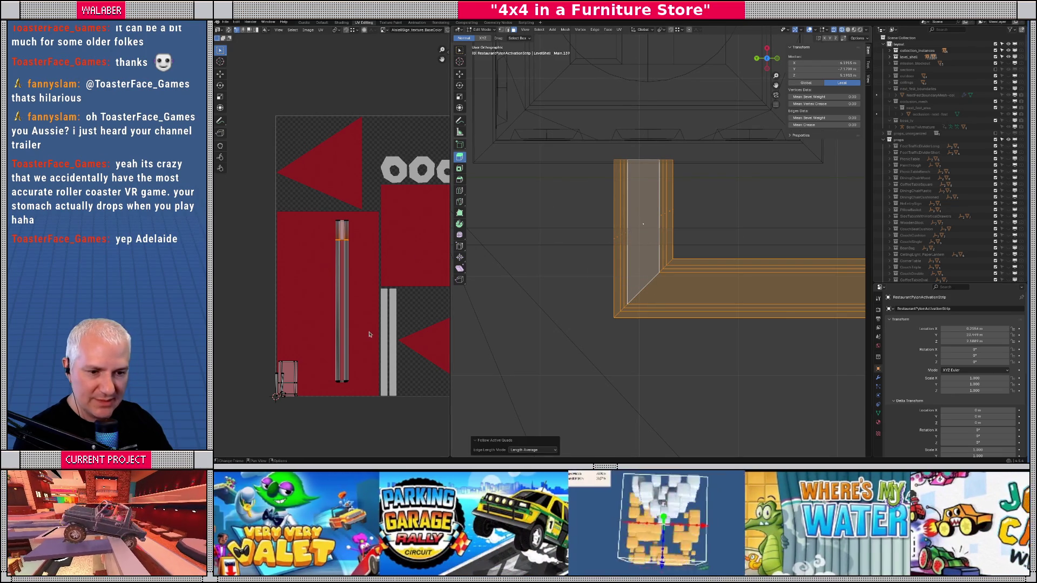
scroll(334, 307, "up", 3)
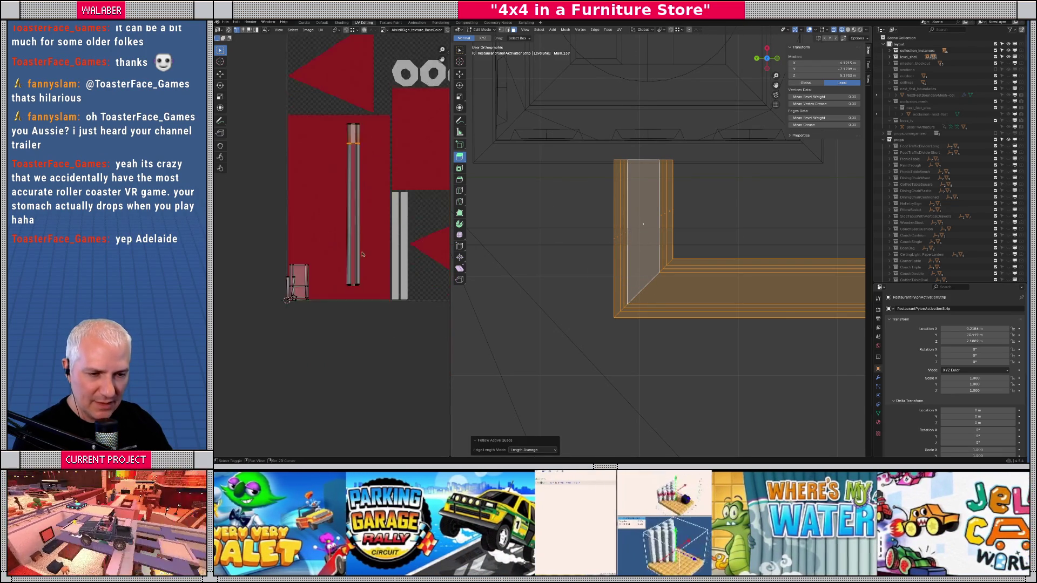
scroll(594, 281, "down", 5)
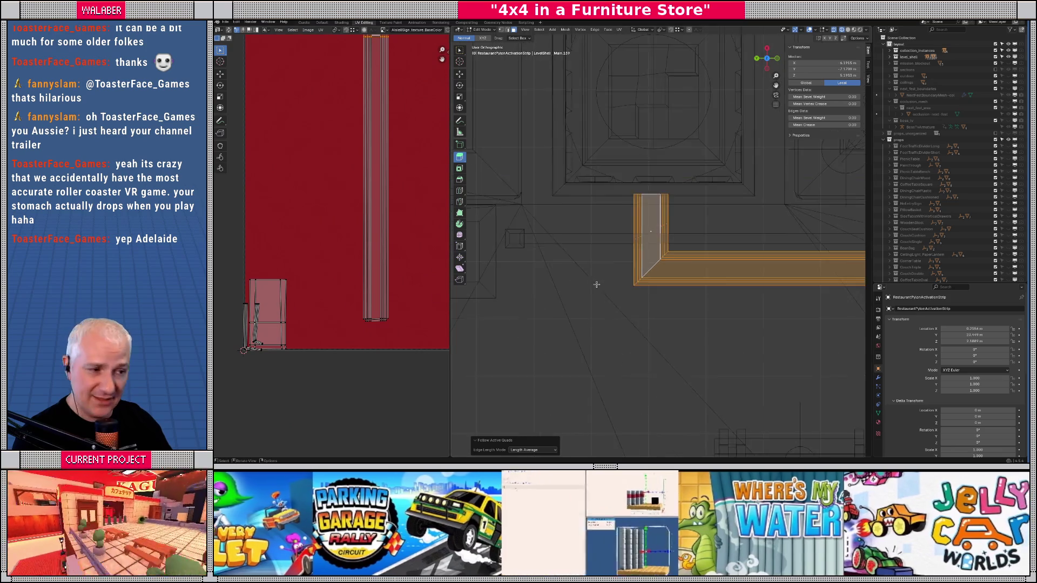
- Project the UVs from view again and flatten the vertical part's slanted edge with S Y 0
key("u")
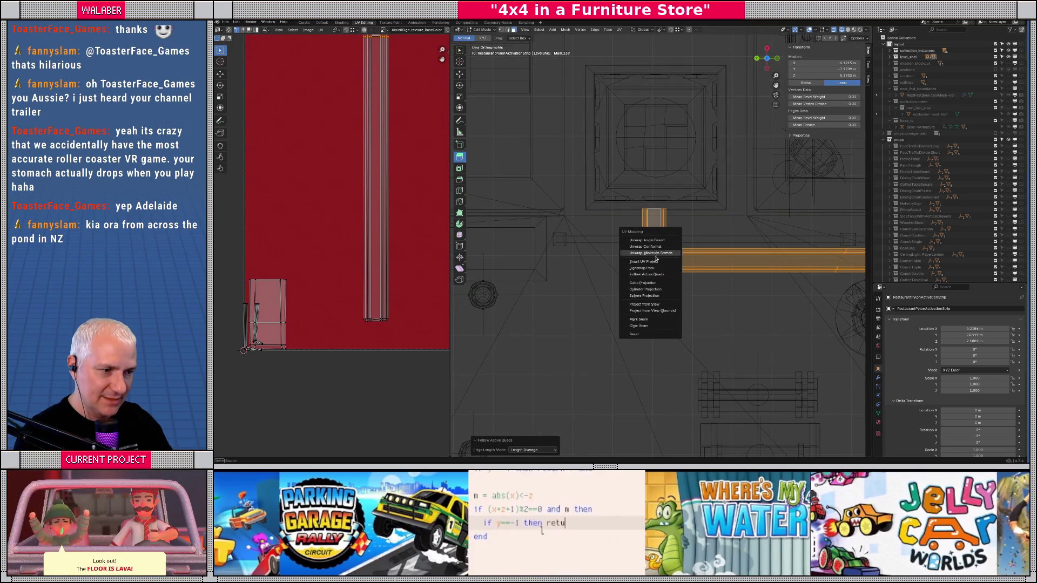
left_click(645, 305)
scroll(359, 209, "down", 3)
scroll(358, 209, "down", 2)
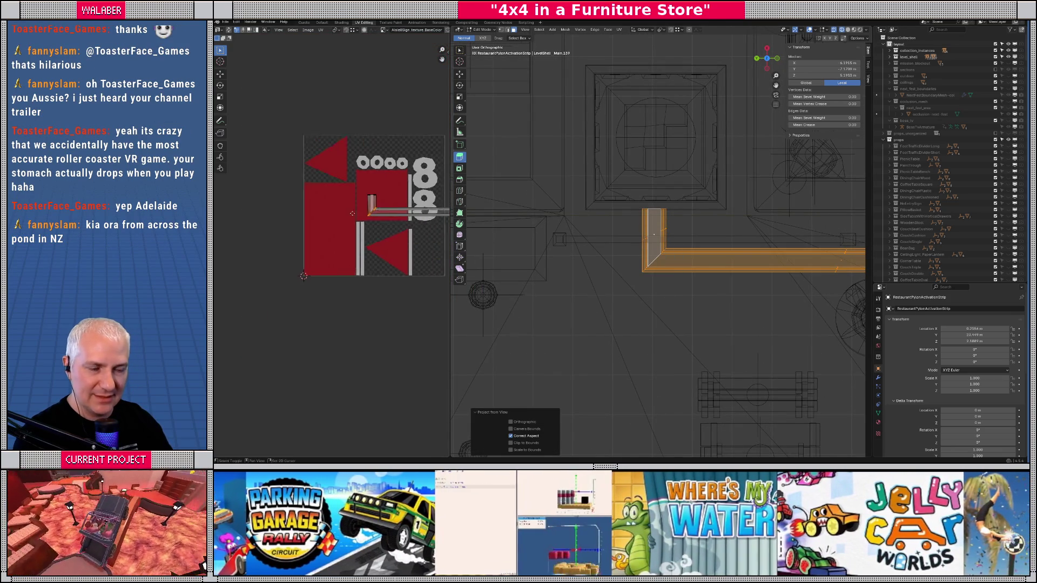
scroll(665, 223, "up", 3)
left_click_drag(665, 223, 706, 254)
key("c")
scroll(333, 213, "up", 5)
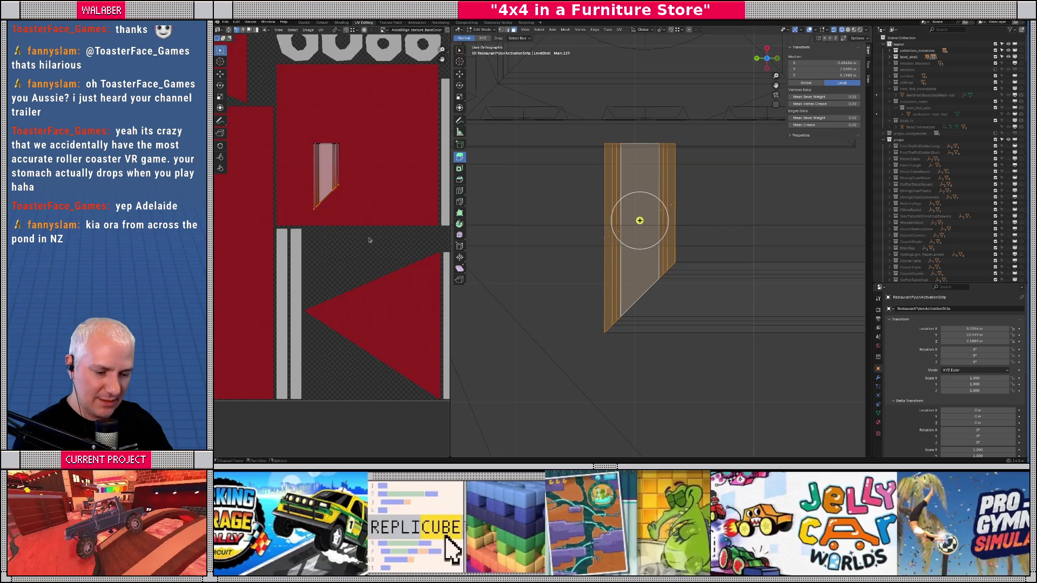
key("s")
key("y")
key("0")
key("Return")
- Make the middle face active, select the whole L-shaped strip and unwrap with Follow Active Quads
left_click(639, 221)
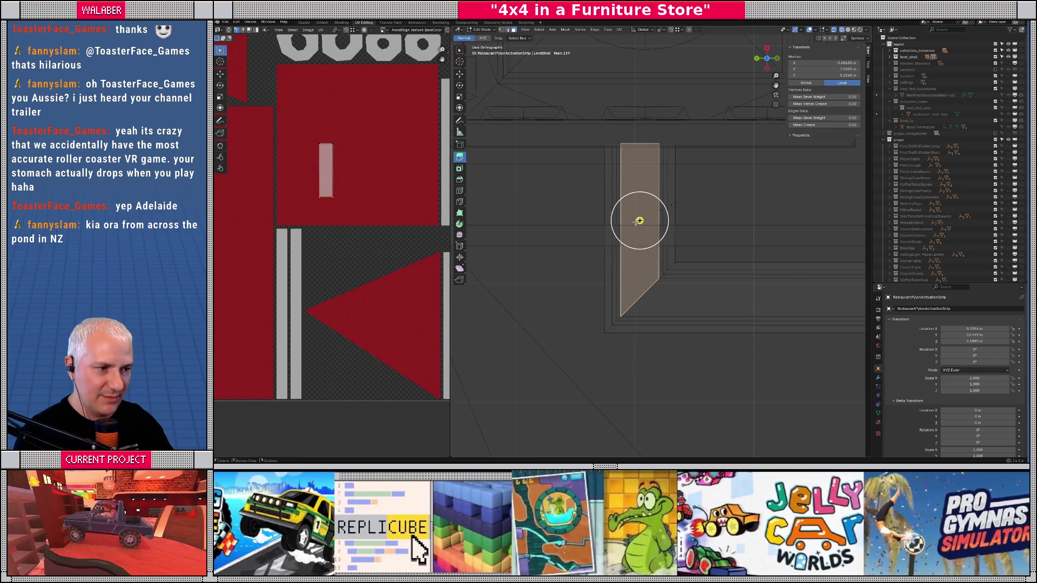
right_click(639, 220)
key("Escape")
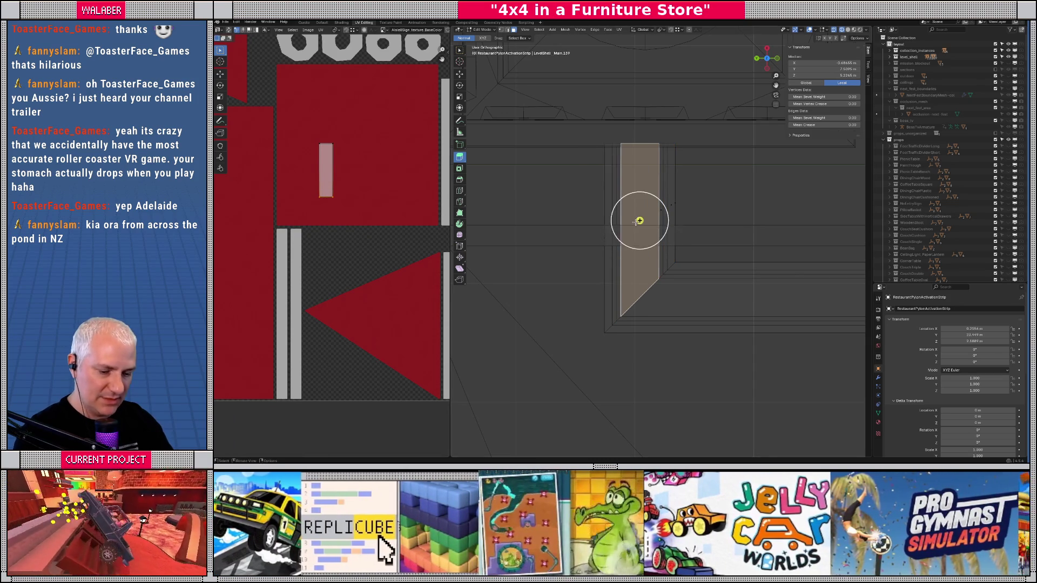
key("ctrl+l")
key("u")
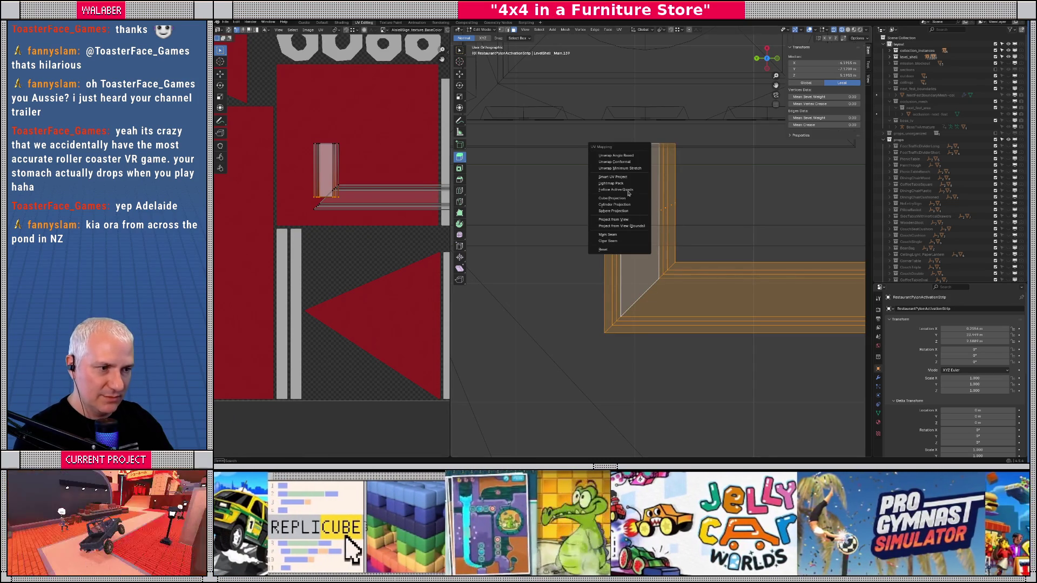
left_click(603, 186)
left_click(611, 202)
scroll(363, 270, "down", 6)
scroll(363, 270, "up", 3)
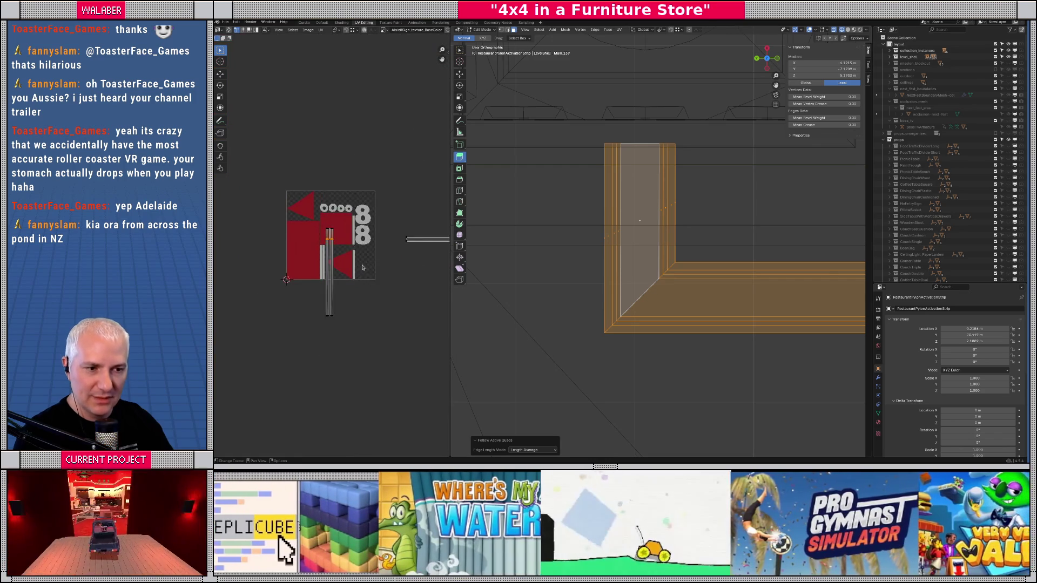
scroll(716, 235, "down", 5)
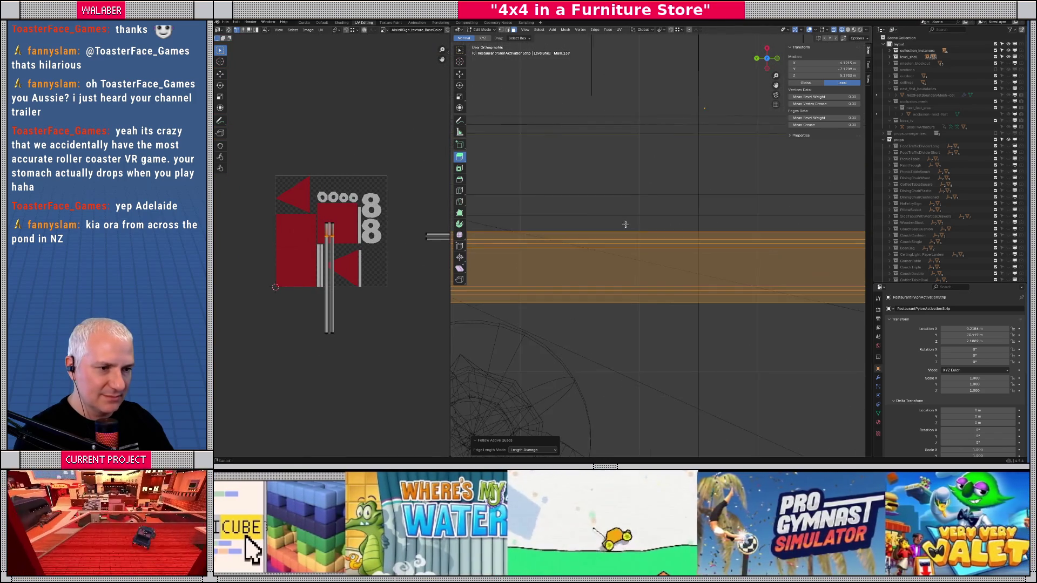
- Zoom in on the strip's end and select a single vertex there
scroll(647, 226, "right", 2)
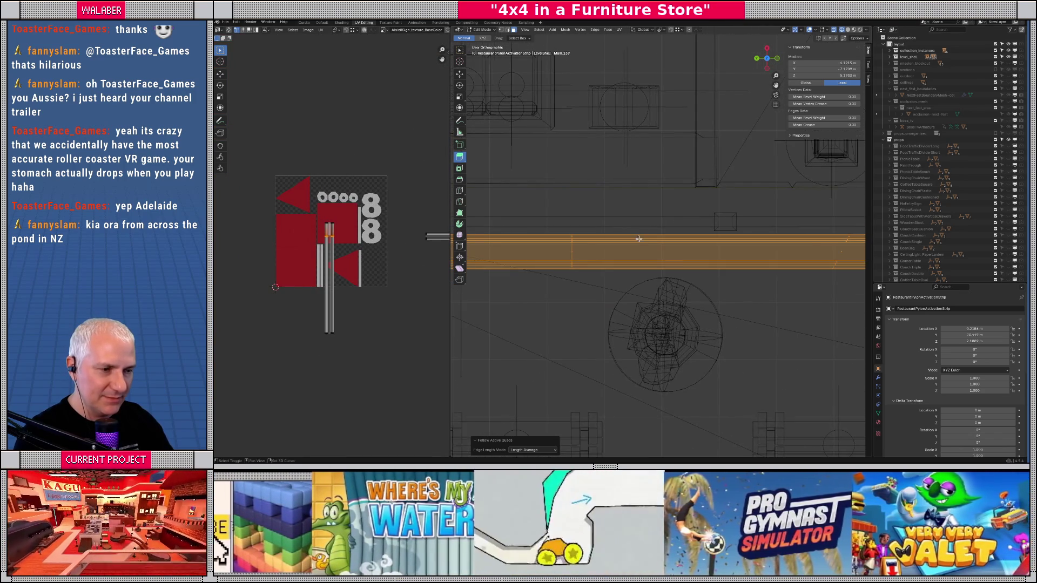
scroll(639, 239, "down", 3)
scroll(643, 240, "up", 3)
scroll(668, 246, "up", 2)
scroll(668, 246, "up", 4)
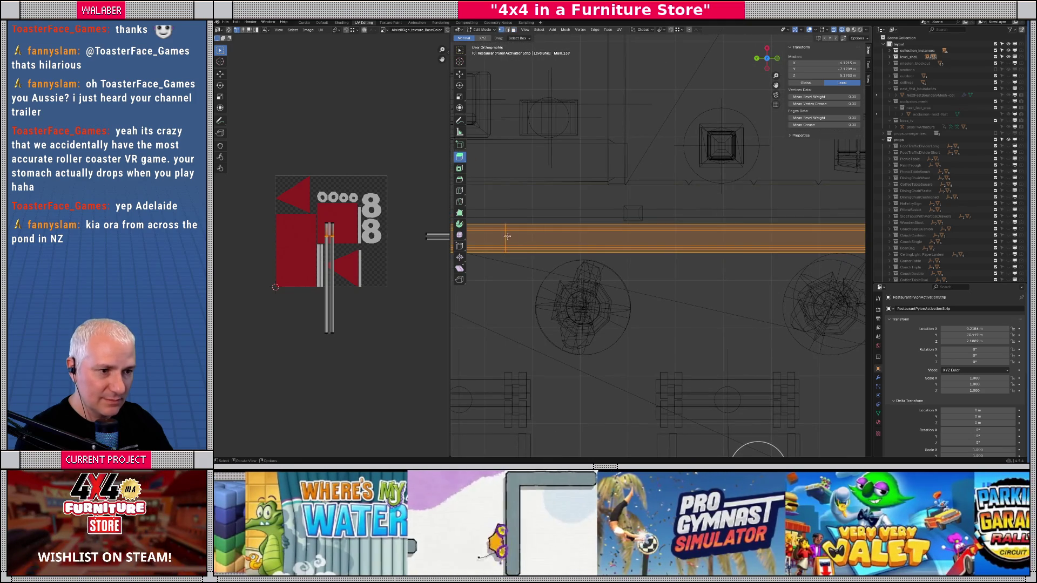
left_click(508, 238)
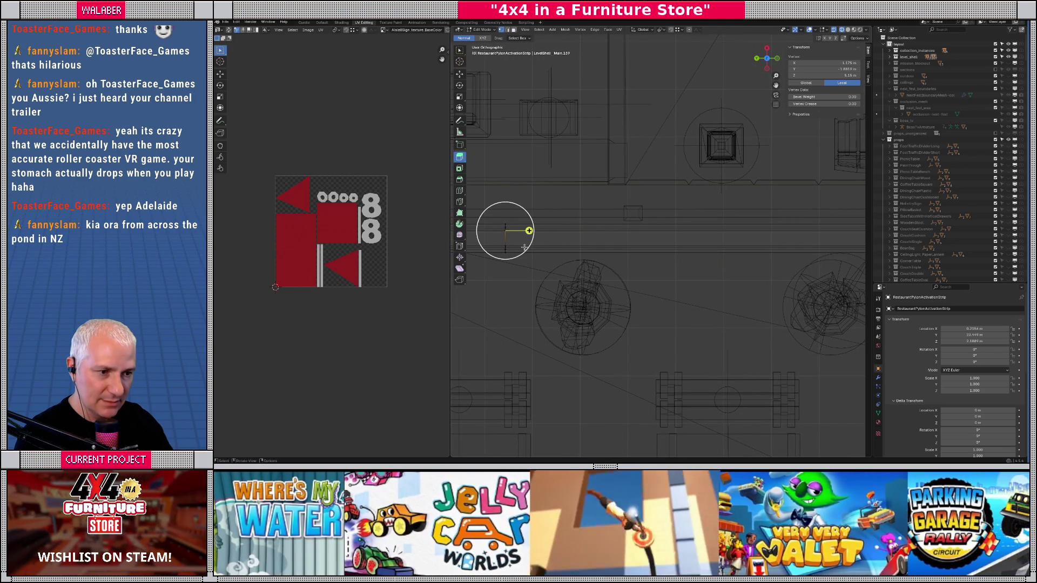
- Move the selected end vertex to a new position and tilt the view
key("g")
left_click(562, 291)
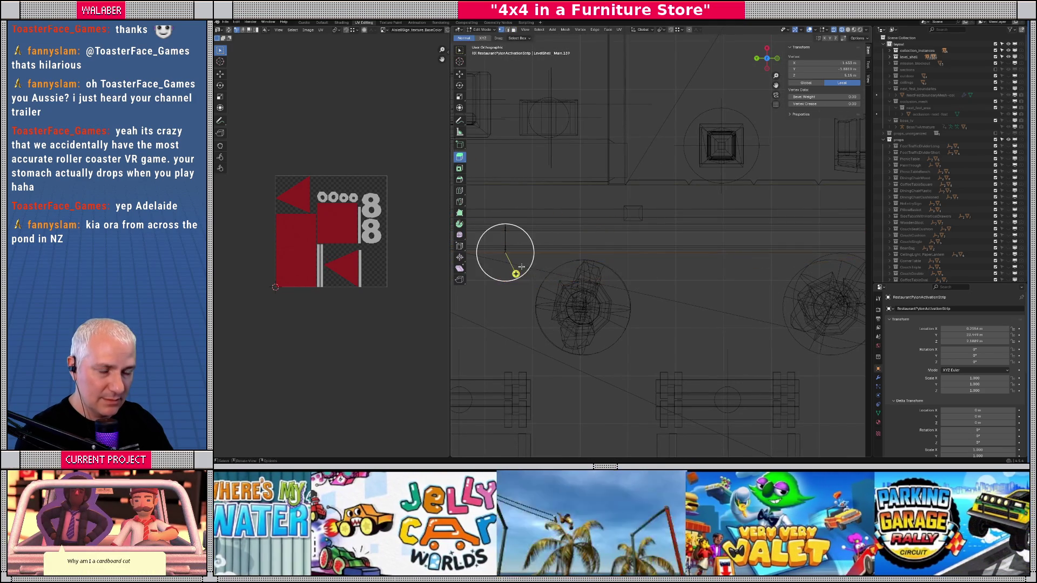
scroll(519, 273, "up", 5)
mouse_move(605, 253)
left_mouse_down()
mouse_move(633, 270)
mouse_move(620, 92)
mouse_move(662, 238)
mouse_move(653, 234)
mouse_move(674, 186)
mouse_move(702, 237)
mouse_move(763, 255)
mouse_move(681, 240)
left_mouse_up()
- Select a small face and the long left face of the strip and delete them
left_click(674, 239)
left_click(696, 244)
mouse_move(677, 243)
left_mouse_down()
mouse_move(643, 233)
mouse_move(638, 212)
mouse_move(655, 231)
mouse_move(624, 231)
left_mouse_up()
key("x")
left_click(540, 215)
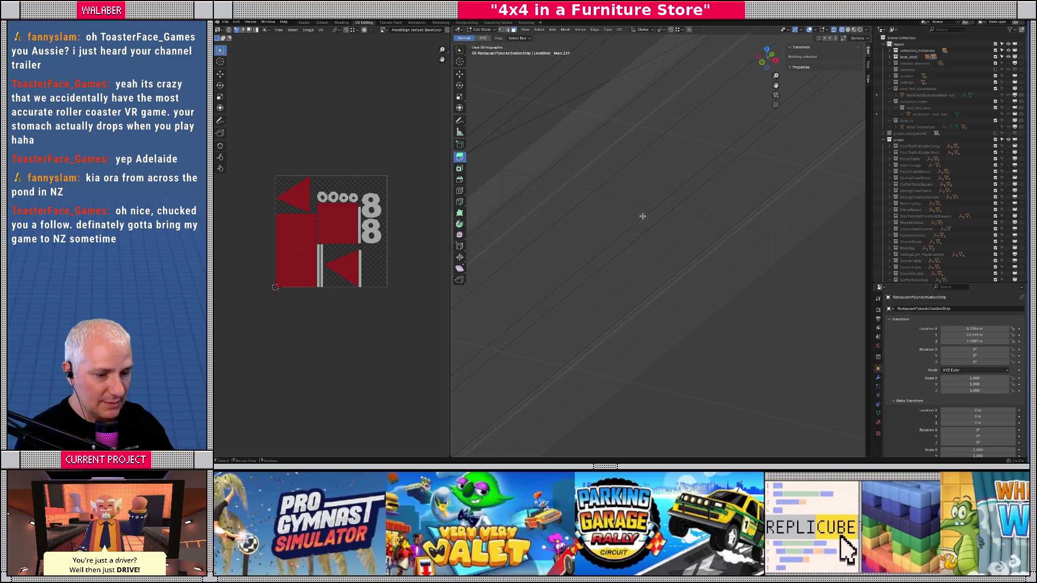
scroll(641, 219, "down", 6)
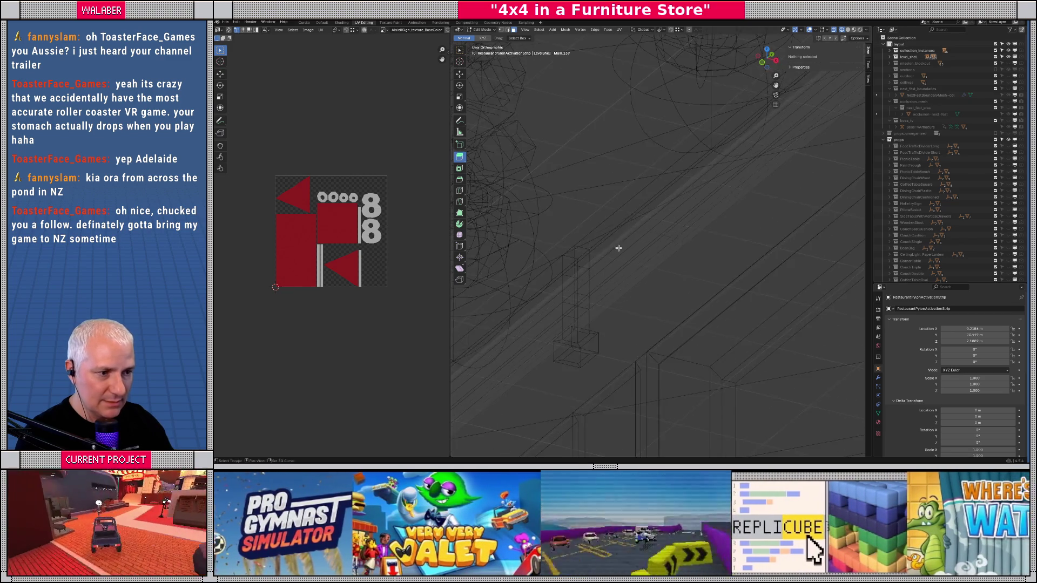
scroll(599, 245, "up", 5)
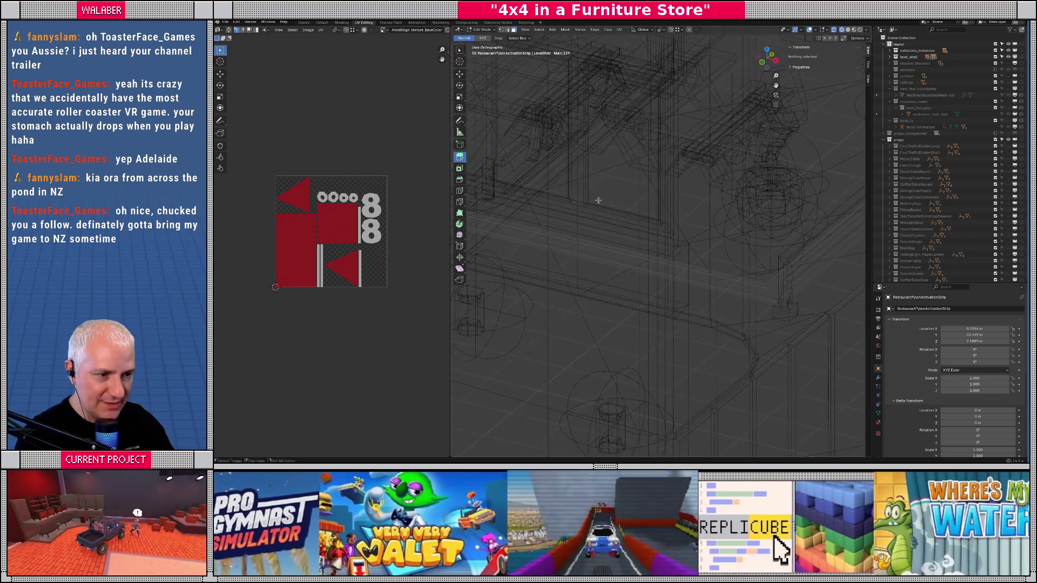
- Select and frame another stray face, delete it, then undo to restore the strip faces
mouse_move(690, 311)
left_mouse_down()
mouse_move(661, 256)
mouse_move(654, 272)
left_mouse_up()
scroll(669, 271, "down", 5)
key("c")
left_click(661, 256)
key("KP_Decimal")
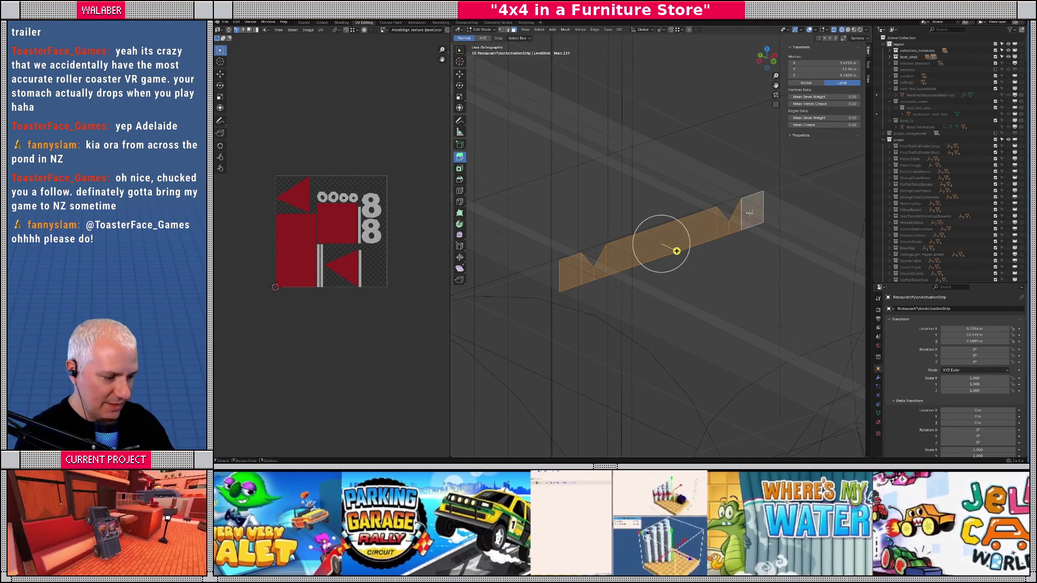
key("x")
left_click(749, 213)
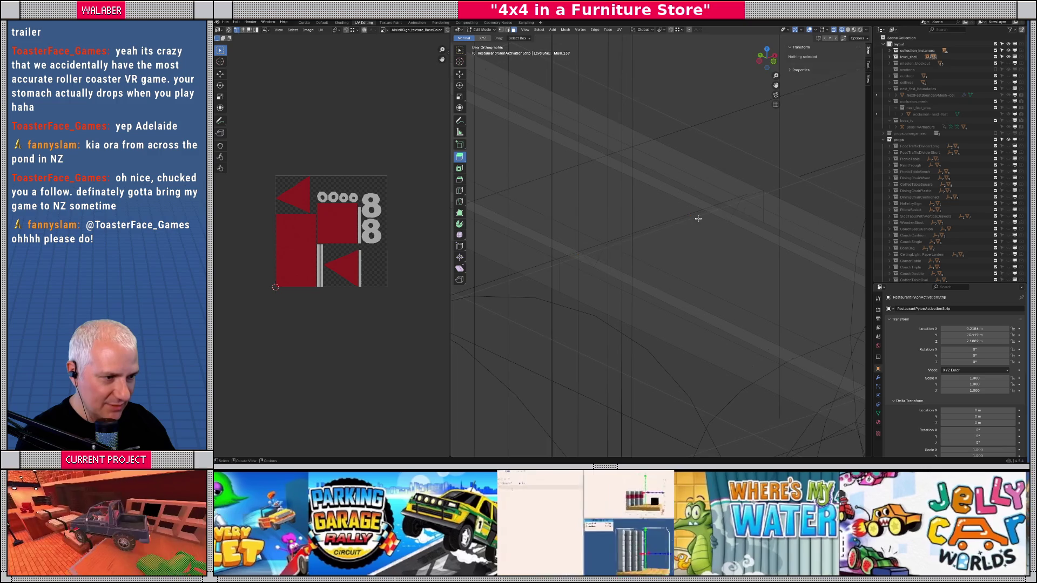
scroll(683, 201, "down", 5)
scroll(683, 201, "down", 5)
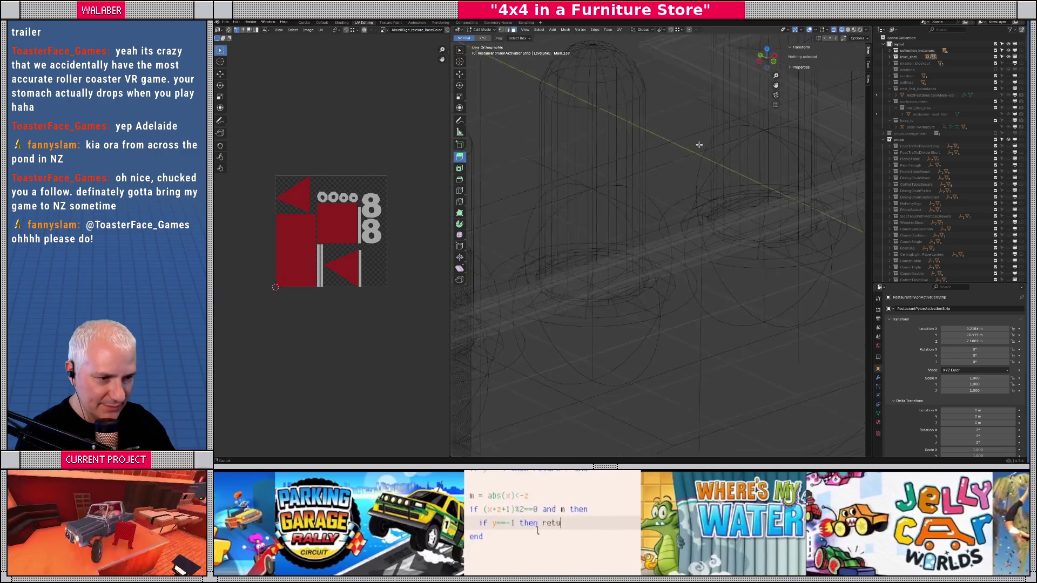
key("ctrl+z")
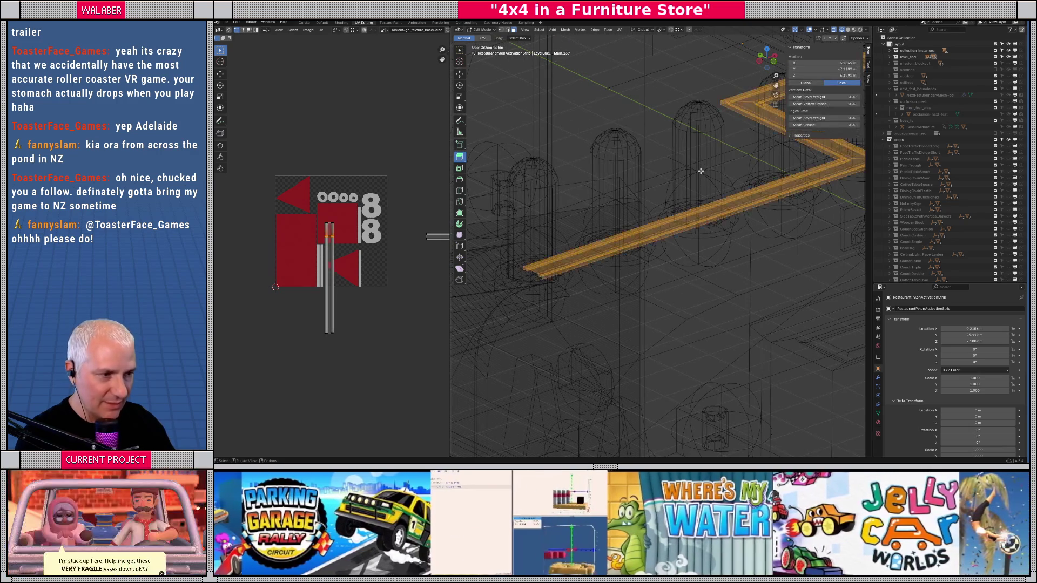
- Merge the strip's overlapping vertices by distance and place the 3D cursor on it
key("m")
left_click(701, 170)
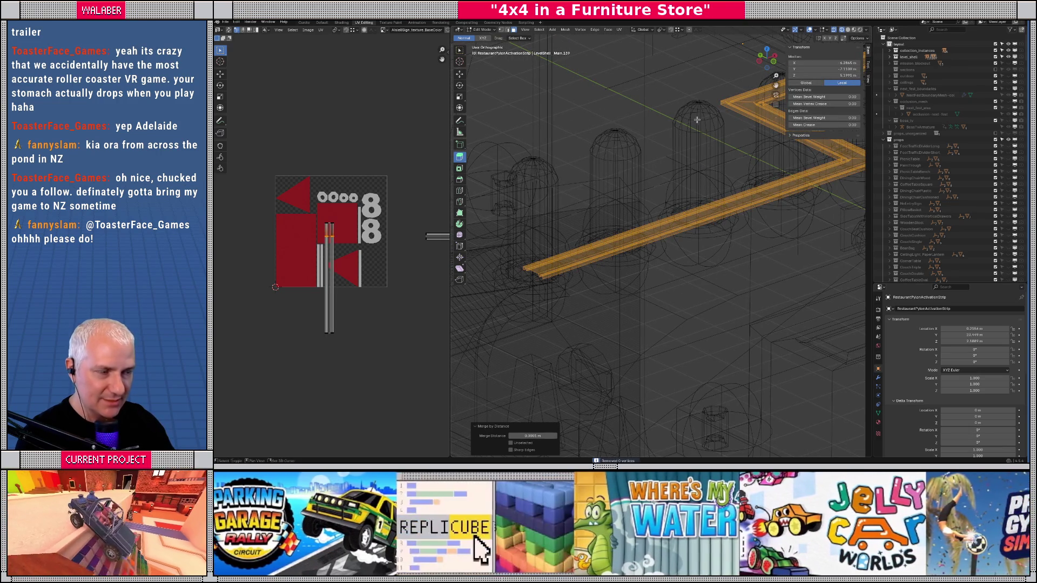
right_click(694, 168, "shift")
- In top view, make the corner top face active and unwrap with Follow Active Quads
key("KP_7")
scroll(695, 221, "up", 8)
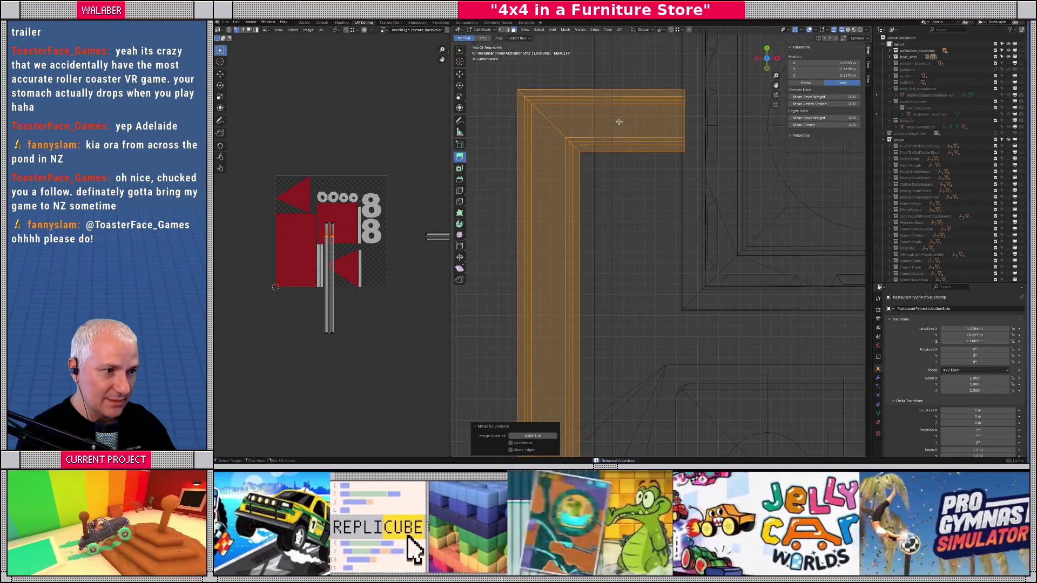
left_click(621, 124, "shift")
left_click(617, 118, "shift")
key("u")
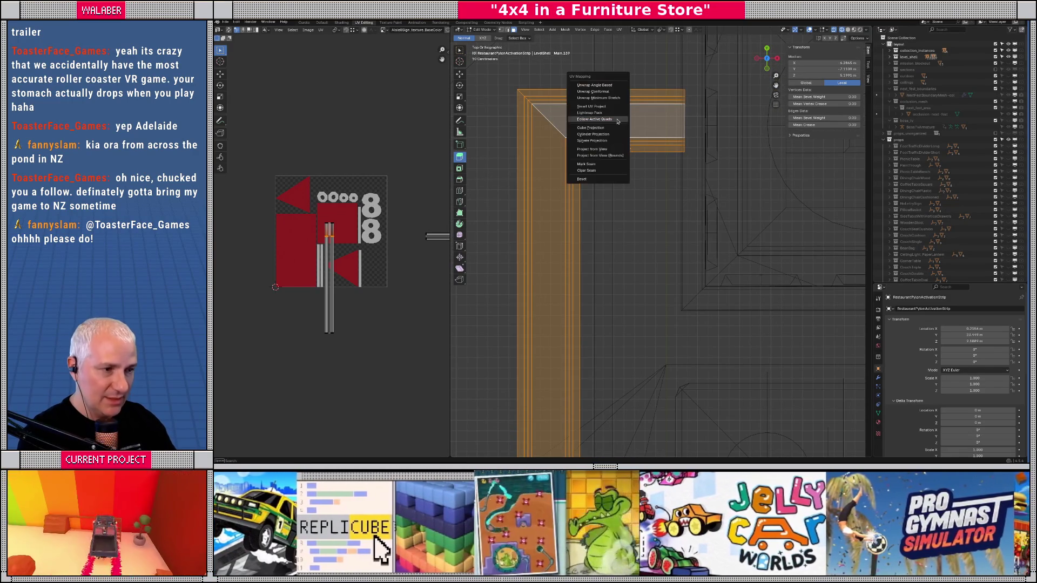
left_click(632, 142)
left_click(614, 134)
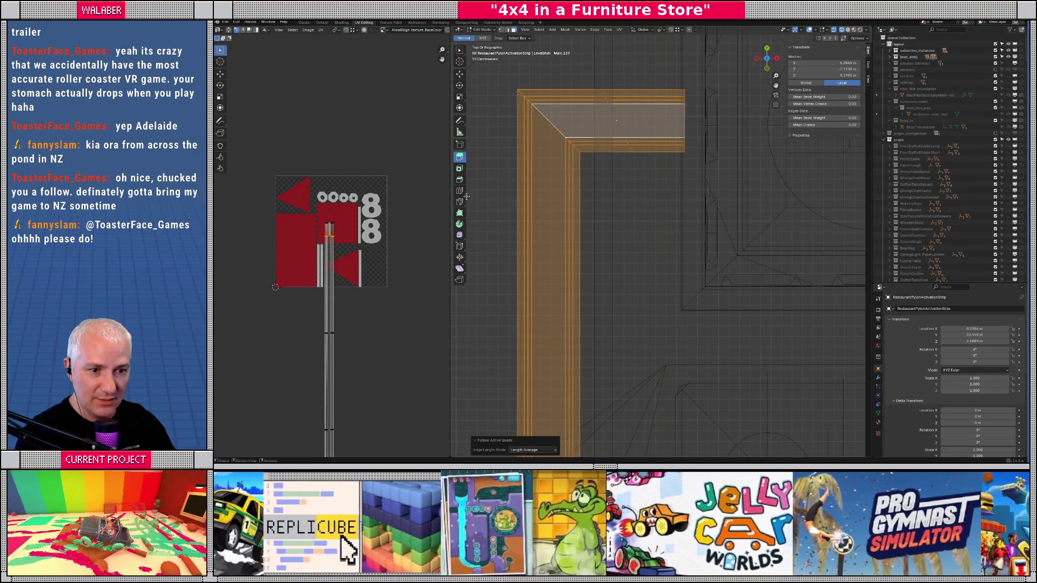
scroll(353, 301, "down", 3)
scroll(356, 229, "up", 3)
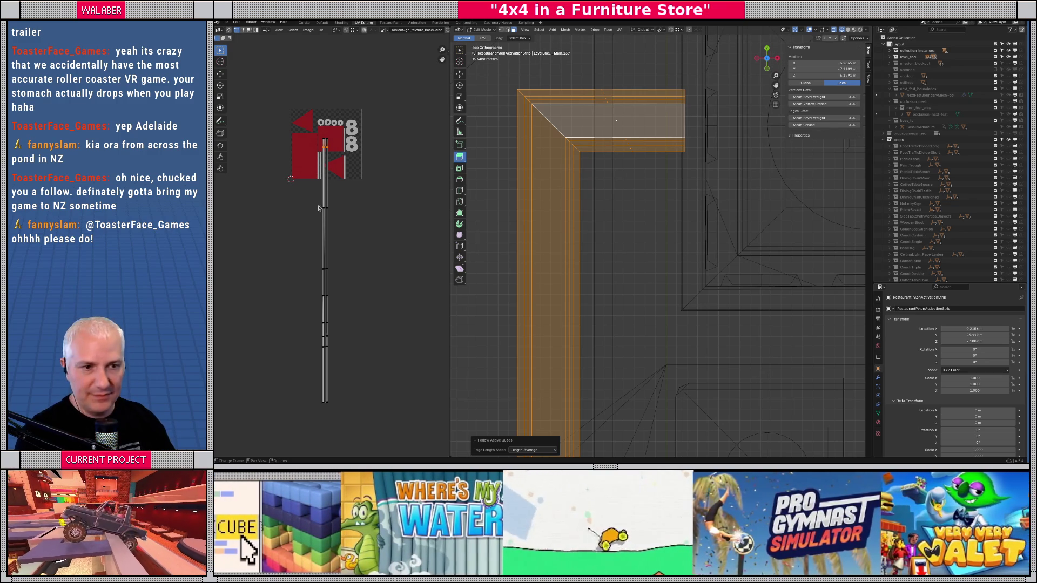
- Select the activation strip's whole UV island and move it toward the texture's red area
mouse_move(306, 125)
left_mouse_down()
mouse_move(331, 171)
mouse_move(354, 419)
left_mouse_up()
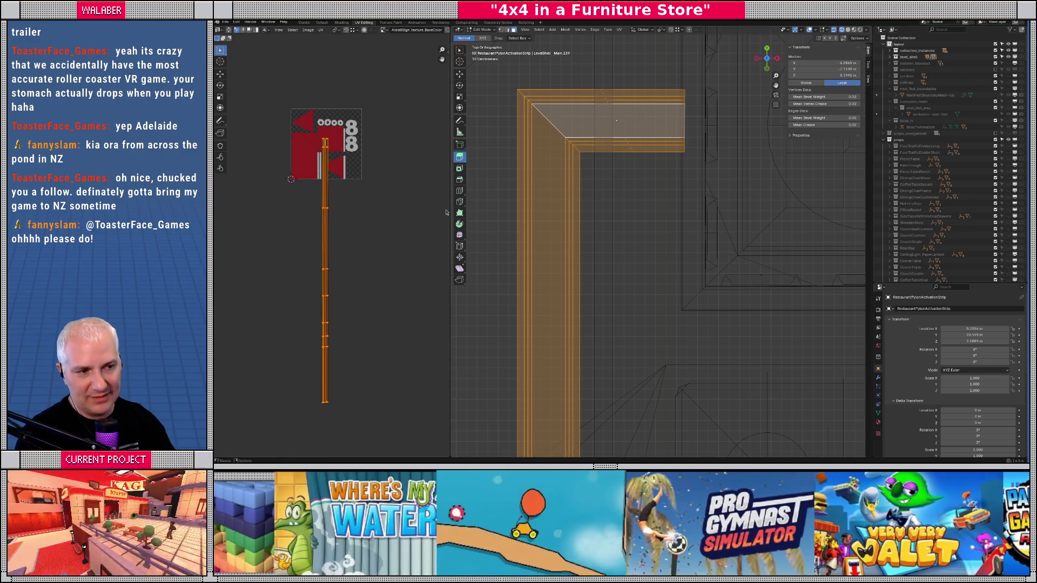
scroll(446, 212, "down", 2)
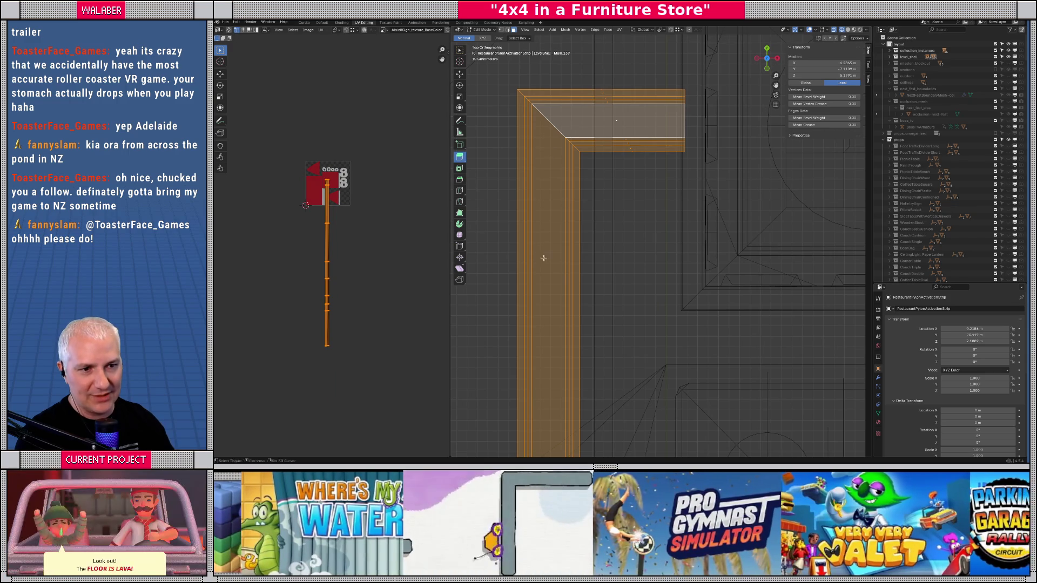
scroll(541, 256, "down", 5)
scroll(640, 175, "down", 5)
scroll(637, 257, "left", 10)
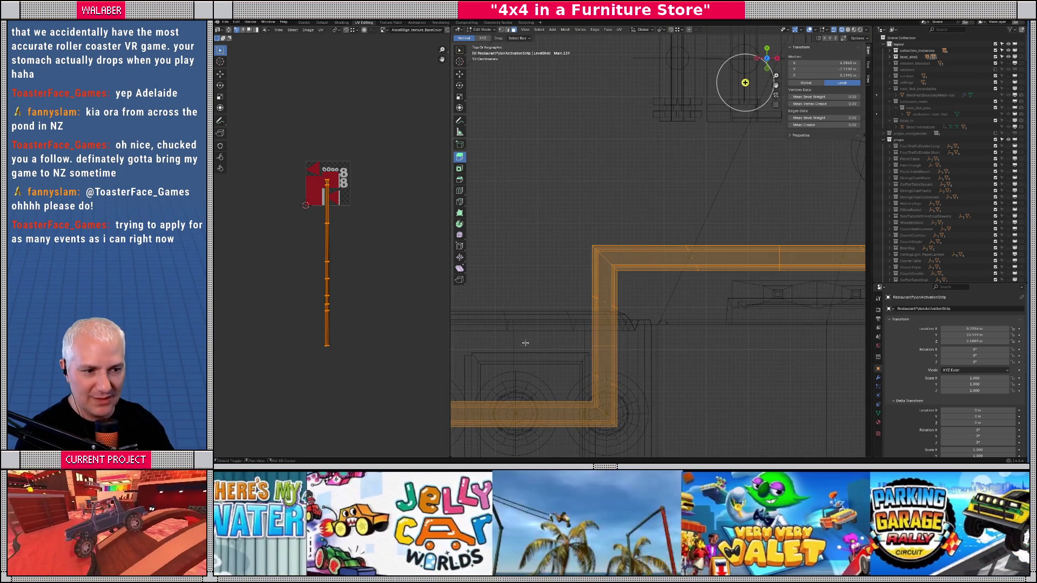
scroll(527, 344, "left", 10)
scroll(363, 230, "up", 8)
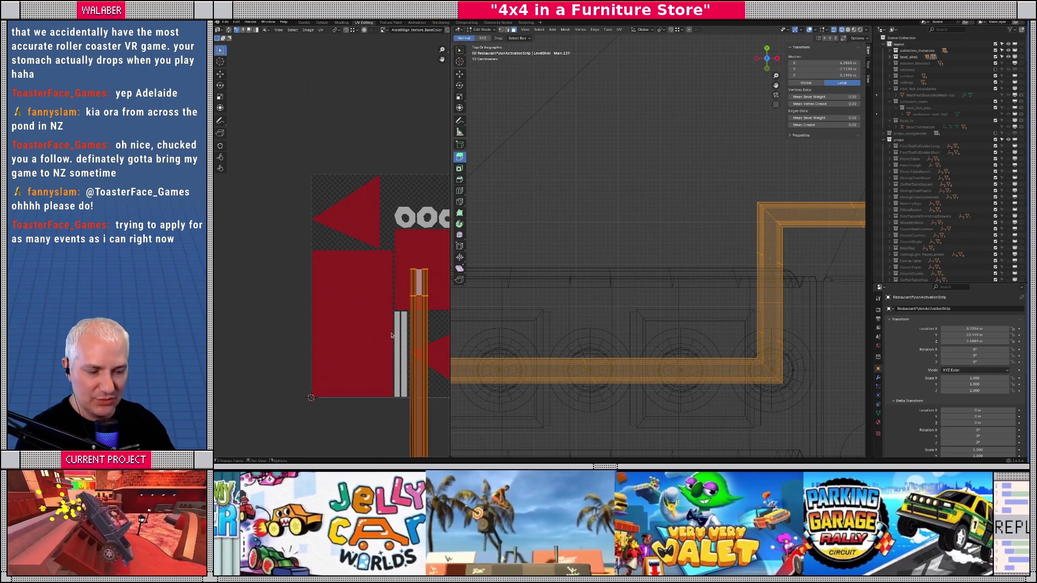
key("g")
left_click(383, 385)
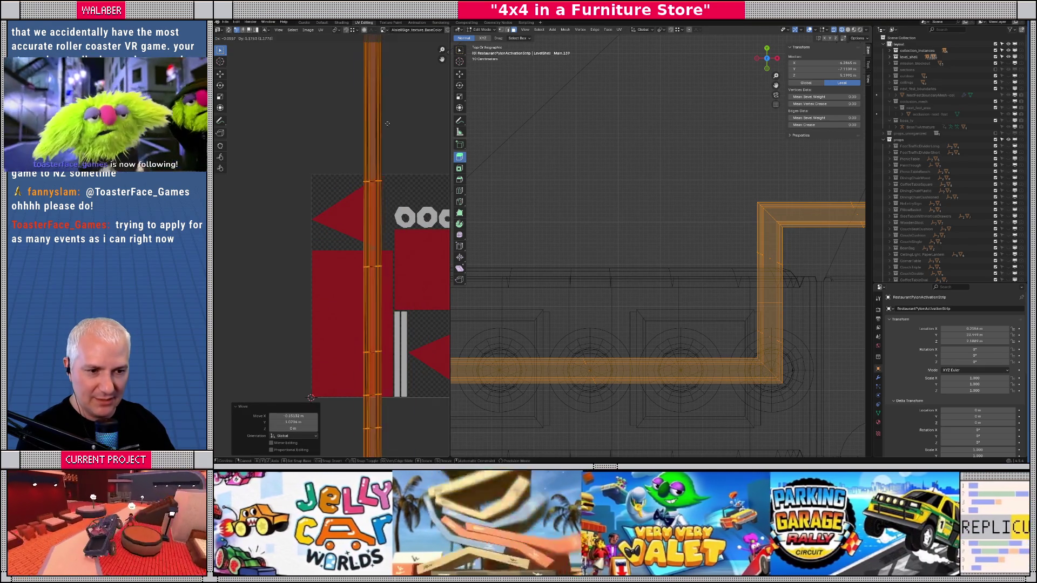
key("g")
left_click(369, 298)
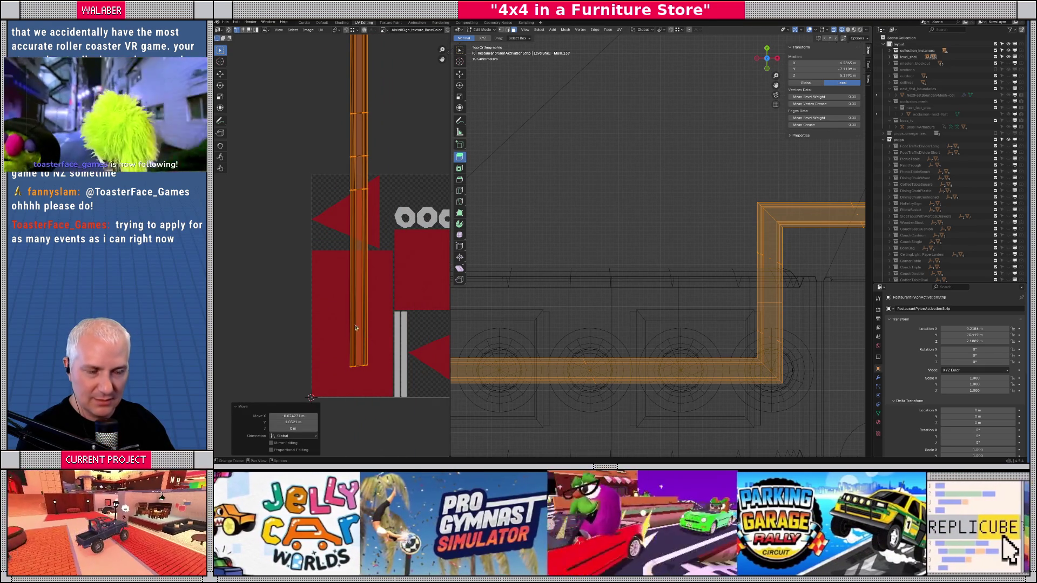
- Fine-tune the UV strip's position so it sits within the red region
scroll(369, 298, "down", 4)
scroll(359, 280, "up", 7)
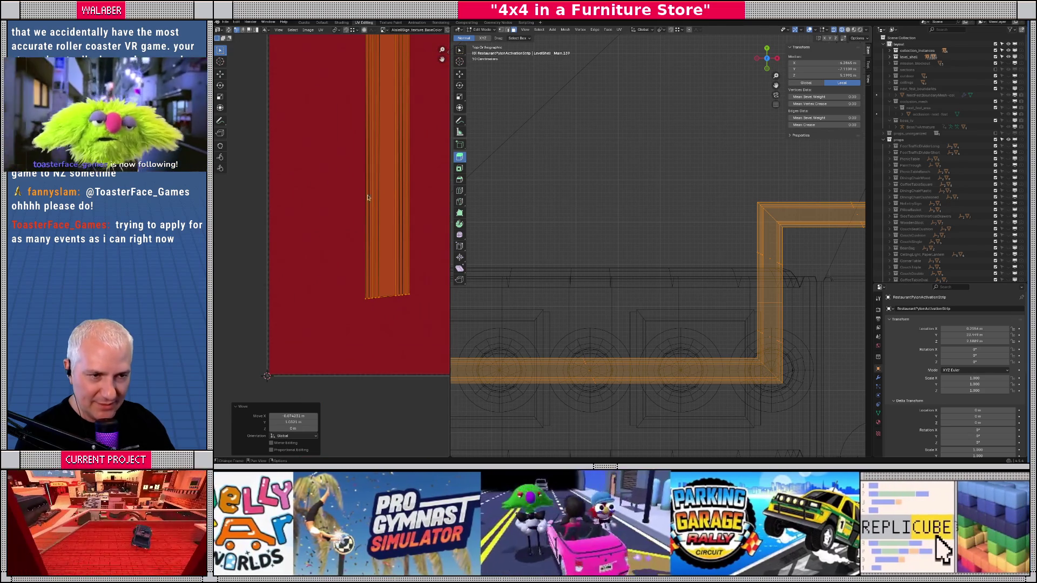
scroll(358, 249, "up", 3)
scroll(335, 172, "up", 4)
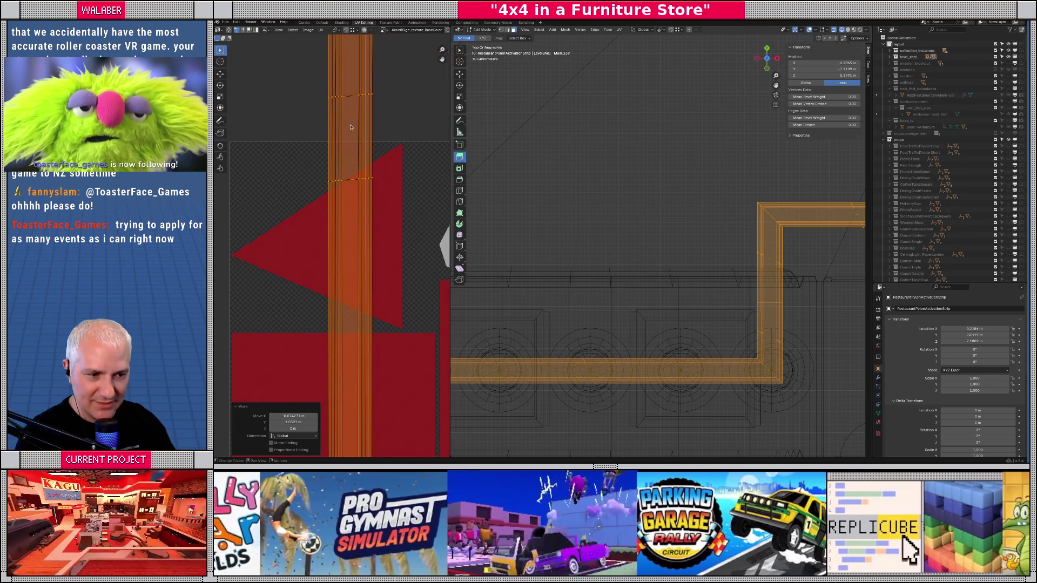
scroll(333, 280, "down", 6)
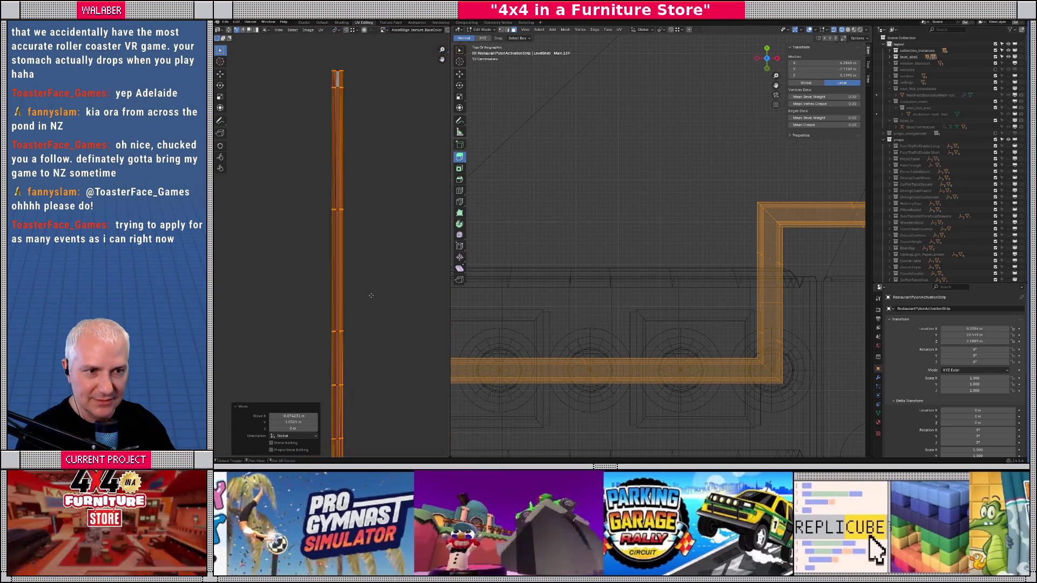
scroll(333, 280, "up", 7)
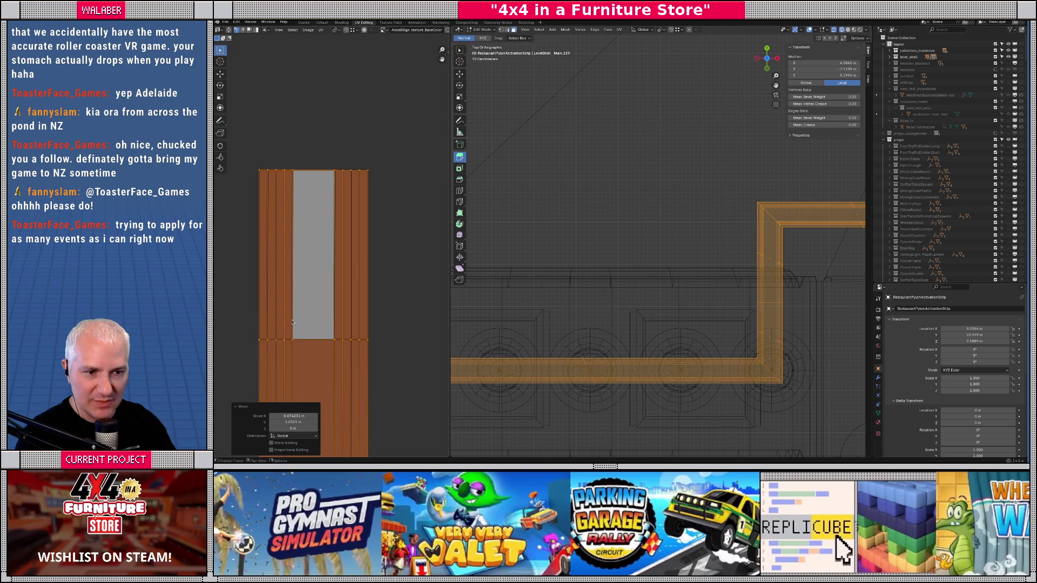
scroll(326, 297, "down", 2)
scroll(326, 297, "down", 5)
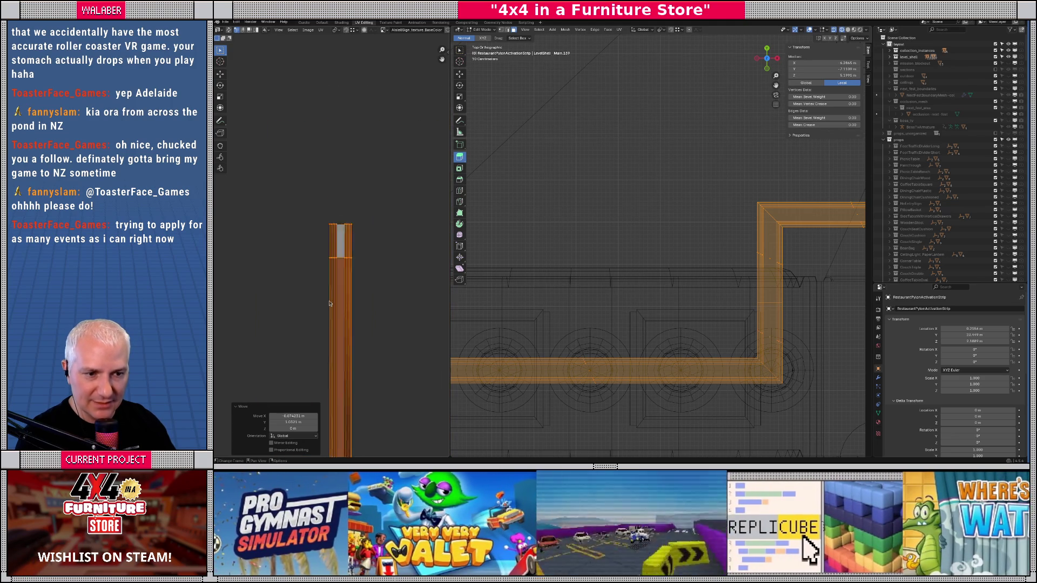
scroll(345, 259, "up", 3)
scroll(352, 252, "up", 8)
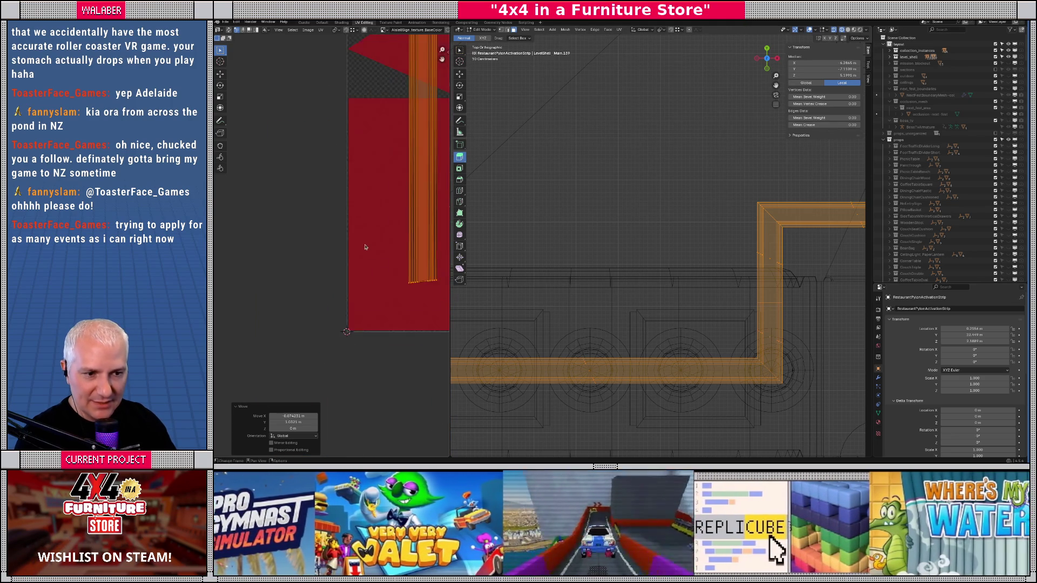
key("g")
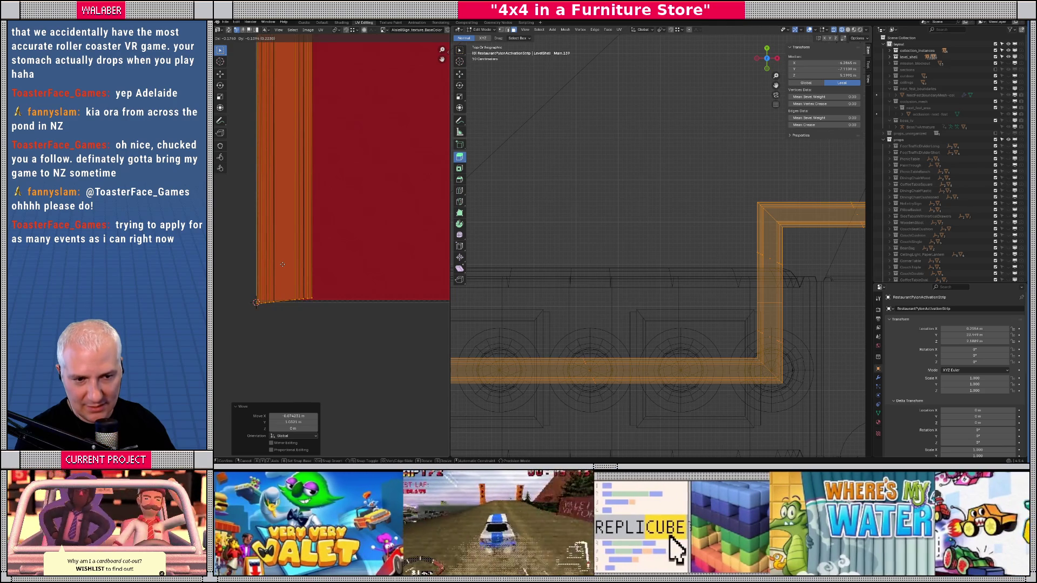
left_click(281, 264)
- Flatten the strip's slanted bottom UV edge by scaling it to 0 vertically
left_click_drag(244, 265, 350, 351)
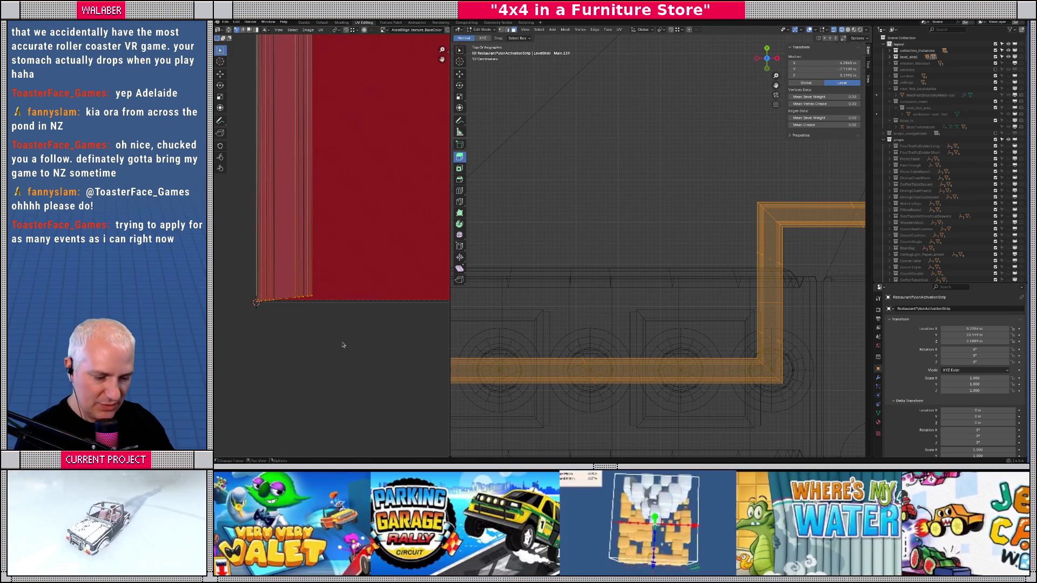
key("s")
key("y")
key("0")
key("Return")
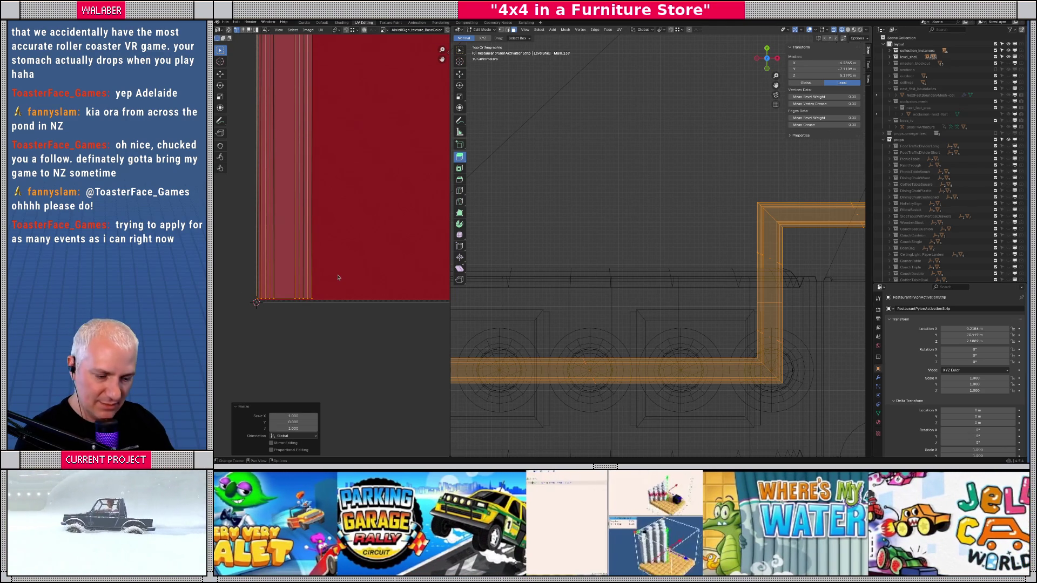
- Nudge the whole UV strip into place against the red texture
left_click(284, 278)
key("g")
left_click(284, 280)
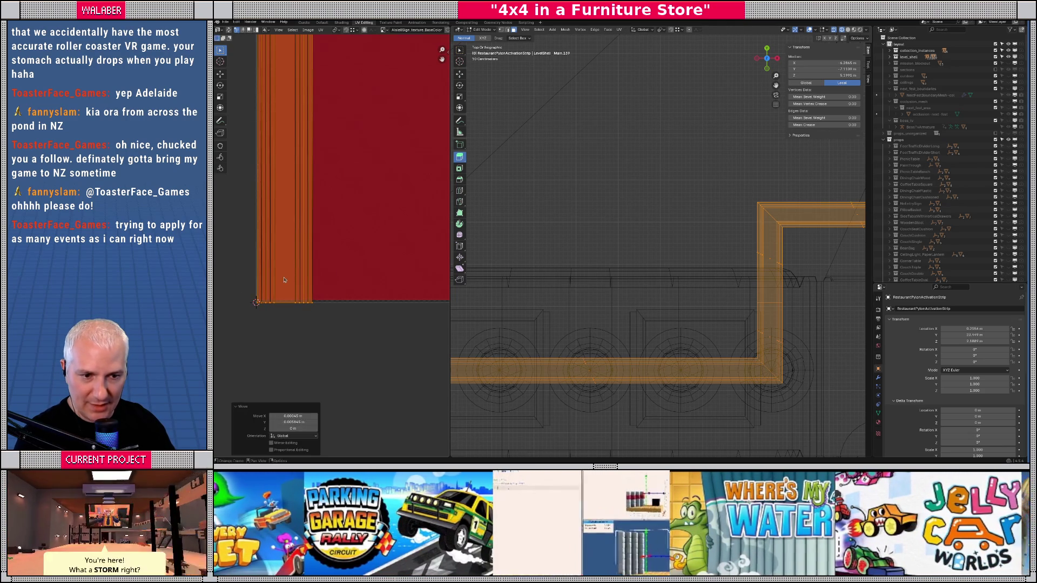
scroll(285, 280, "up", 5)
key("g")
left_click(396, 203)
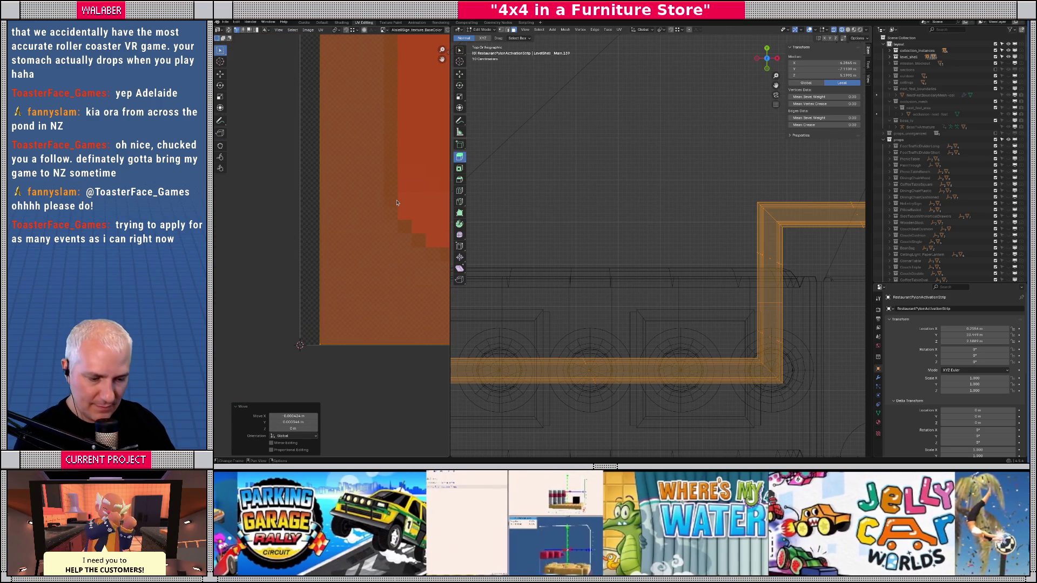
key("g")
left_click(374, 70)
- Shrink the UV strip vertically to 0.266, then stretch it back slightly
scroll(374, 71, "down", 2)
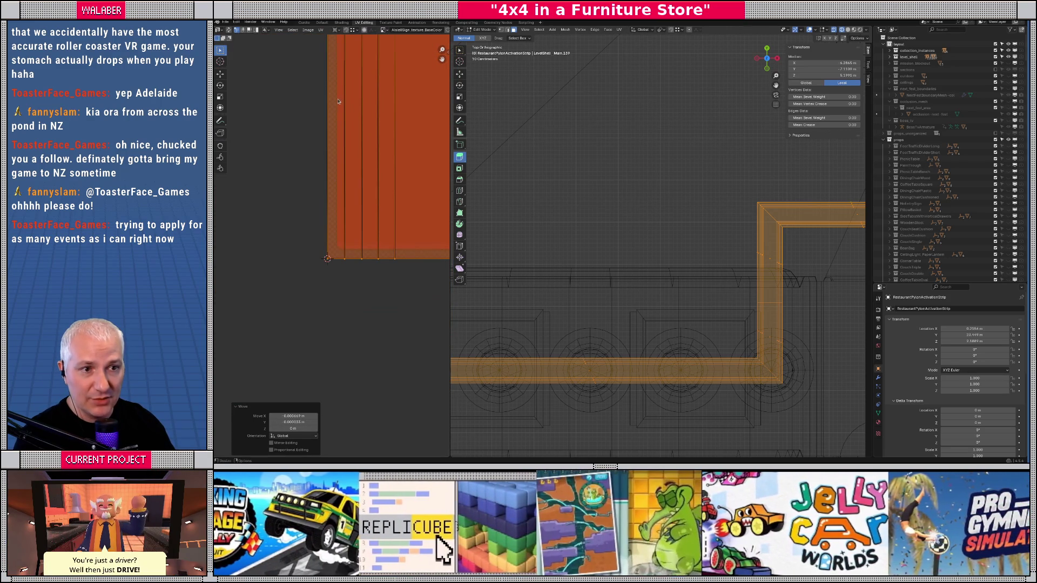
scroll(378, 180, "up", 3)
key("s")
key("y")
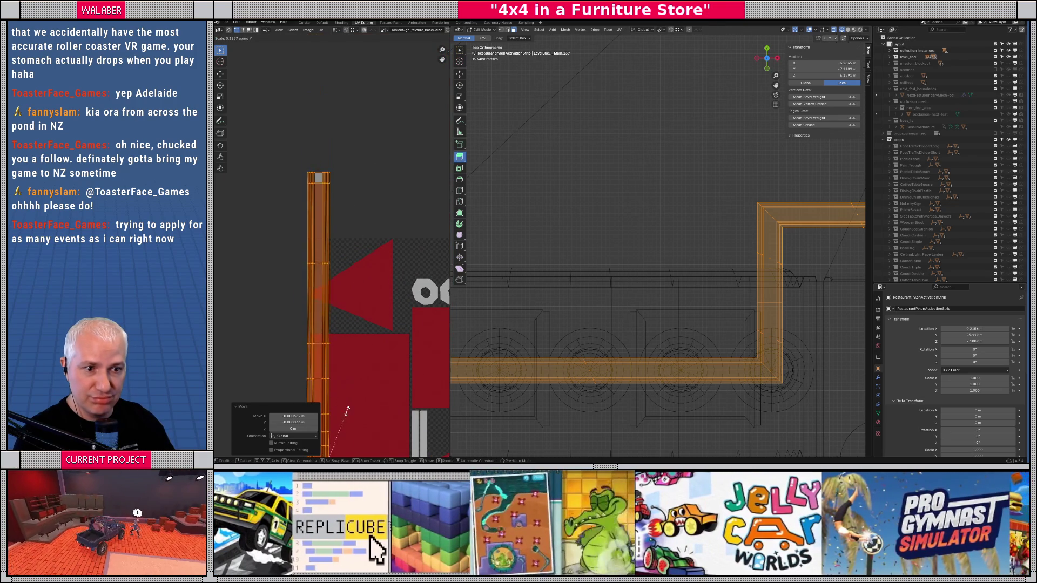
left_click(335, 361)
scroll(296, 215, "up", 4)
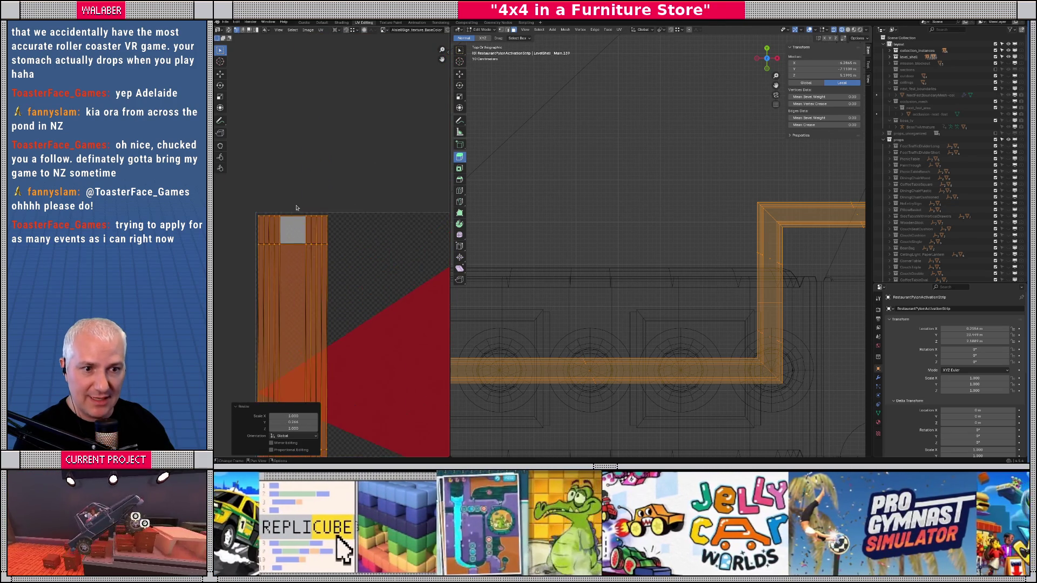
scroll(296, 215, "up", 6)
key("s")
key("y")
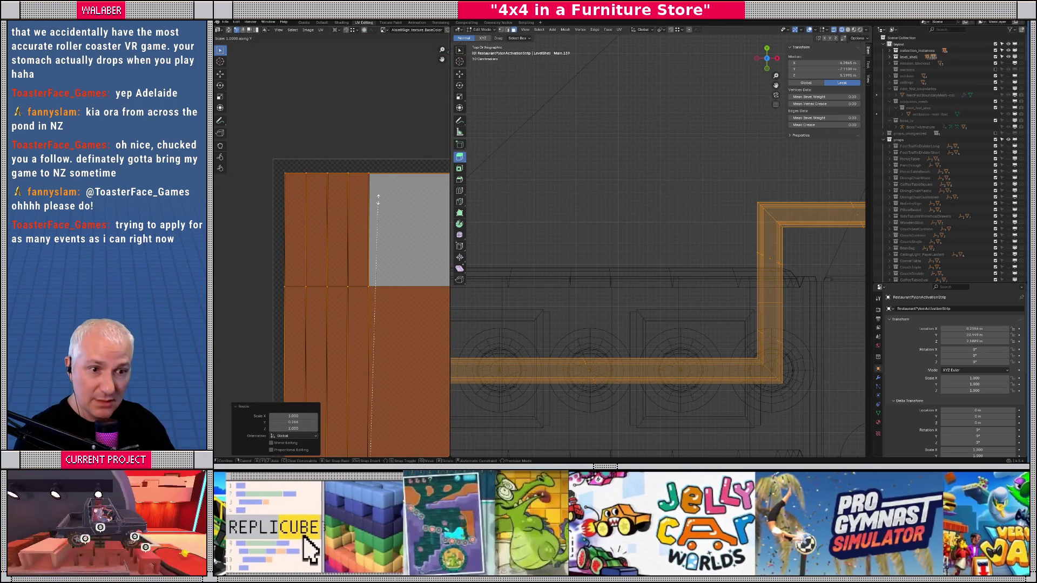
left_click(380, 70)
- Return to Object Mode and show the store in solid shading from a perspective angle
scroll(344, 242, "down", 6)
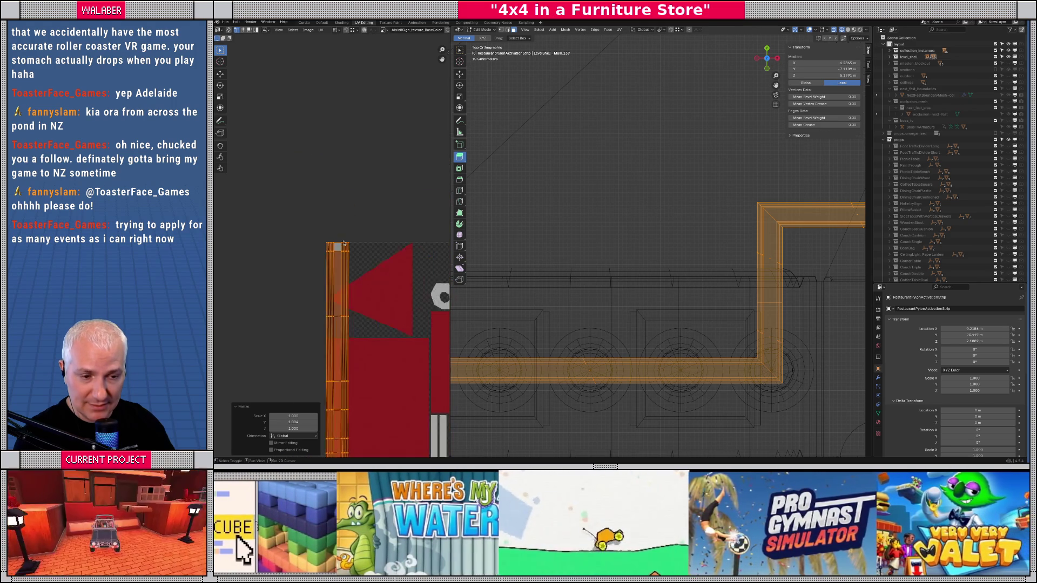
scroll(343, 242, "down", 5)
scroll(349, 320, "up", 6)
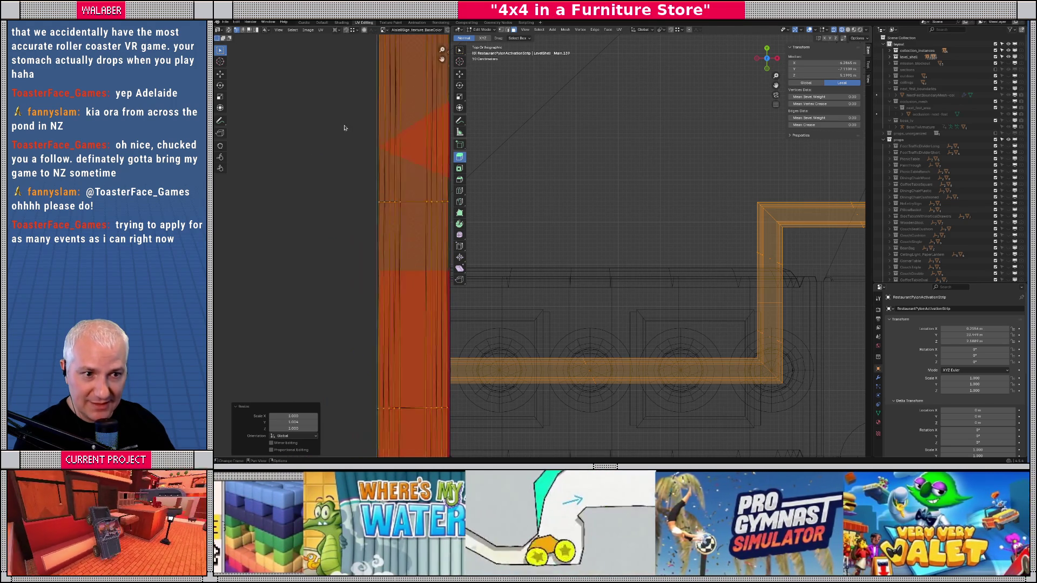
scroll(318, 210, "up", 5)
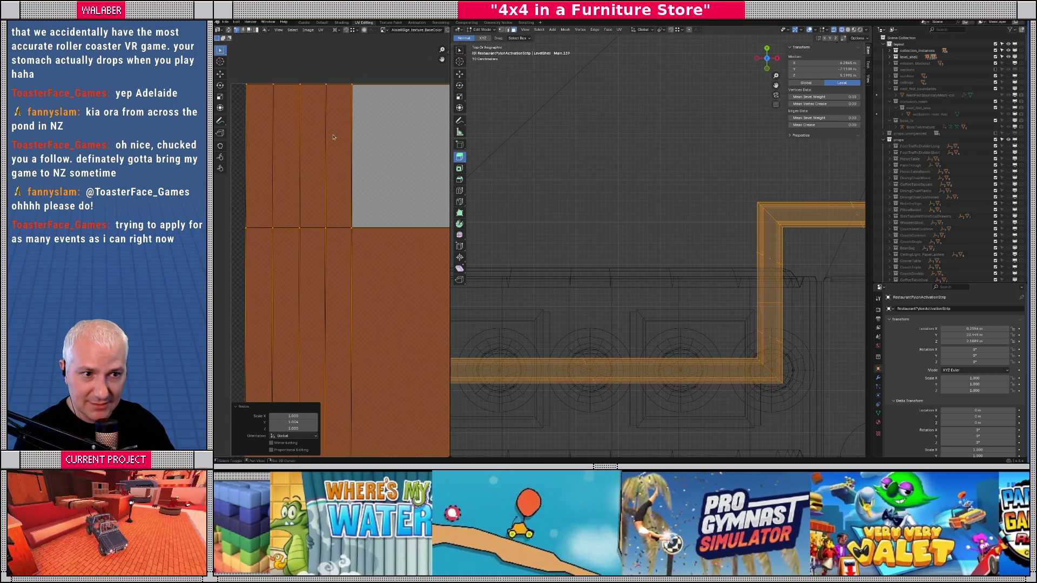
scroll(316, 208, "down", 4)
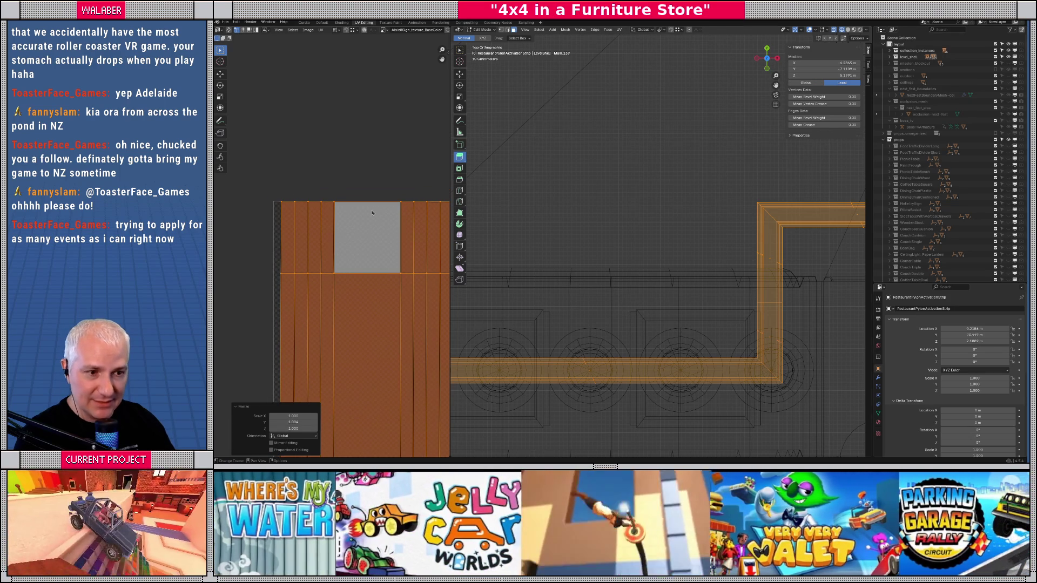
scroll(372, 212, "down", 2)
scroll(372, 212, "up", 3)
scroll(631, 213, "down", 3)
left_click_drag(631, 212, 578, 216)
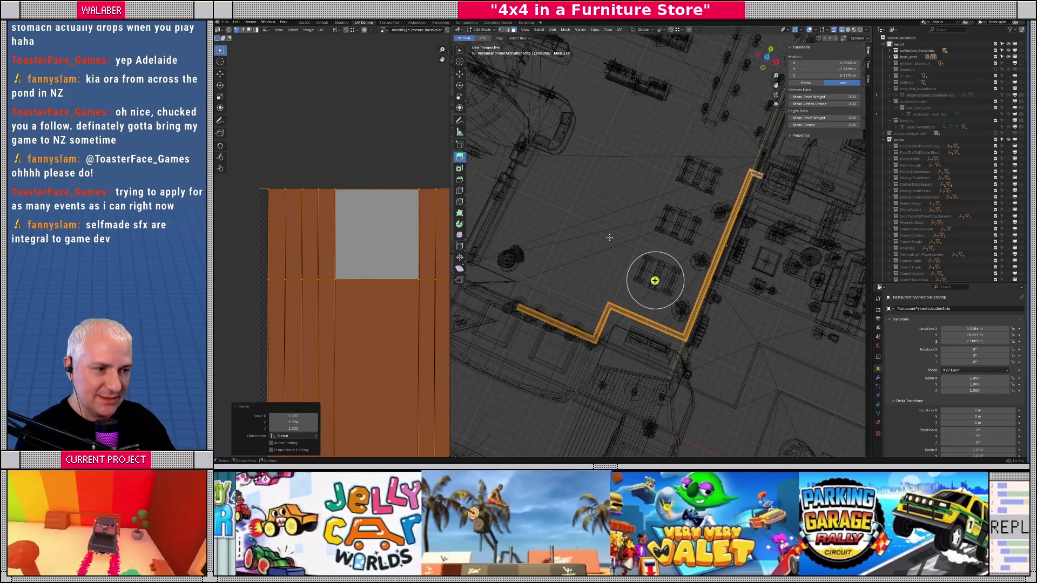
key("Tab")
mouse_move(615, 241)
left_mouse_down()
mouse_move(575, 232)
mouse_move(577, 243)
left_mouse_up()
key("shift+z")
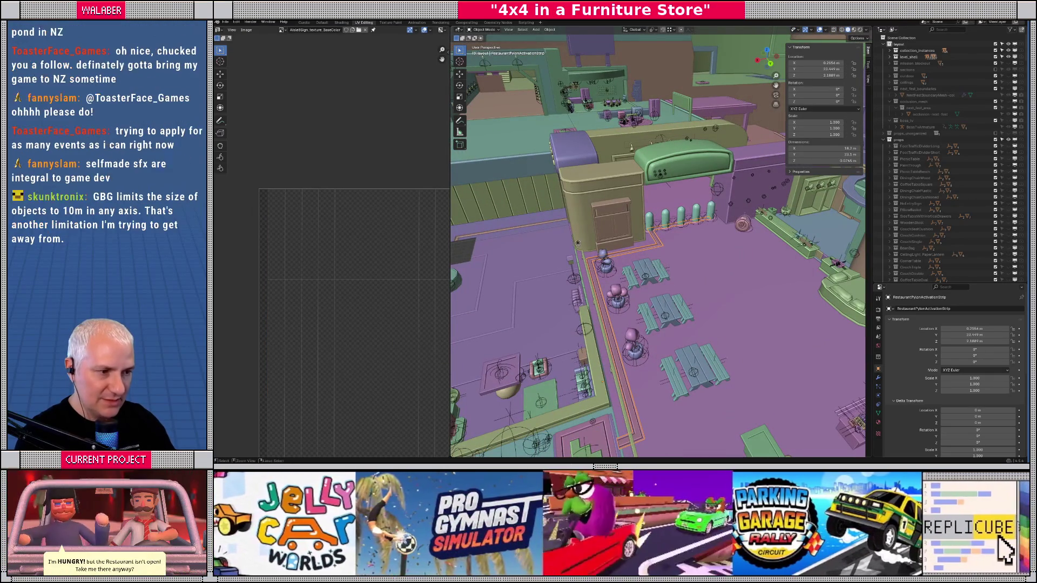
- Widen the 3D viewport, orbit to an oblique view of the restaurant, and collapse props
scroll(634, 265, "up", 4)
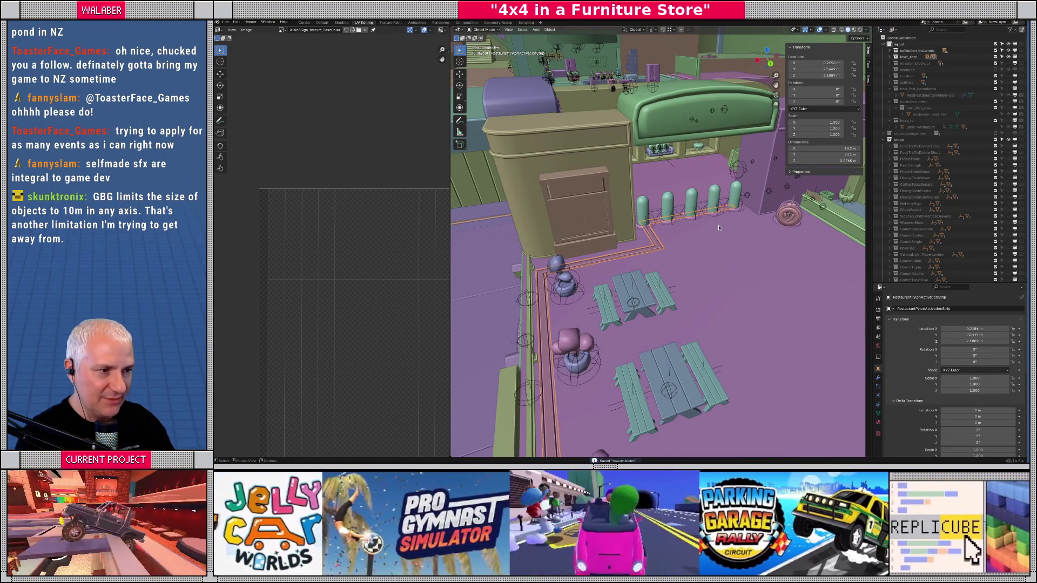
scroll(720, 228, "down", 4)
scroll(651, 286, "down", 1)
scroll(651, 286, "down", 2)
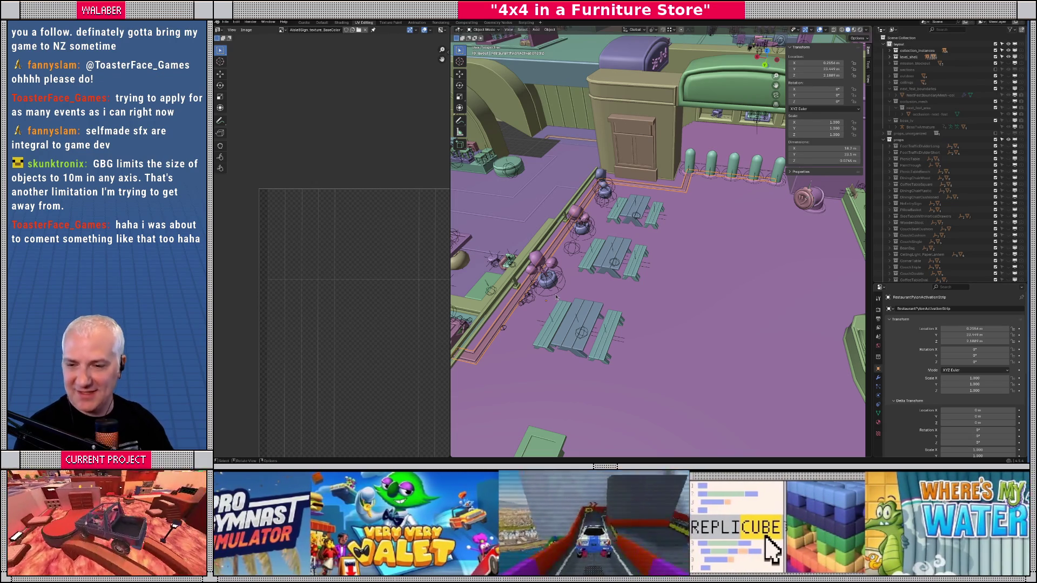
scroll(658, 242, "down", 3)
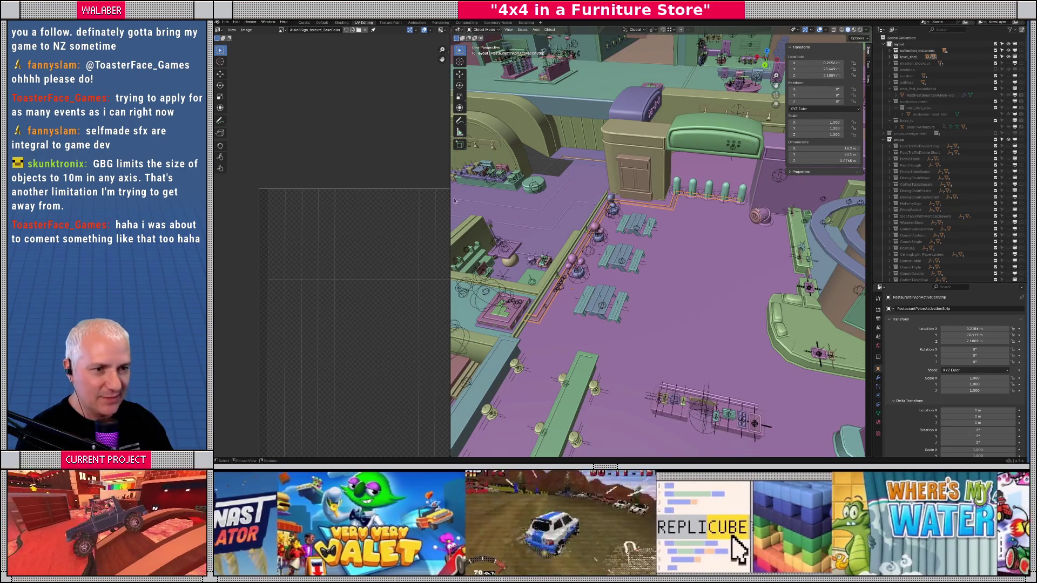
left_click_drag(450, 204, 336, 204)
left_click_drag(486, 227, 561, 240)
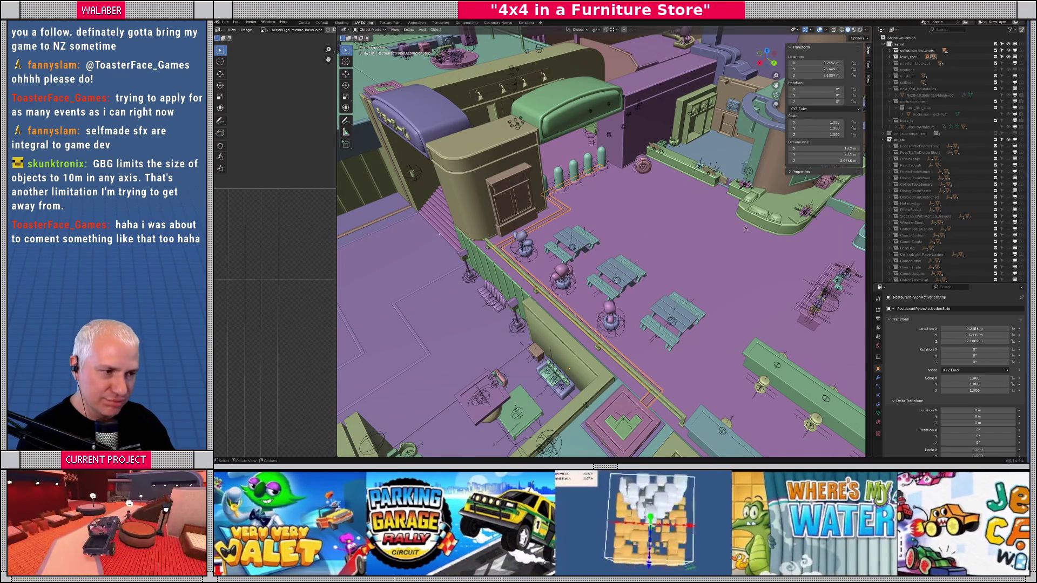
mouse_move(693, 245)
left_mouse_down()
mouse_move(680, 232)
mouse_move(675, 259)
mouse_move(680, 226)
mouse_move(538, 358)
left_mouse_up()
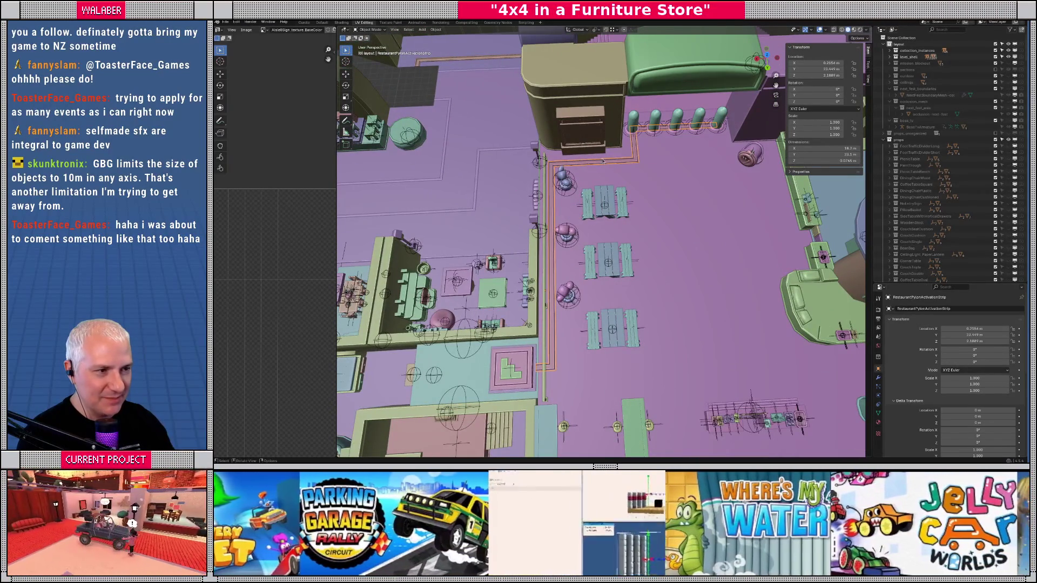
mouse_move(513, 378)
left_mouse_down()
mouse_move(556, 313)
mouse_move(577, 252)
left_mouse_up()
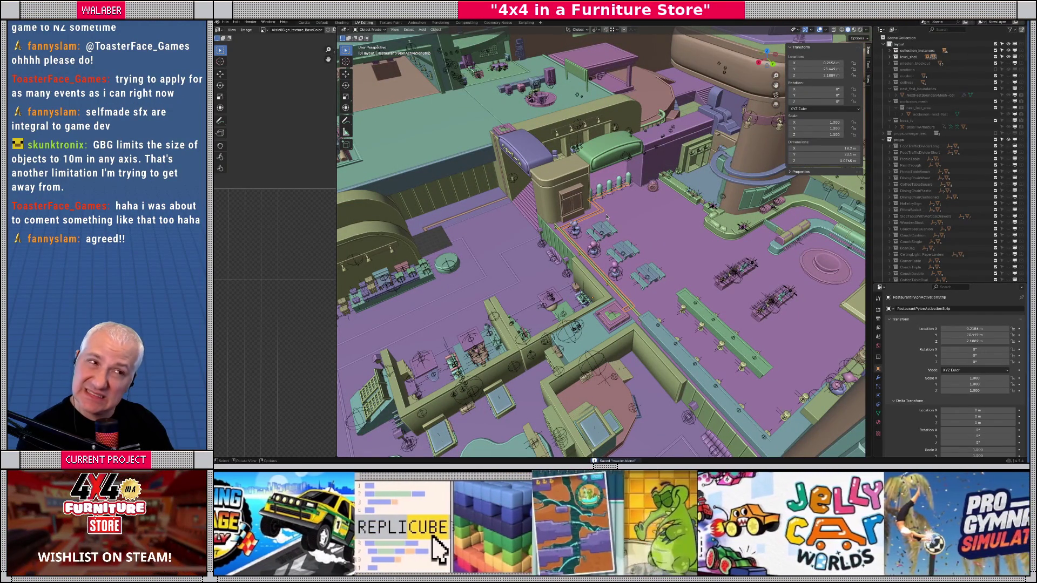
left_click(886, 141)
- With level_shell active, export glTF 2.0 over the existing layout.gltf
left_click(907, 57)
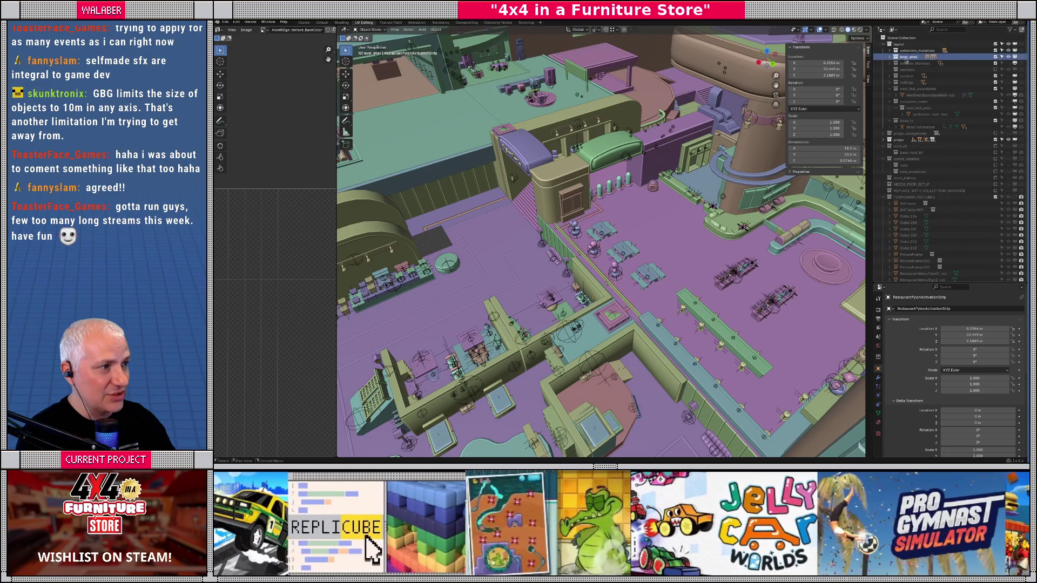
left_click(225, 22)
mouse_move(238, 118)
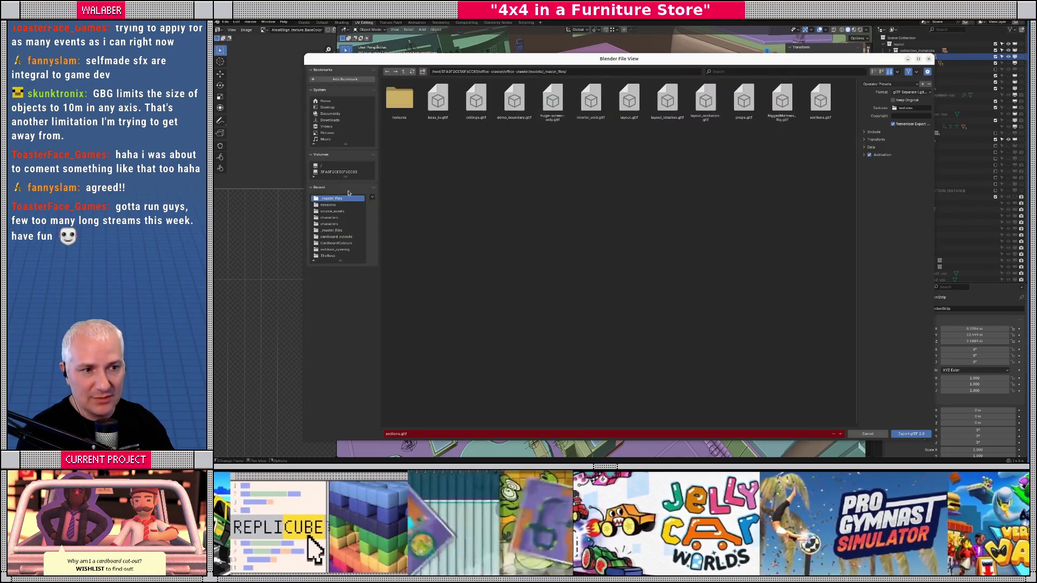
left_click(316, 183)
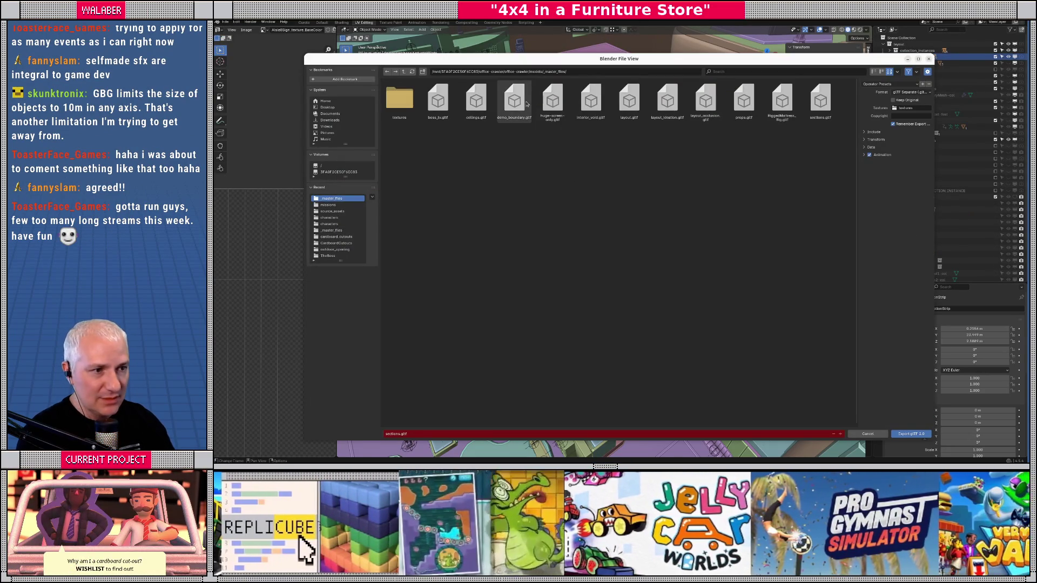
left_click(628, 103)
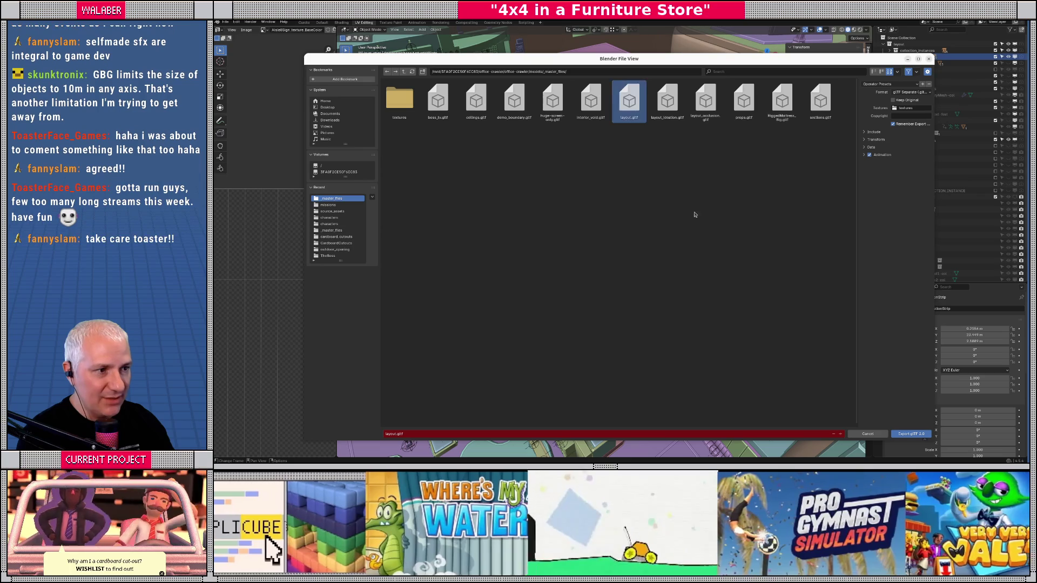
left_click(912, 434)
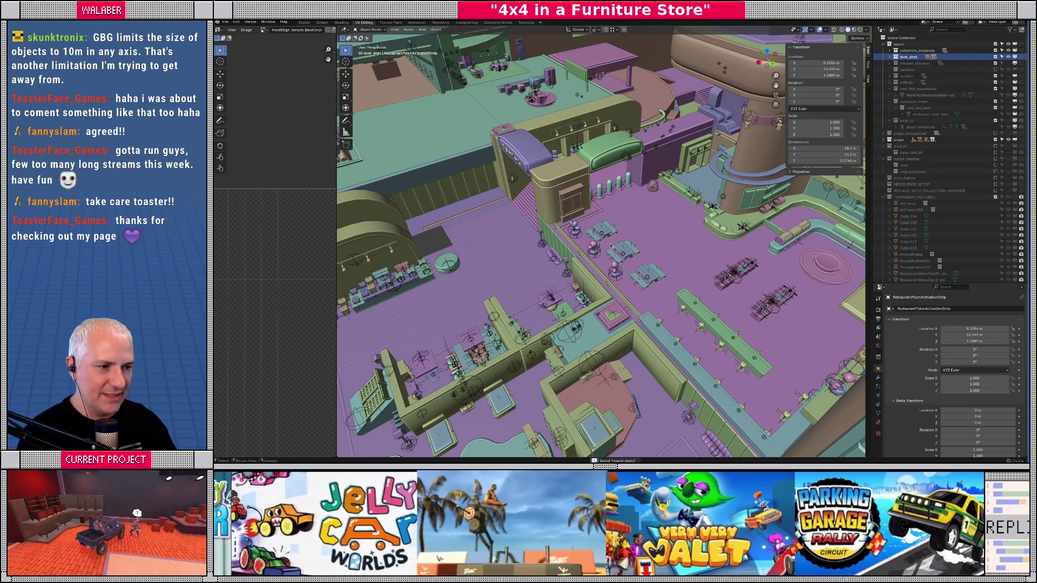
key("alt+Tab")
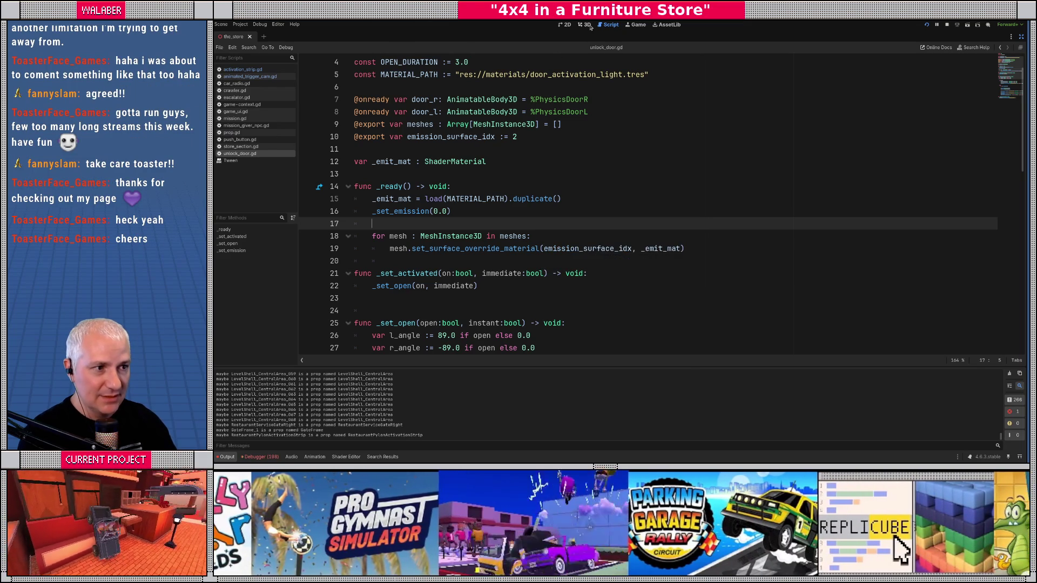
- Switch Godot to the 3D view and fly the camera into the store's restaurant area
left_click(585, 24)
key("w")
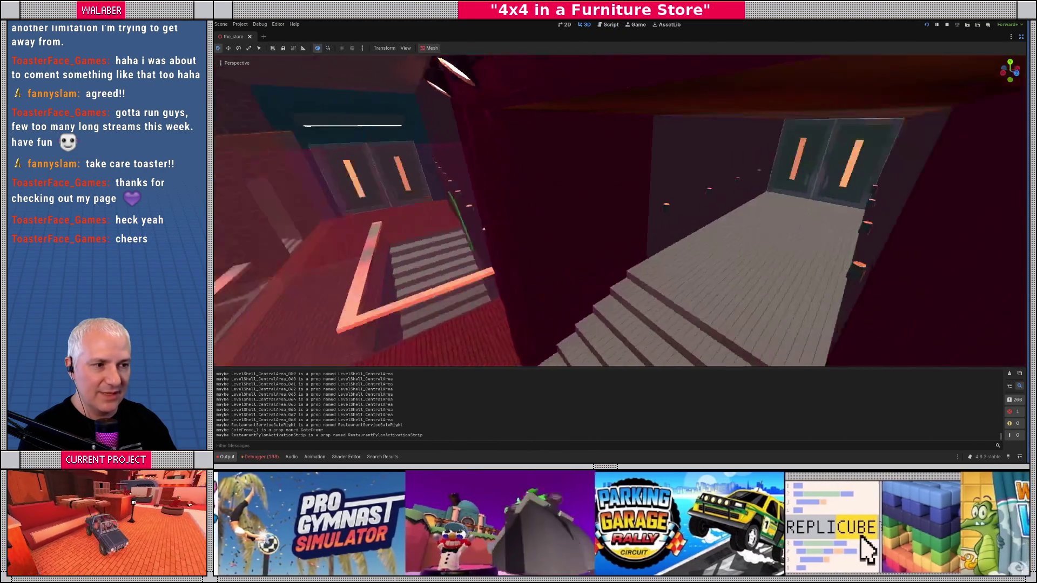
key("s")
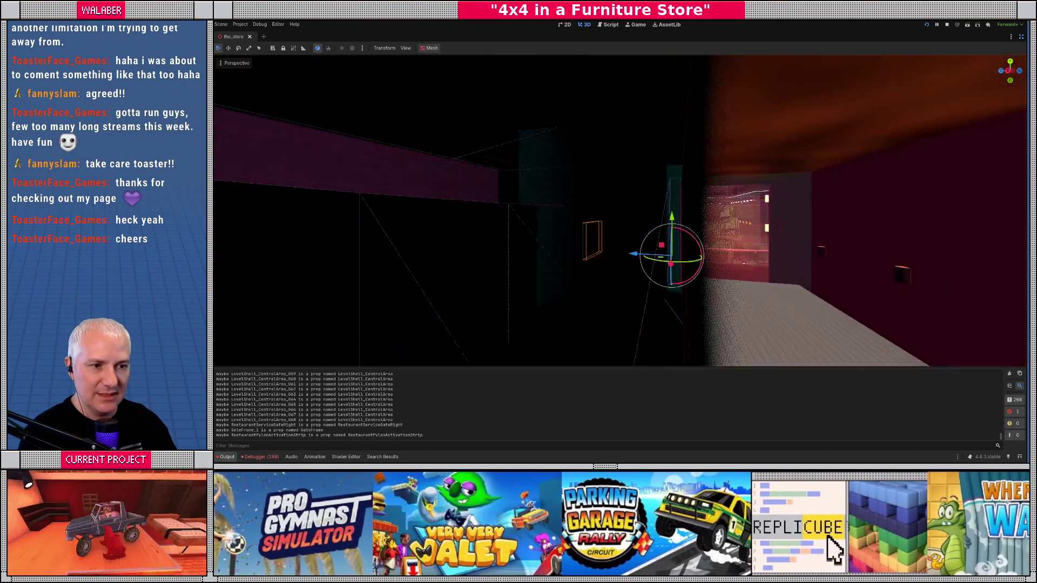
key("w")
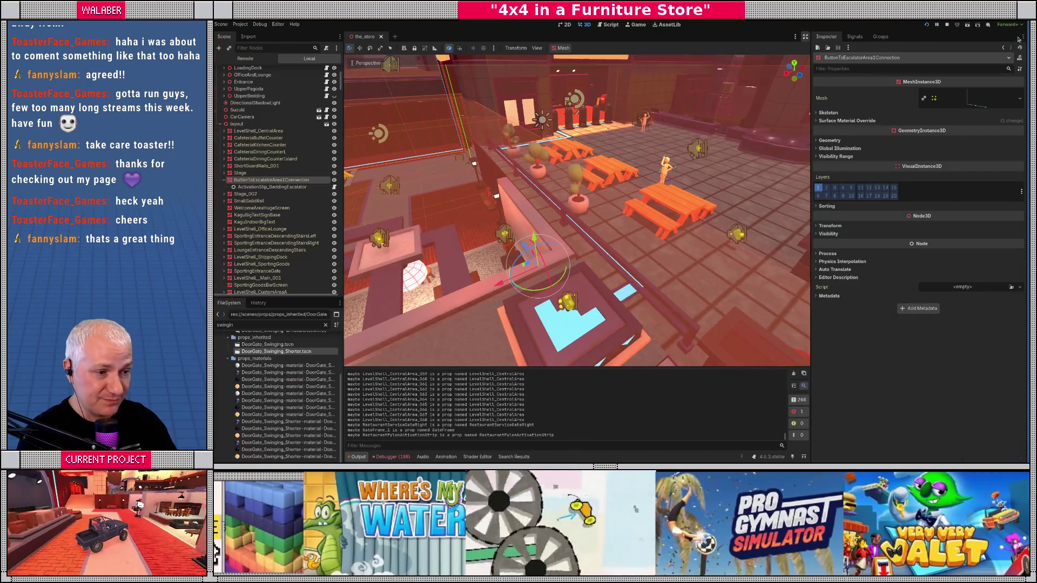
left_click(1020, 36)
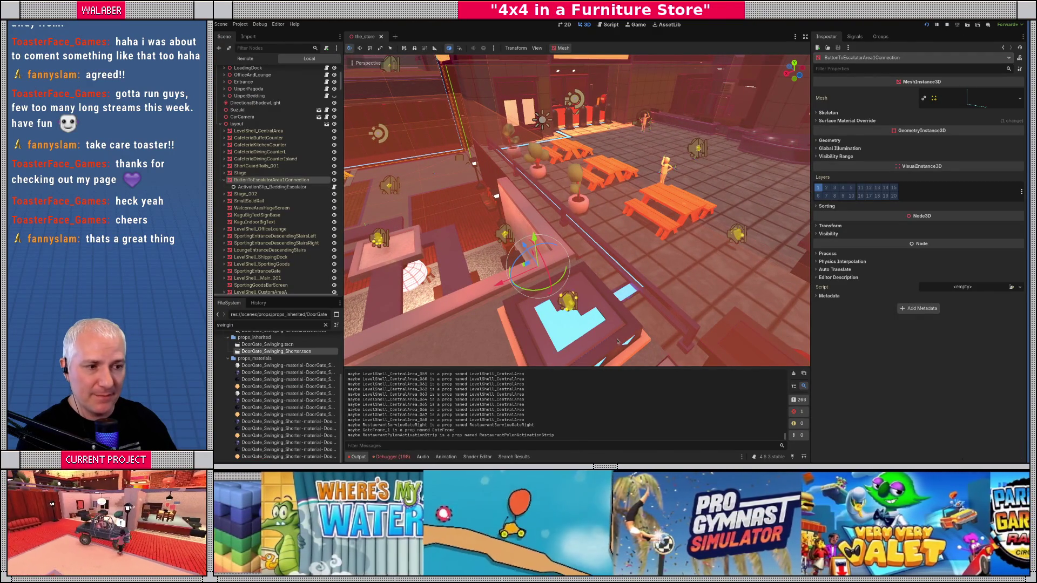
- Add an ActivationStrip child node to the strip mesh and name it RestaurantActivationStrip
left_click(629, 300)
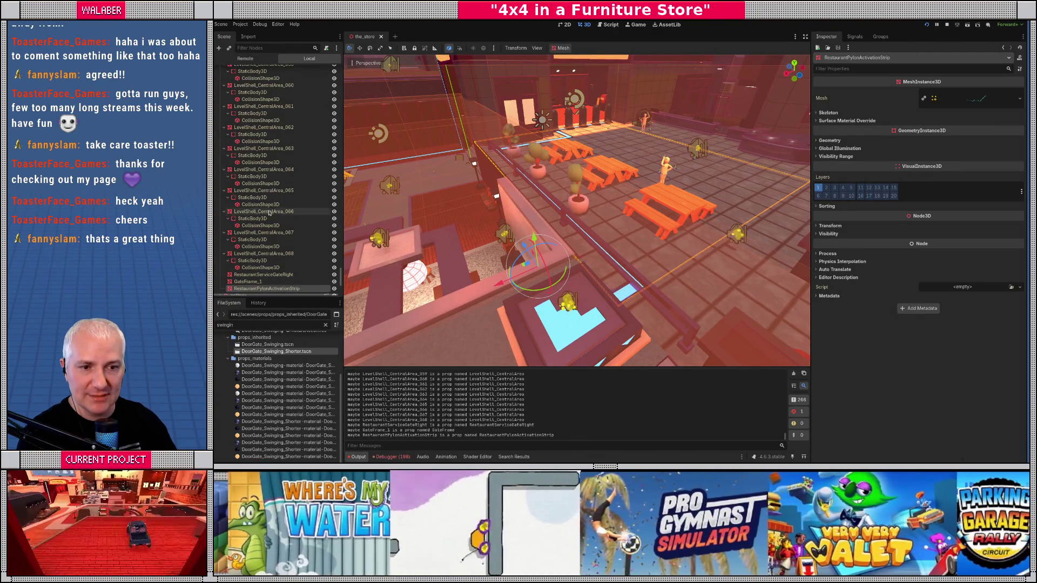
scroll(269, 223, "down", 2)
right_click(272, 207)
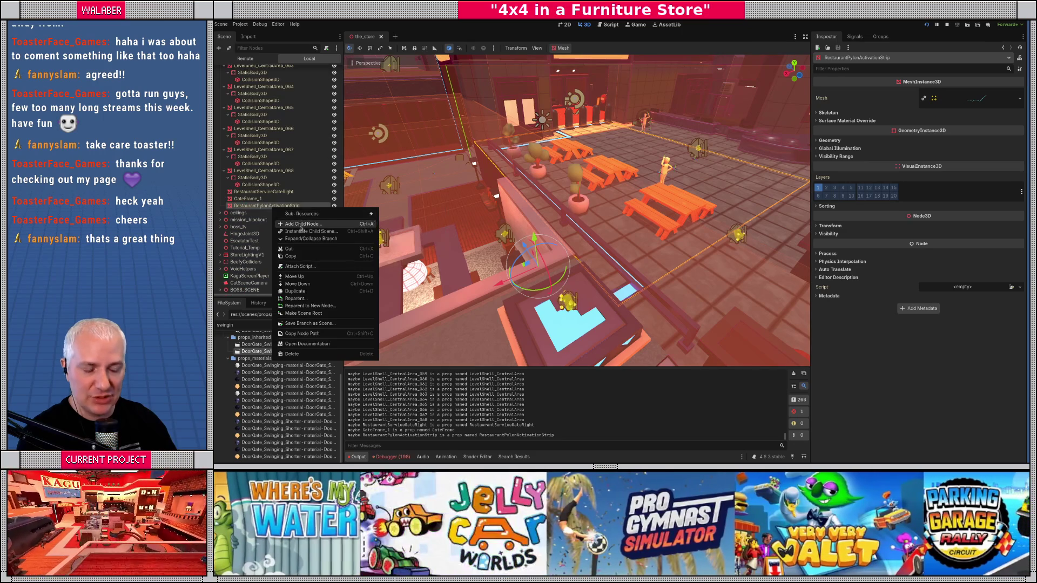
left_click(295, 214)
type("activ")
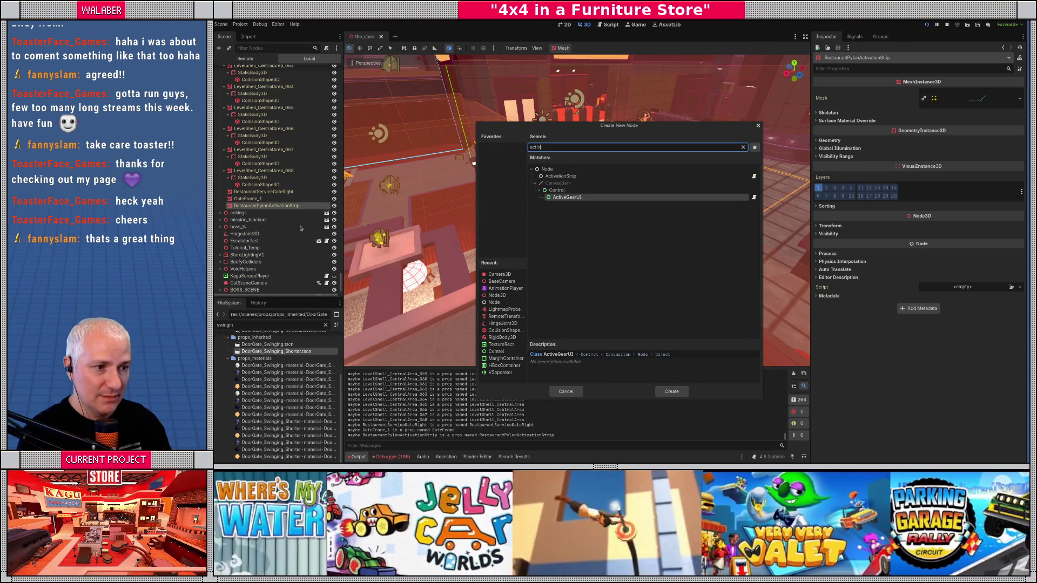
key("Return")
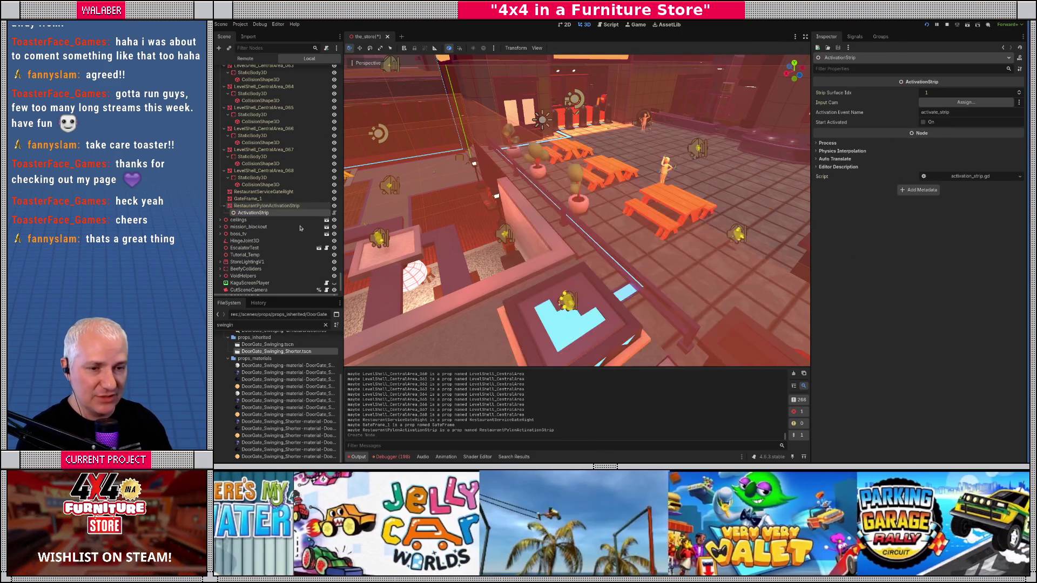
double_click(276, 212)
key("Home")
type("REst")
key("BackSpace")
key("BackSpace")
key("BackSpace")
type("estaurant")
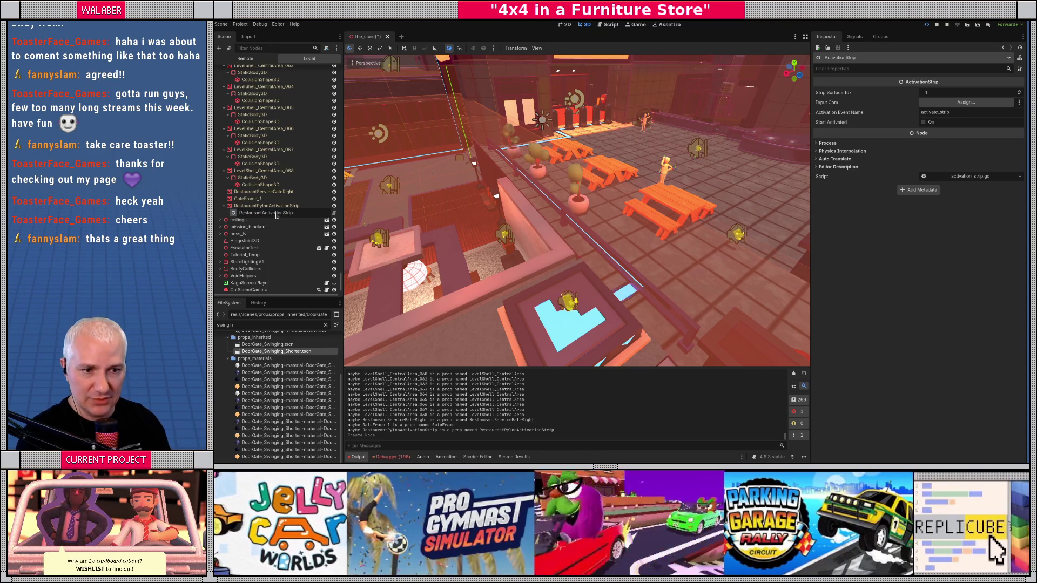
key("Return")
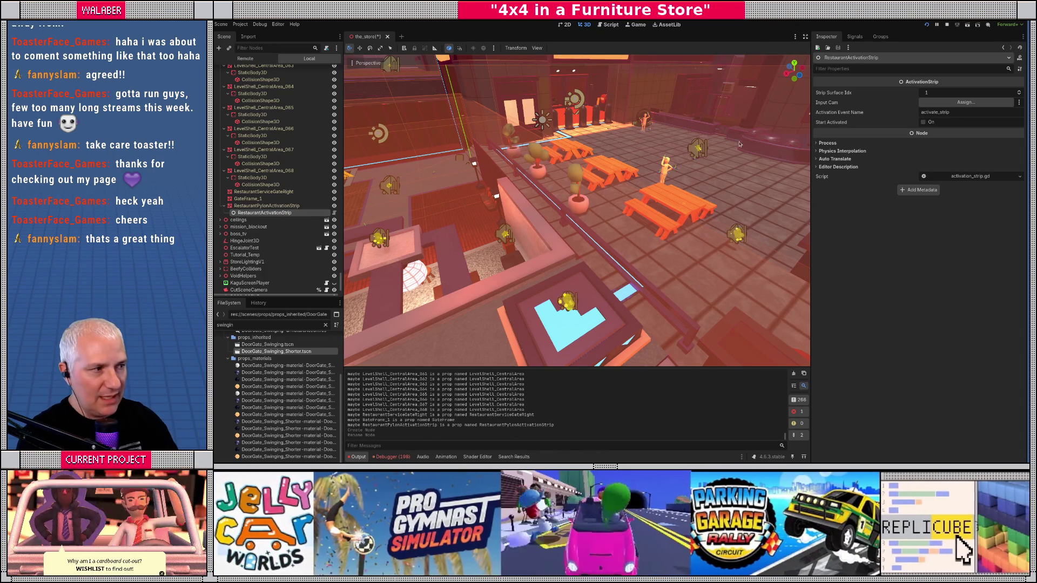
- Set RestaurantUnlockCamera as the strip's input camera and edit its activation event name
left_click(946, 103)
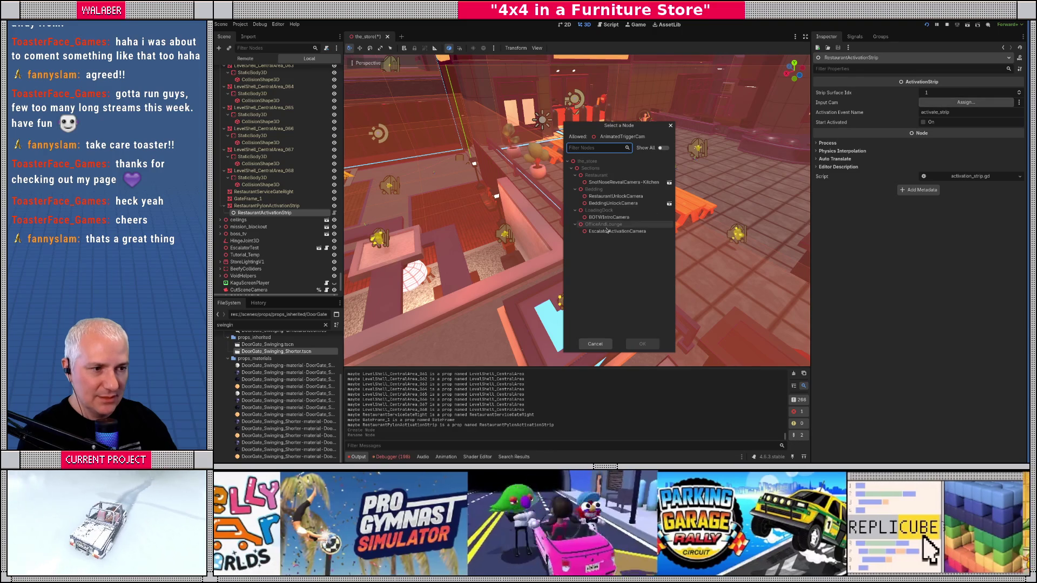
double_click(615, 196)
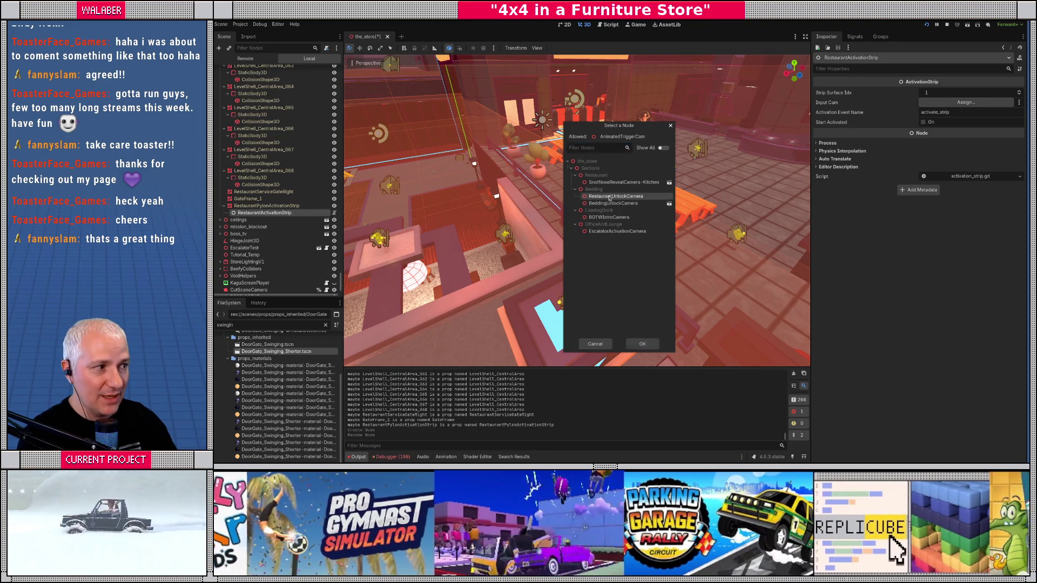
left_click(912, 112)
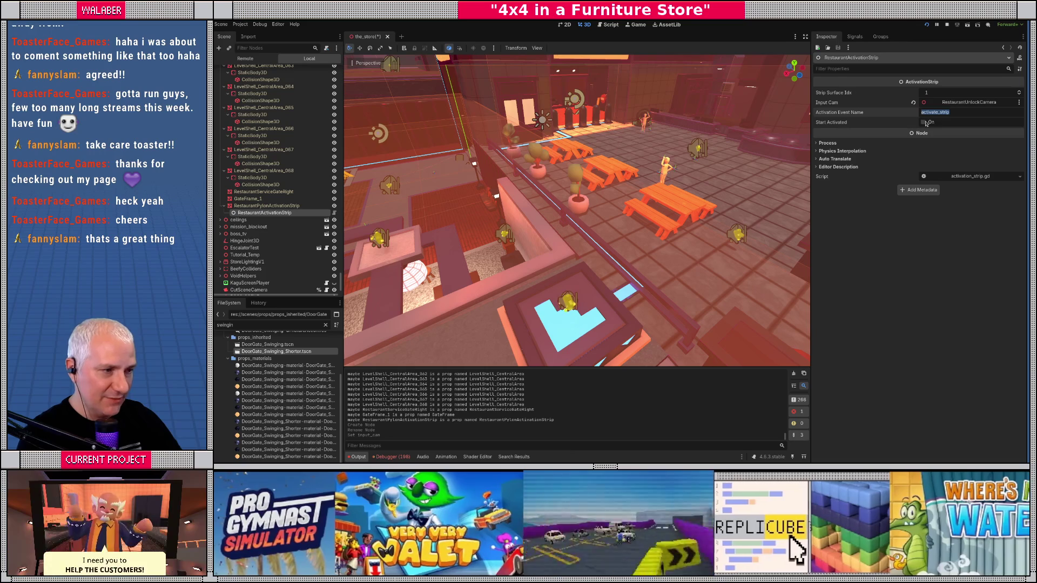
- Inspect the RestaurantPylonActivationStrip mesh's Surface 1 material
left_click(266, 205)
left_click(847, 121)
left_click(972, 103)
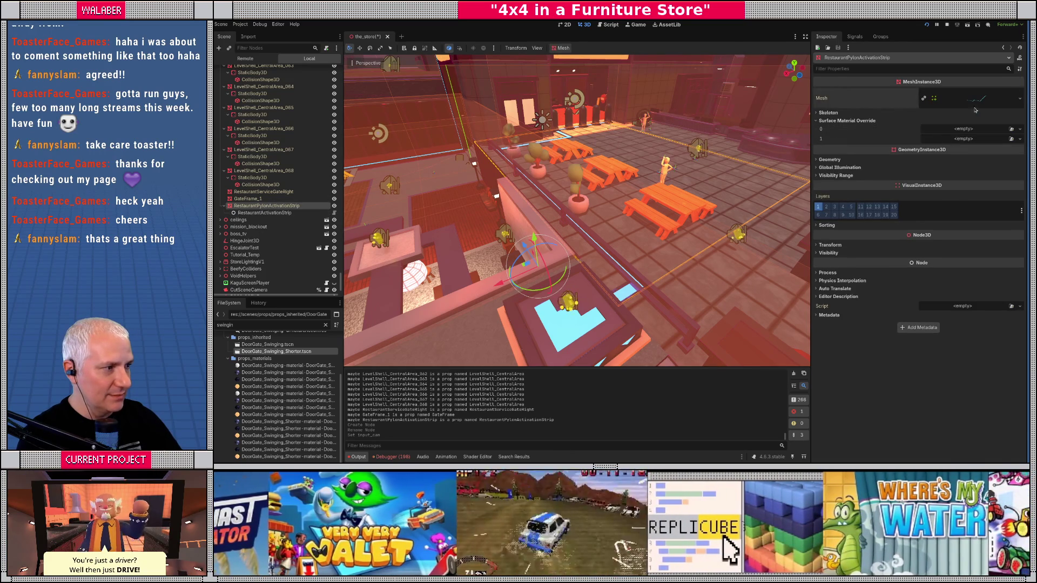
left_click(831, 231)
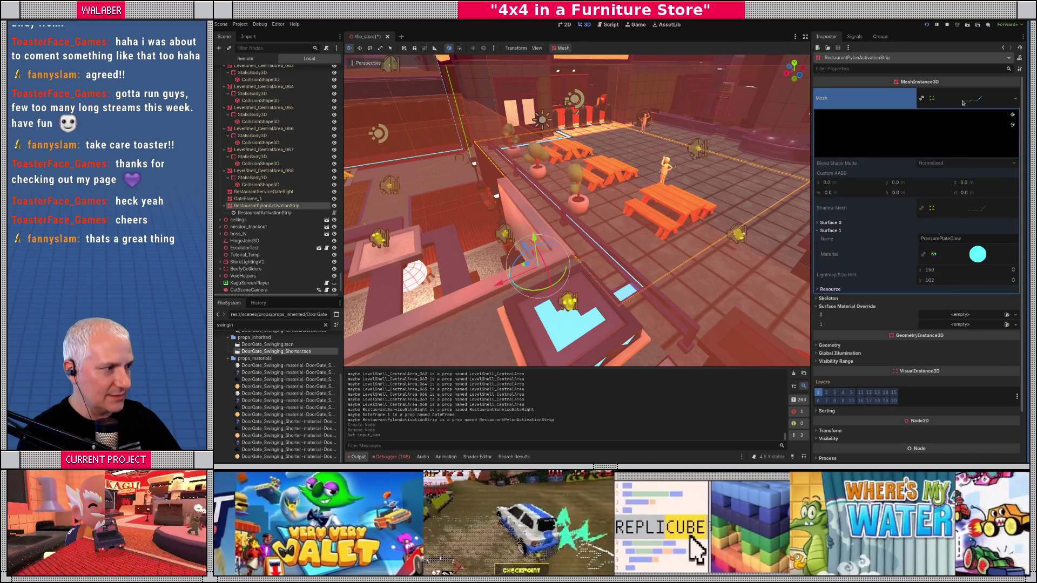
- Select RestaurantActivationStrip, then the unlock plate UnlockPlate_001
left_click(264, 213)
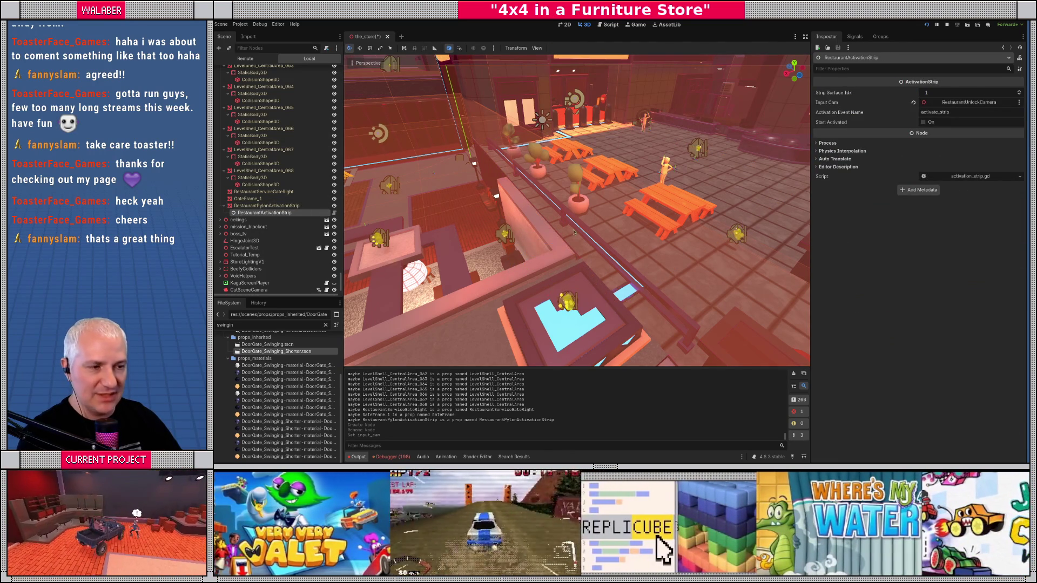
scroll(573, 233, "down", 3)
left_click(556, 297)
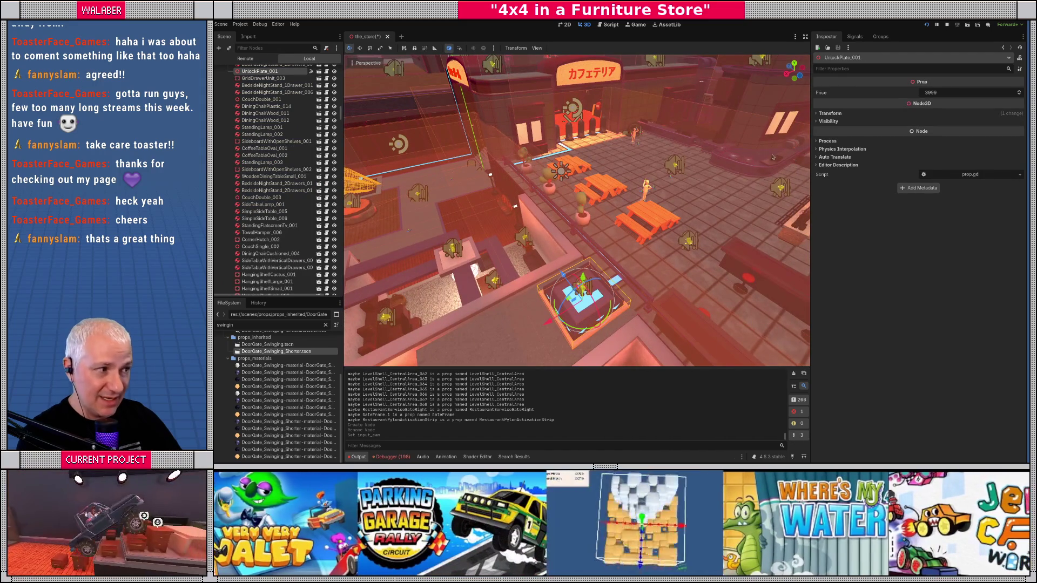
- Connect activated_on_start to RestaurantActivationStrip's set_activated method
left_click(857, 37)
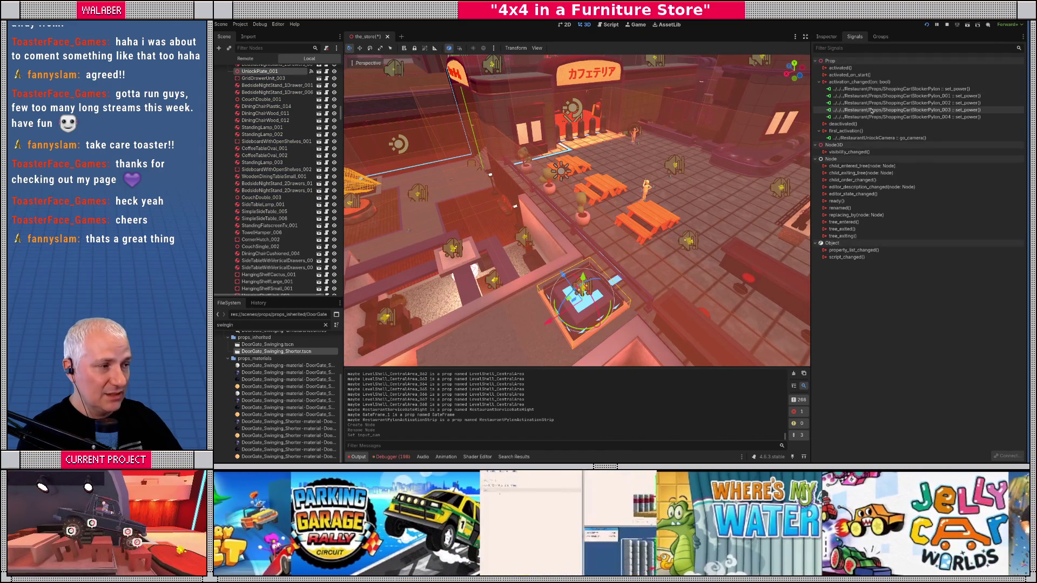
right_click(850, 76)
left_click(868, 81)
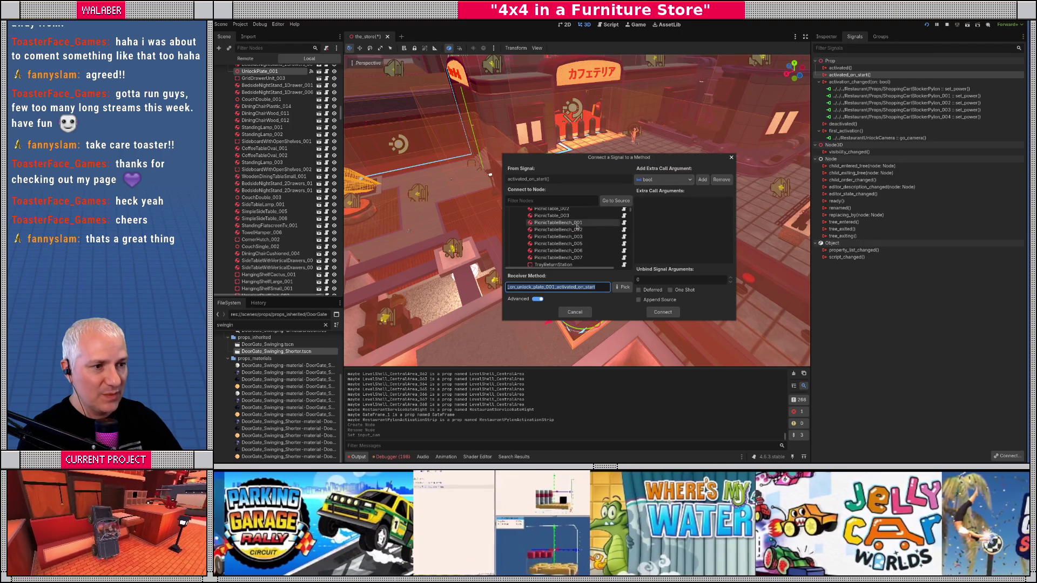
left_click(564, 202)
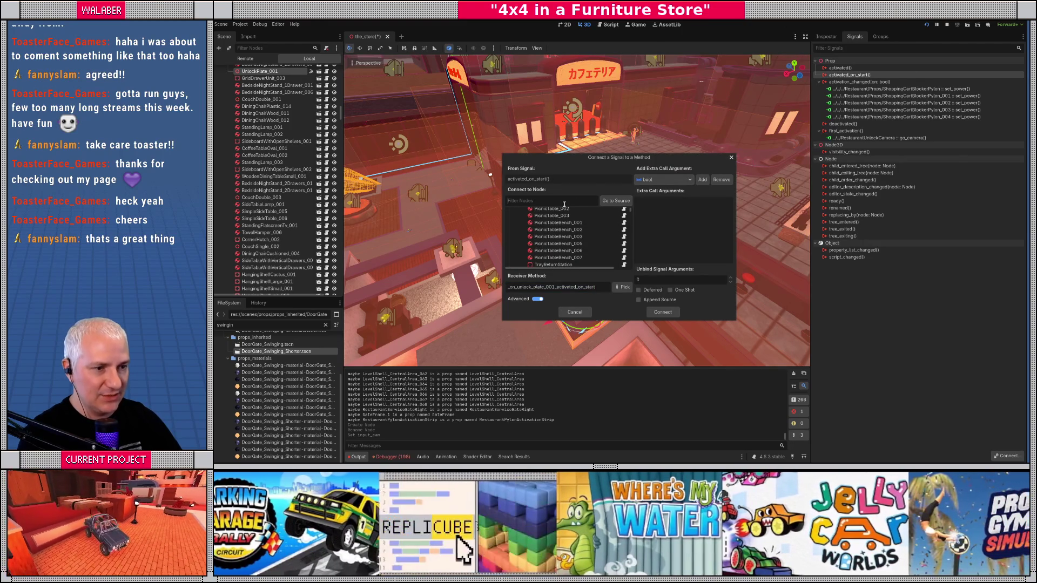
type("activation")
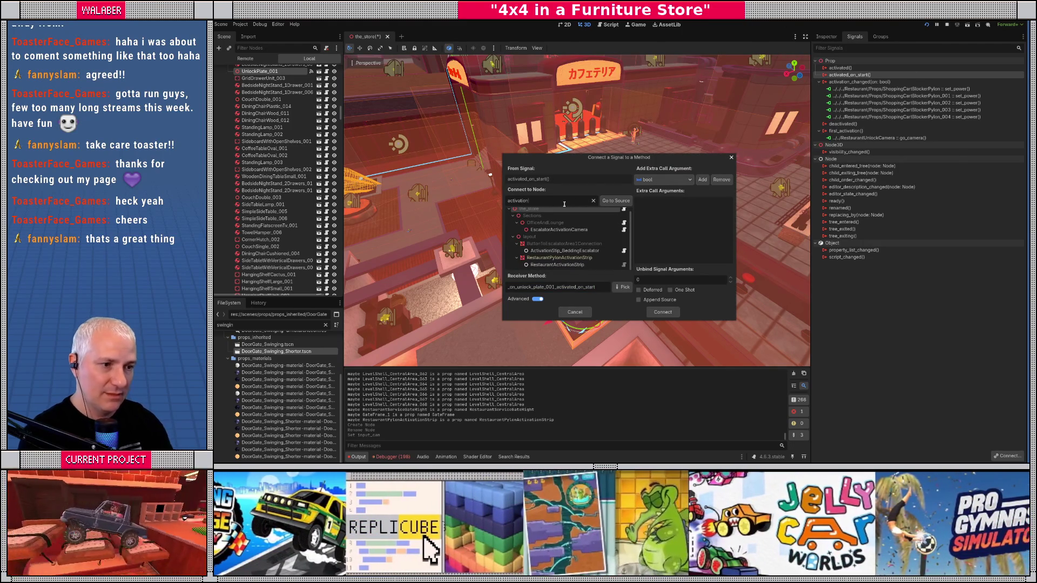
left_click(559, 265)
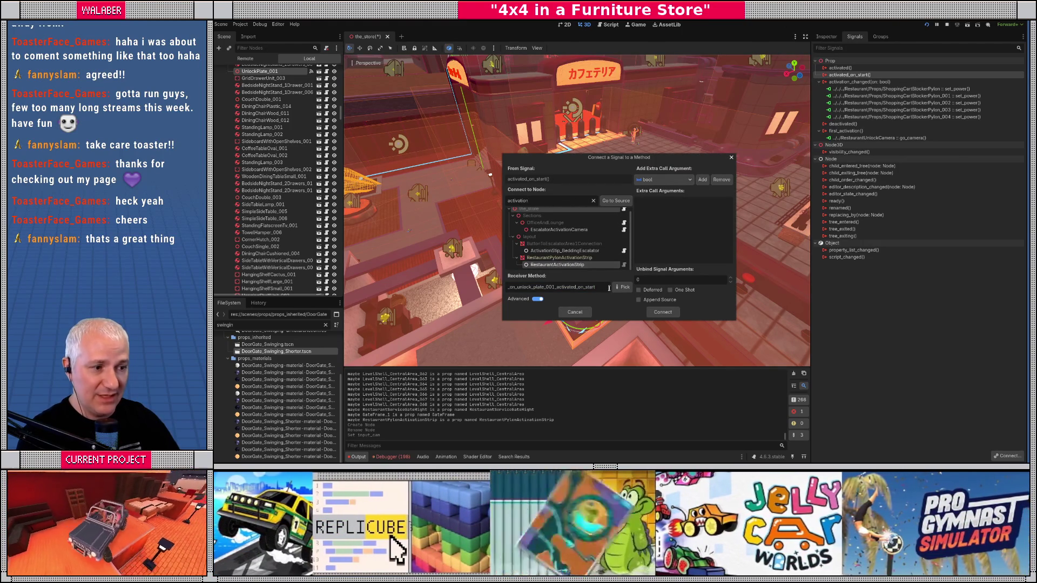
left_click(621, 287)
left_click(599, 193)
left_click(619, 328)
- Bind two extra bool arguments set to on and finish the connection
left_click(702, 180)
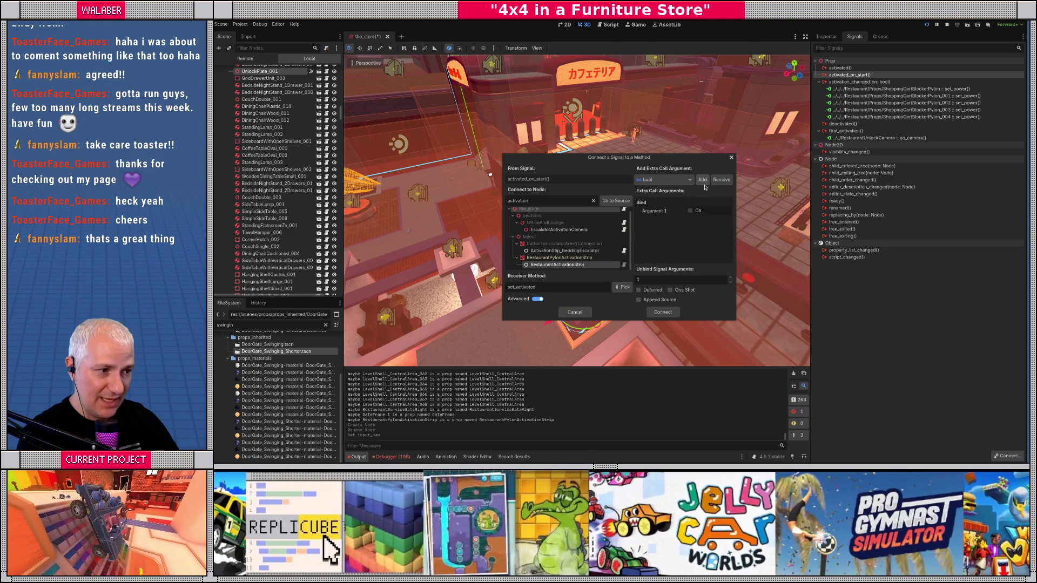
left_click(702, 180)
left_click(689, 211)
left_click(689, 220)
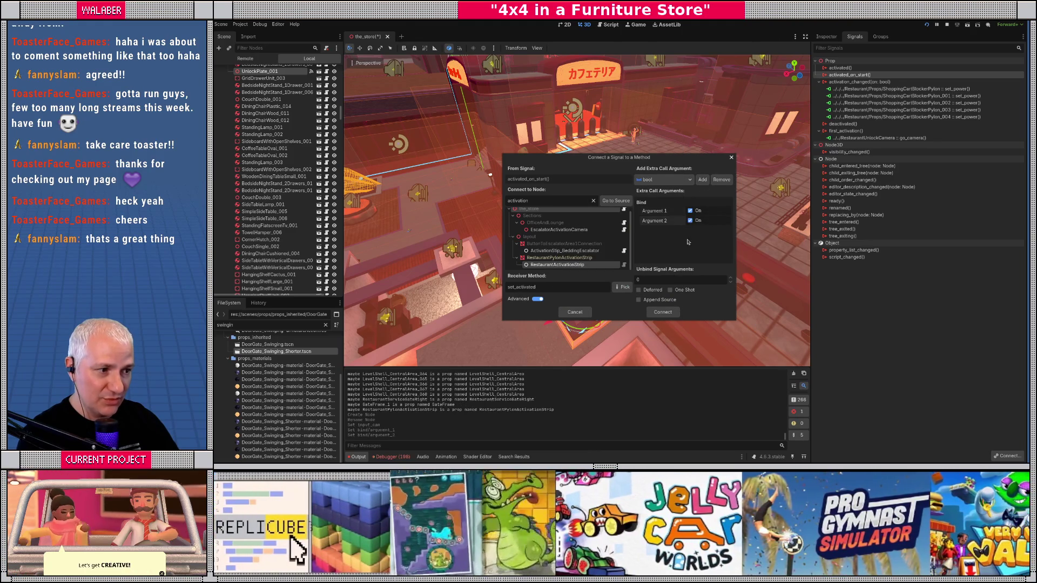
left_click(662, 312)
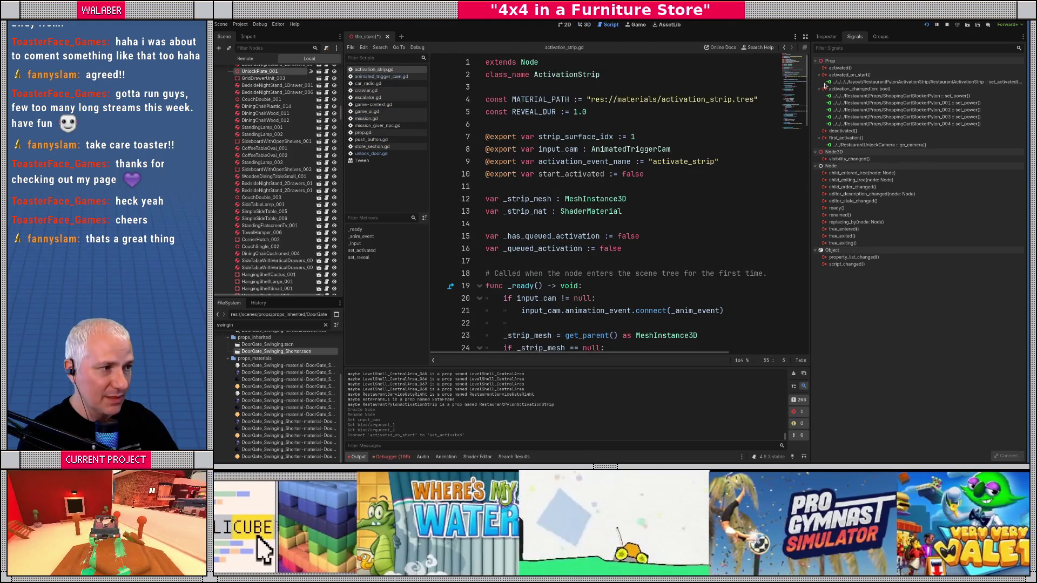
- Back in the 3D view, locate and select the restaurant unlock plate UnlockPlate_001
left_click(586, 25)
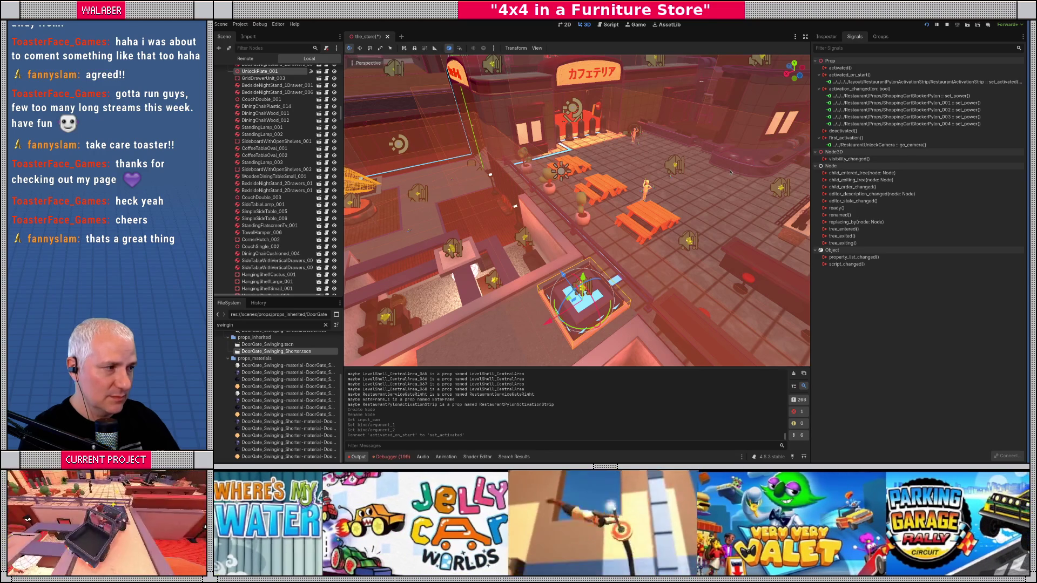
scroll(278, 135, "up", 5)
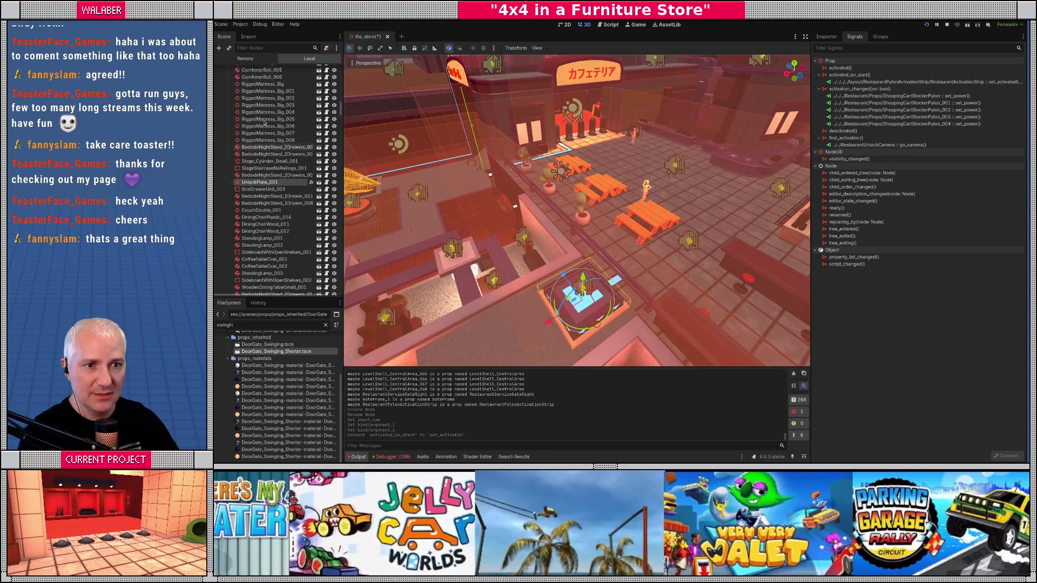
key("f")
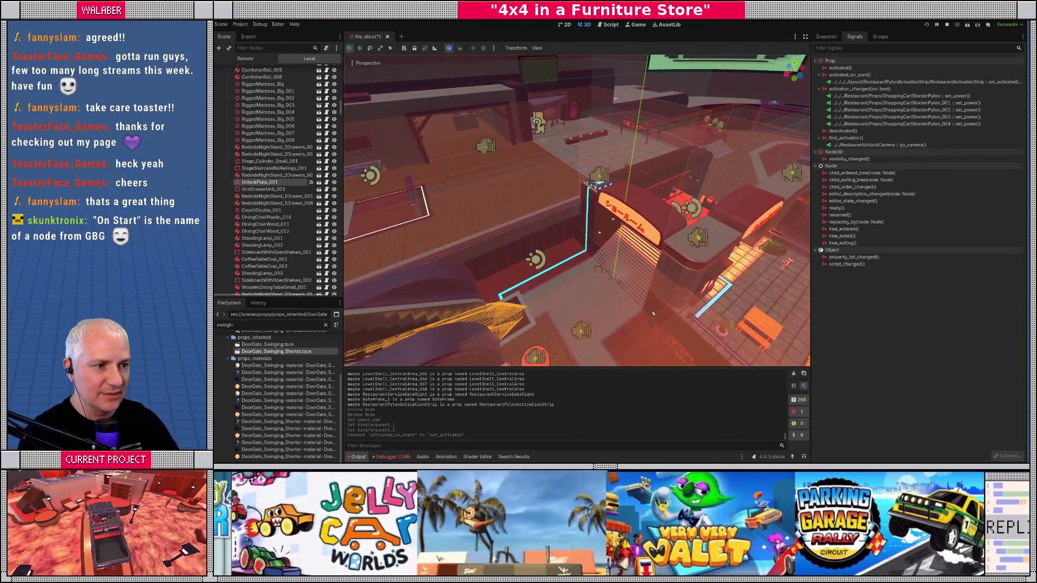
left_click(594, 184)
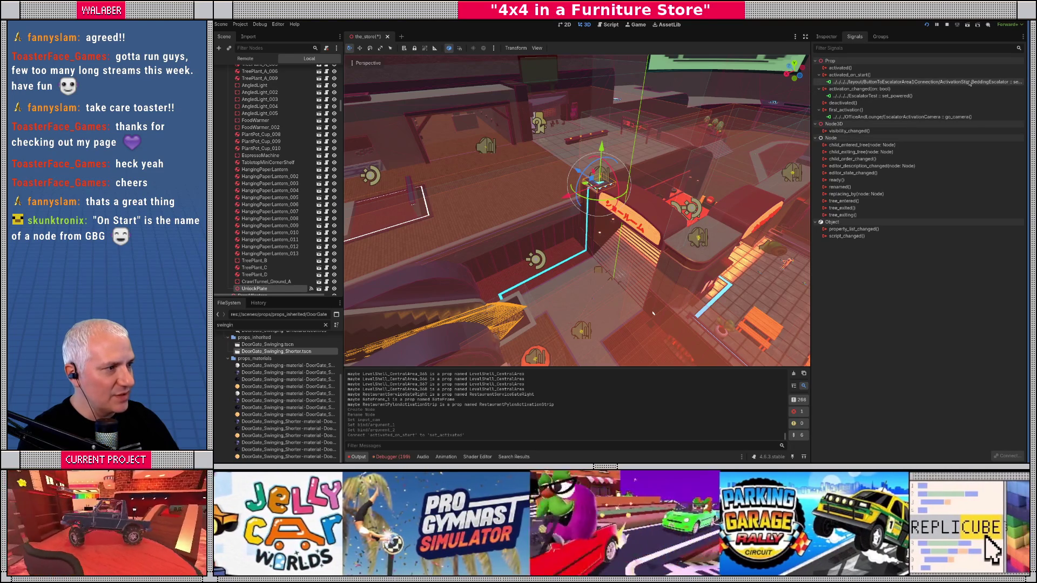
left_click_drag(621, 195, 631, 193)
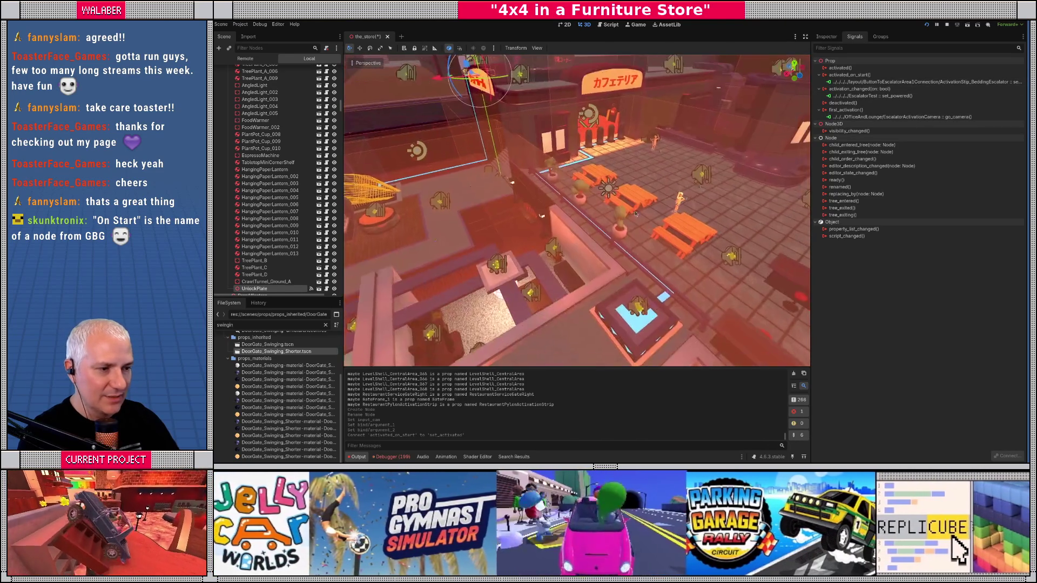
left_click(637, 311)
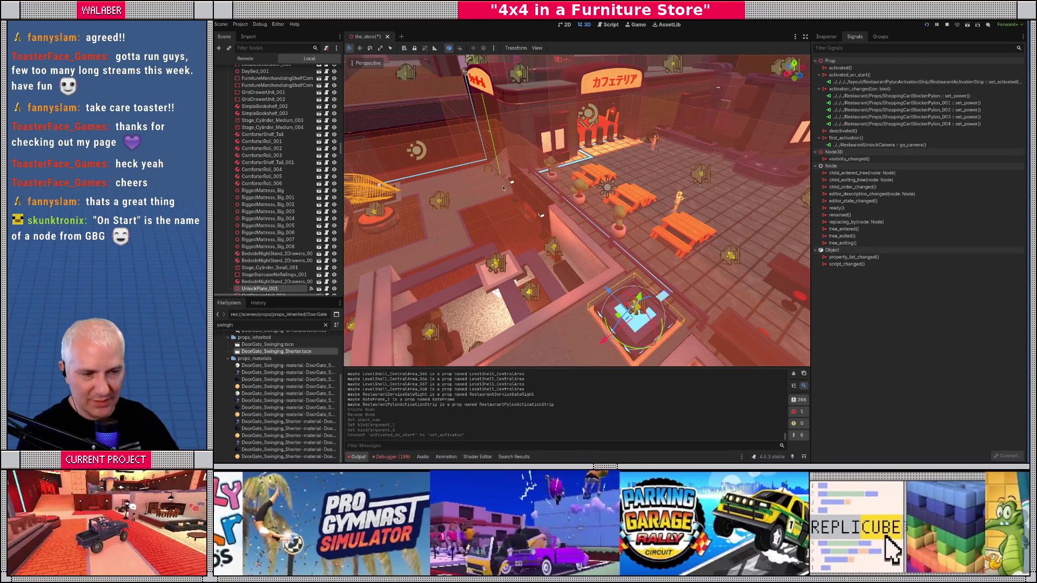
- Filter the Scene dock to find RestaurantUnlockCamera, then select its AnimationPlayer child
left_click(289, 48)
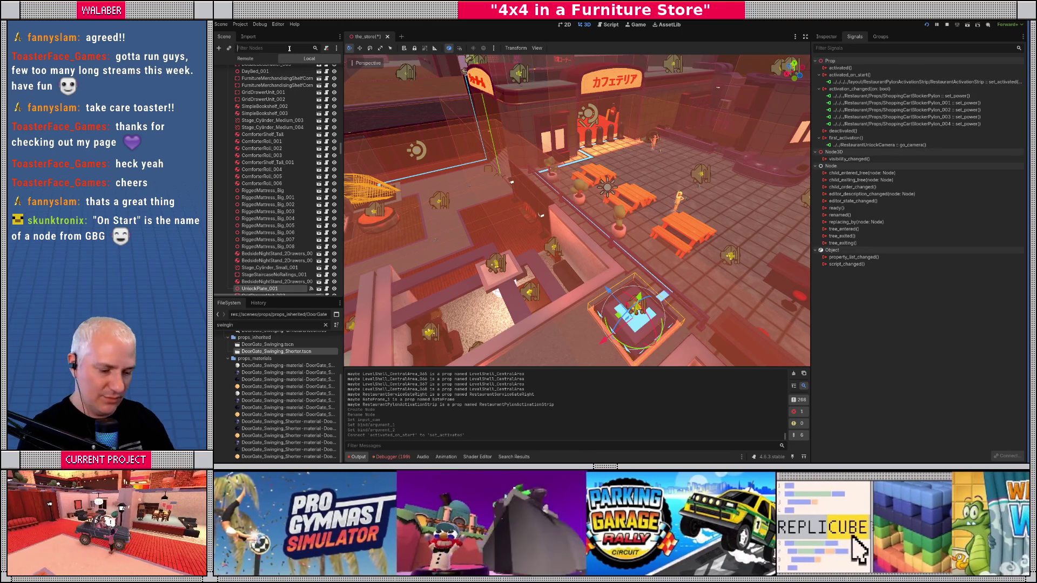
type("unlkoc")
key("BackSpace")
key("BackSpace")
key("BackSpace")
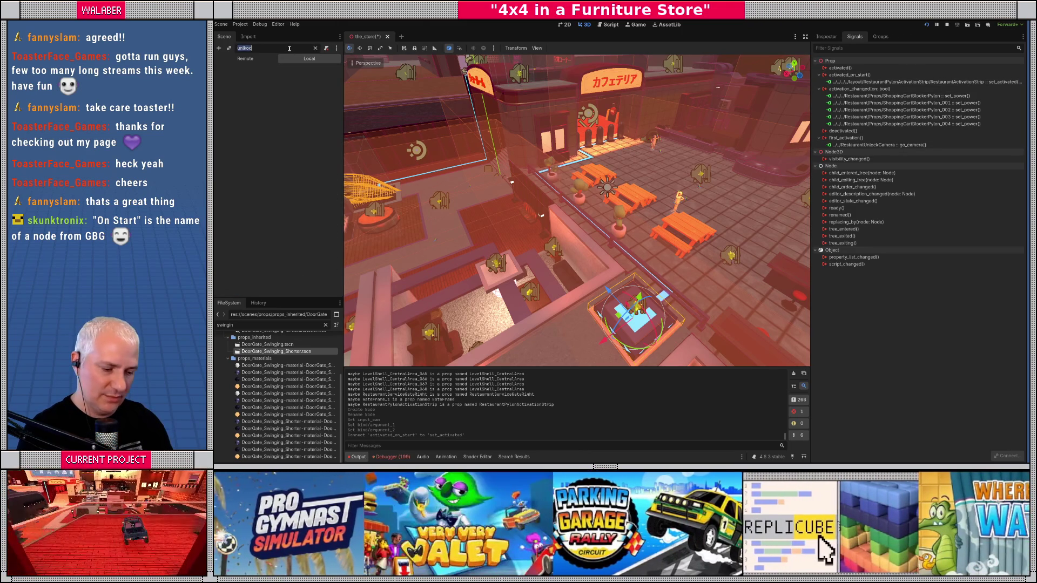
type("ockca")
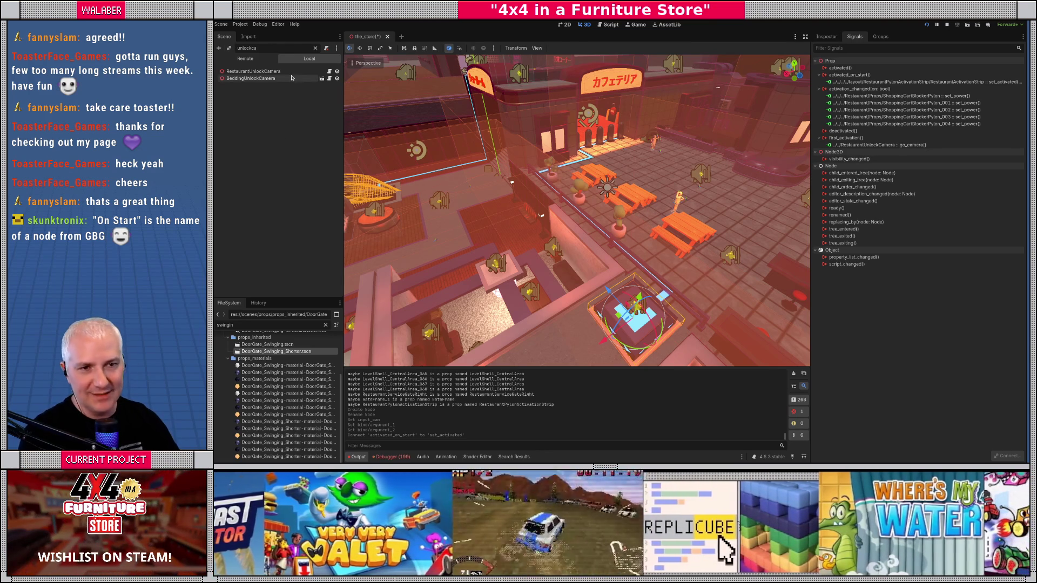
left_click(287, 72)
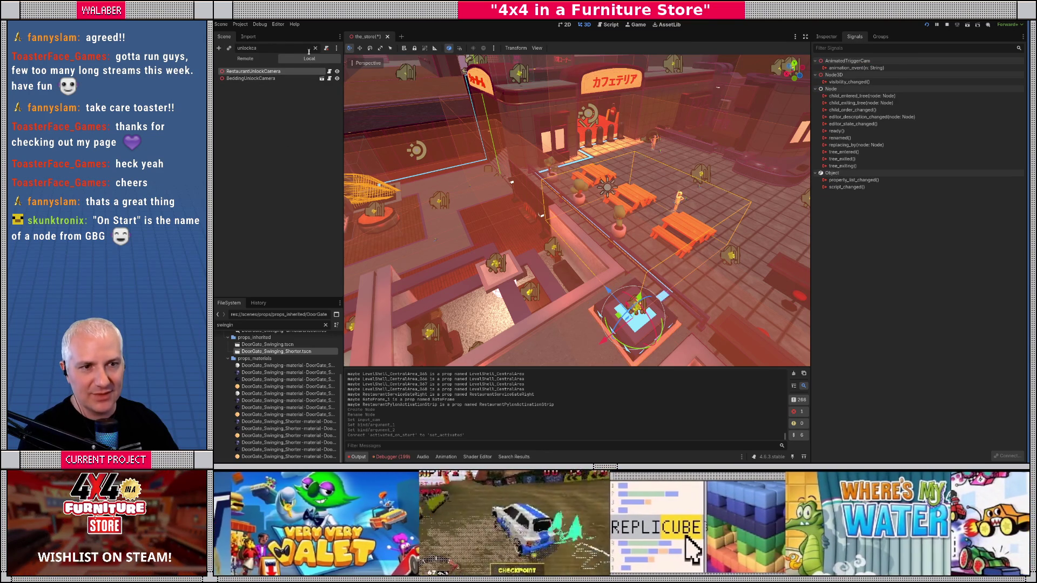
left_click(316, 48)
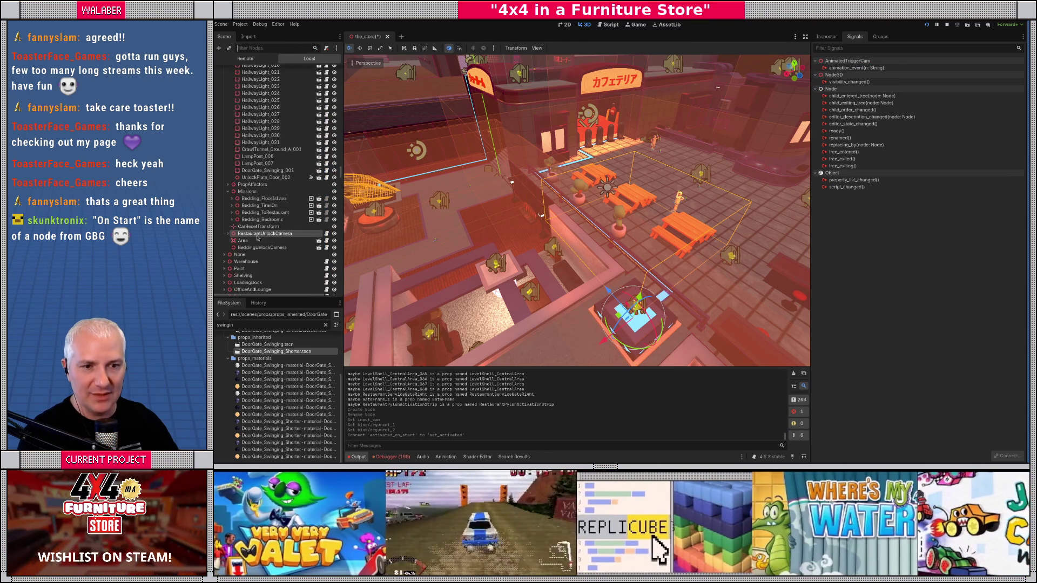
left_click(229, 234)
scroll(259, 227, "down", 2)
left_click(259, 220)
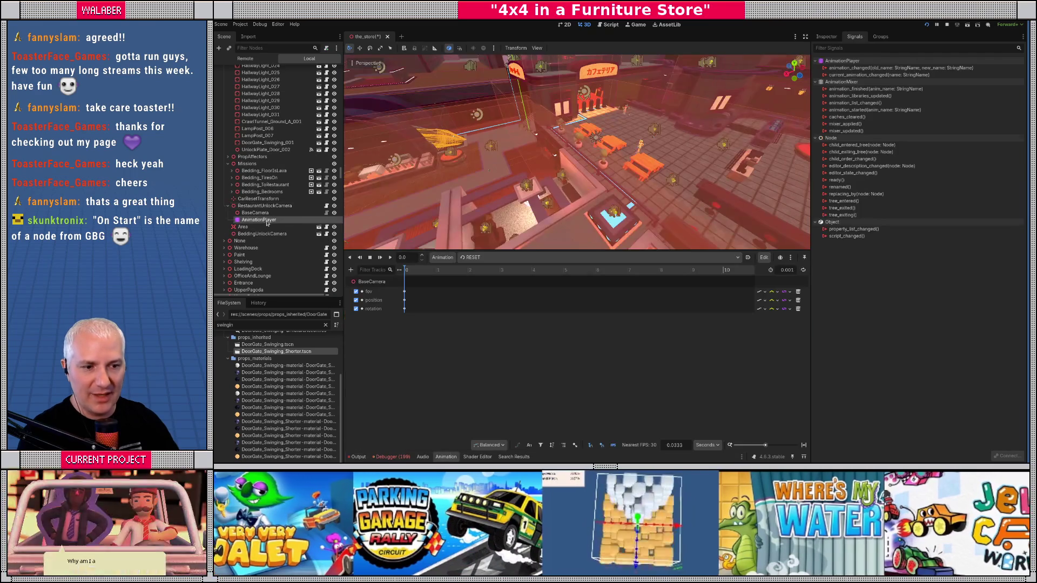
- Switch to the restaurant_unlock animation at 1 second and frame the BaseCamera node
left_click(462, 259)
left_click(489, 278)
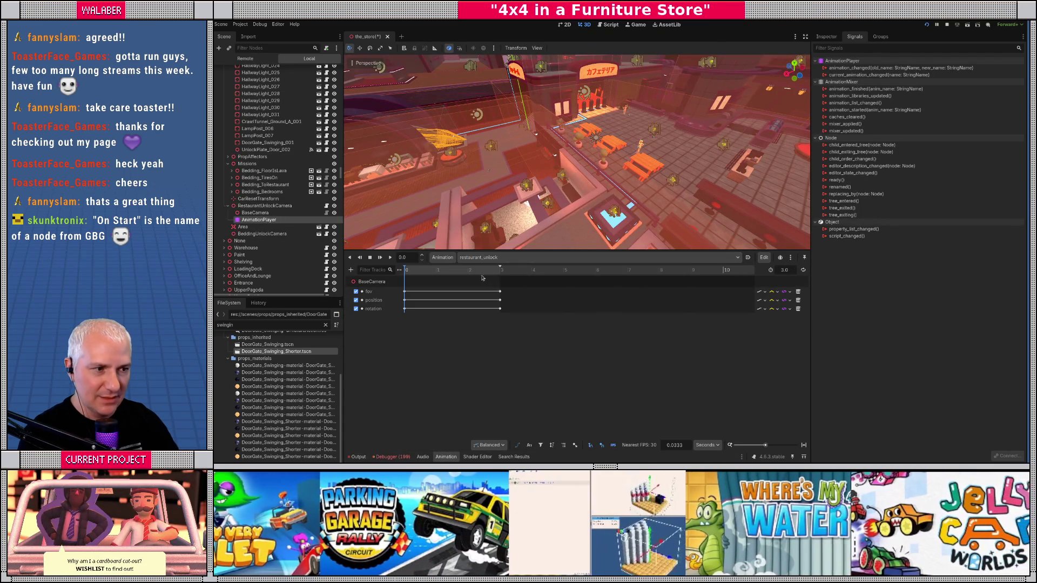
left_click(437, 270)
left_click(302, 212)
key("f")
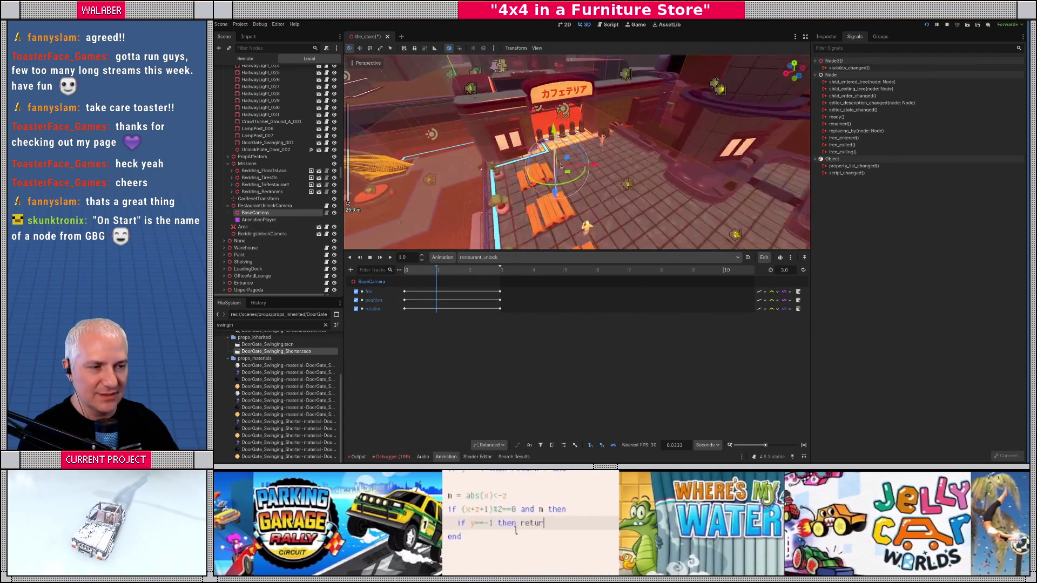
mouse_move(556, 158)
left_mouse_down()
mouse_move(428, 276)
mouse_move(403, 275)
left_mouse_up()
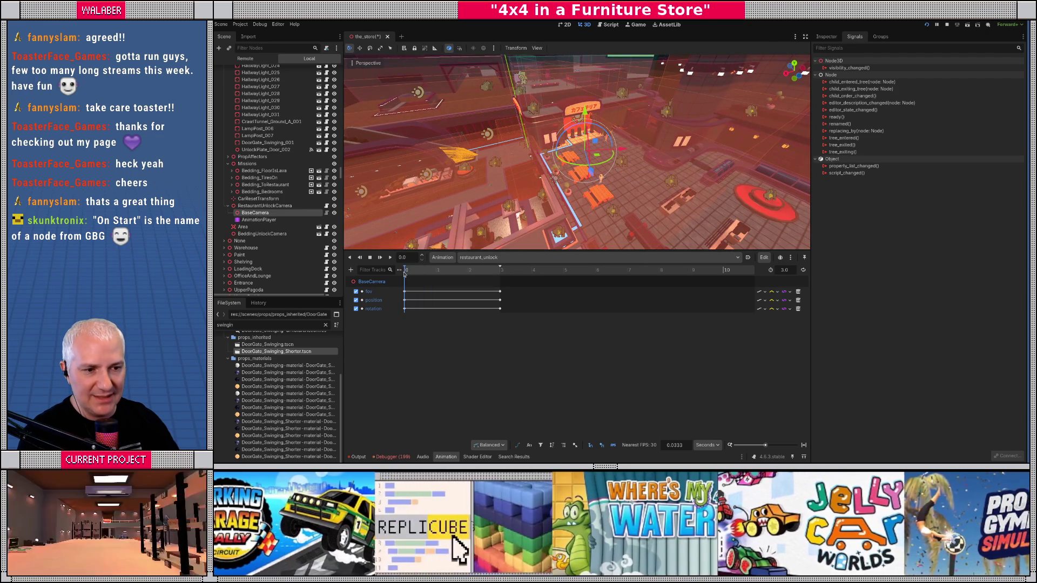
- Add a Call Method track targeting RestaurantUnlockCamera
left_click(350, 269)
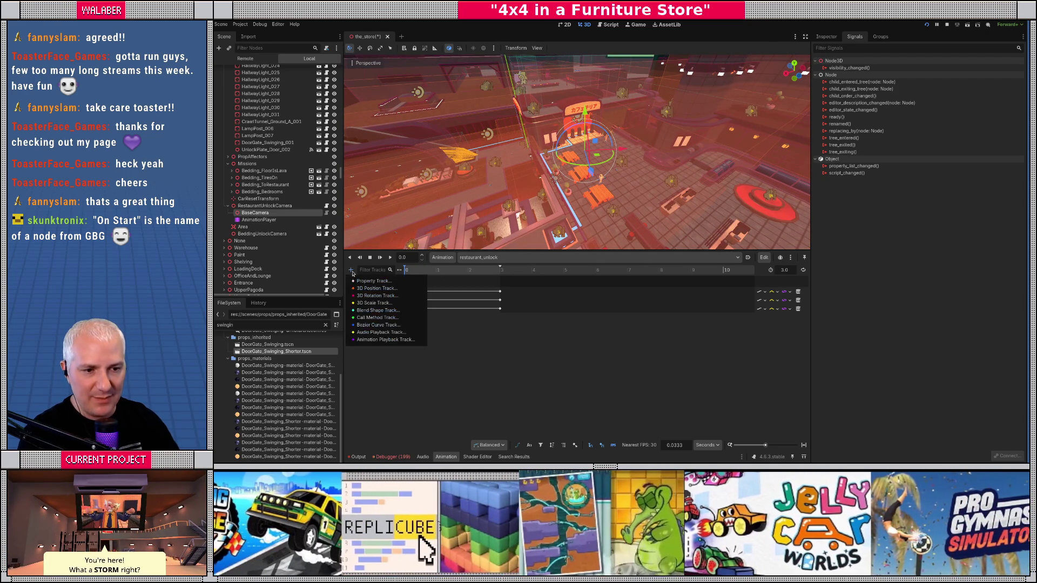
left_click(366, 318)
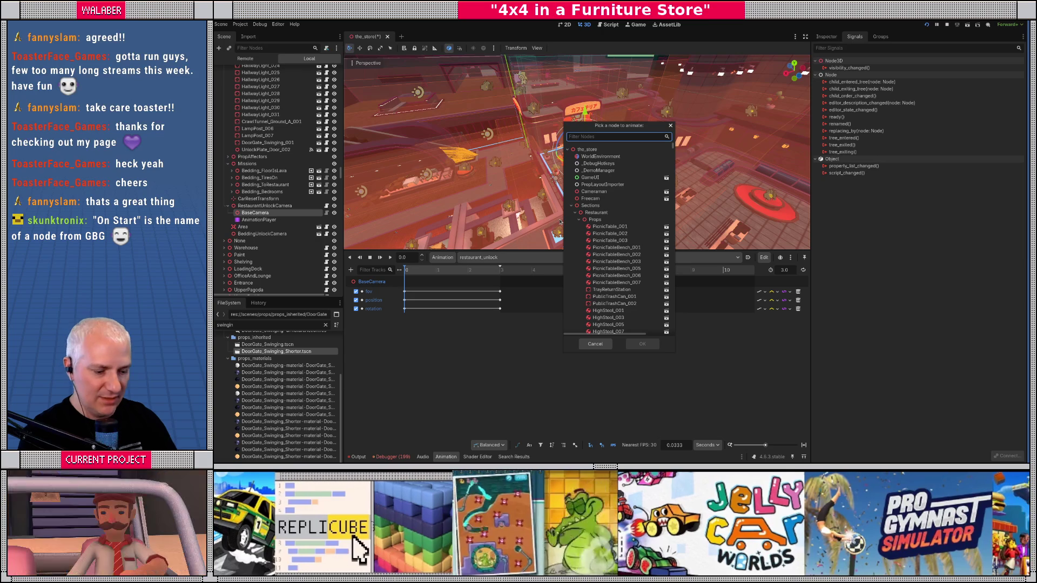
type("restau")
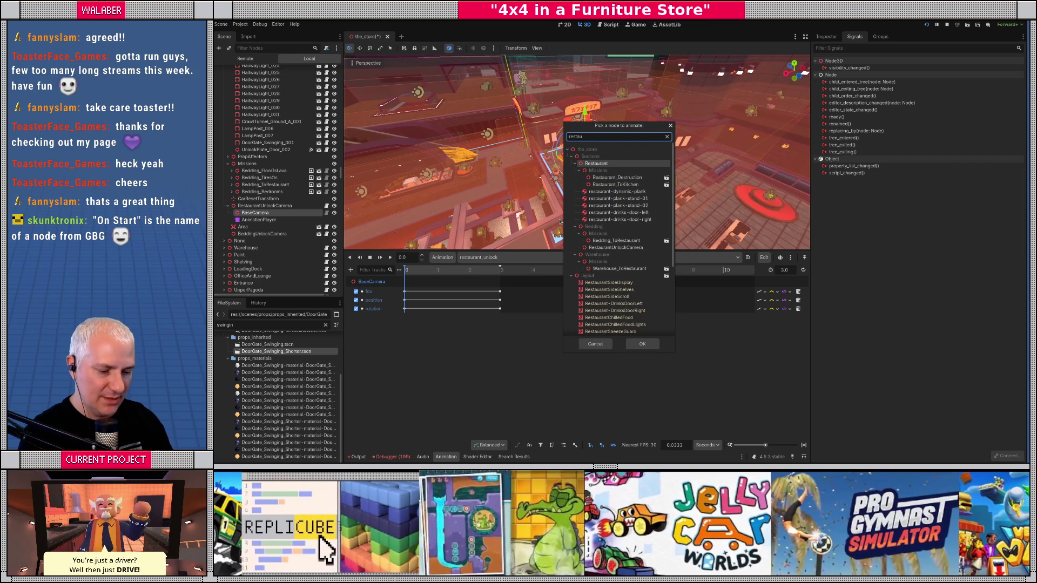
type("un")
key("BackSpace")
key("BackSpace")
key("BackSpace")
type("ra")
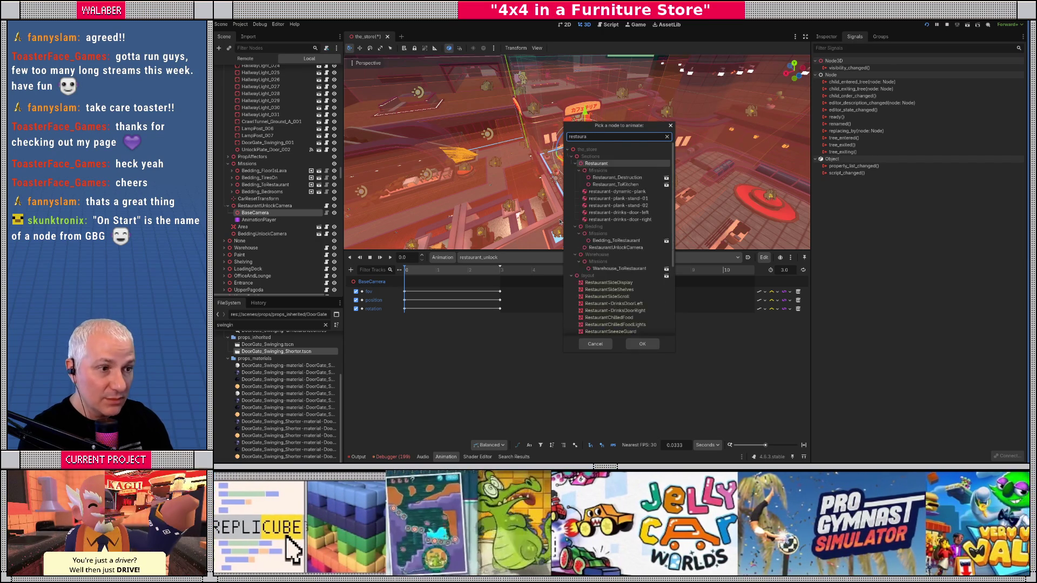
type("nt_unlock")
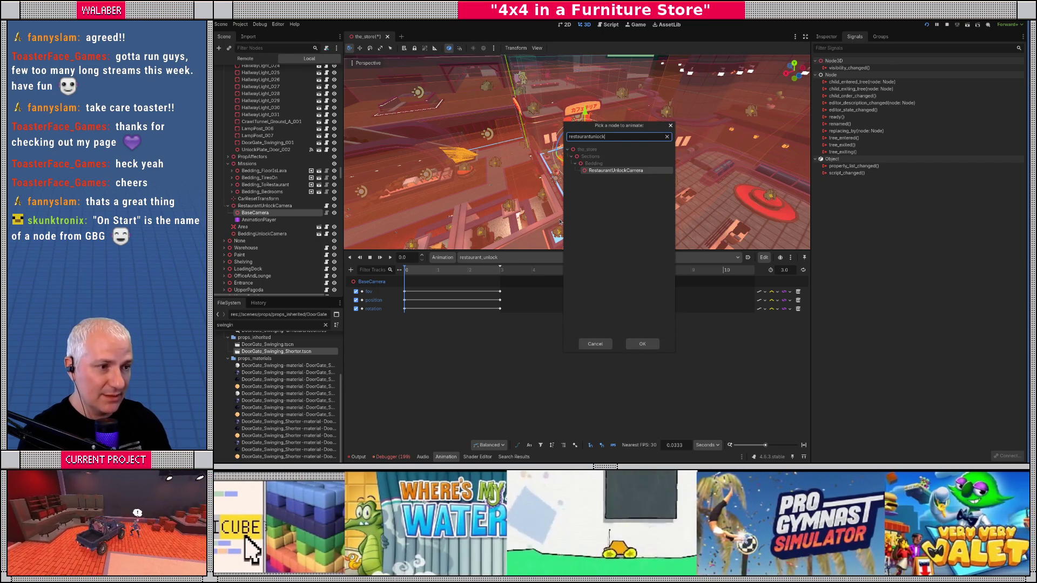
key("Return")
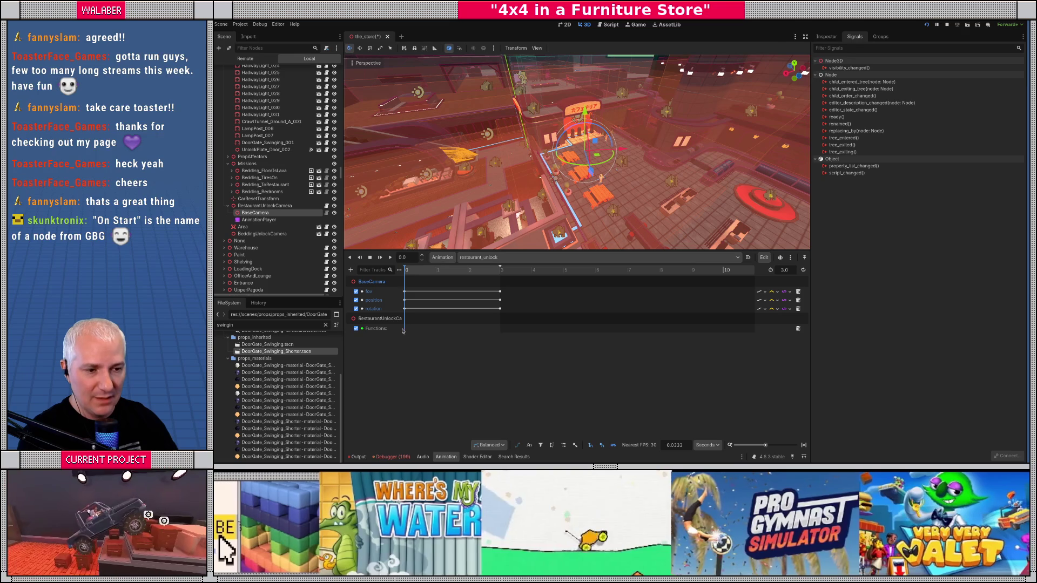
- Insert a key calling emit_animation_event with argument 'activate_strip', then save the scene
right_click(405, 329)
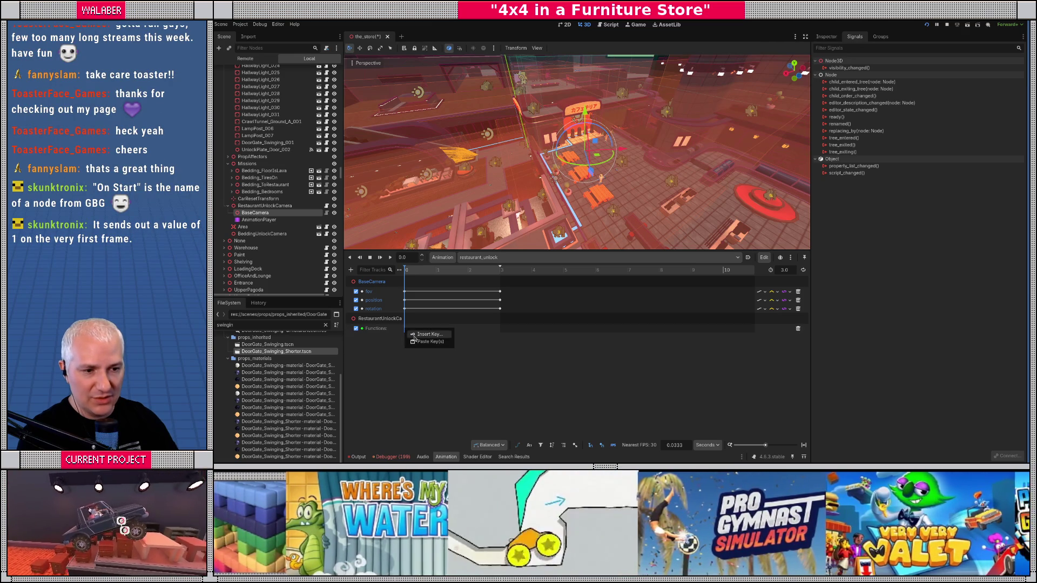
left_click(424, 335)
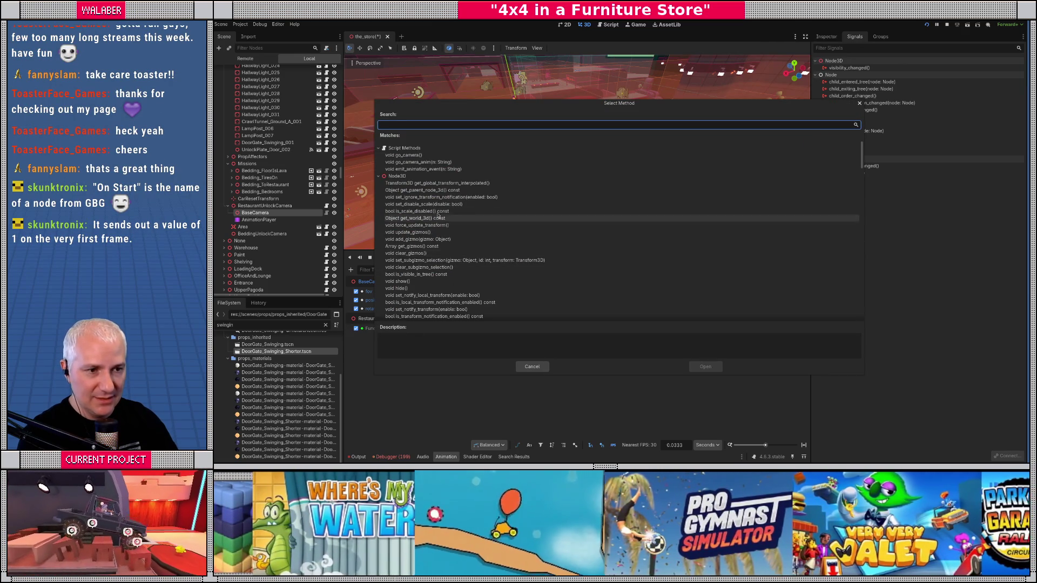
double_click(423, 169)
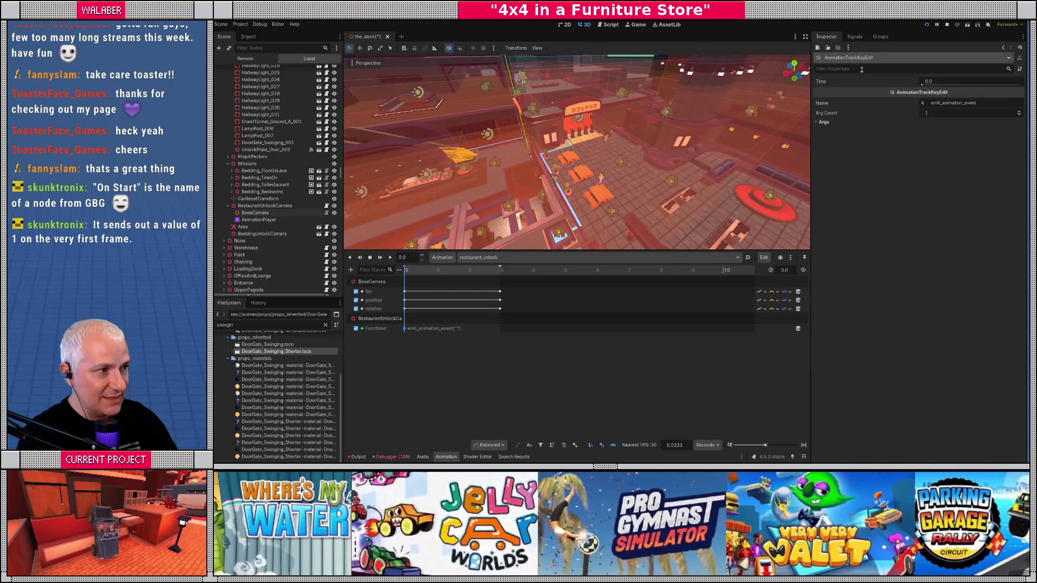
left_click(823, 123)
left_click(824, 130)
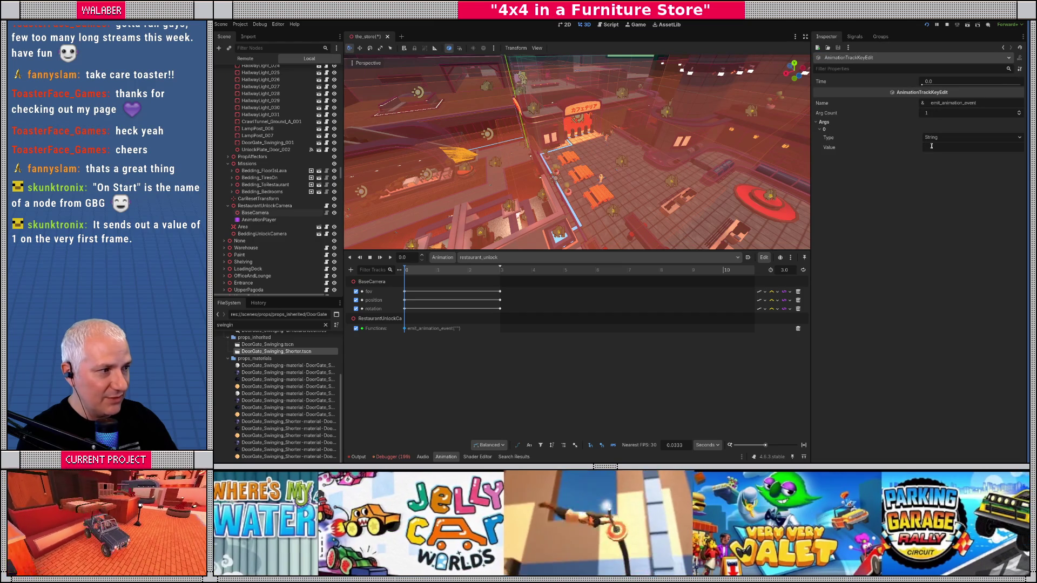
left_click(931, 146)
type("activate_strip")
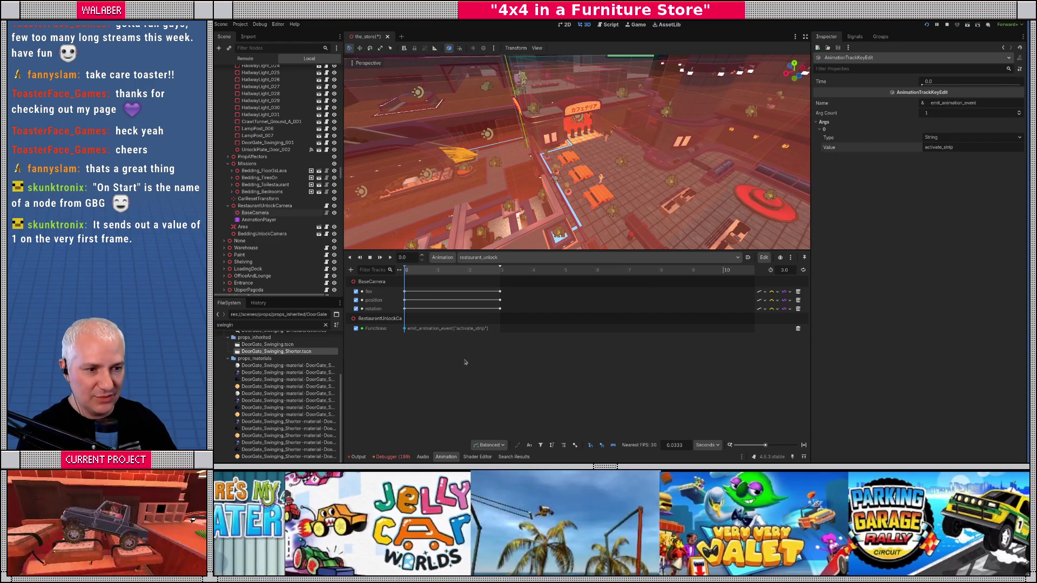
left_click(472, 364)
key("ctrl+s")
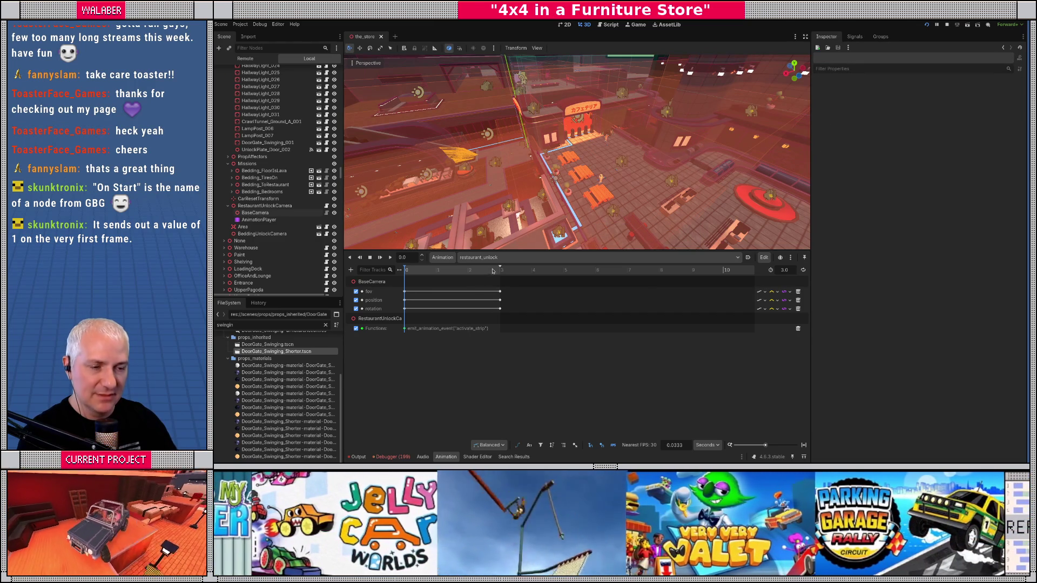
left_click_drag(572, 249, 570, 333)
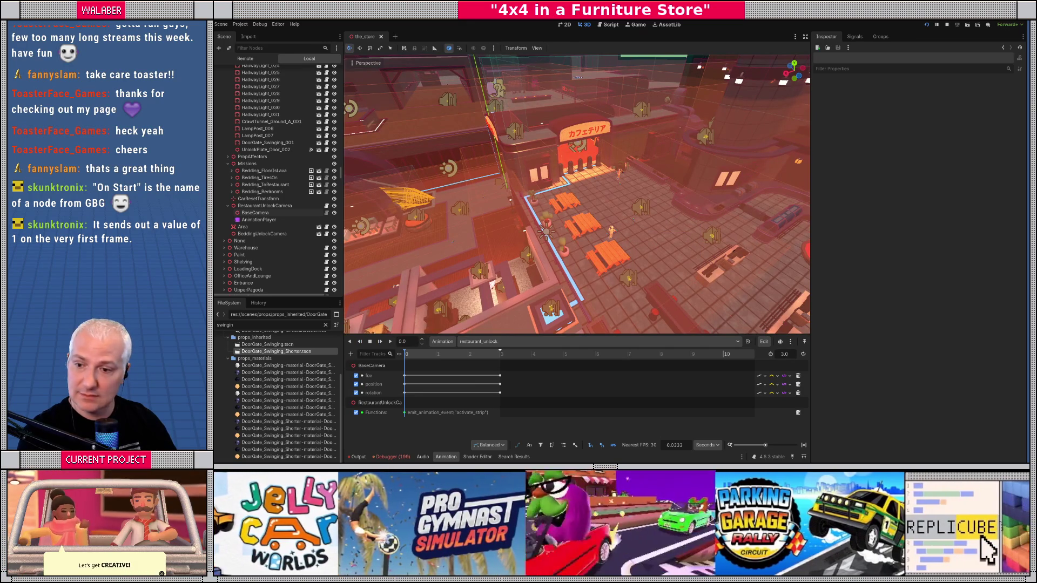
- Stop the previously running game with F8 and relaunch the project with F5
key("F8")
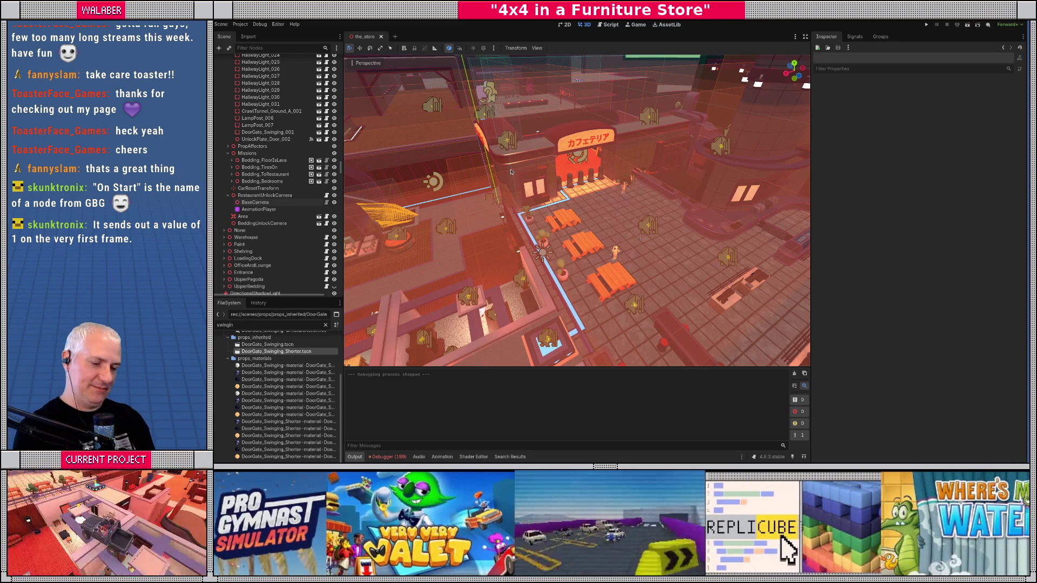
key("F5")
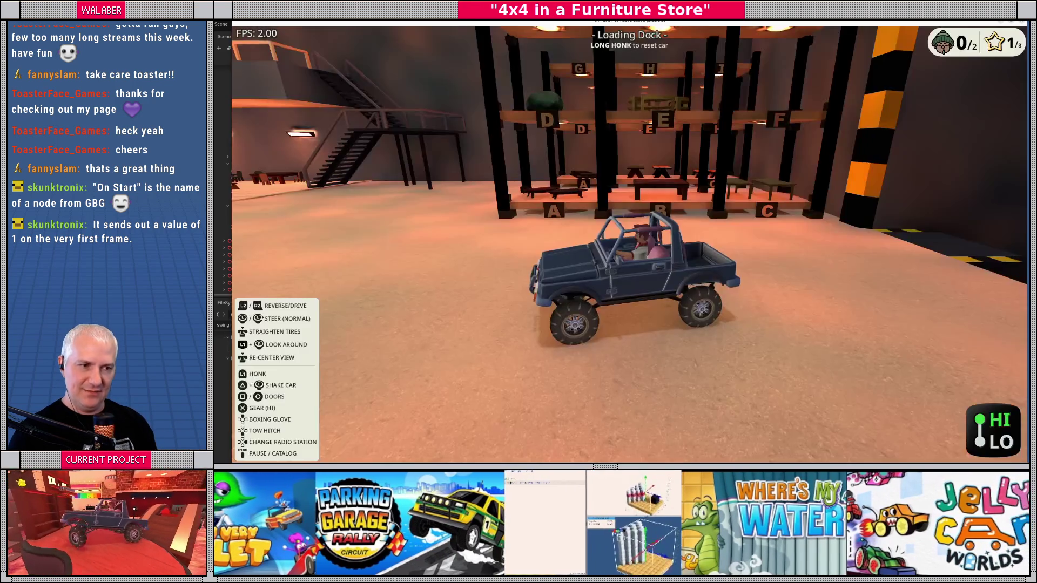
- Teleport the truck to the Restaurant with the dev console command 'tsd', then stop the game
key("grave")
type("tsd")
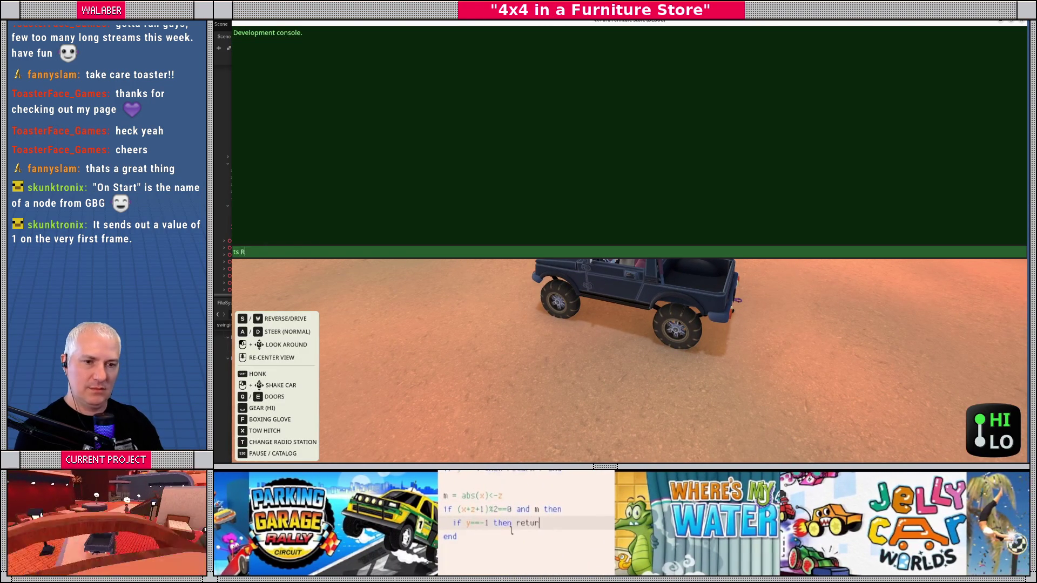
key("Return")
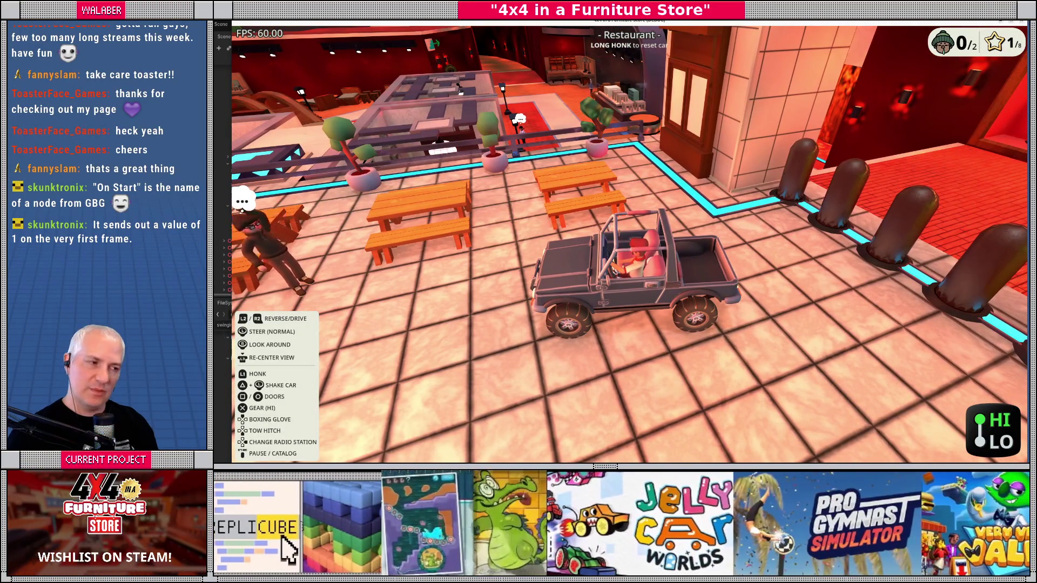
key("F8")
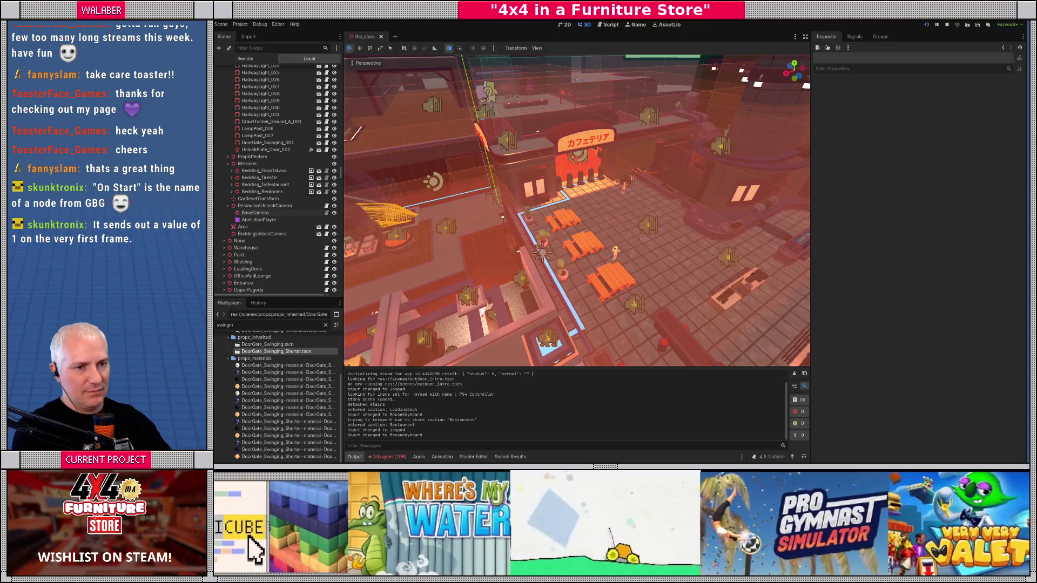
- Select the cyan strip's RestaurantActivationStrip node and open its attached script
scroll(554, 197, "up", 6)
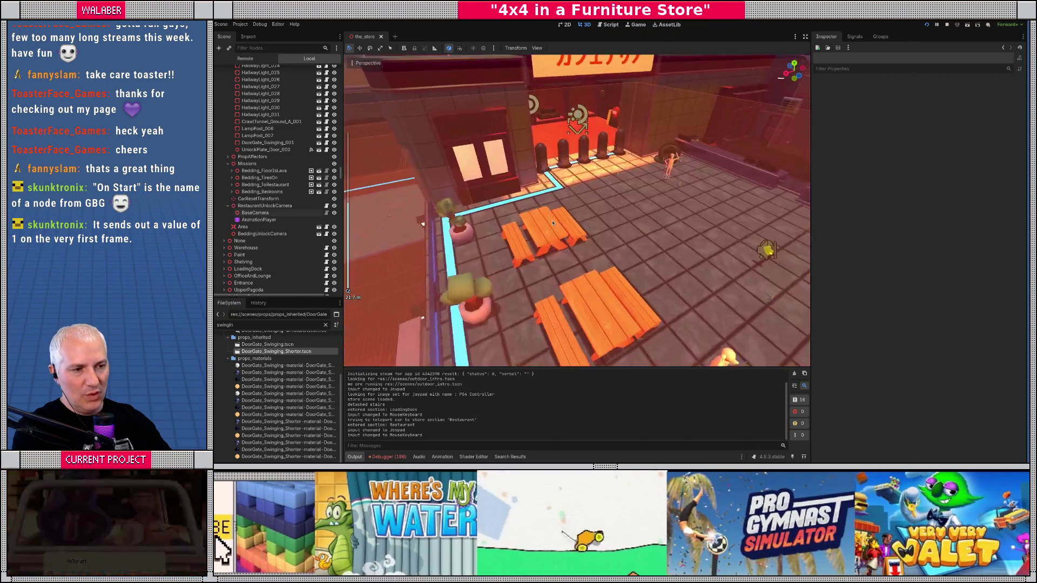
left_click(538, 173)
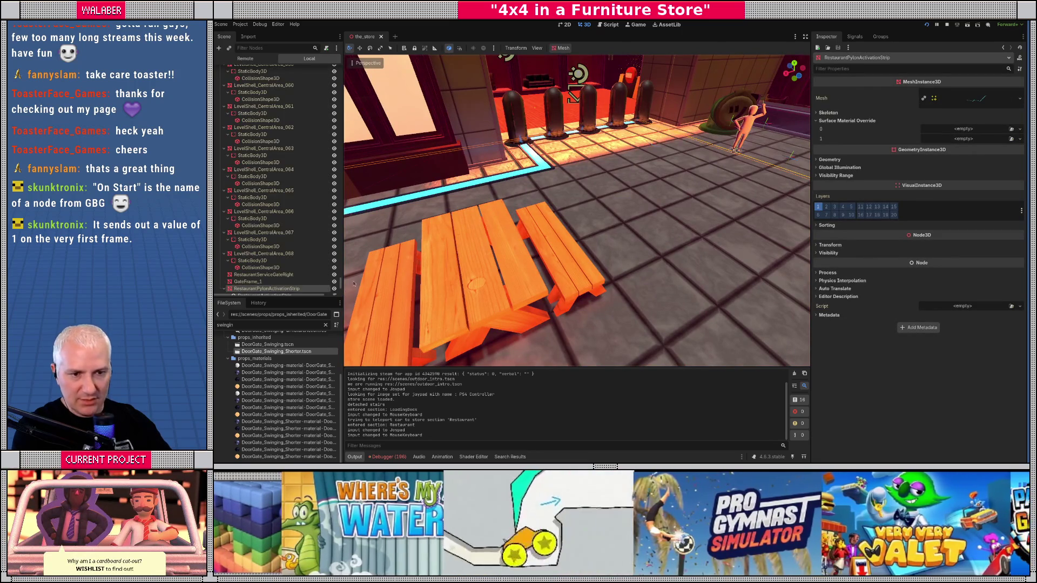
left_click(273, 241)
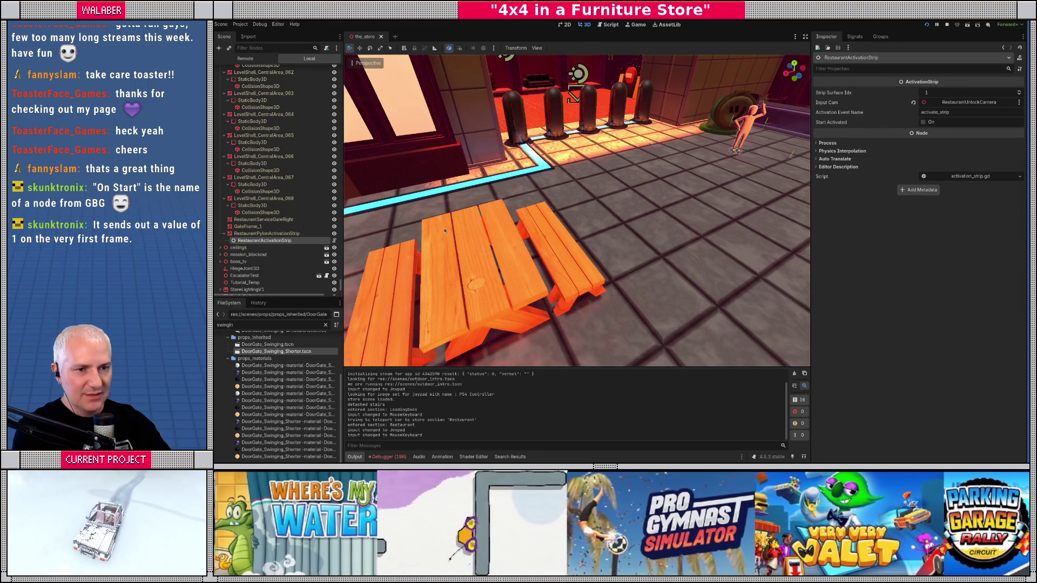
left_click(334, 240)
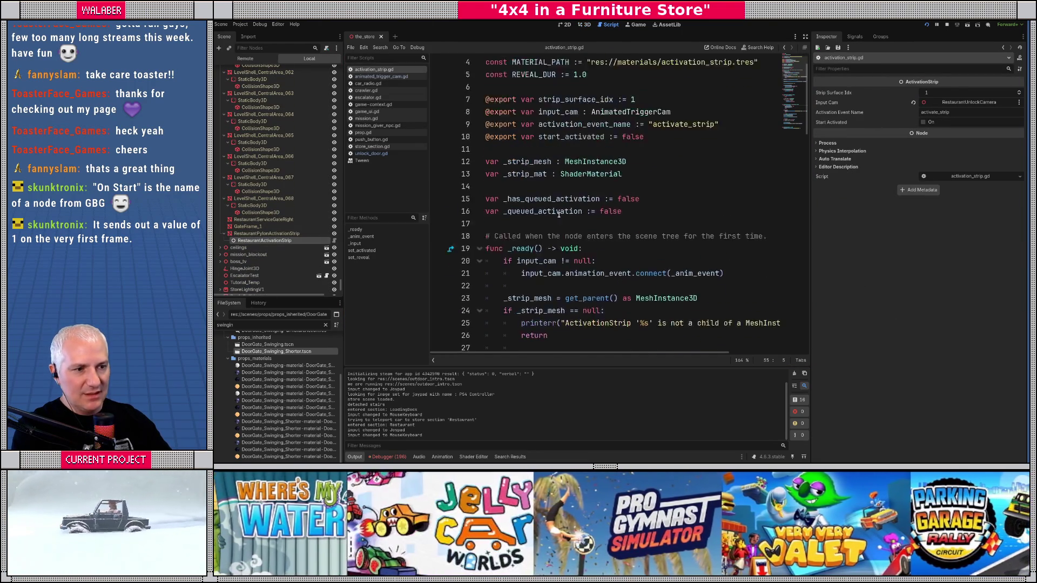
- Read through activation_strip.gd, then run the game again with F5
scroll(559, 216, "down", 3)
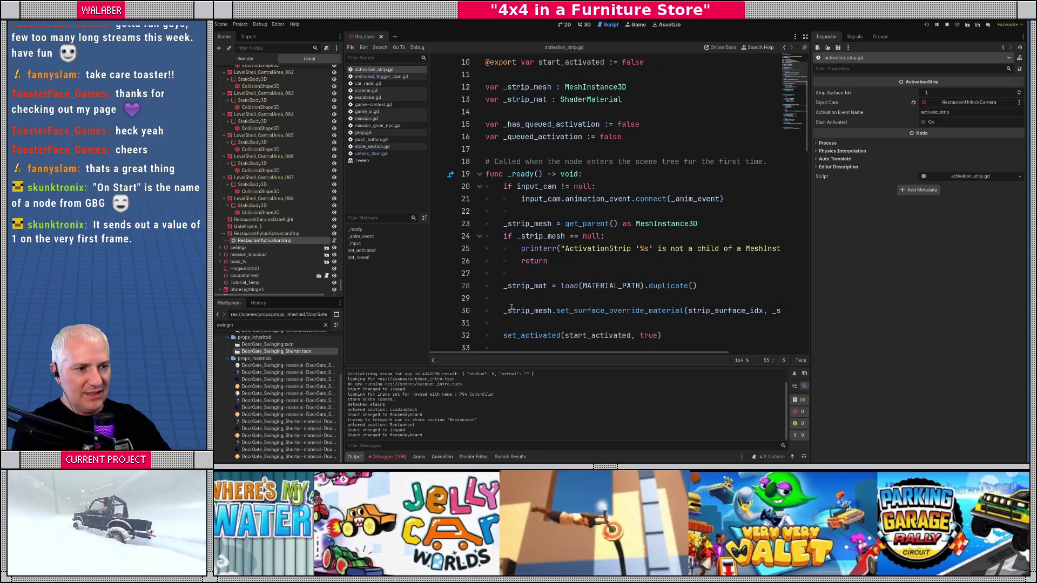
scroll(512, 303, "down", 1)
left_click_drag(503, 298, 678, 300)
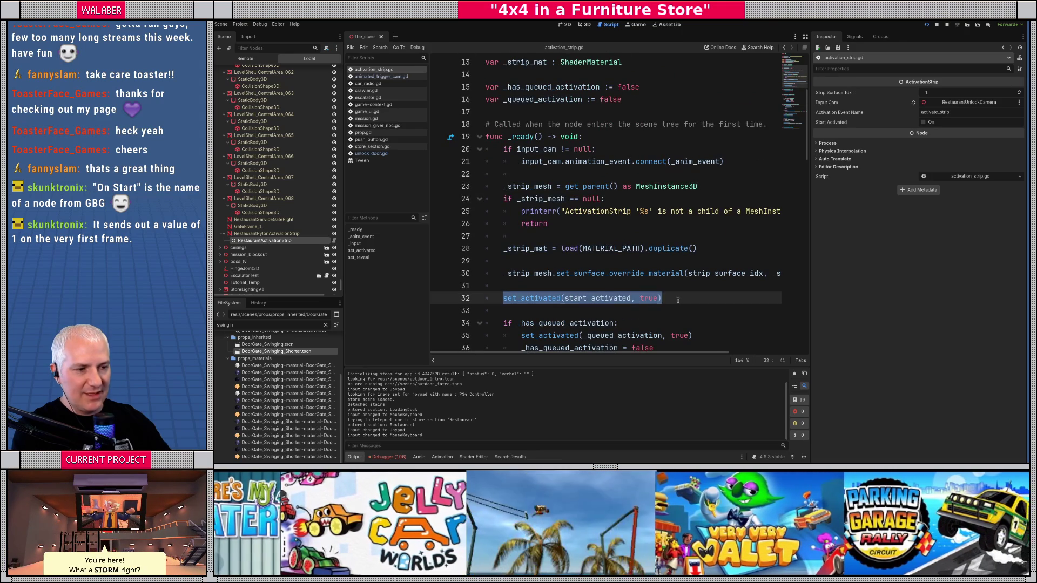
left_click(574, 286)
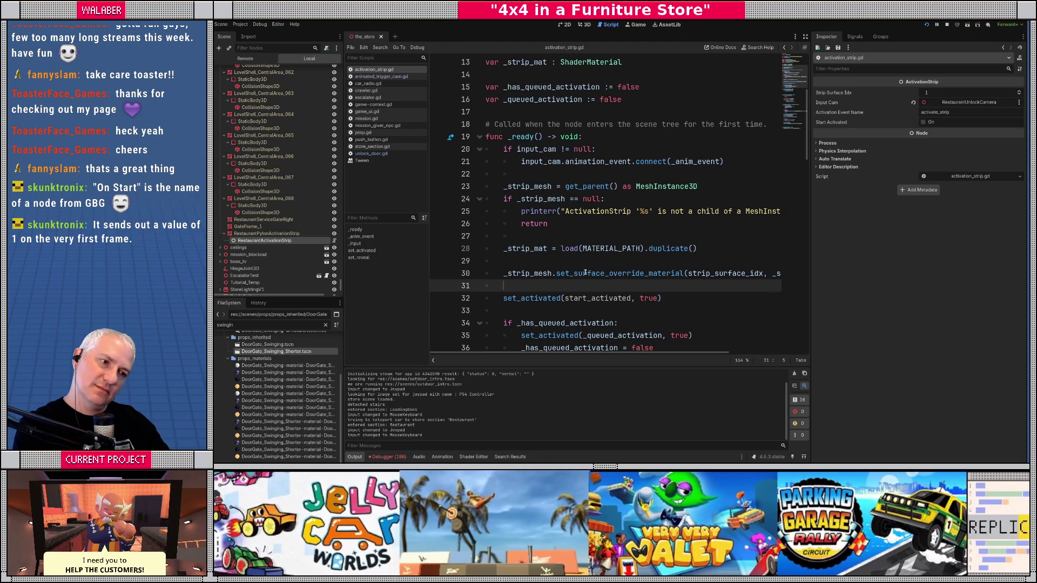
scroll(584, 274, "down", 3)
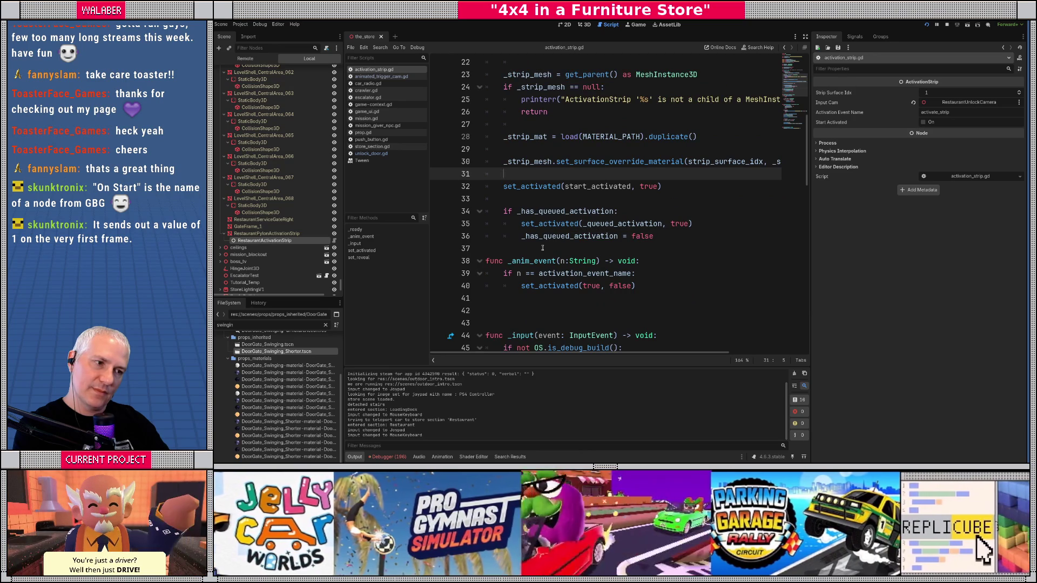
left_click(542, 247)
scroll(568, 237, "down", 4)
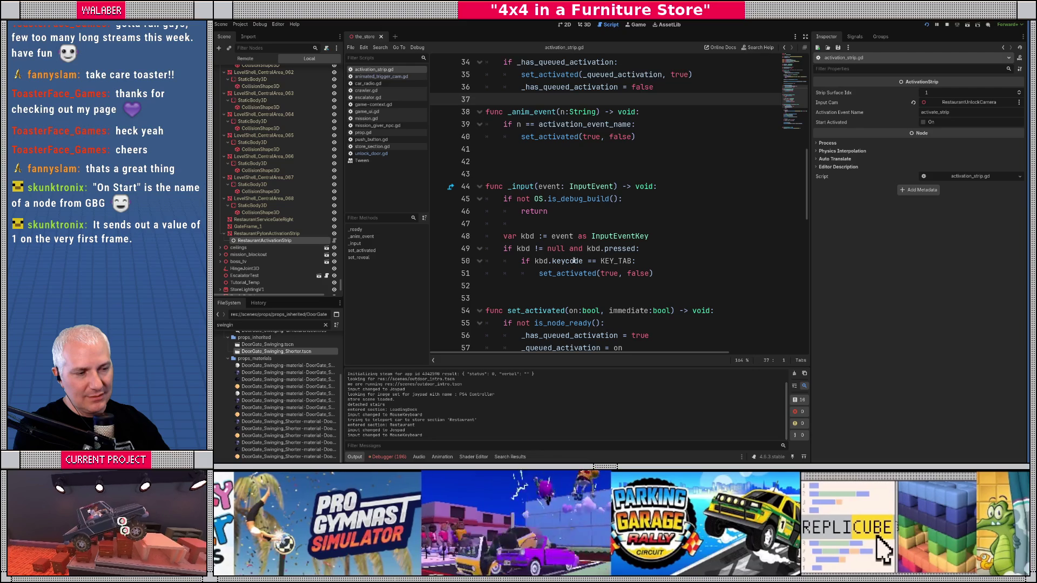
key("F5")
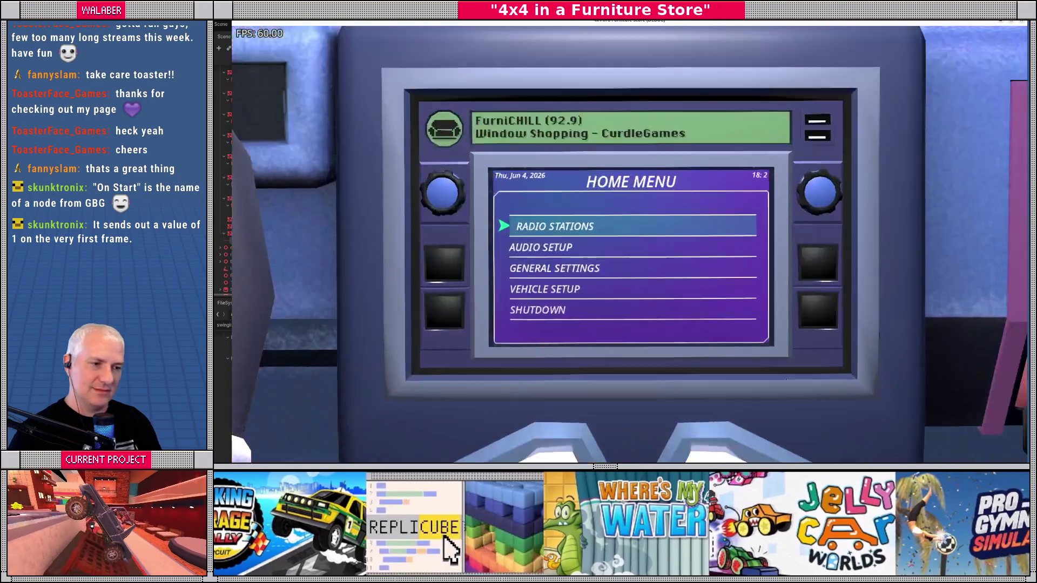
- Return to the title screen via the radio's Shutdown menu, then continue the saved game
key("Down")
key("Down")
key("Return")
key("Down")
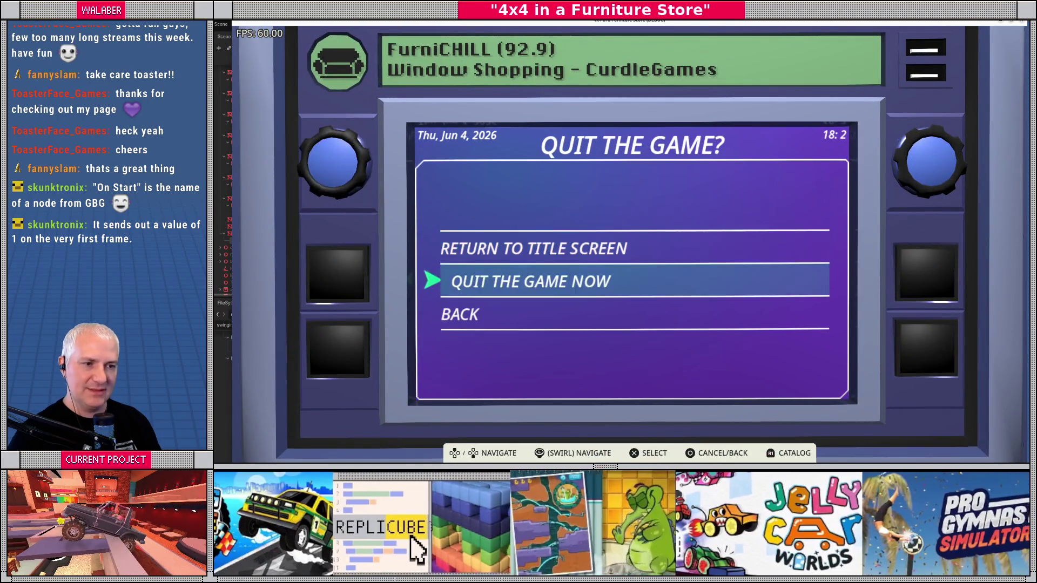
key("Up")
key("Return")
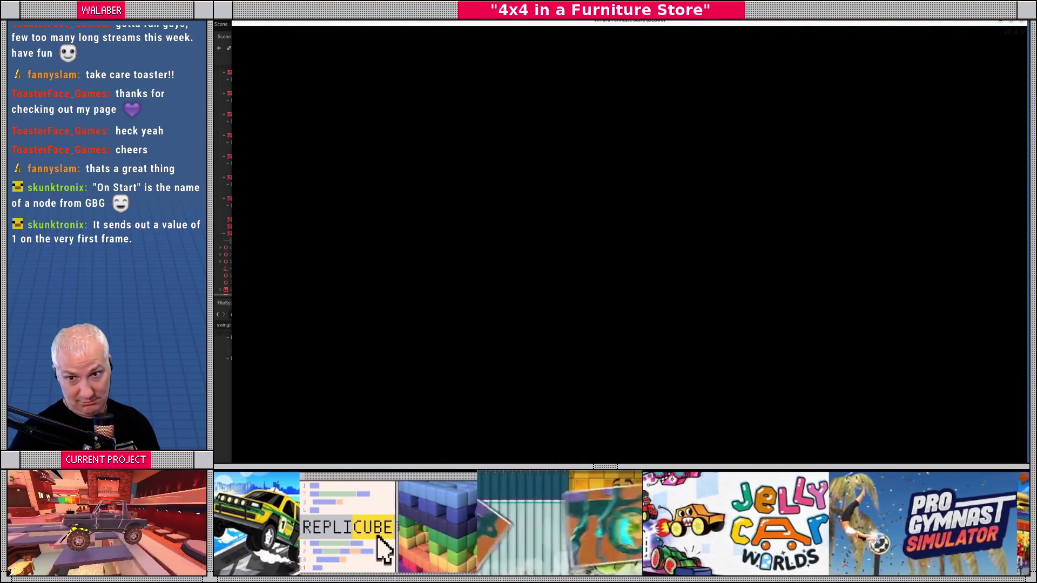
key("Return")
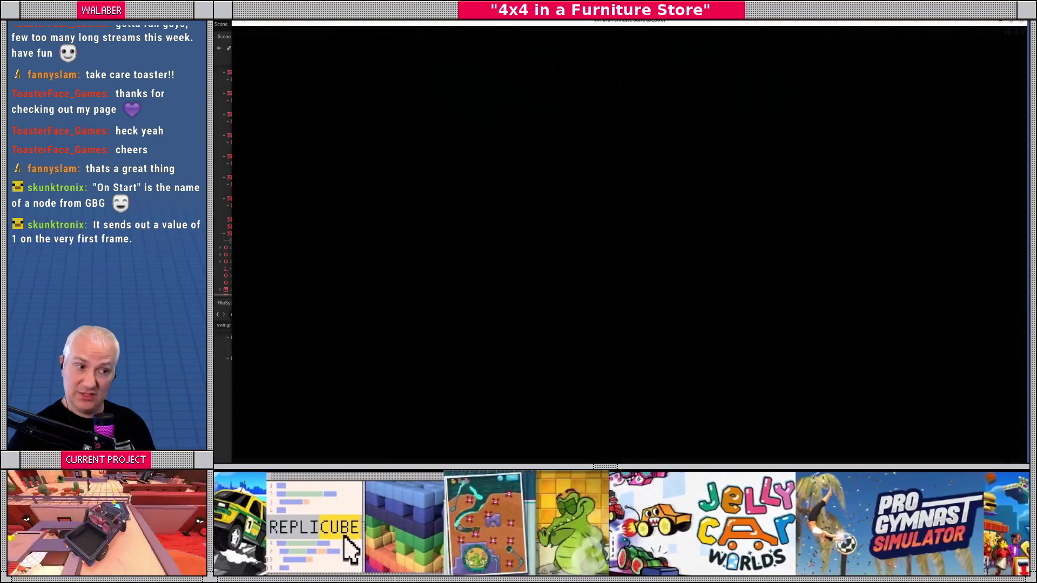